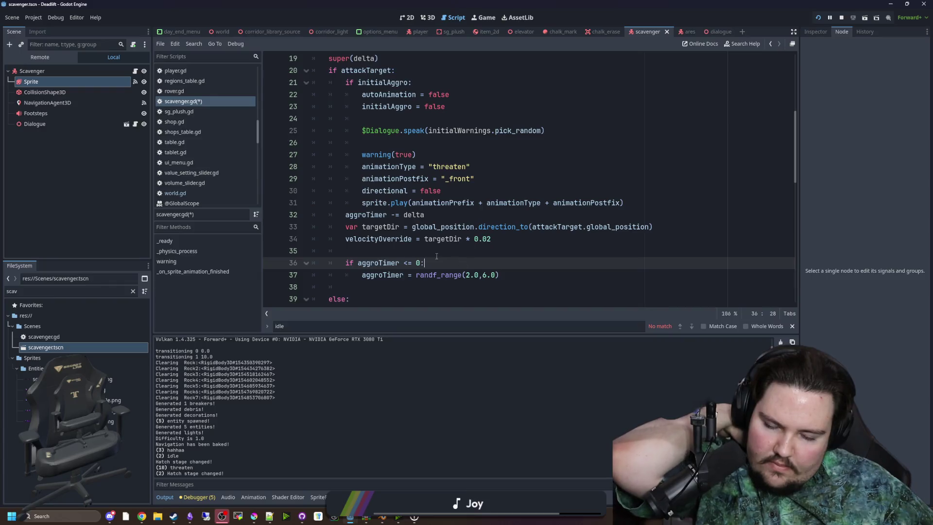
- Add 'var warningCount = 0' on a new line below the initialAggro declaration
scroll(435, 260, "down", 1)
scroll(434, 260, "down", 10)
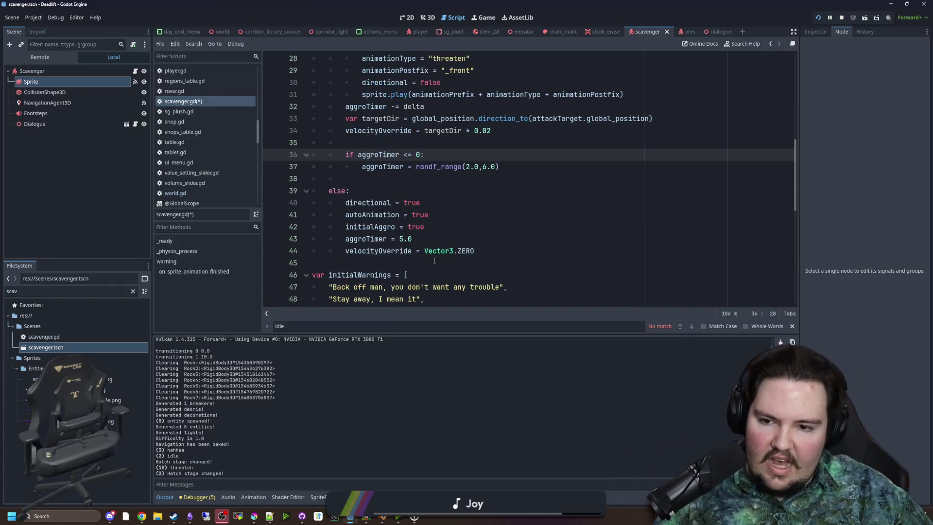
scroll(430, 140, "up", 11)
scroll(430, 140, "up", 4)
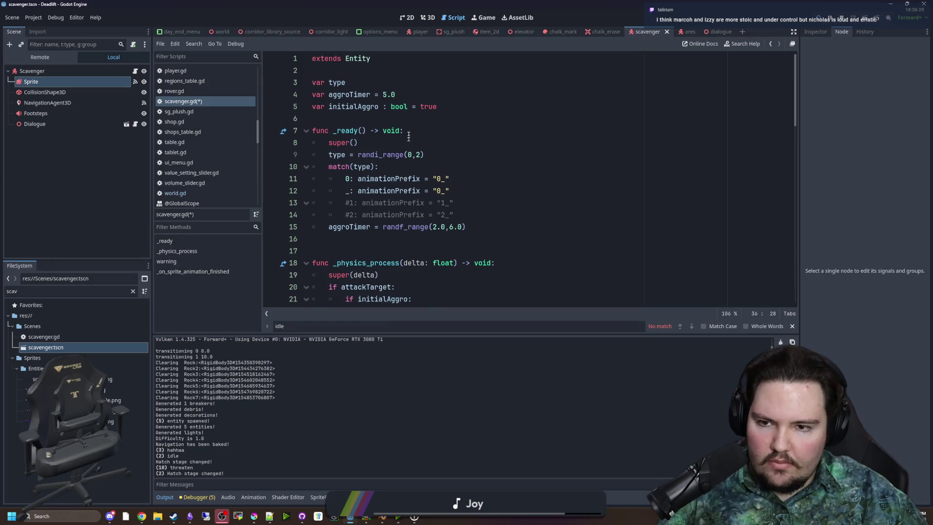
left_click(448, 107)
key("Return")
type("va")
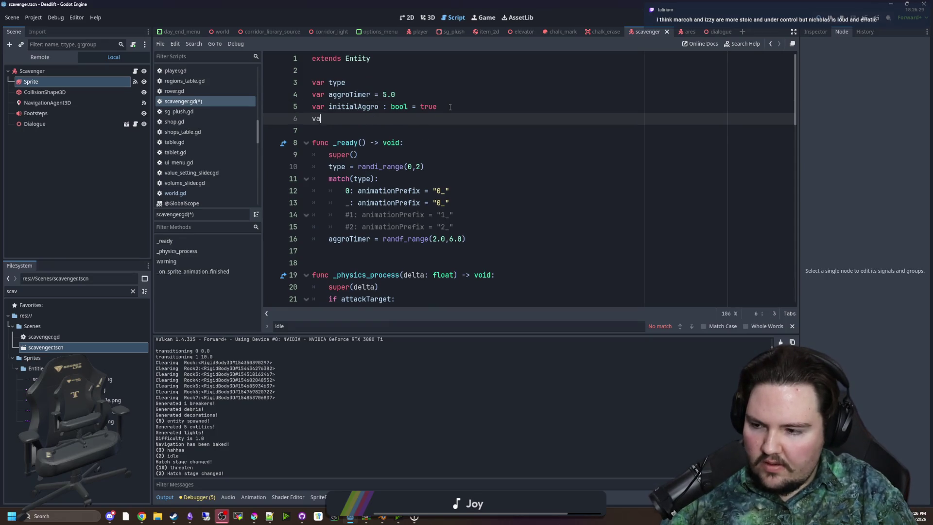
type("r warningCount = 0")
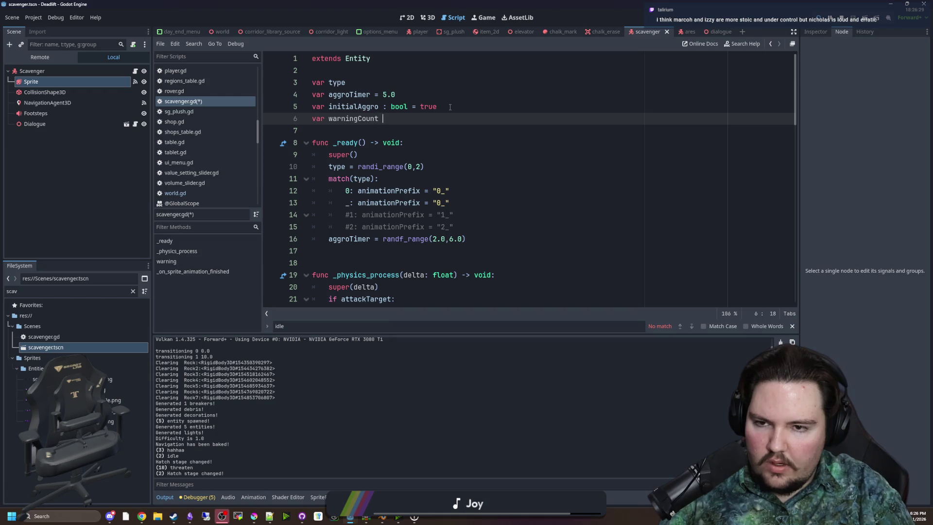
- Add 'var maxWarnings' beneath it, correcting the value from 5 to 3
key("Return")
type("var maxWarnings = ")
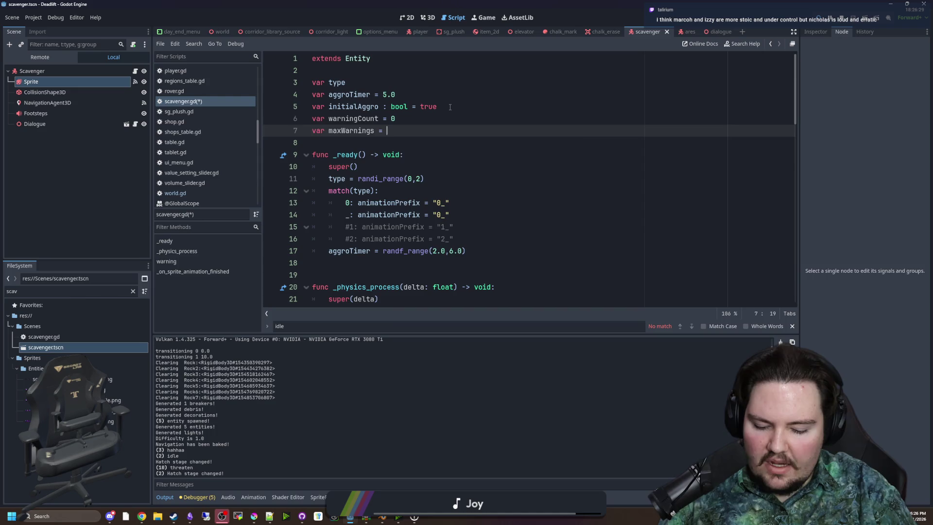
type("5")
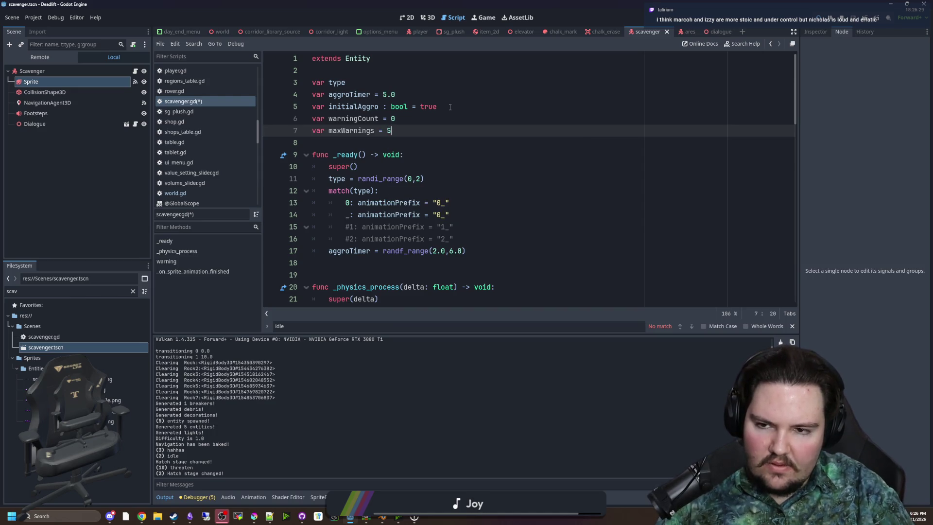
key("BackSpace")
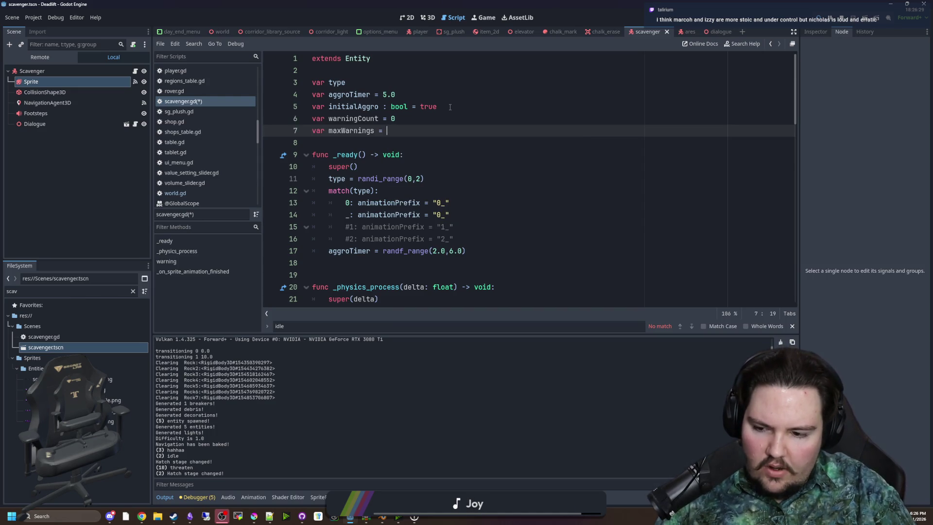
type("3")
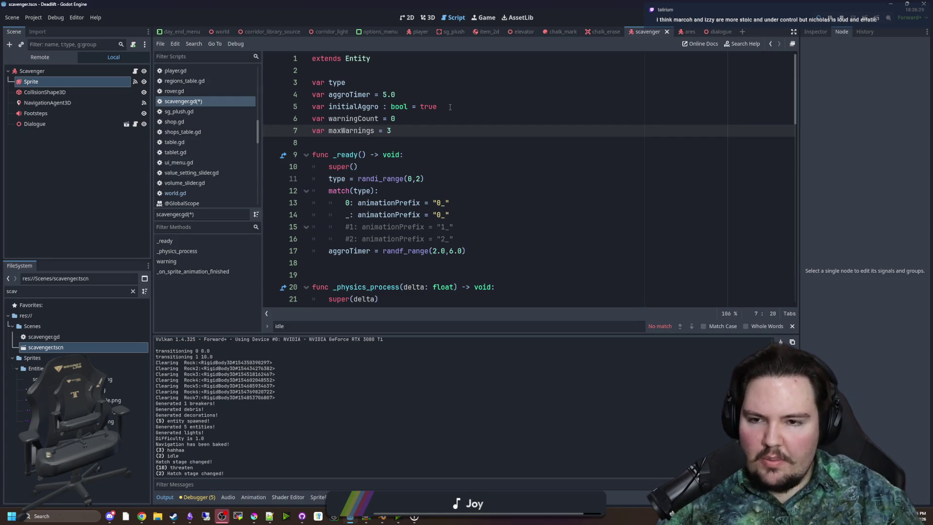
double_click(360, 131)
- Look over the two new warningCount and maxWarnings declaration lines
scroll(360, 130, "down", 3)
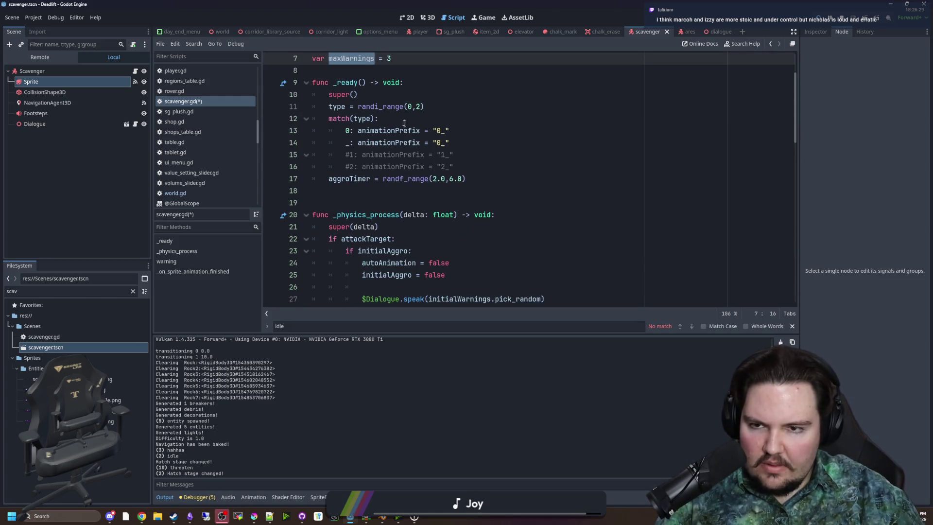
scroll(359, 130, "up", 3)
left_click(342, 119)
left_click(362, 130)
left_click_drag(330, 118, 389, 130)
left_click(362, 130)
double_click(358, 118)
scroll(406, 140, "down", 6)
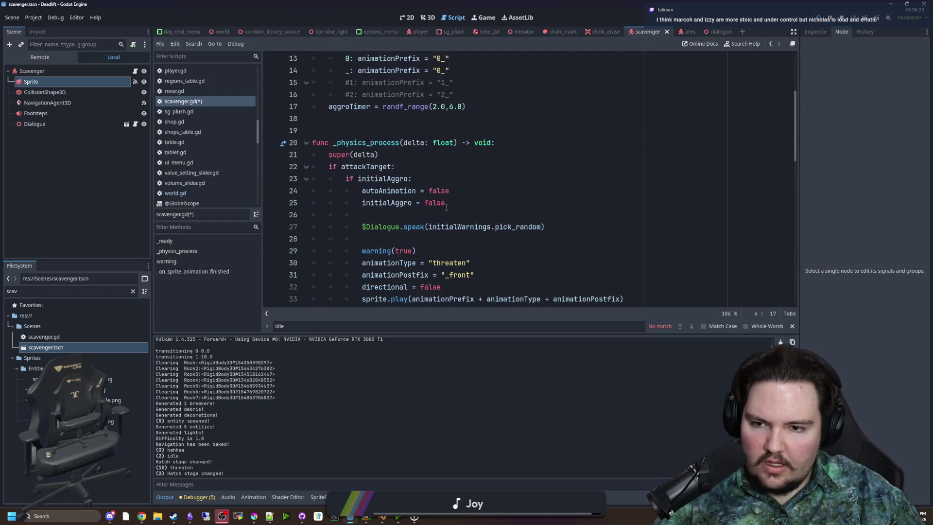
- Add 'warningCount = 1' on a new line inside the if initialAggro: branch
left_click(423, 111)
key("Return")
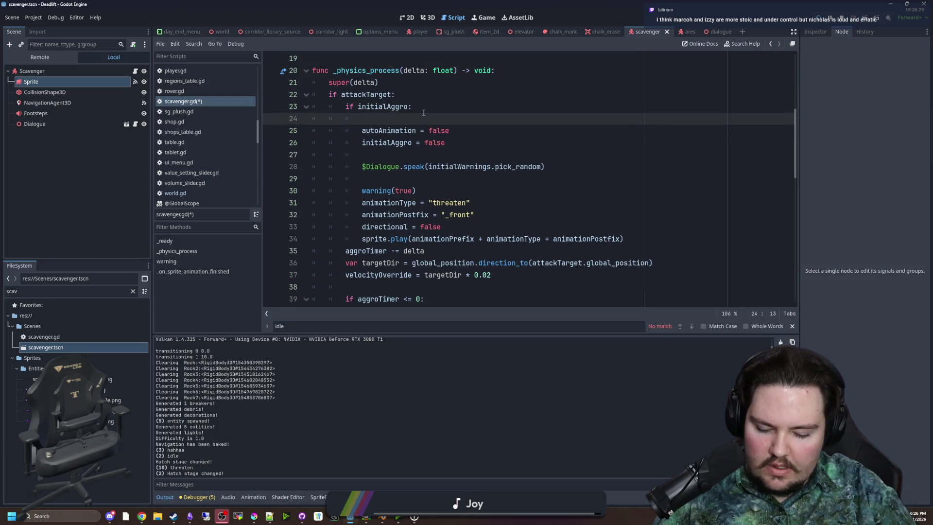
type("warningCount = 0")
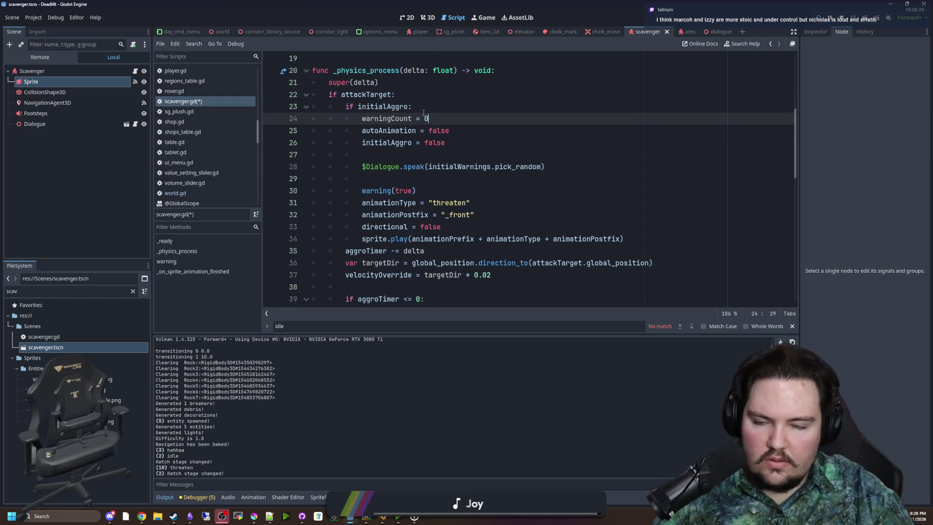
key("Up")
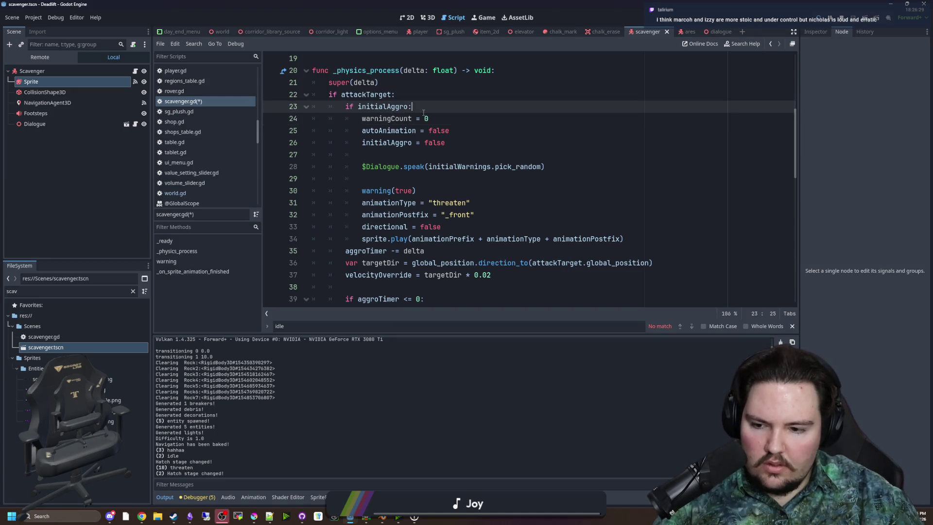
key("Down")
key("BackSpace")
type("1")
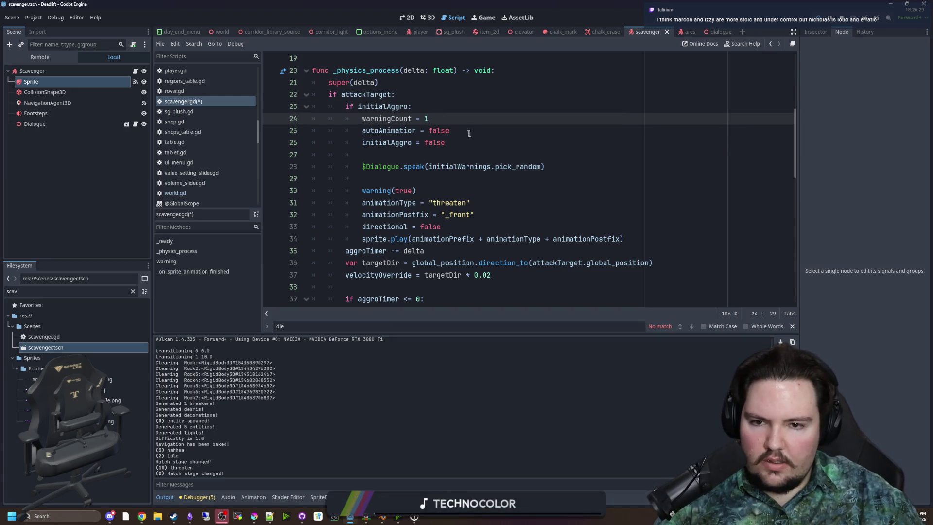
- Save scavenger.gd after reviewing the initialAggro dialogue lines
left_click_drag(454, 167, 537, 175)
left_click(509, 152)
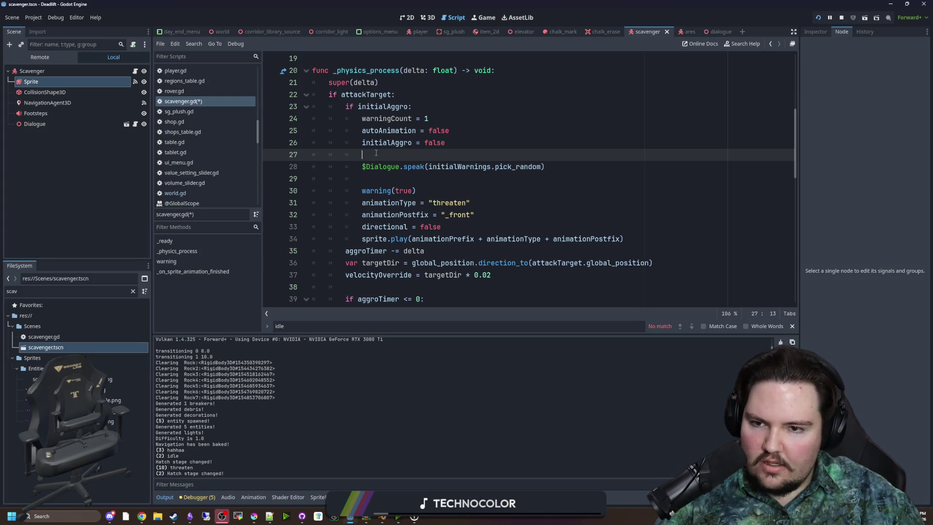
key("ctrl+s")
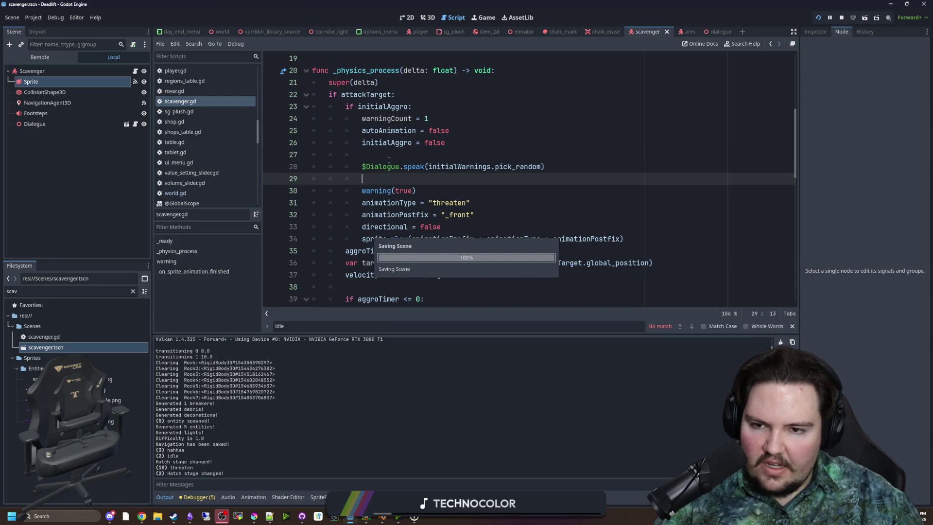
left_click(385, 180)
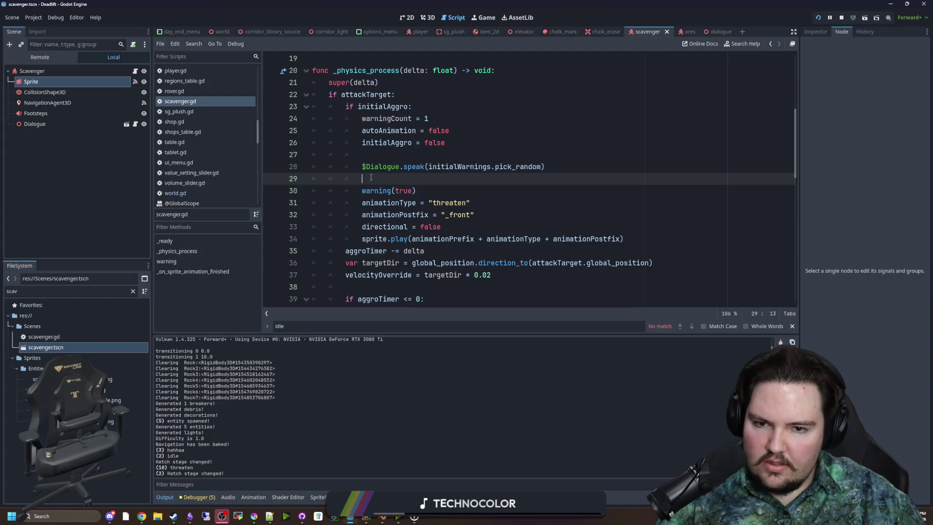
left_click(379, 159)
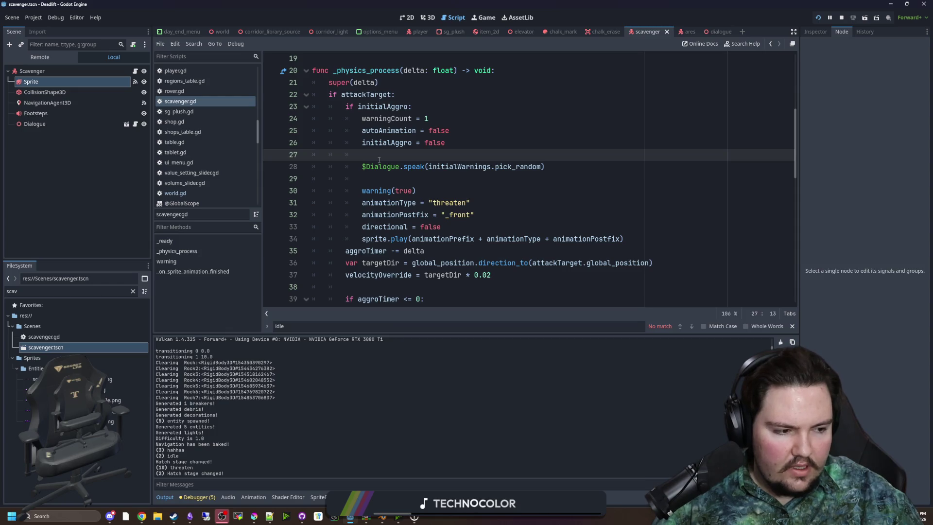
scroll(373, 165, "up", 4)
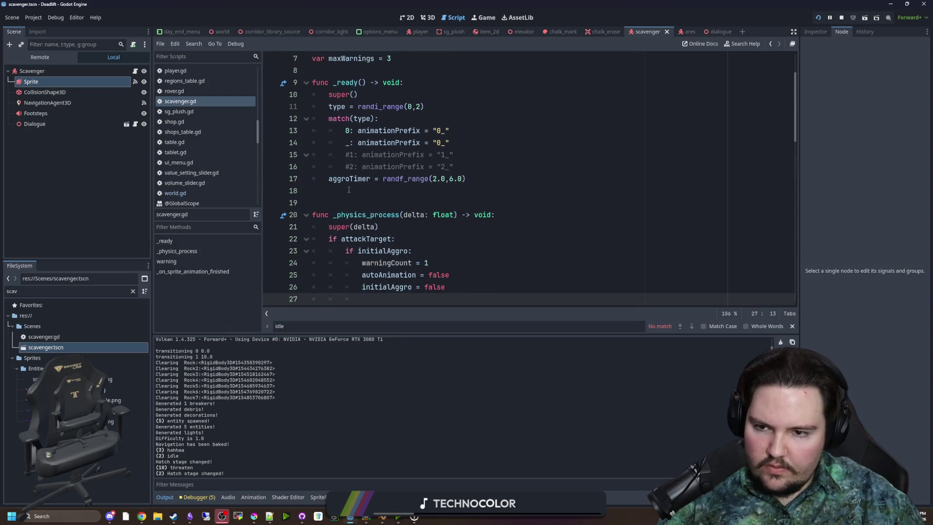
- Add a ## comment above _physics_process naming two chill scavengers and one crazy, aggro one, then save
left_click(358, 191)
key("Return")
type("## ")
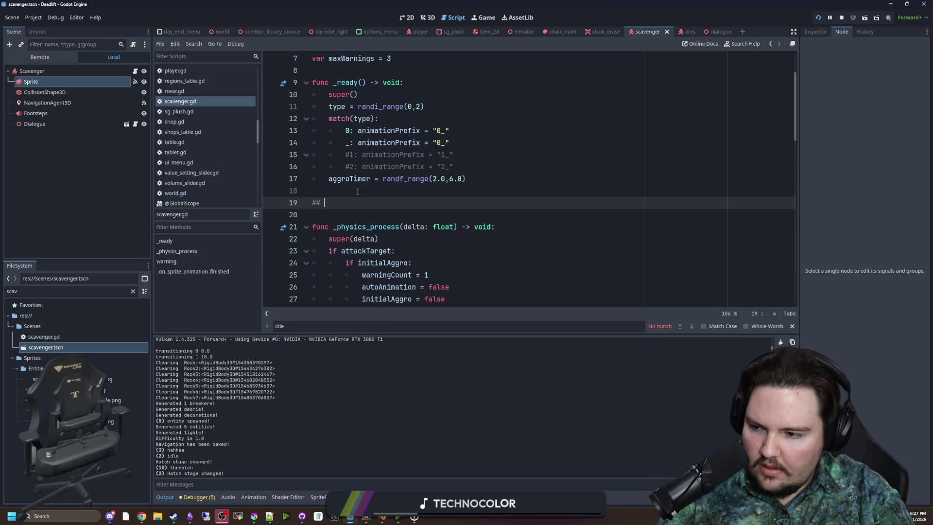
type("marcoh and")
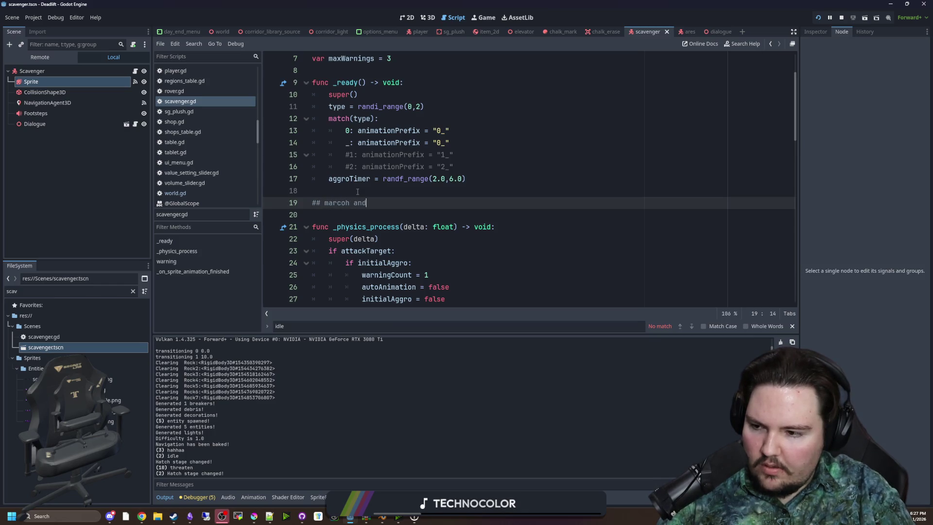
type(" izzy are more chill, ")
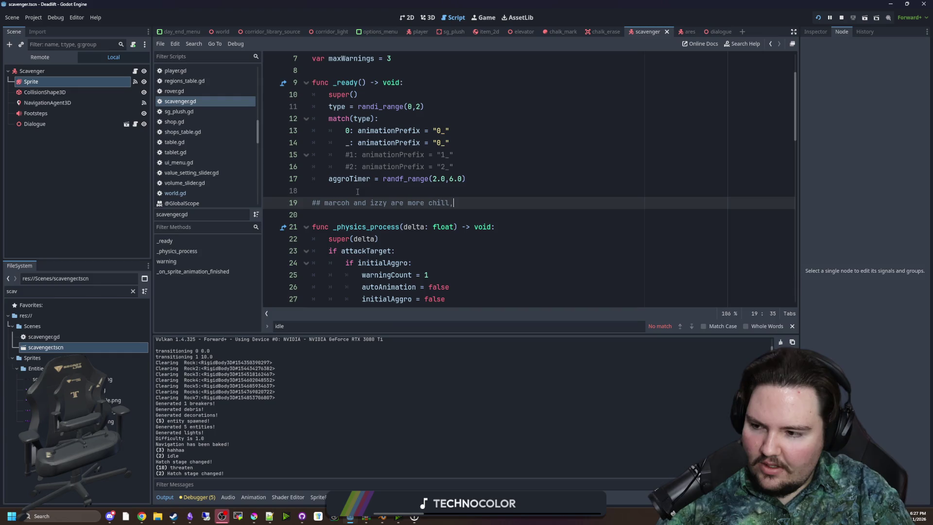
type("ni")
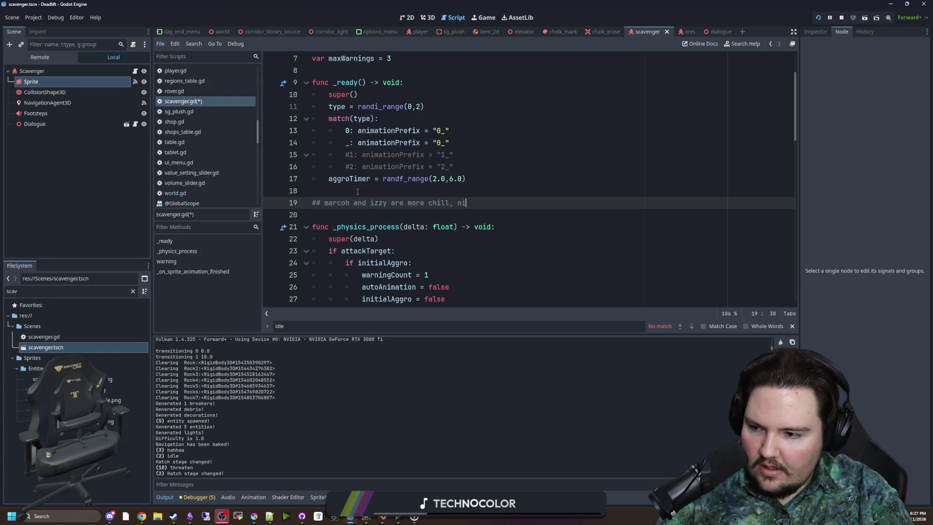
type("cholas is crazy and aggro")
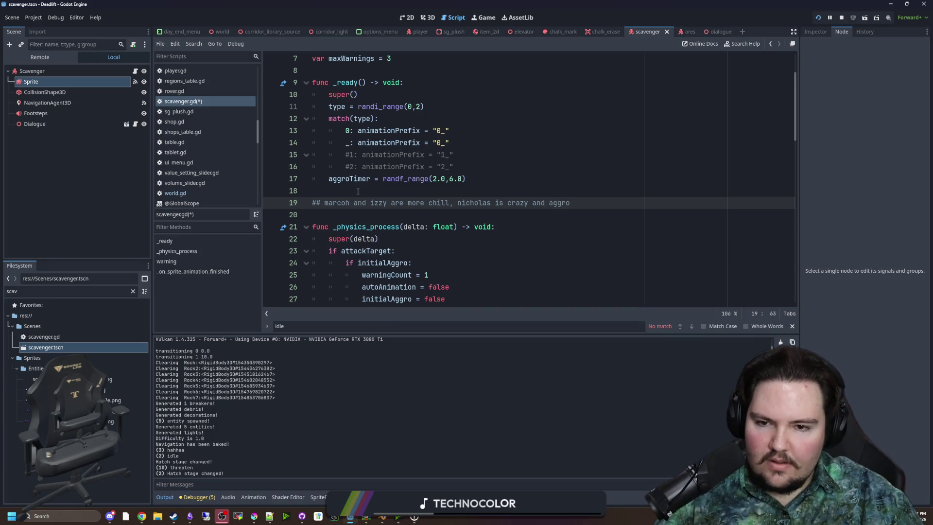
left_click(491, 193)
scroll(451, 175, "down", 5)
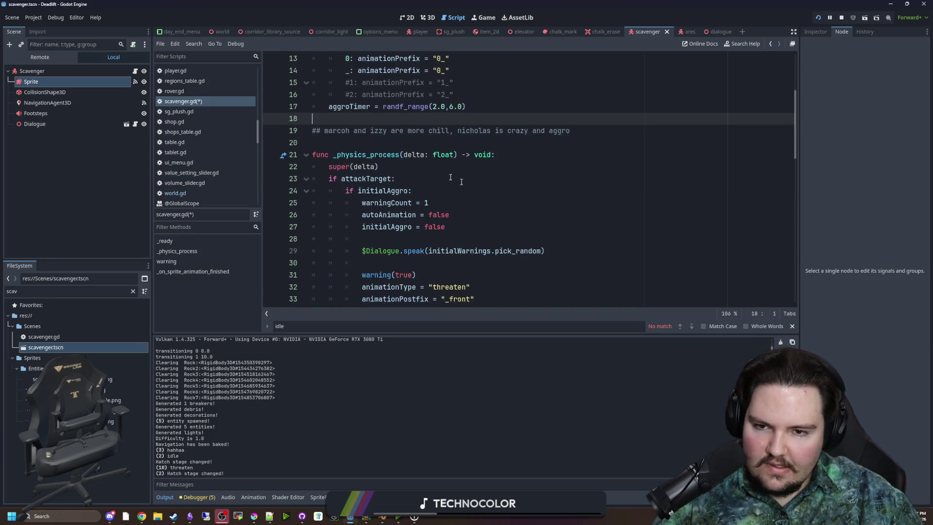
scroll(419, 160, "down", 3)
scroll(369, 145, "up", 5)
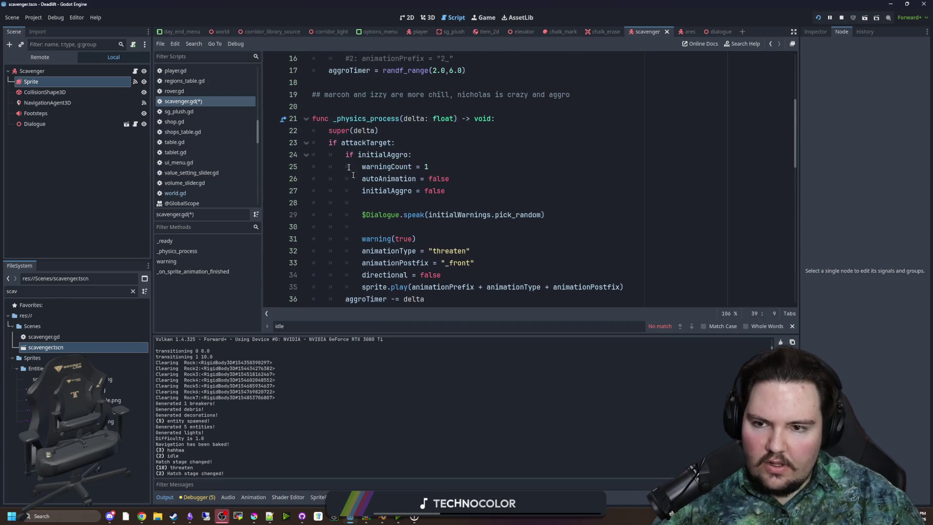
left_click(359, 109)
key("ctrl+s")
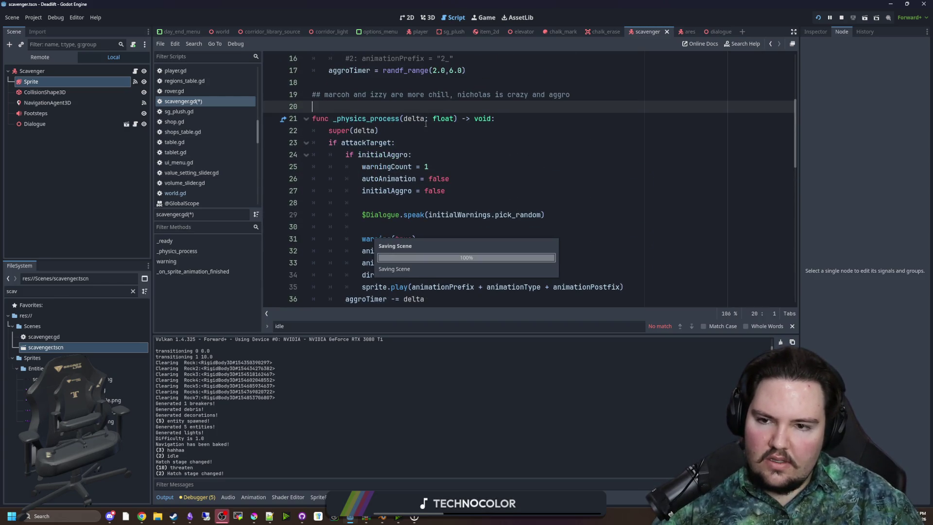
- Add 'warningCount += 1' under the aggroTimer <= 0 check
scroll(403, 137, "down", 1)
double_click(410, 131)
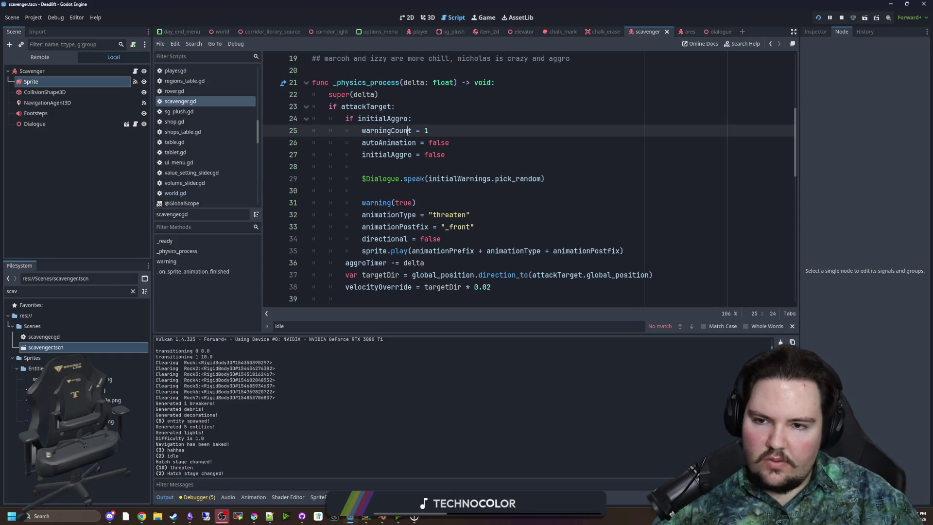
scroll(420, 171, "down", 2)
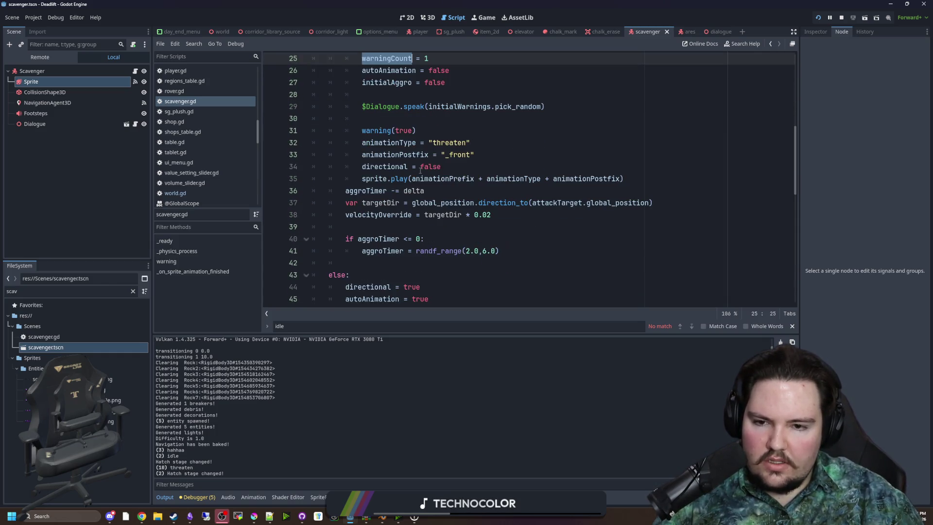
scroll(394, 171, "down", 1)
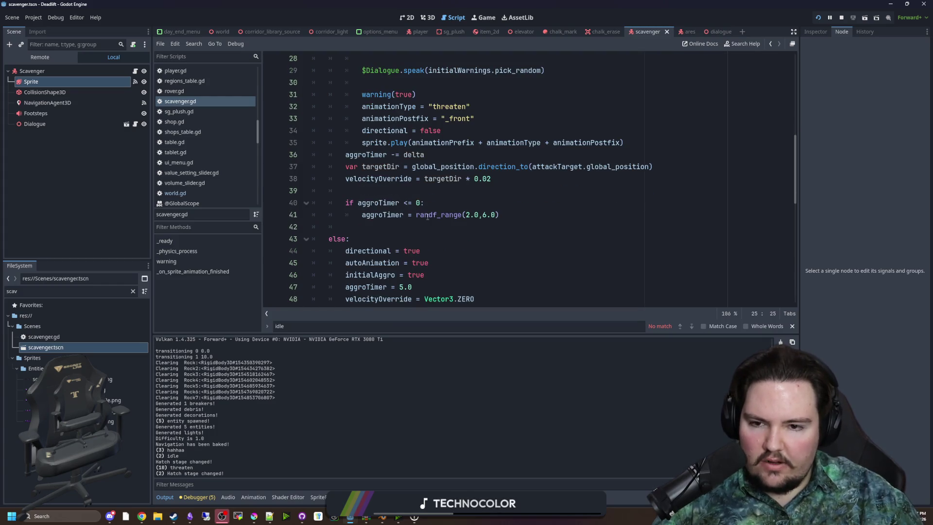
scroll(427, 216, "up", 2)
scroll(432, 257, "down", 1)
left_click(436, 240)
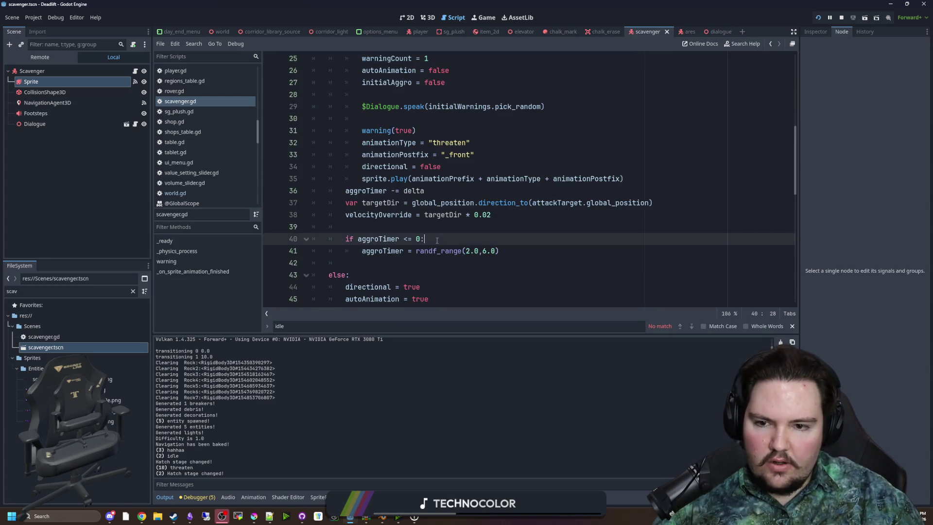
key("Return")
type("warningCo")
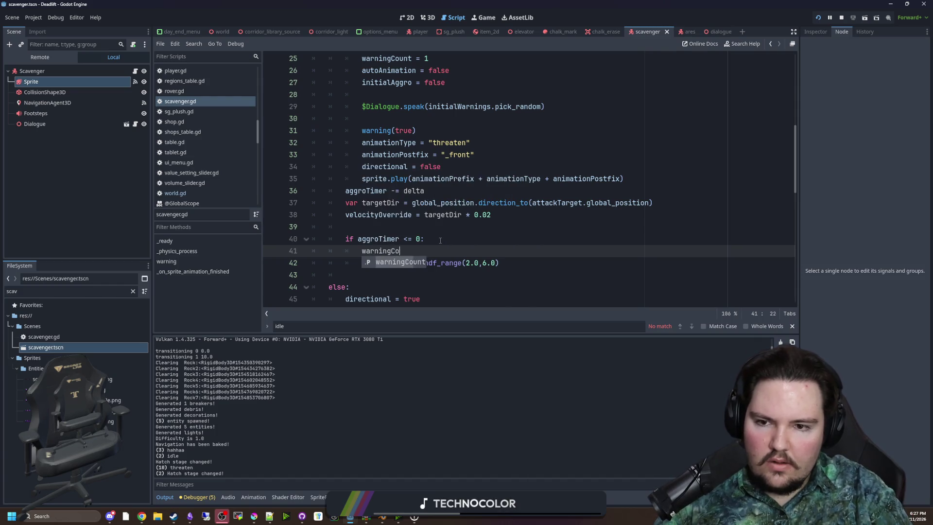
type("unt += 1")
key("Return")
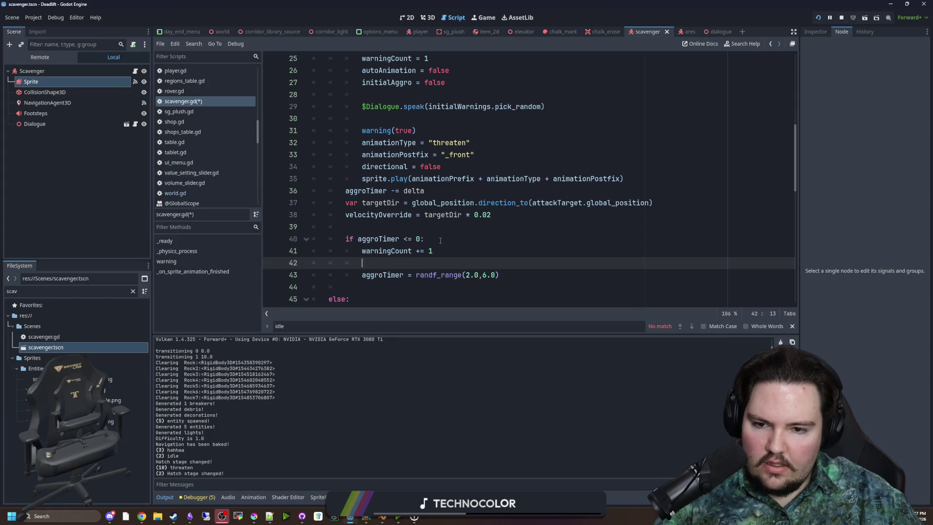
- Insert a randi_range(0,1) condition above the increment, with warningCount += 1 indented under else:
left_click(440, 240)
key("Return")
key("Return")
key("Up")
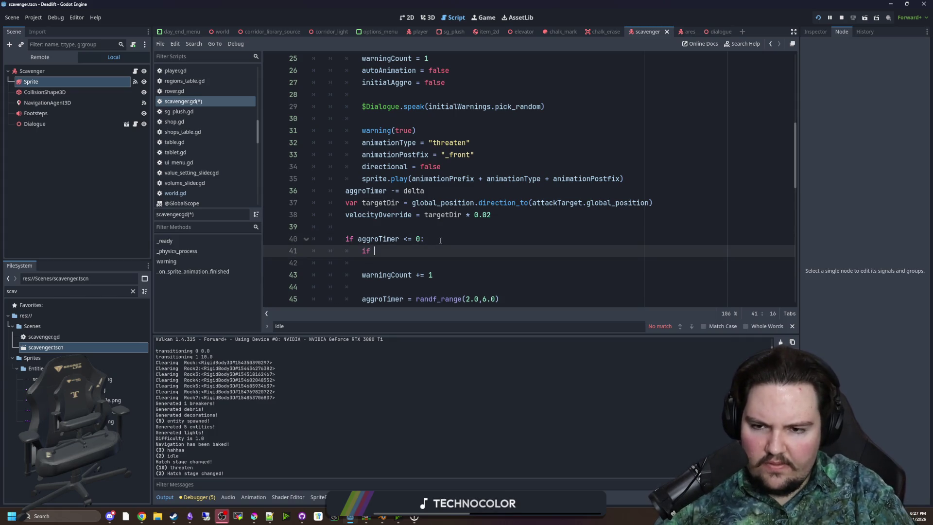
type("randi_range")
key("Return")
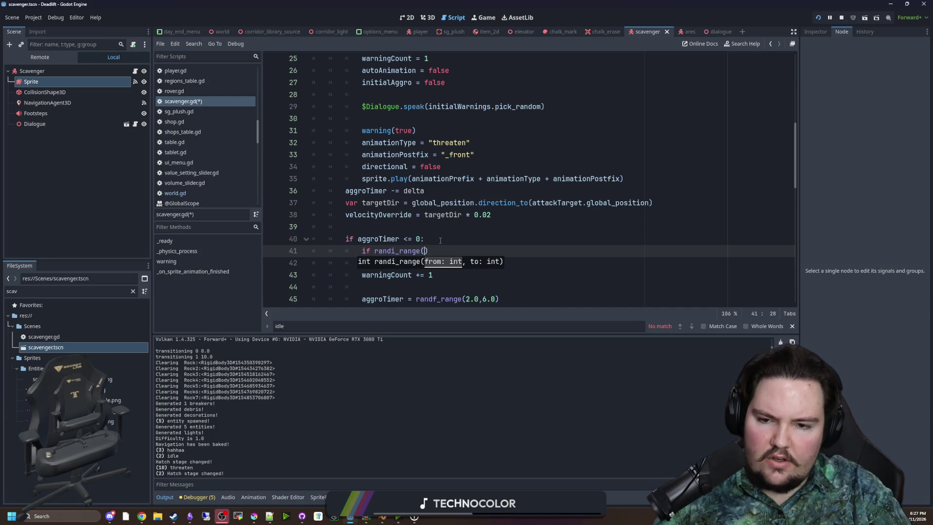
type("0,1)")
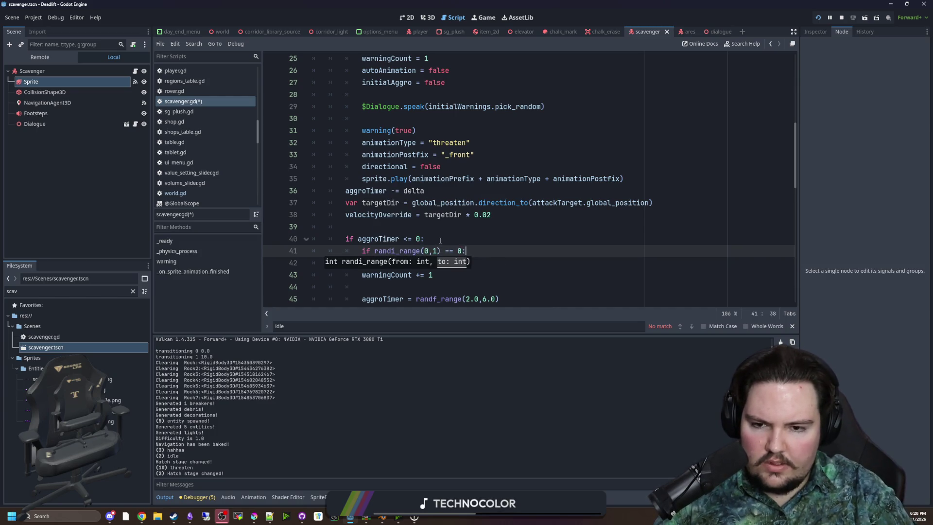
key("Return")
key("Return")
key("BackSpace")
type("else:")
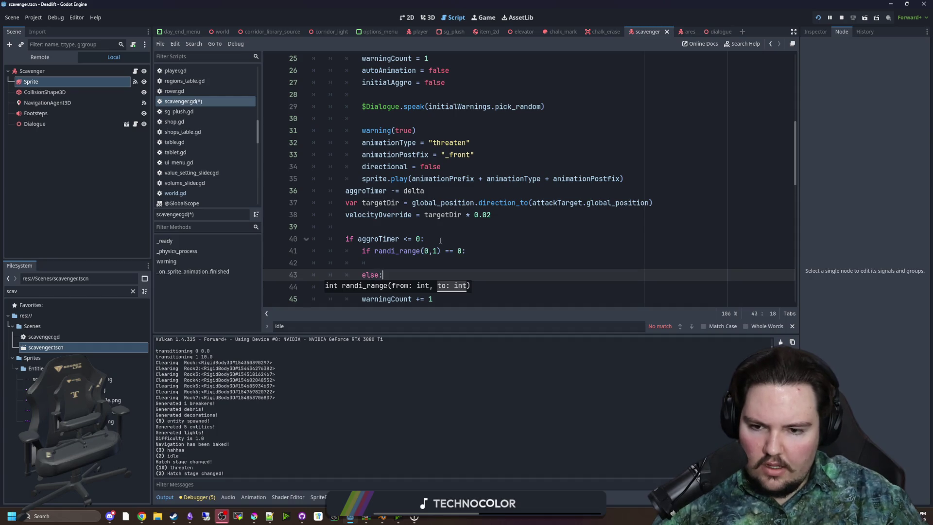
scroll(441, 240, "down", 2)
key("Down")
key("Down")
key("Tab")
key("Up")
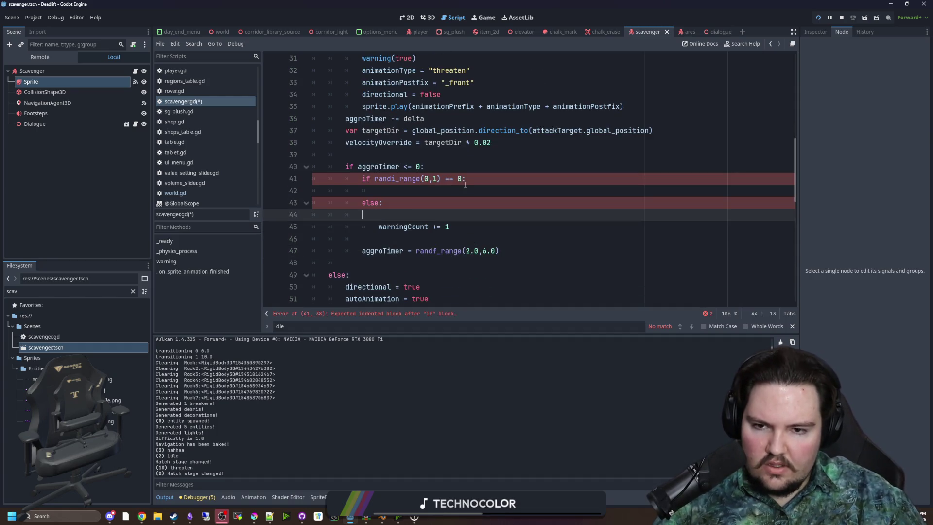
- Extend the random condition with '|| warningCount >= maxWarnings'
left_click(463, 179)
type("|| cu")
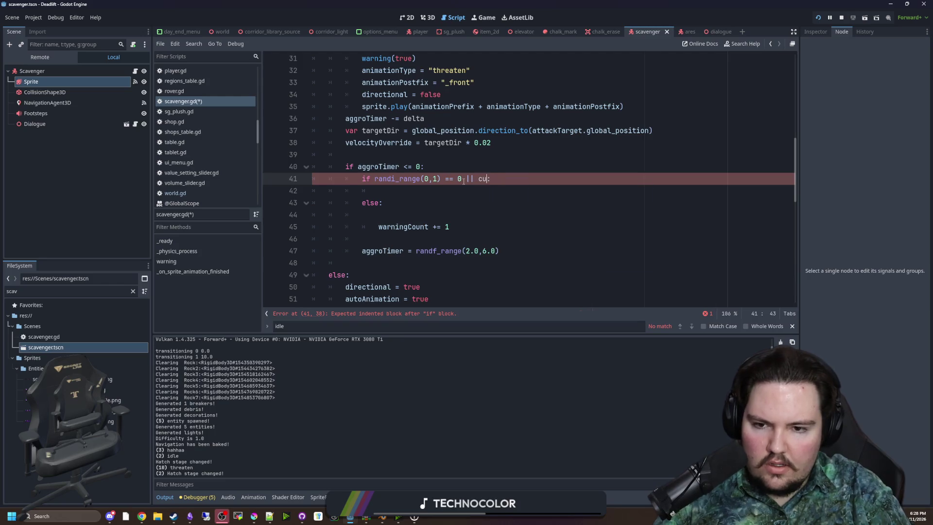
key("BackSpace")
key("BackSpace")
type("warningCou")
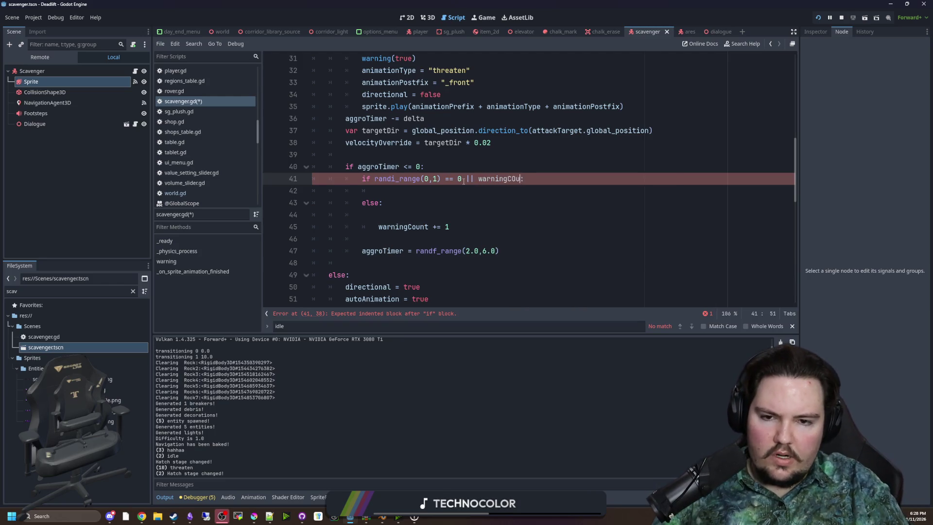
key("BackSpace")
key("BackSpace")
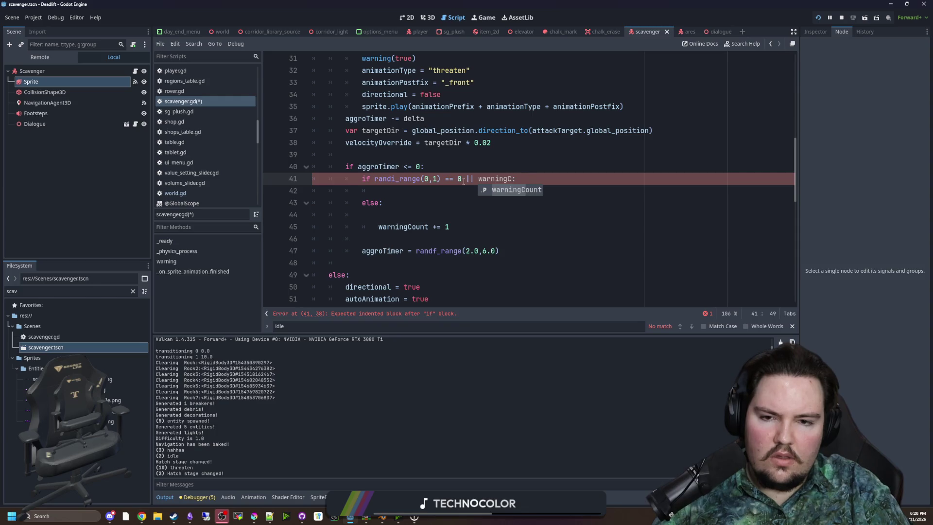
type("ount >= ")
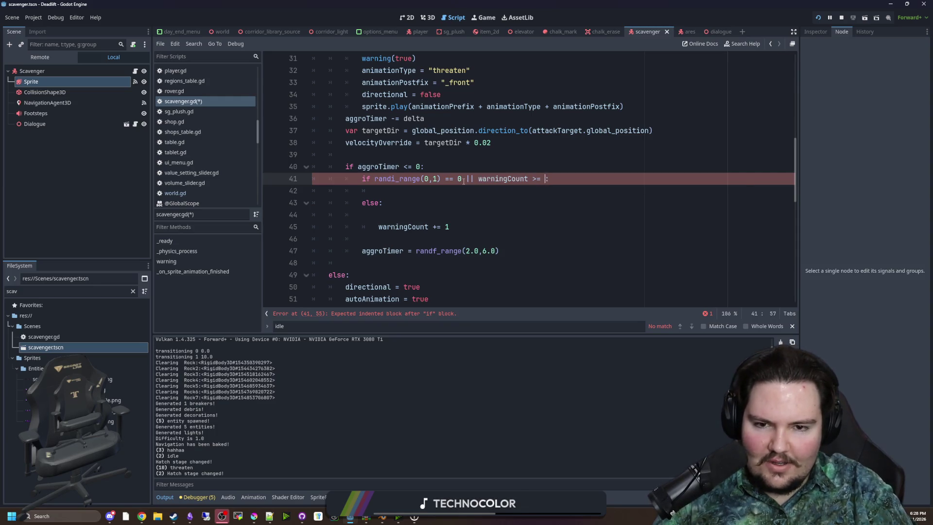
type("maxWarnings")
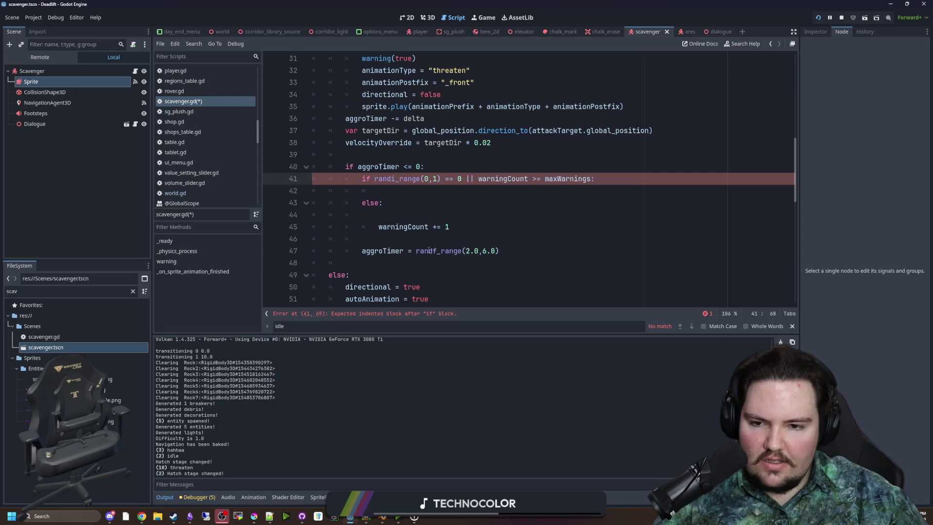
key("Down")
type("warningCount")
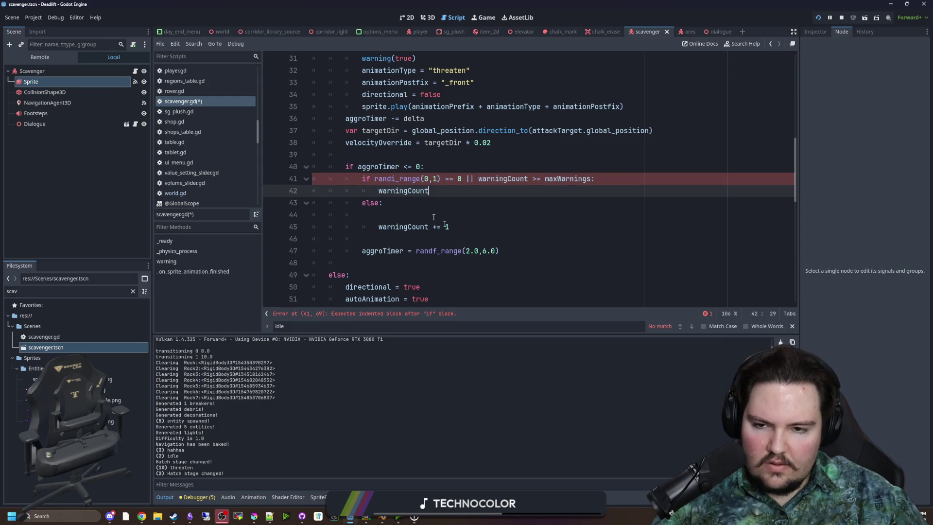
- Replace the placeholder under the condition with a 'start firing' comment
left_click(394, 234)
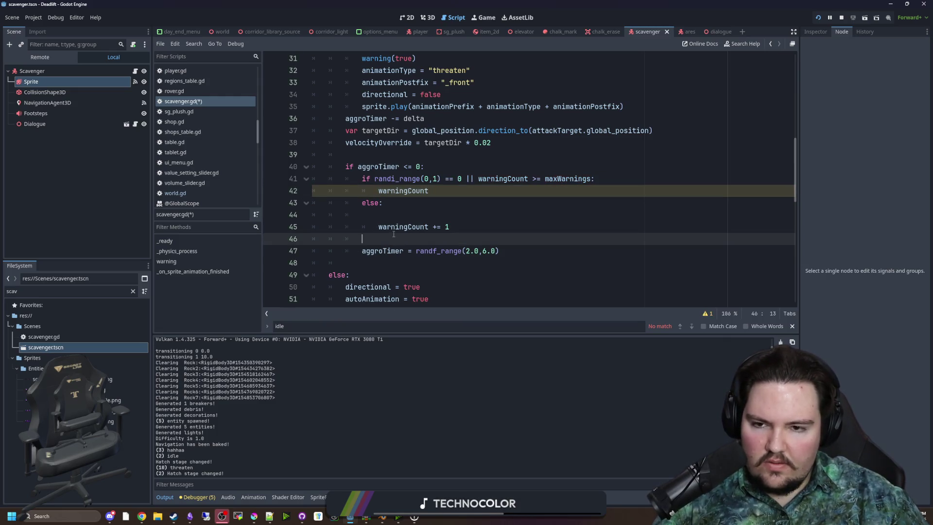
left_click(361, 251)
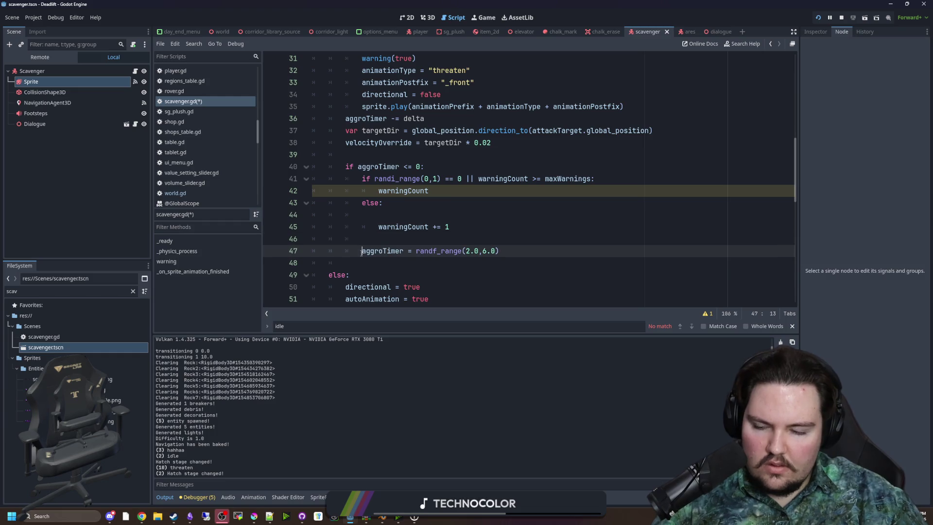
double_click(418, 193)
key("BackSpace")
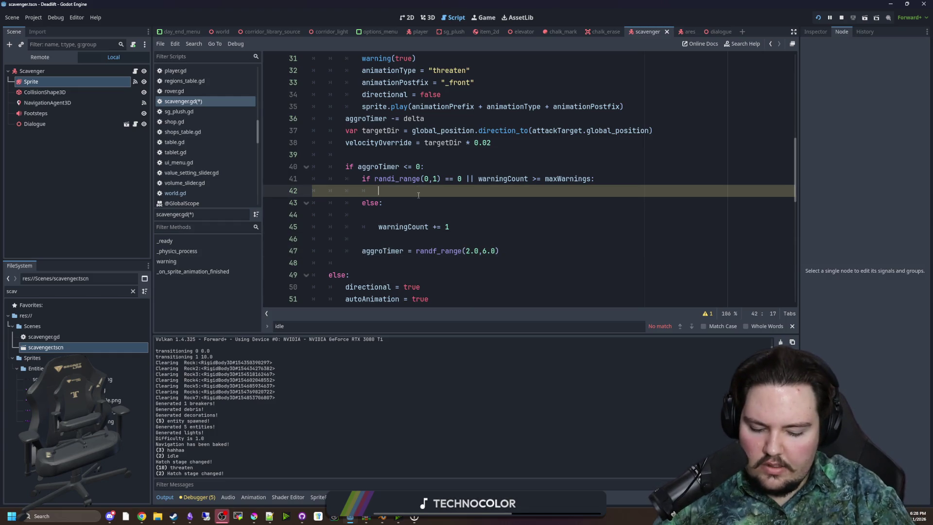
type("# actualy ")
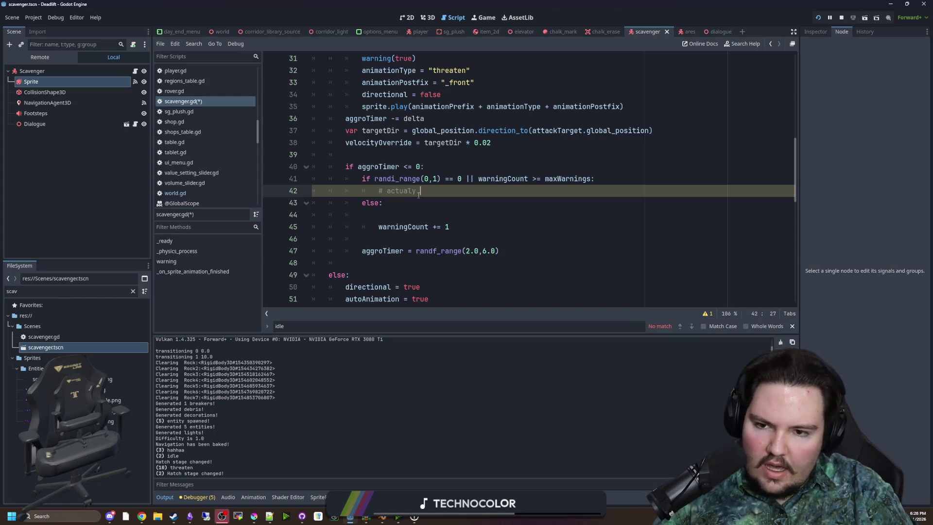
type("start firing")
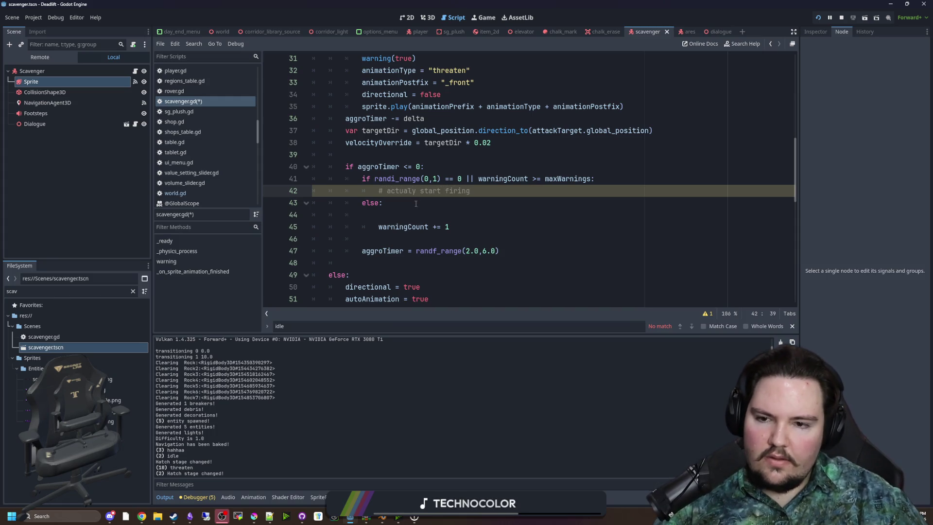
- Move the aggroTimer reset statement from line 47 to under else
left_click(397, 214)
left_click_drag(525, 254, 363, 255)
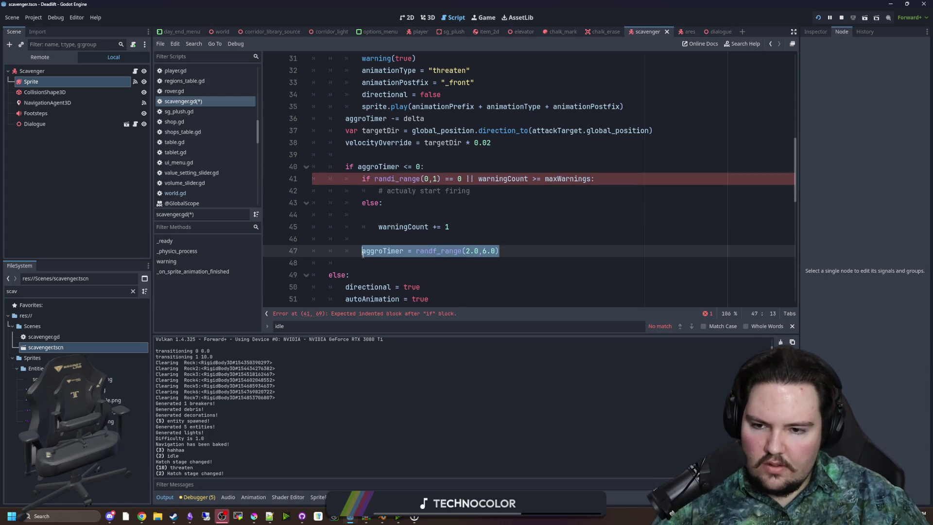
key("ctrl+x")
left_click(379, 215)
key("ctrl+v")
- Add a '# another warning' comment under else and indent the aggroTimer reset into the branch
left_click(398, 203)
key("Return")
type("another")
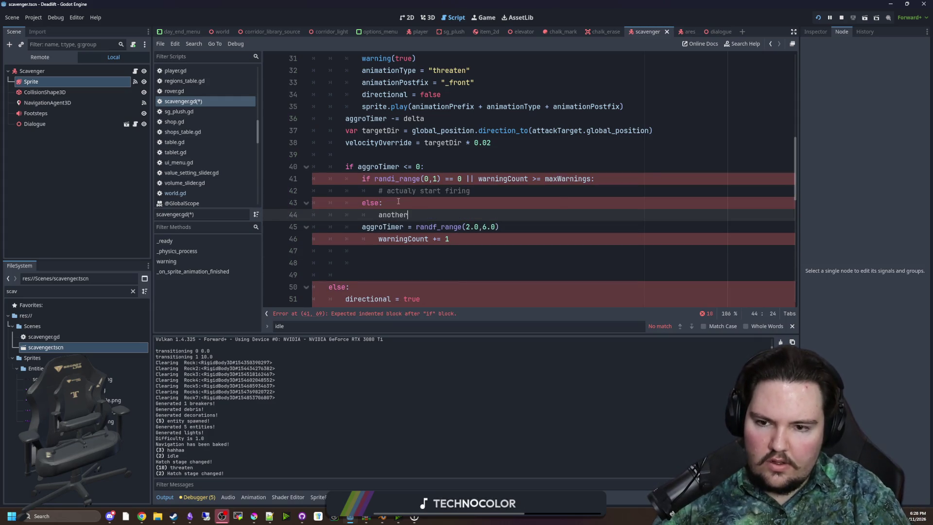
key("Escape")
key("Home")
type("#")
key("End")
type("w")
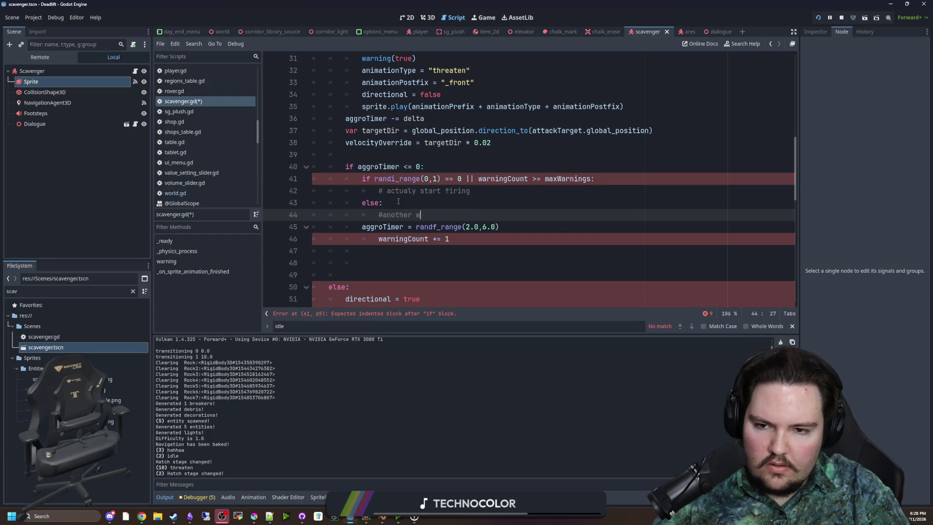
type("arning")
key("Down")
key("Home")
key("Tab")
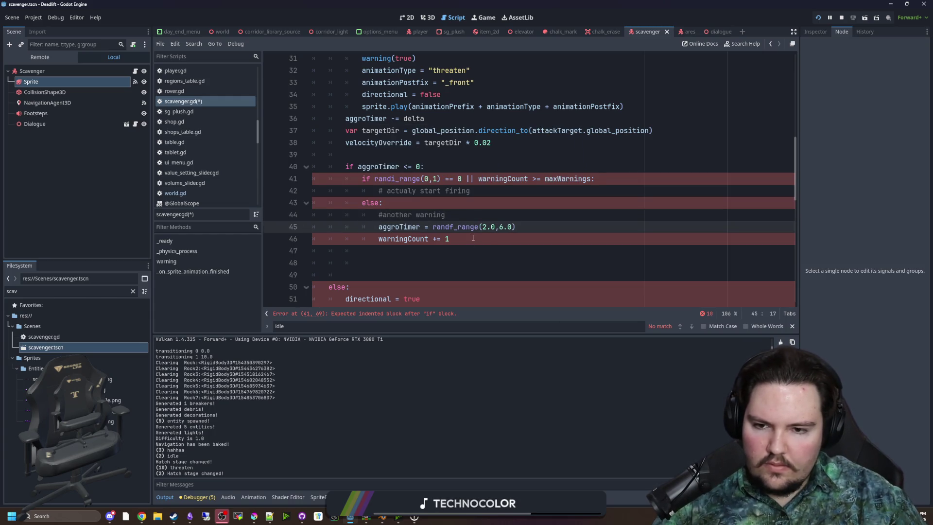
- Open a blank line in the else branch after warningCount += 1
left_click(473, 237)
key("Return")
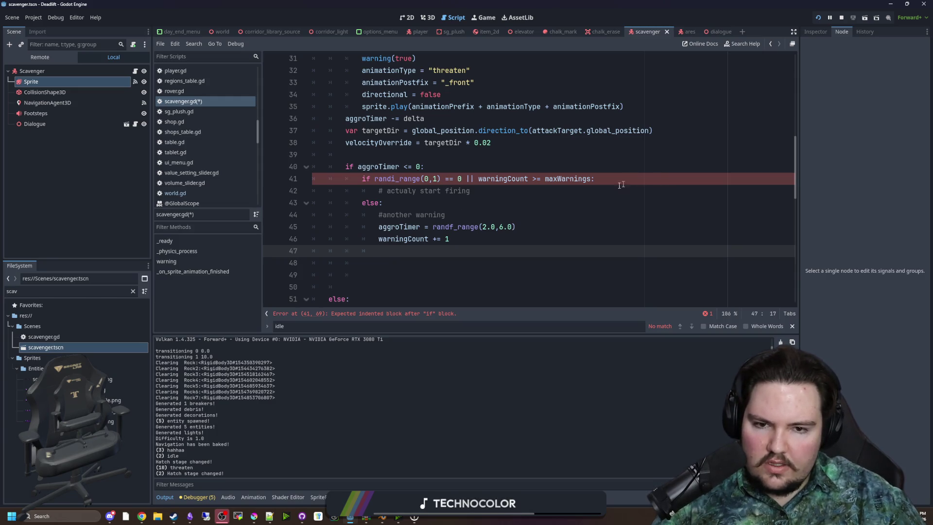
left_click(621, 189)
- Put 'pass' under the start-firing comment and start a warning( call in the else branch
key("Return")
type("pass")
left_click(403, 262)
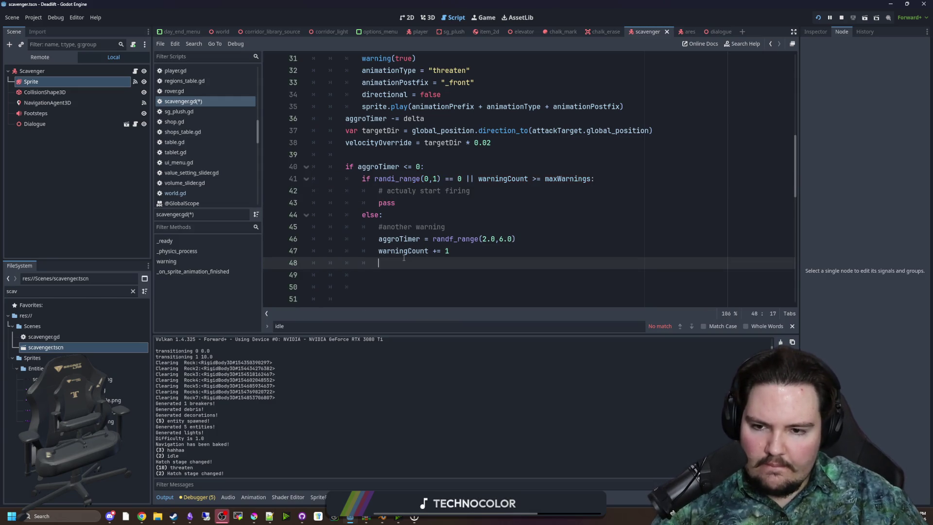
type("warning(")
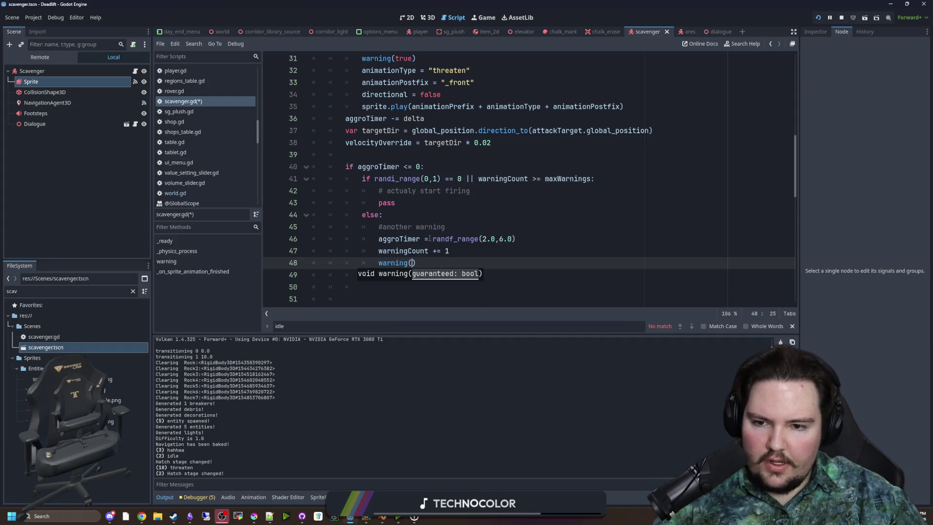
- Delete the old warning function definition and its leftover blank lines
scroll(423, 219, "down", 2)
type("true")
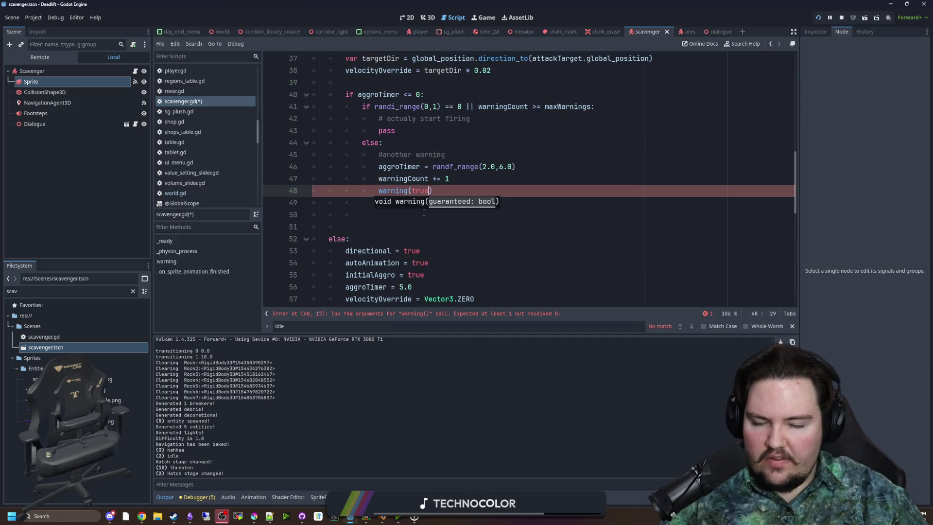
left_click(422, 214)
scroll(384, 224, "down", 5)
scroll(383, 224, "up", 5)
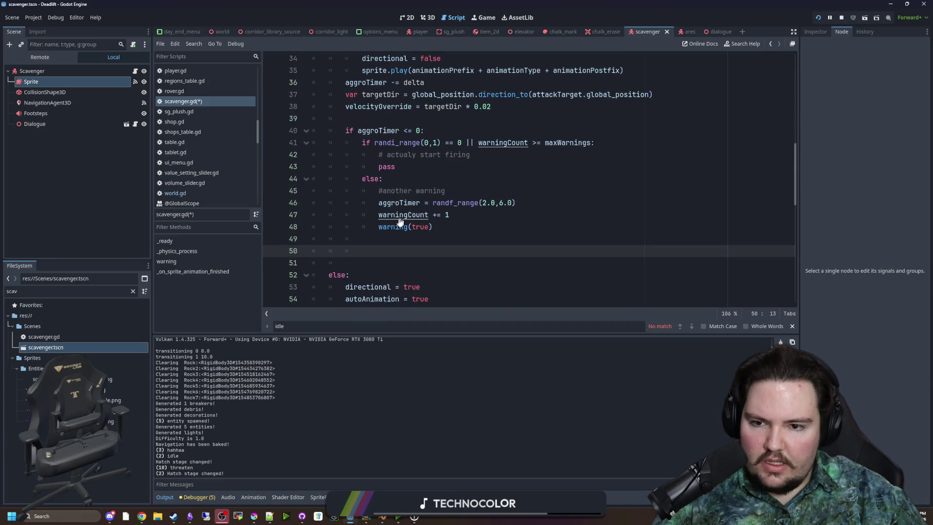
left_click(387, 223, "ctrl")
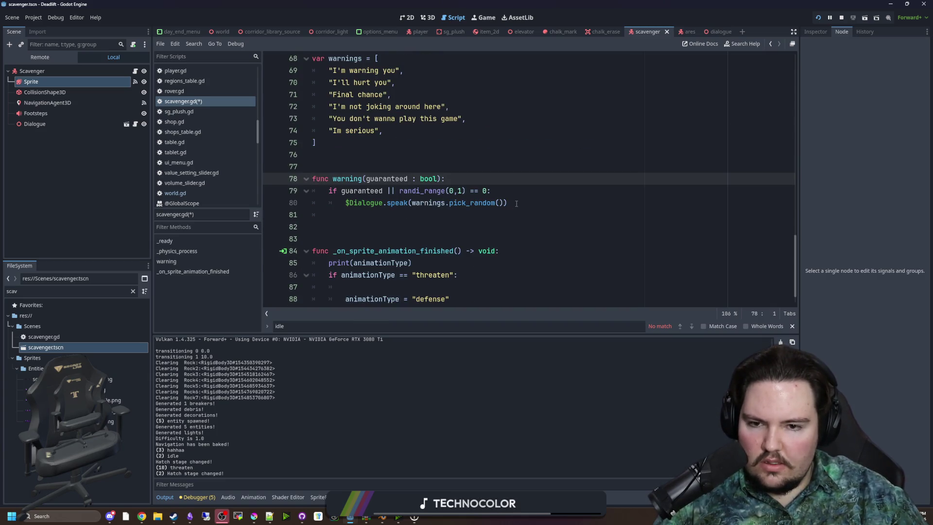
mouse_move(516, 204)
left_mouse_down()
mouse_move(376, 212)
mouse_move(347, 204)
mouse_move(294, 157)
left_mouse_up()
key("BackSpace")
key("BackSpace")
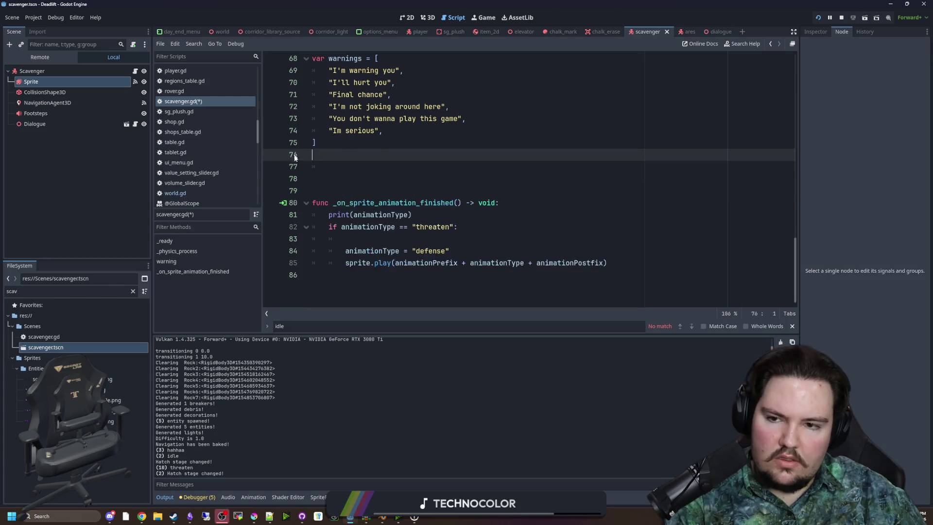
key("BackSpace")
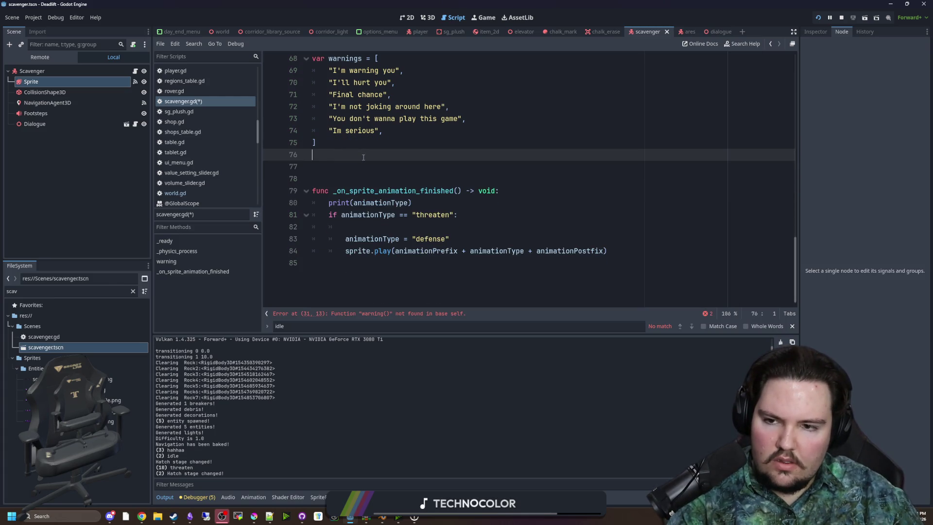
key("Delete")
- Remove warning(true) from line 31 and make the repeat-warning line call $Dialogue.speak(warnings.pick_random())
scroll(388, 242, "up", 6)
left_click(404, 316)
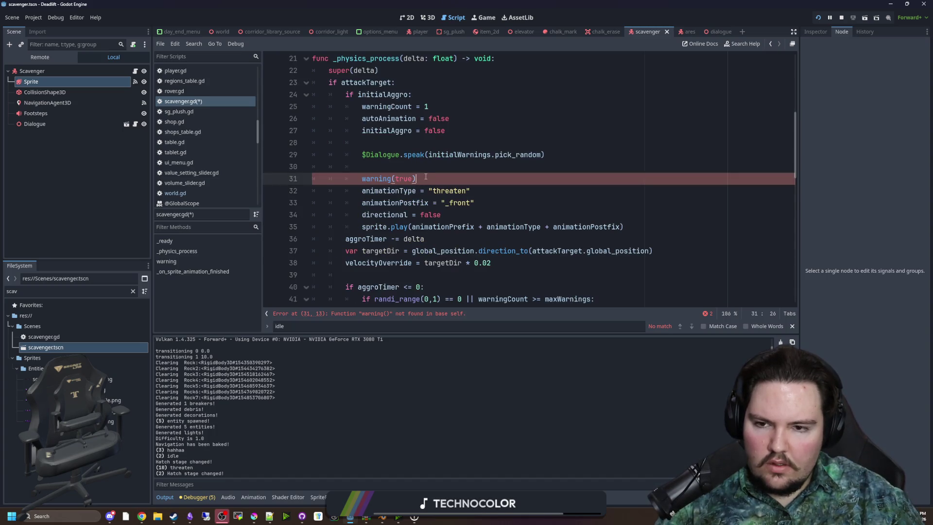
key("BackSpace")
key("BackSpace")
key("BackSpace")
scroll(435, 209, "down", 3)
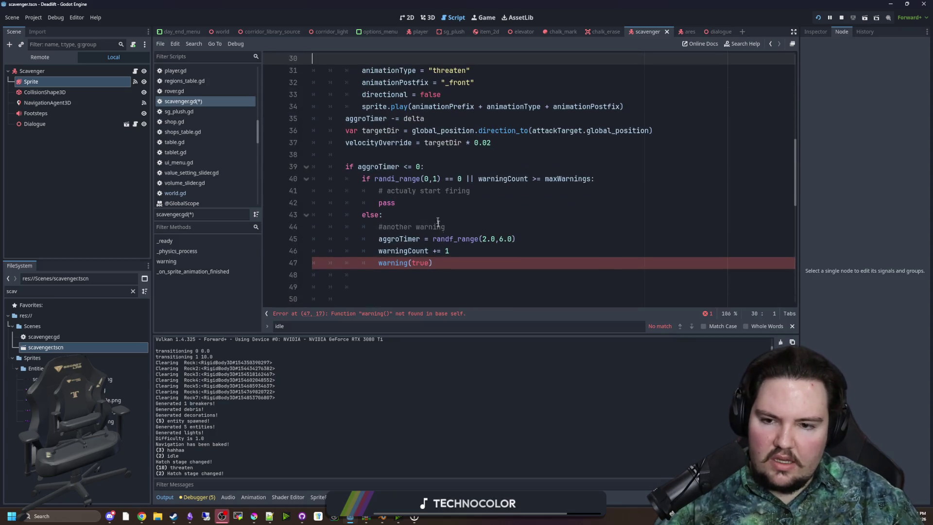
left_click(449, 260)
key("shift+Home")
key("ctrl+v")
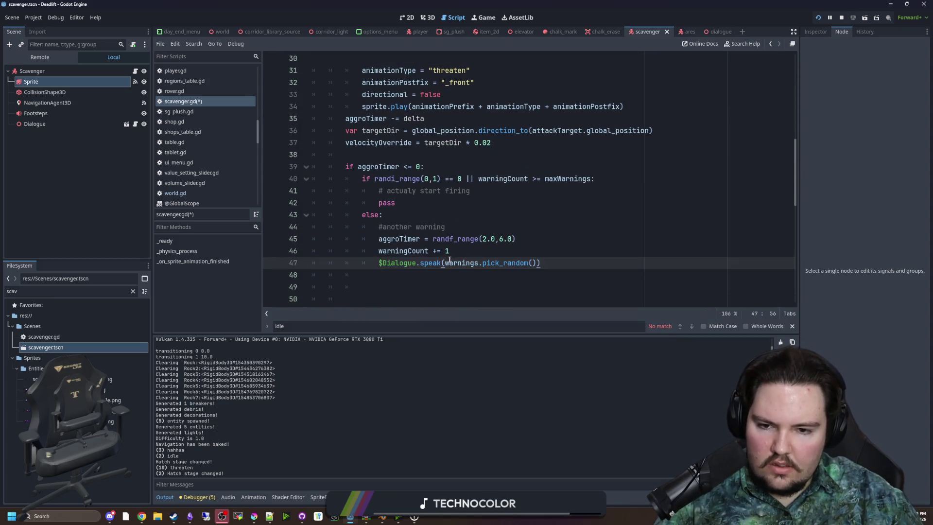
- Save and run the project, which stops on an invalid-operands error at line 40
scroll(464, 256, "up", 3)
left_click(414, 167)
left_click(414, 142)
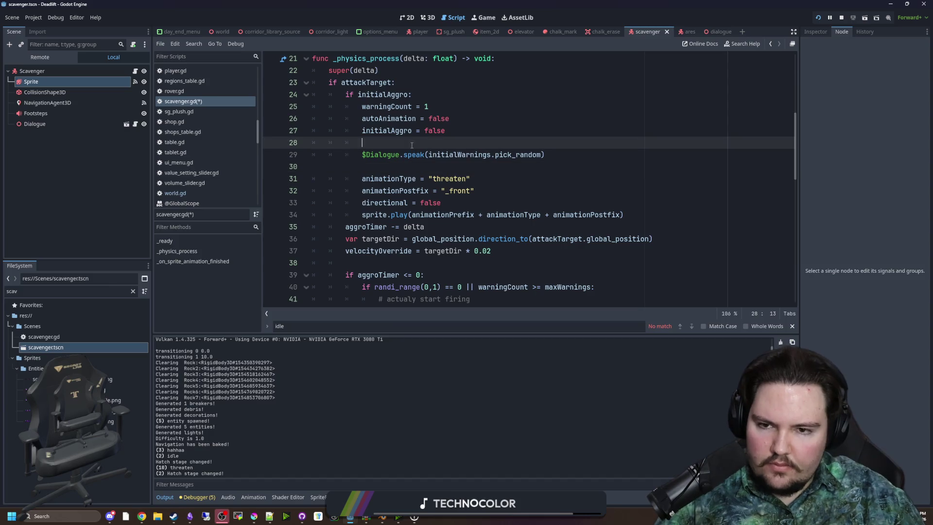
key("ctrl+s")
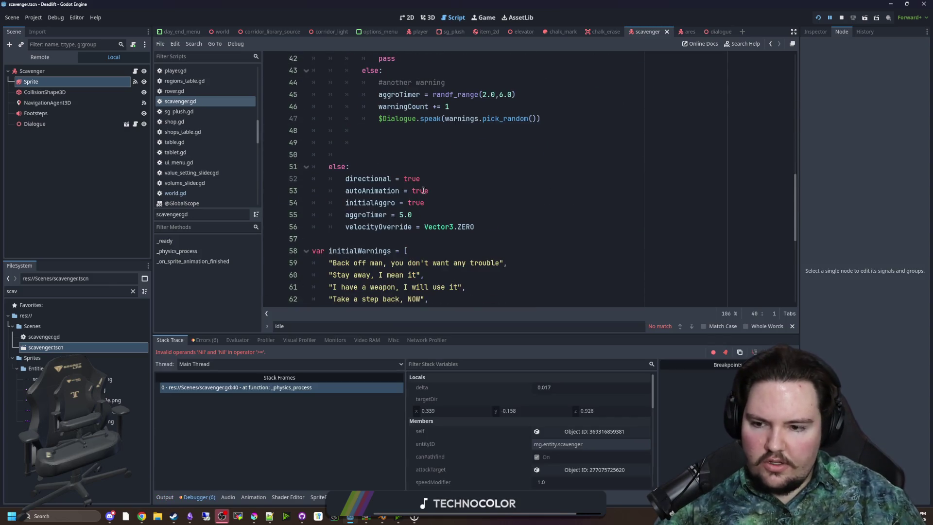
- Stop the running game and save the script
left_click(841, 18)
scroll(408, 199, "up", 5)
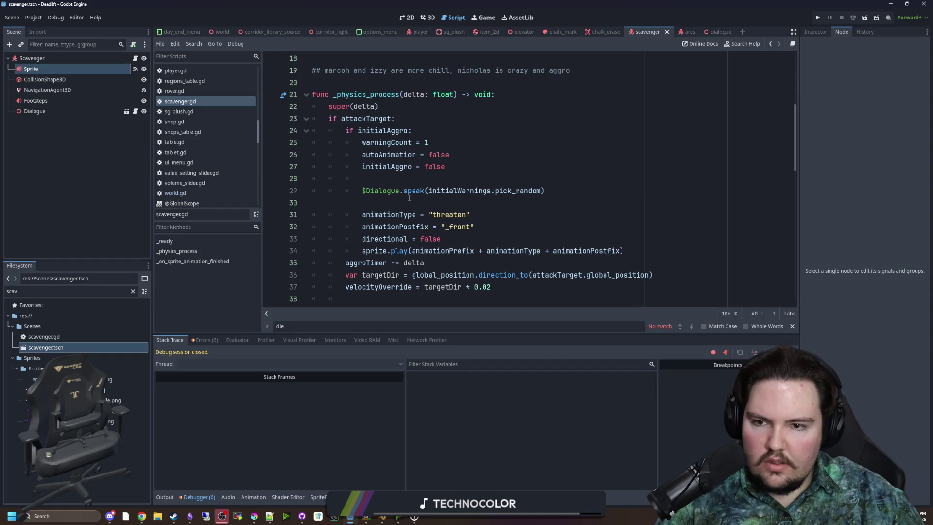
left_click(408, 202)
left_click(437, 178)
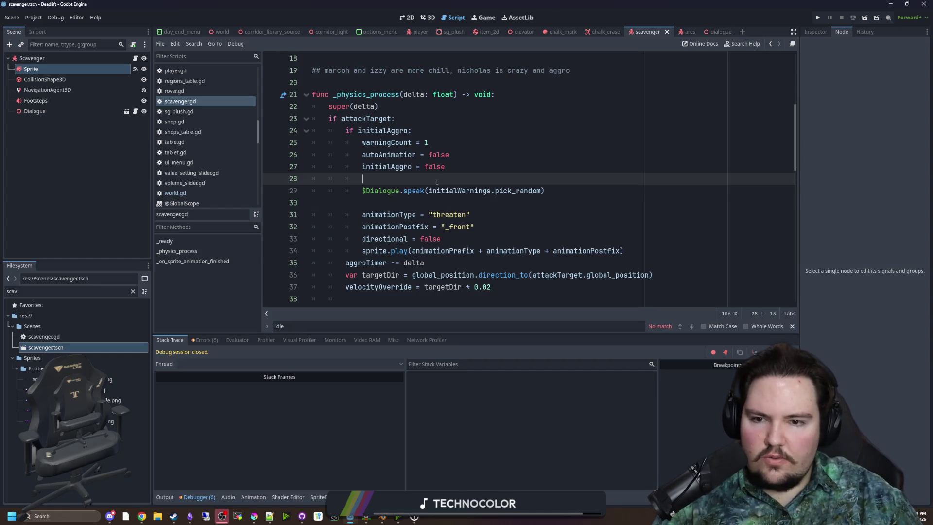
key("ctrl+s")
scroll(436, 181, "down", 1)
key("ctrl+s")
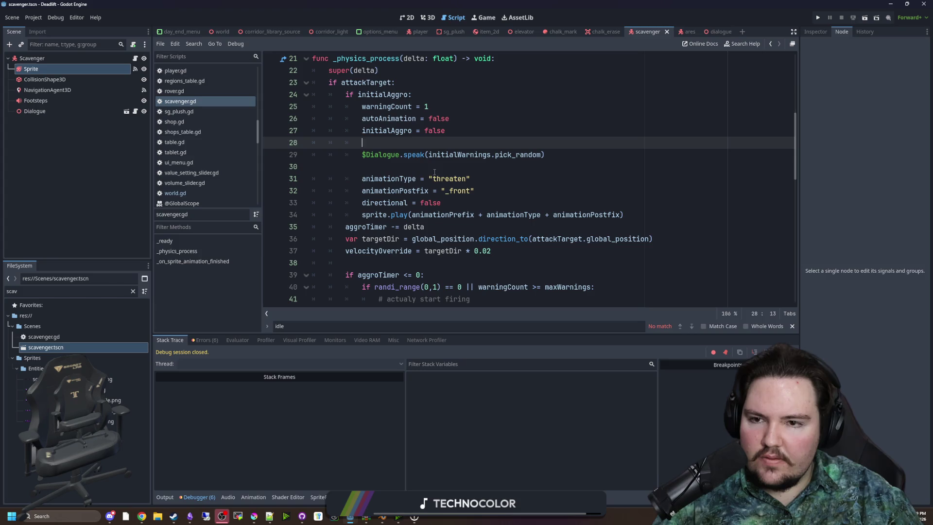
scroll(406, 147, "down", 5)
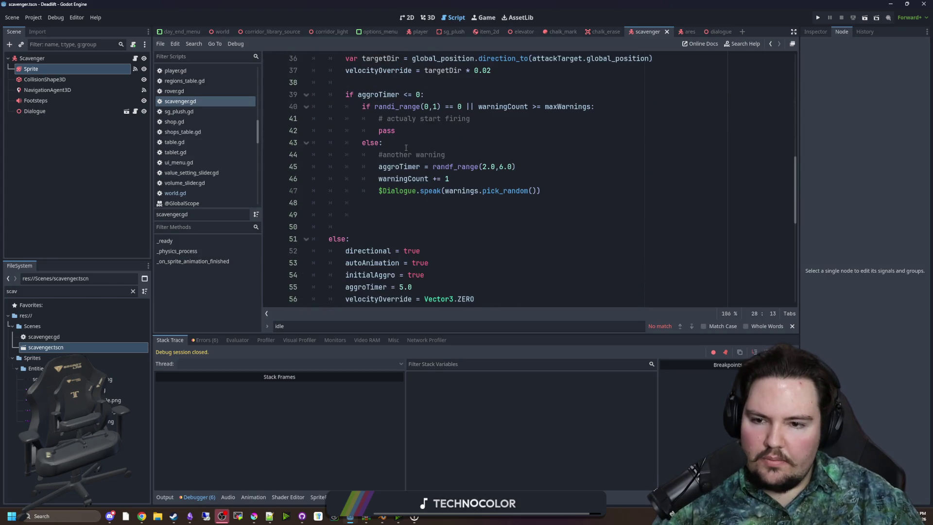
key("ctrl+s")
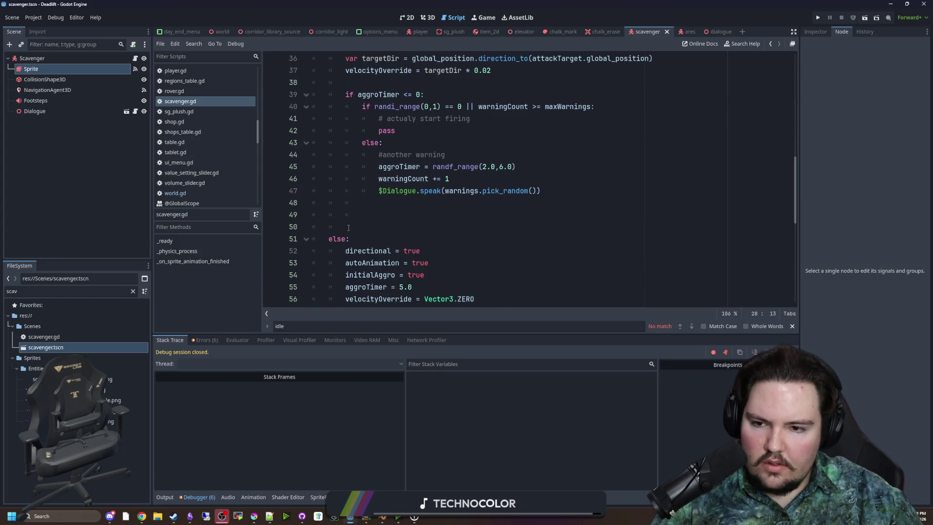
- Turn the final else on line 51 into an elif aggroTimer >= condition
left_click(346, 238)
key("BackSpace")
key("BackSpace")
type("if aggroTimer ")
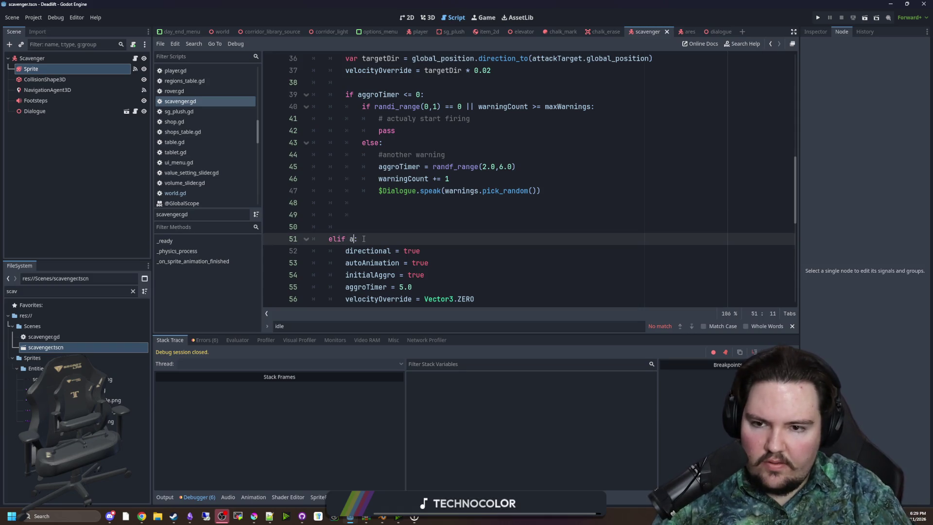
type("<")
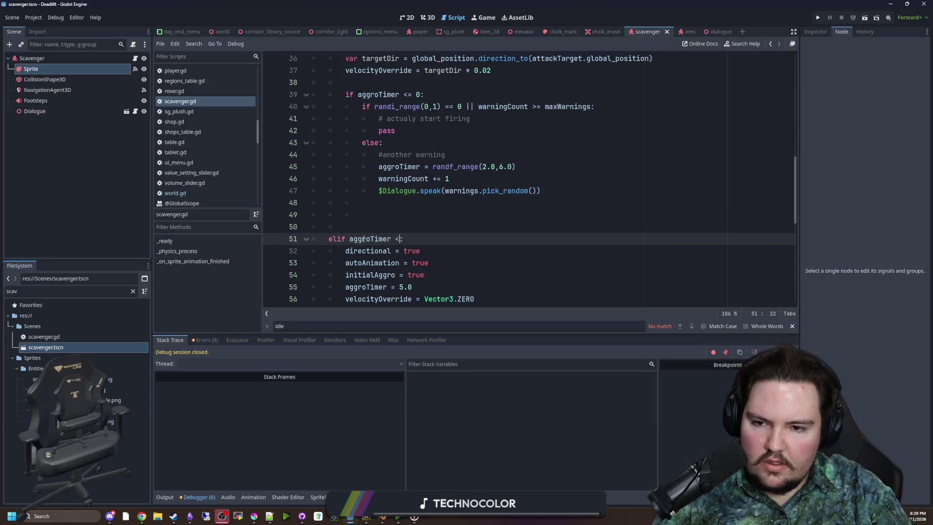
type(">=")
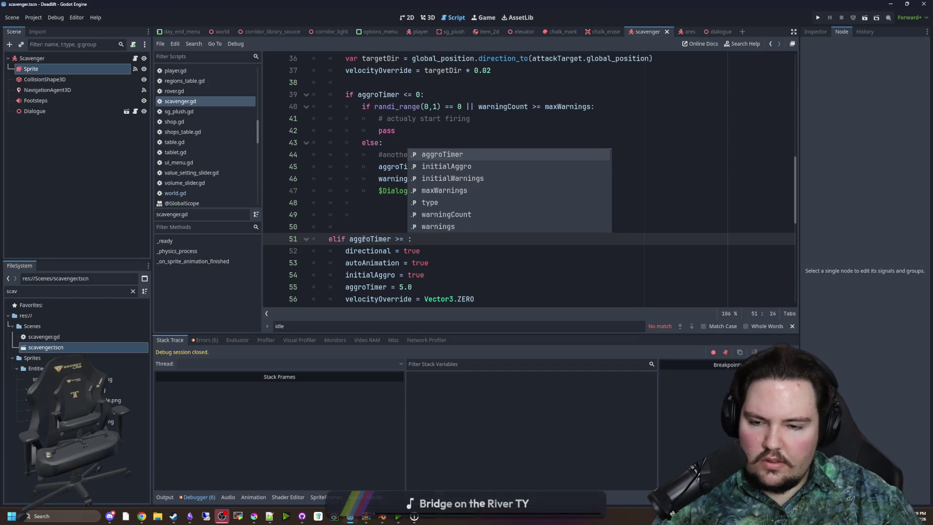
left_click(373, 222)
scroll(422, 265, "down", 1)
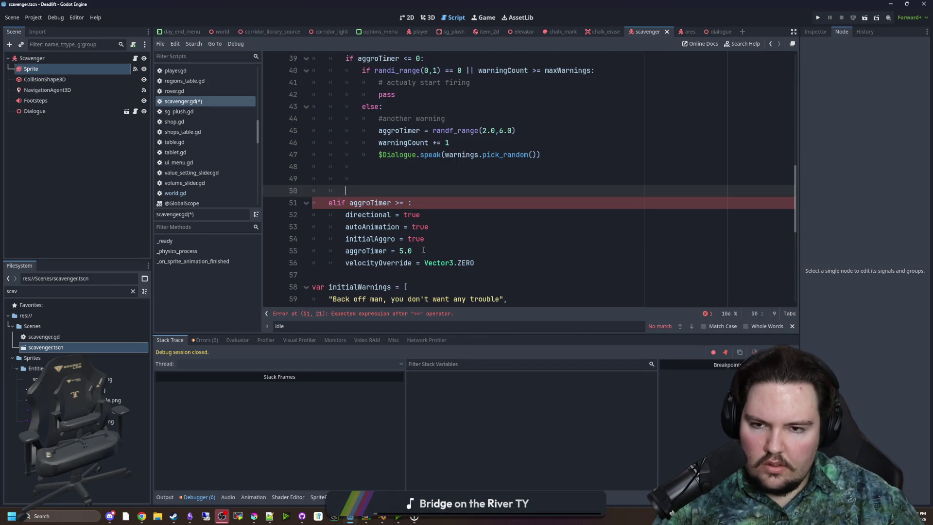
- Cut the aggroTimer = 5.0 reset line out of the elif block
left_click_drag(516, 131, 380, 127)
key("ctrl+c")
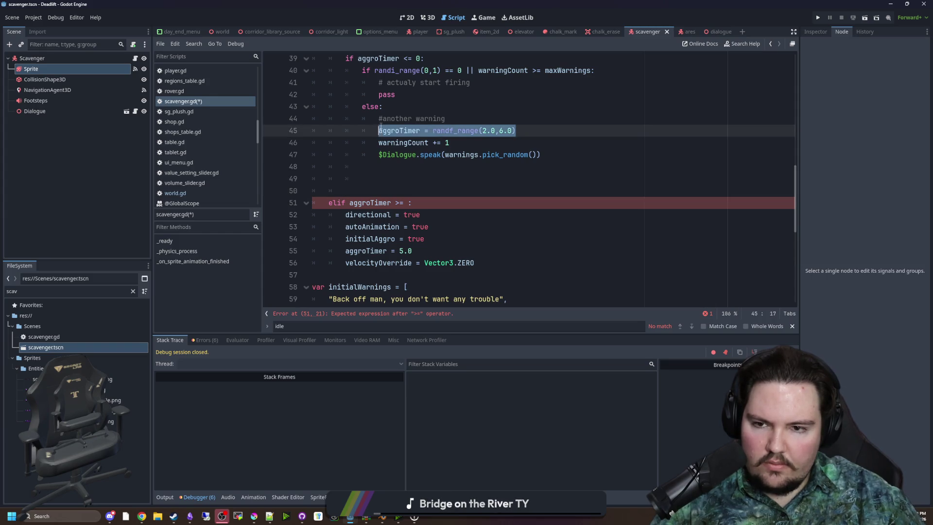
left_click_drag(417, 249, 346, 251)
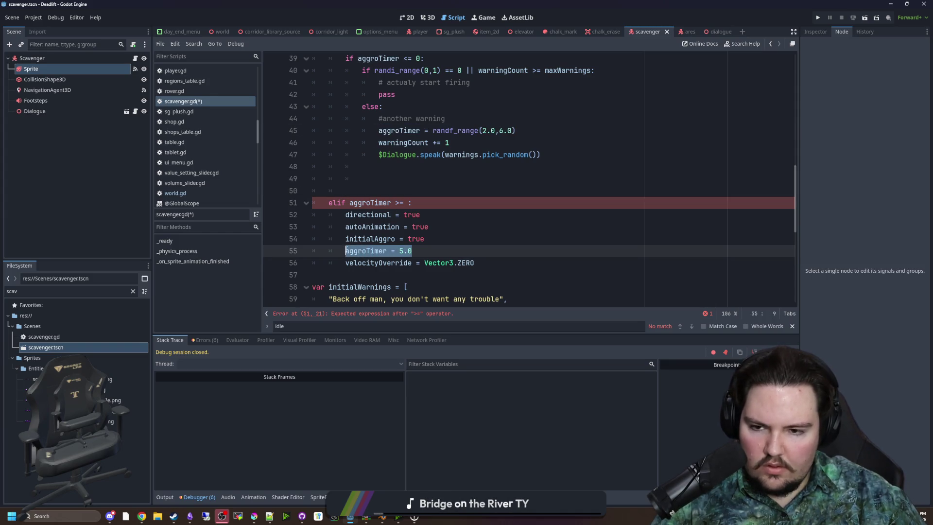
key("ctrl+v")
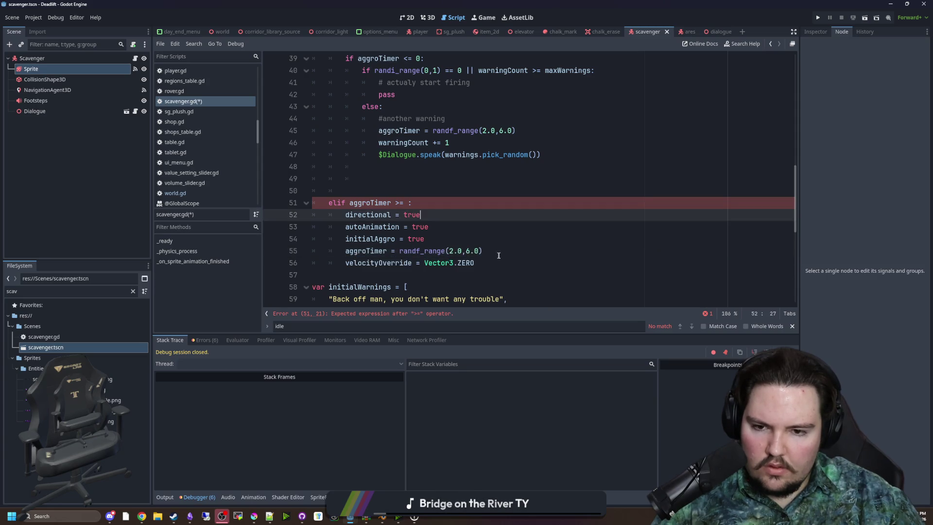
left_click_drag(484, 251, 318, 251)
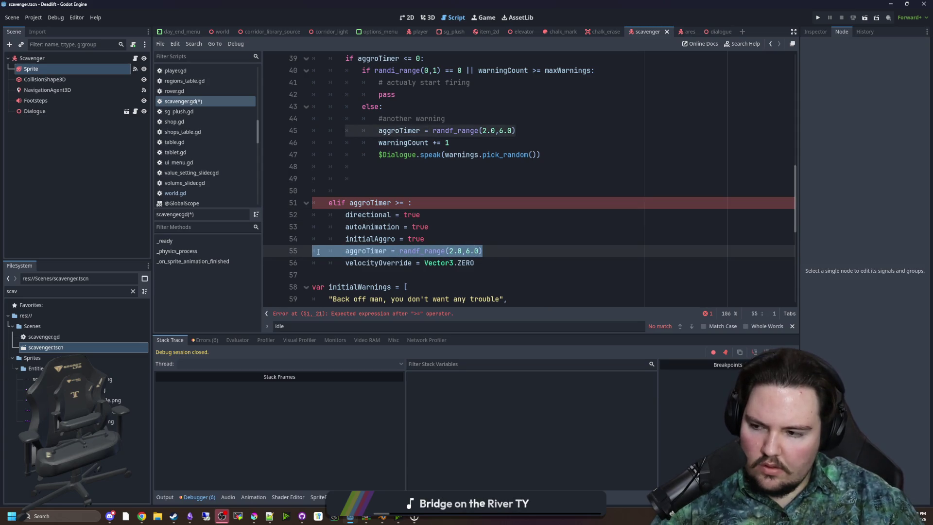
key("ctrl+x")
key("BackSpace")
- Complete the elif comparison with 10.0
left_click(409, 204)
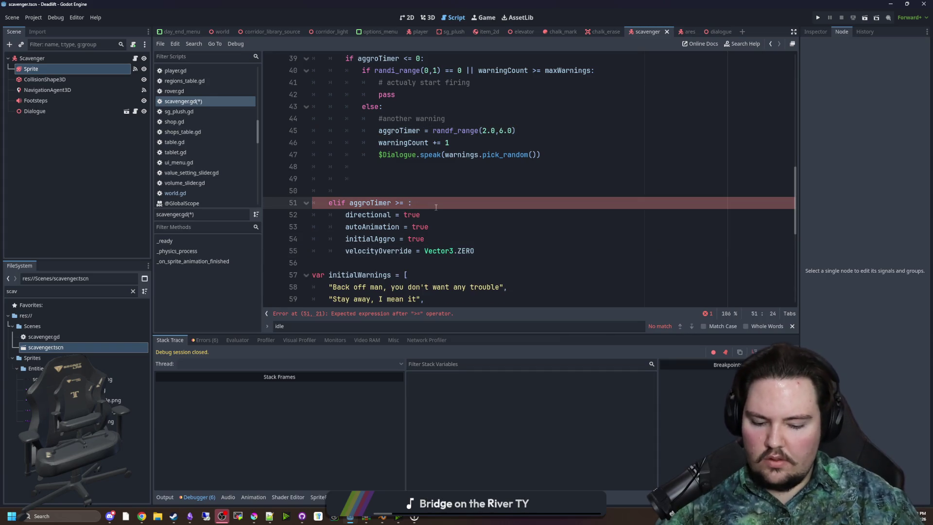
type("10.0")
left_click(437, 191)
- Change aggroTimer's starting value from 5.0 to 0
scroll(439, 191, "up", 5)
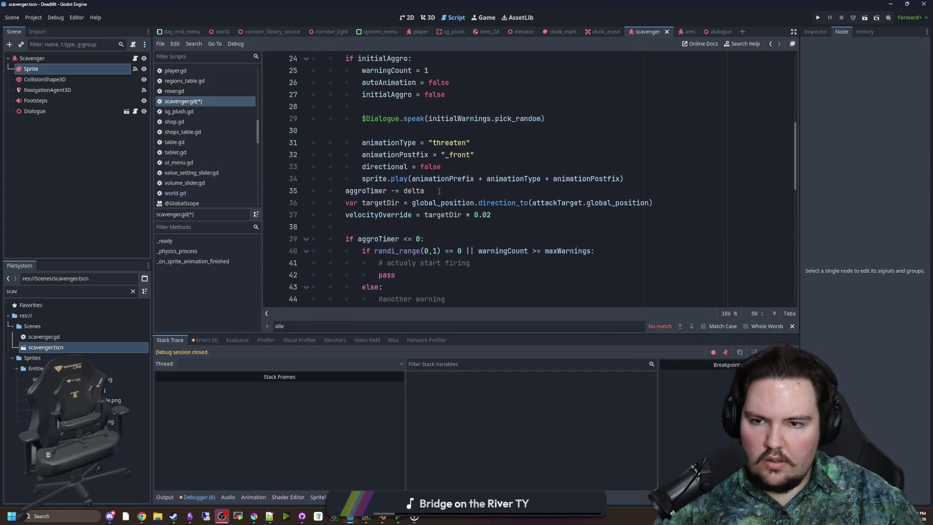
scroll(438, 191, "up", 4)
scroll(455, 266, "up", 4)
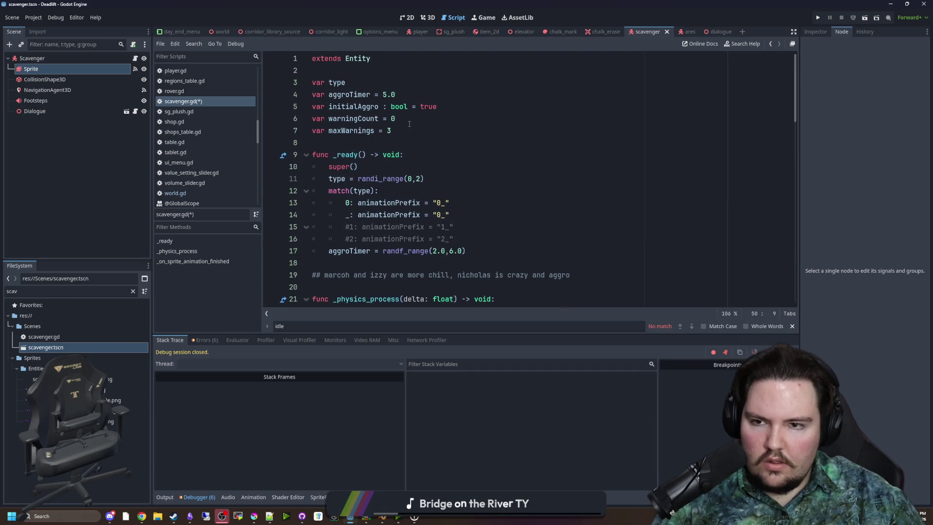
left_click_drag(398, 94, 382, 95)
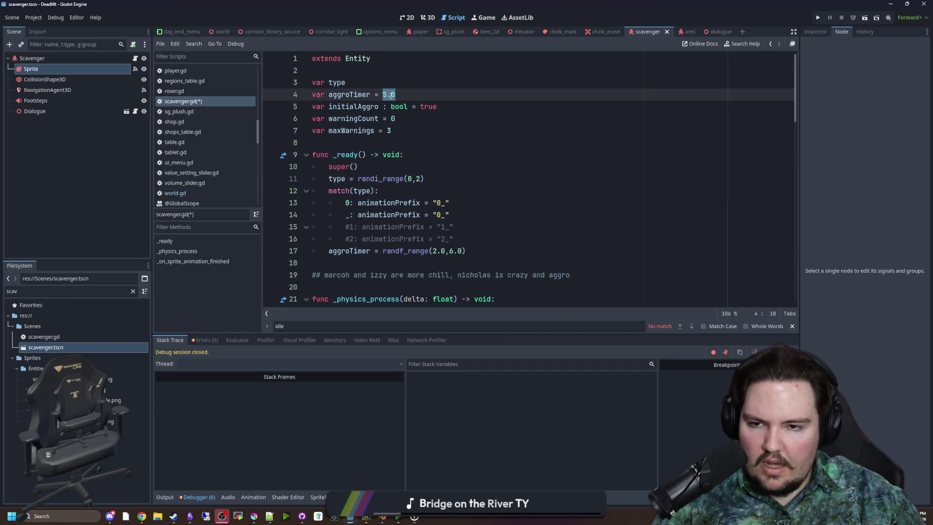
key("BackSpace")
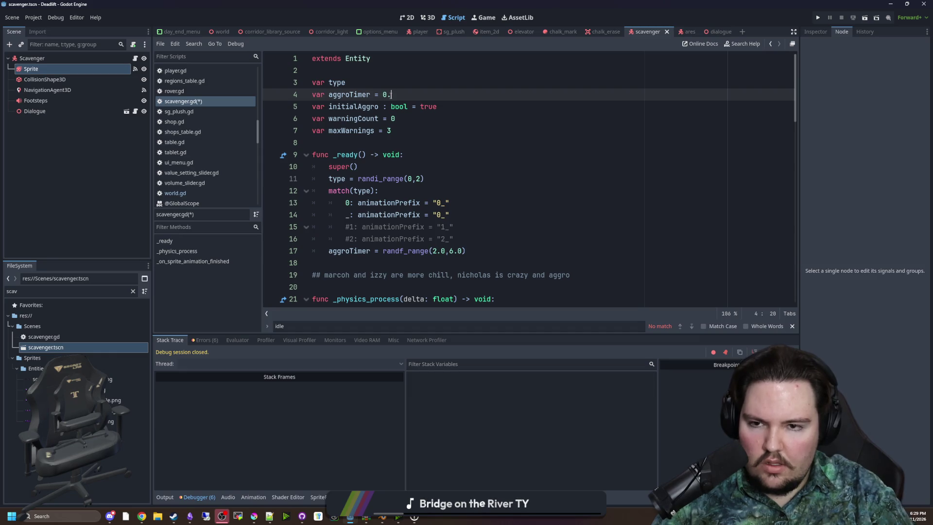
type("0")
- Paste the randomized aggroTimer assignment on a new line under if initialAggro:
scroll(378, 142, "down", 1)
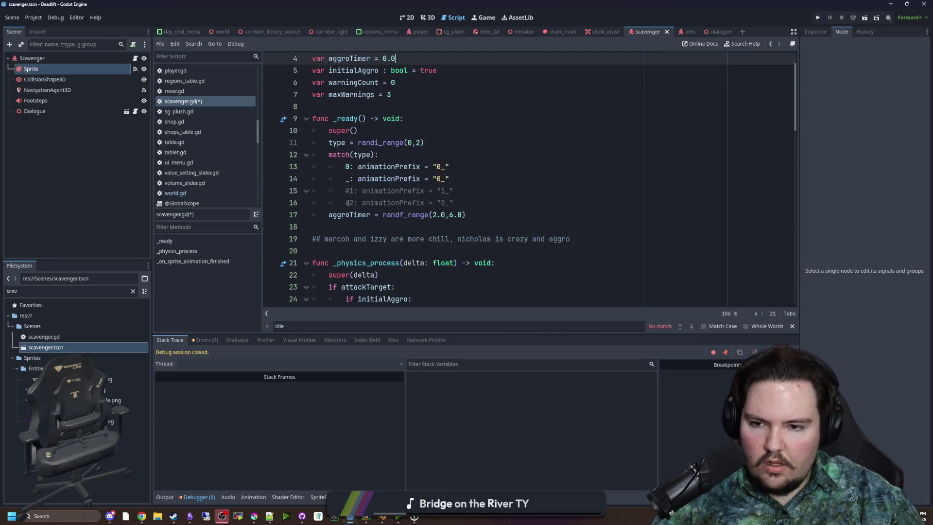
left_click_drag(465, 215, 329, 214)
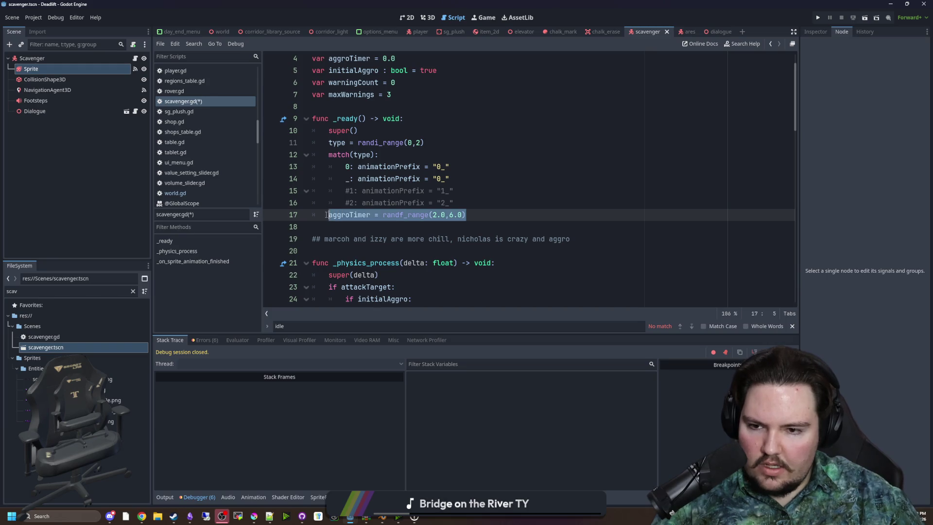
scroll(381, 221, "down", 2)
scroll(381, 221, "down", 3)
left_click(419, 122)
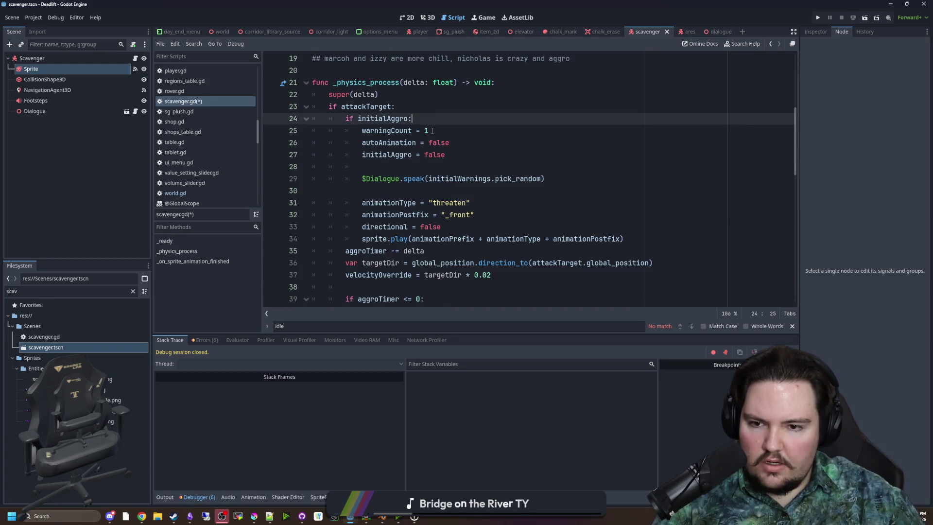
key("Return")
key("ctrl+v")
- Add a blank line after the four reset lines under the elif and save
scroll(463, 128, "up", 1)
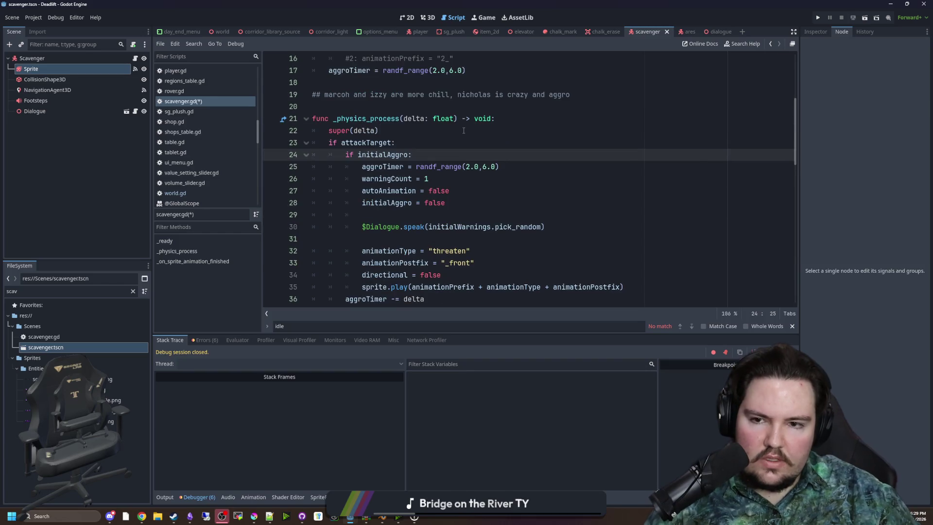
scroll(448, 167, "down", 5)
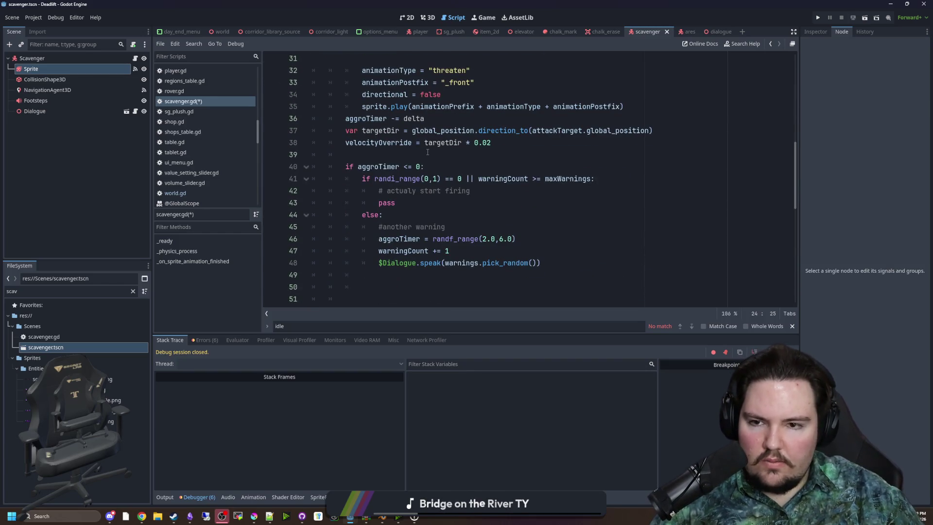
scroll(428, 152, "up", 3)
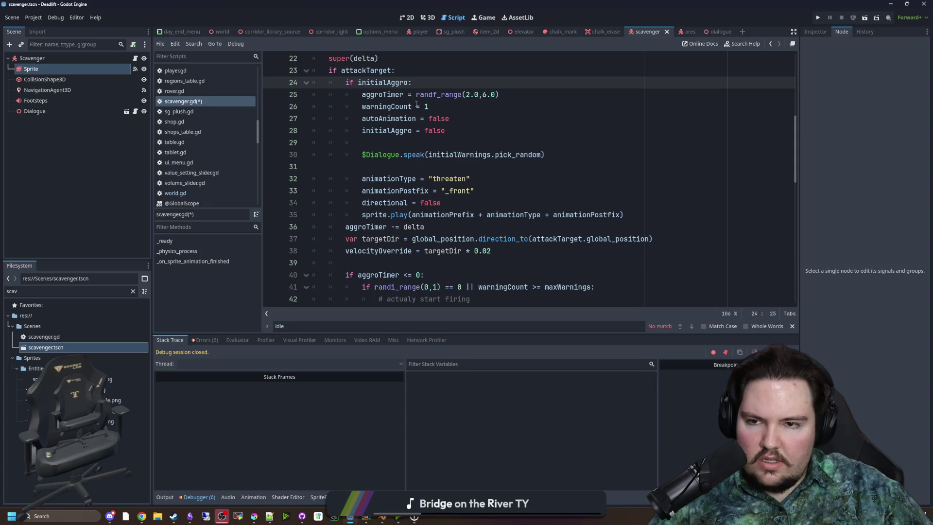
scroll(392, 202, "down", 4)
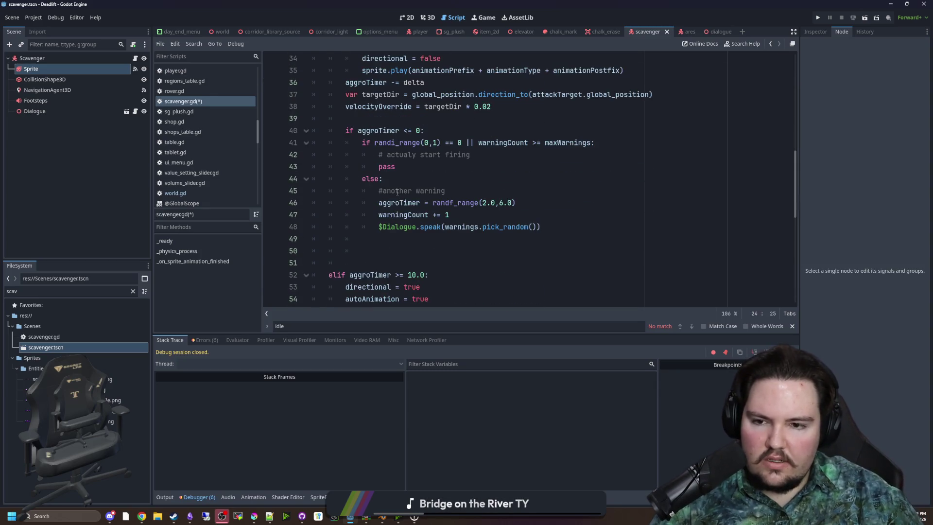
scroll(396, 192, "up", 5)
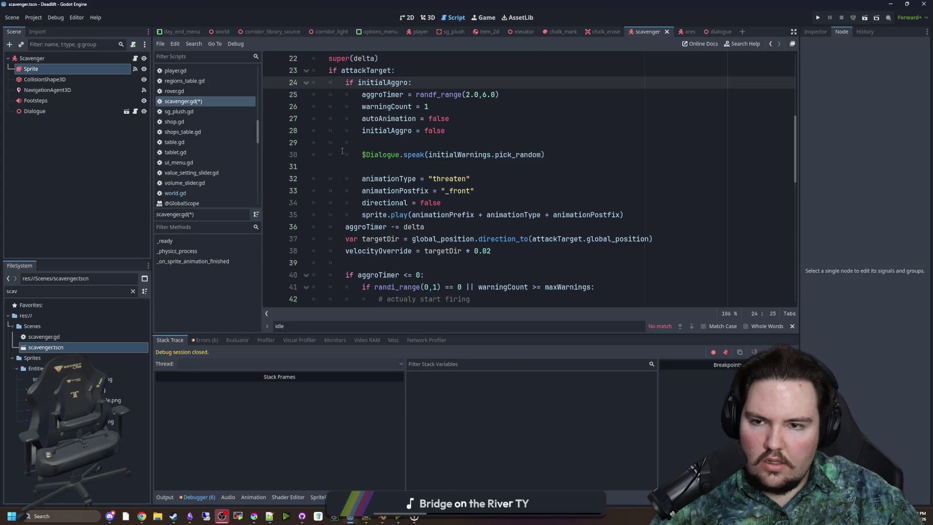
scroll(348, 209, "down", 5)
scroll(348, 209, "down", 1)
left_click(428, 203)
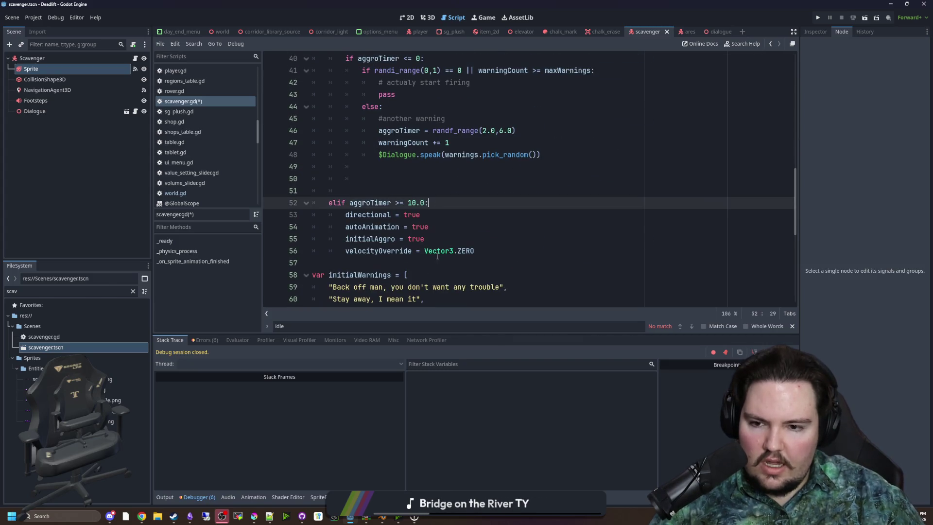
left_click(438, 257)
key("Return")
left_click_drag(475, 250, 327, 216)
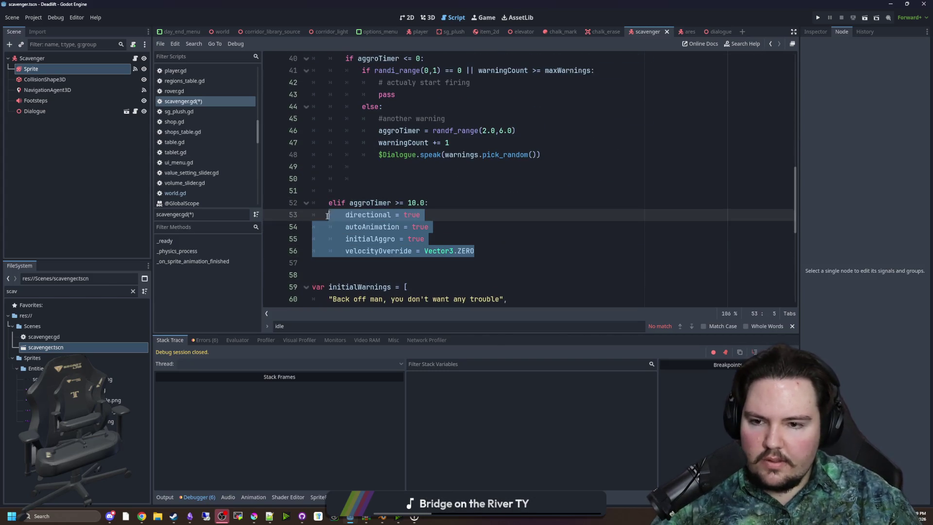
left_click(370, 185)
key("ctrl+s")
- Scroll scavenger.gd to the _physics_process aggro and aggroTimer warning checks
scroll(400, 184, "up", 7)
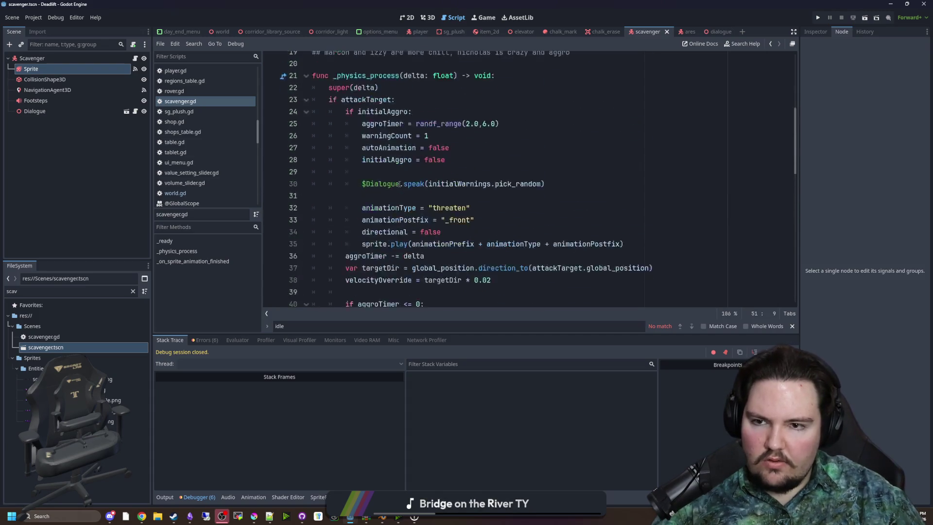
scroll(399, 184, "up", 1)
left_click(398, 131)
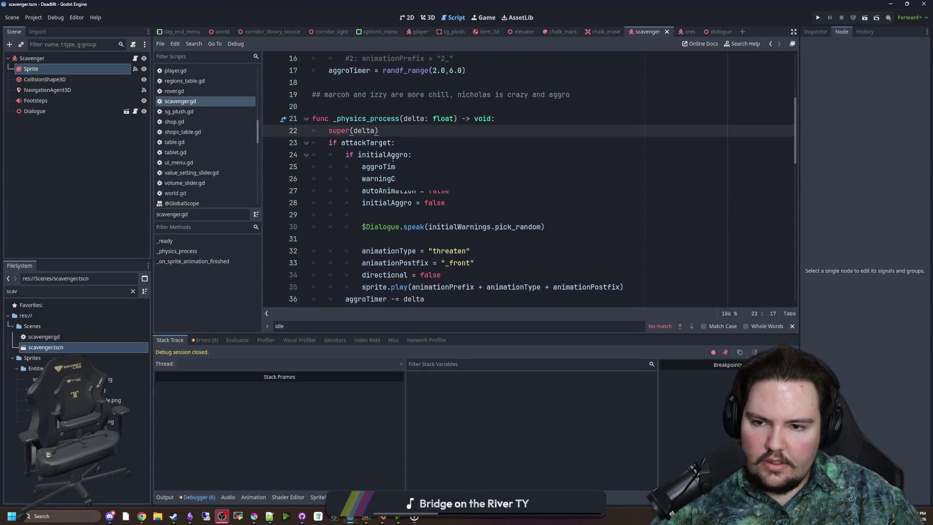
scroll(393, 159, "down", 2)
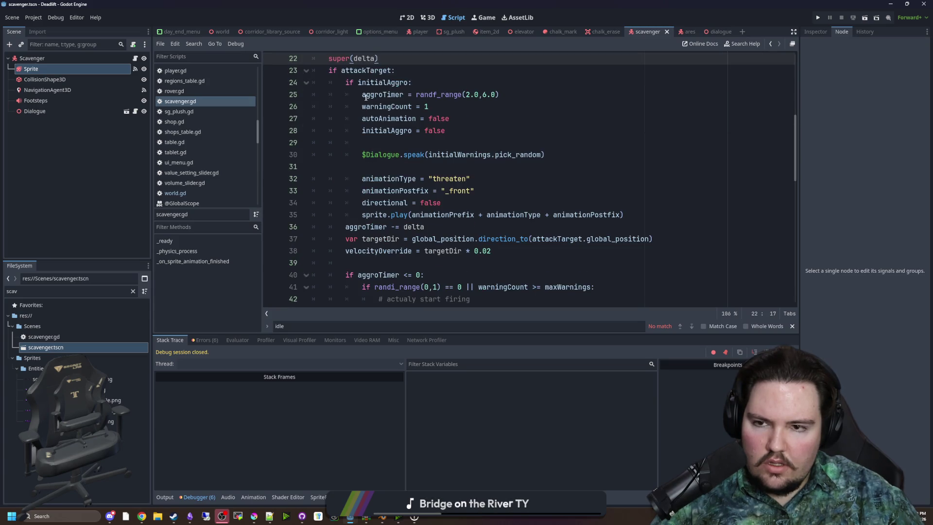
scroll(365, 97, "down", 5)
- Restore else: on line 52 and indent the four reset lines under the aggroTimer check
left_click(349, 239)
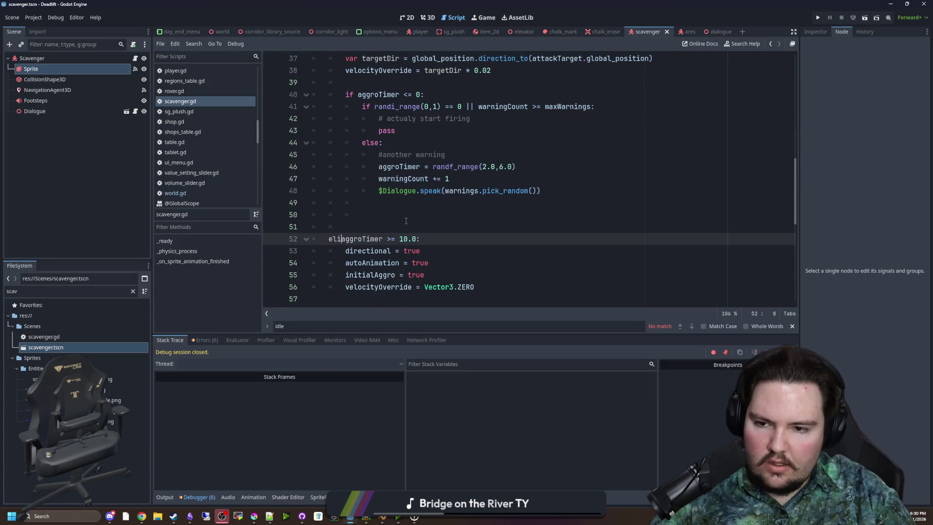
type(":")
key("Return")
key("Return")
key("Up")
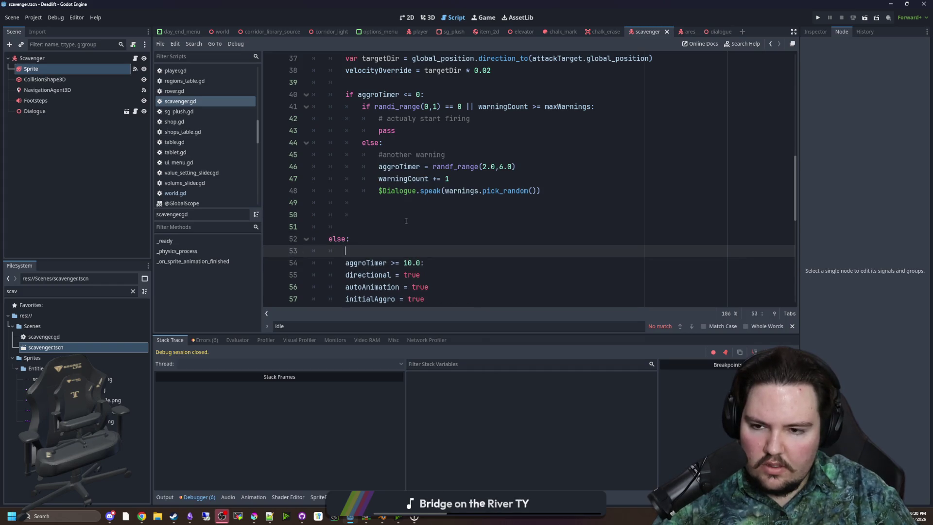
key("BackSpace")
key("BackSpace")
key("BackSpace")
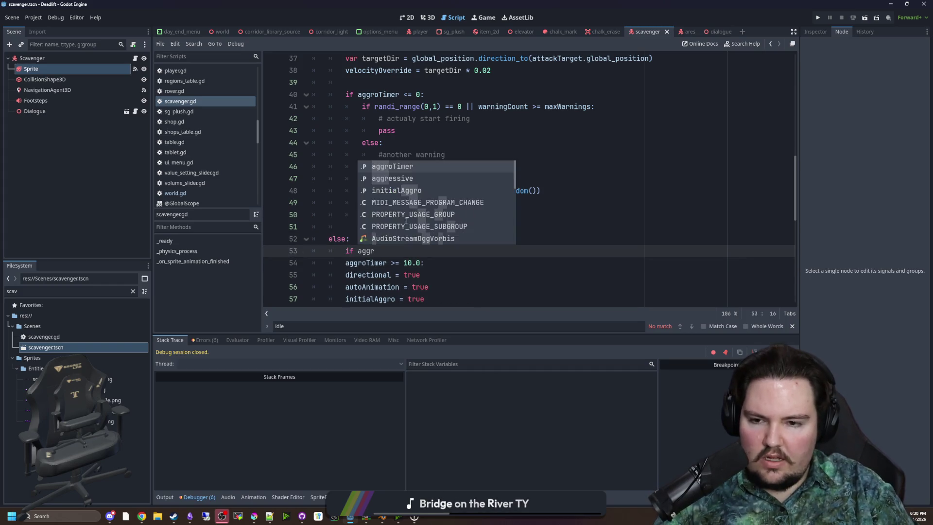
key("Down")
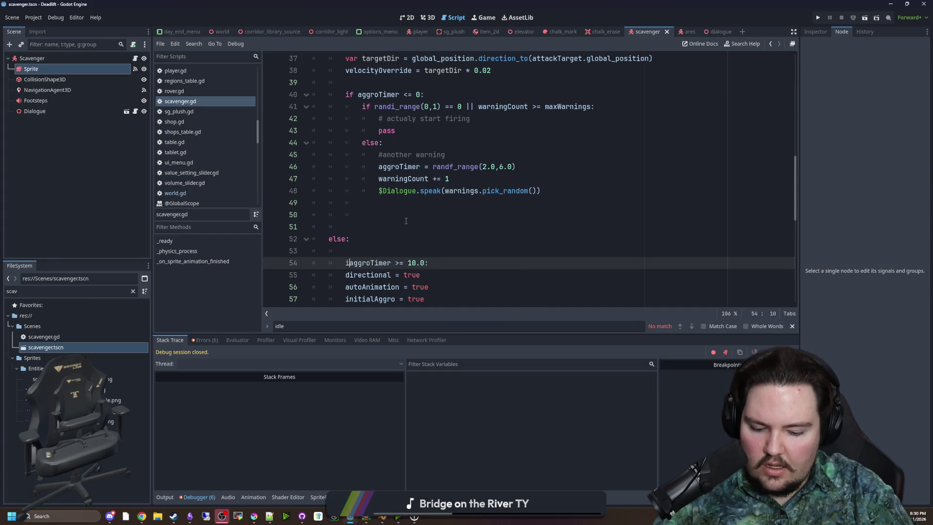
type("f")
scroll(405, 220, "down", 1)
left_click_drag(474, 274, 275, 237)
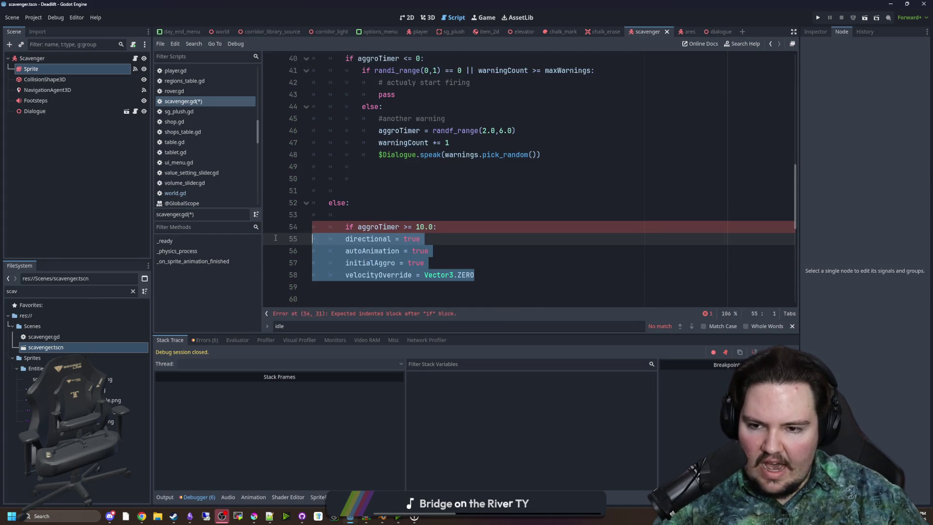
key("Tab")
left_click(345, 179)
- Add an aggroTimer += delta line under the else on line 53
scroll(405, 220, "up", 2)
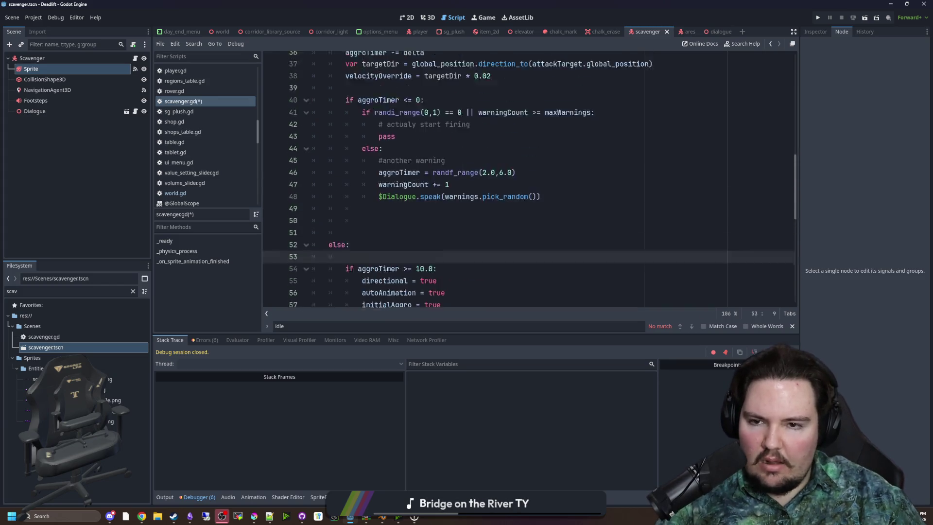
scroll(417, 198, "up", 3)
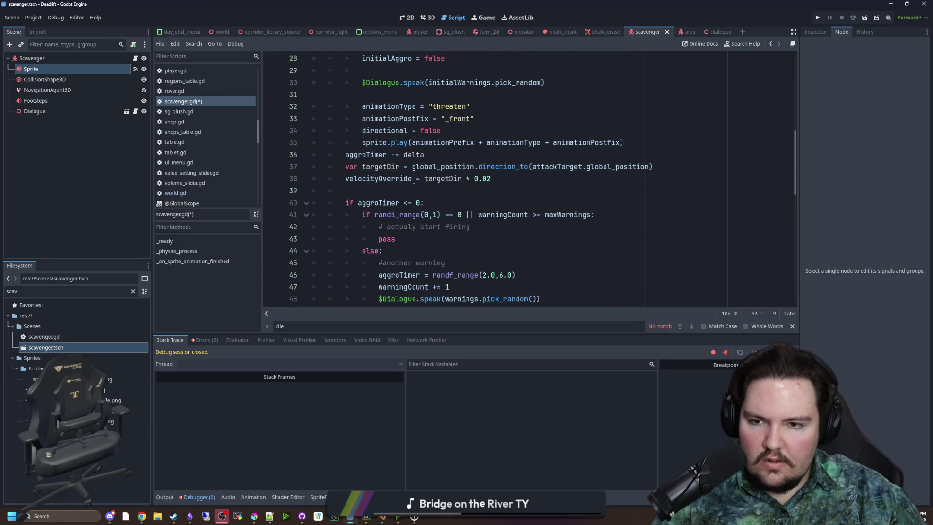
double_click(366, 154)
key("ctrl+c")
scroll(438, 194, "down", 3)
left_click(437, 250)
key("ctrl+v")
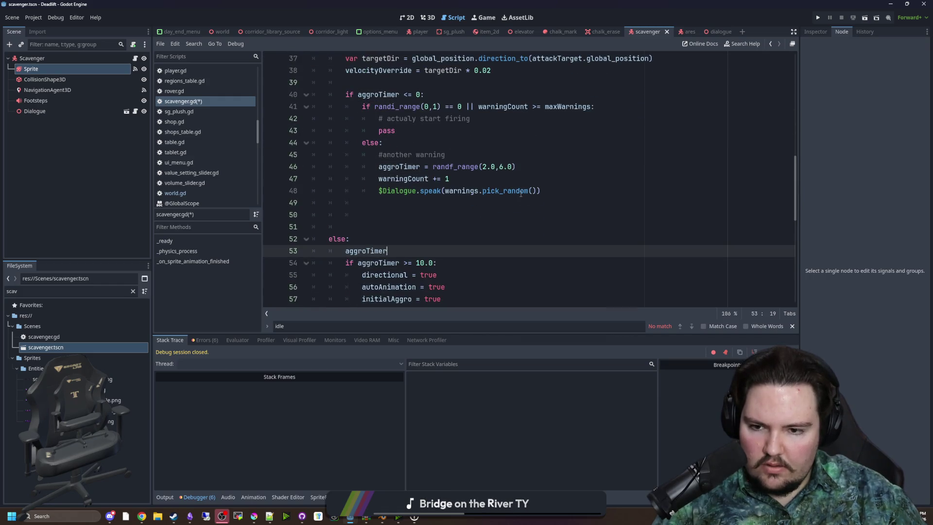
type(" += delta")
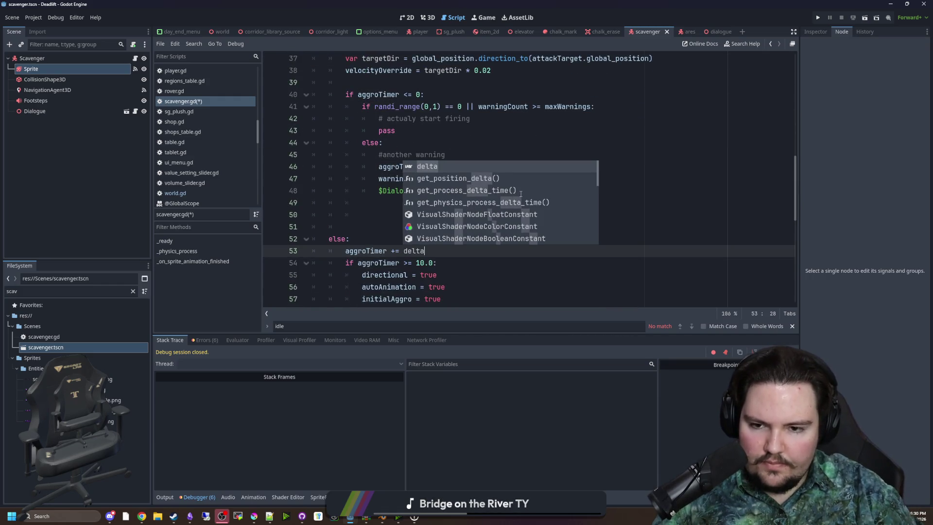
key("Escape")
- Edit the aggroTimer threshold in the check and save the script
left_click(425, 263)
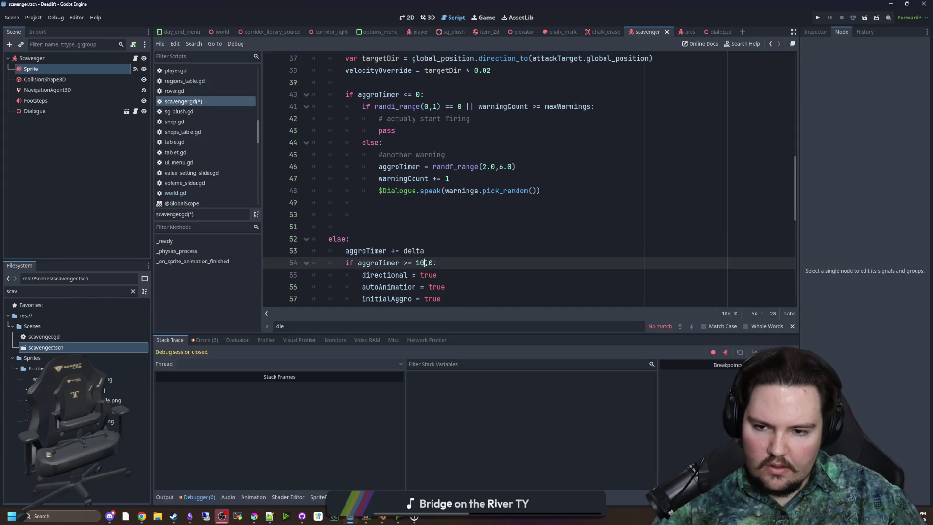
type("5")
left_click(497, 250)
scroll(491, 250, "down", 2)
left_click(483, 250)
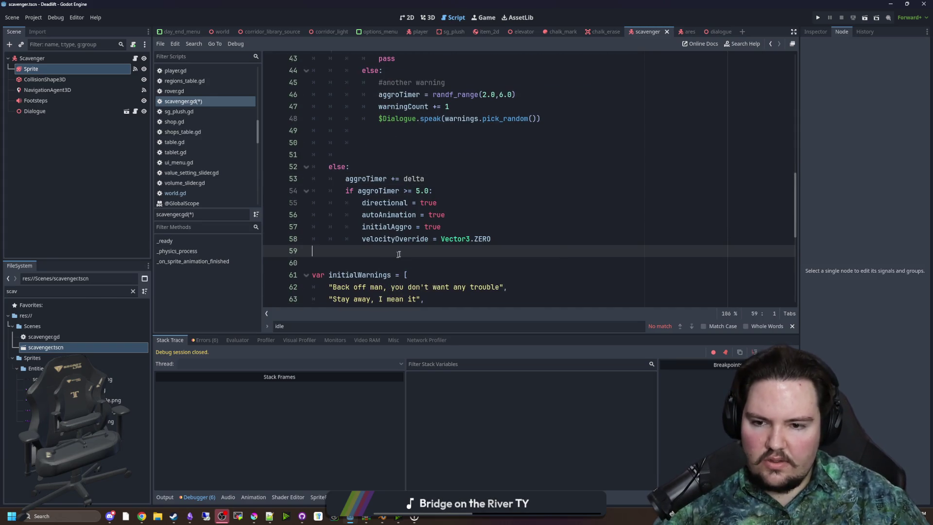
key("ctrl+s")
- Run the game to test the scavenger changes
left_click(385, 158)
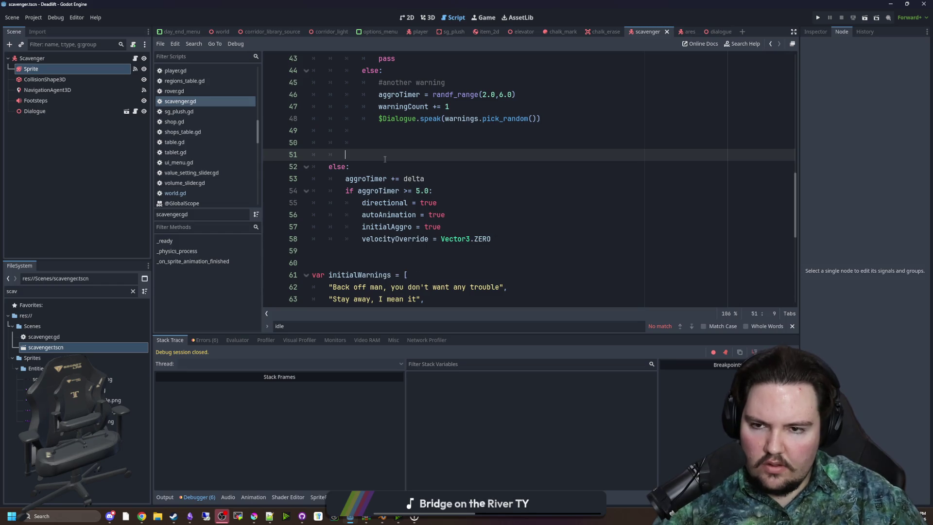
left_click(354, 249)
scroll(451, 223, "up", 4)
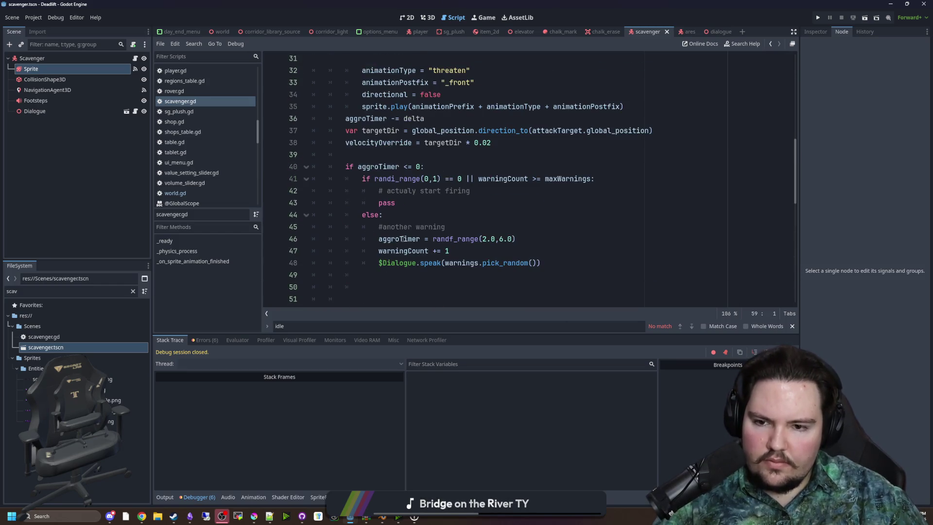
left_click(452, 222)
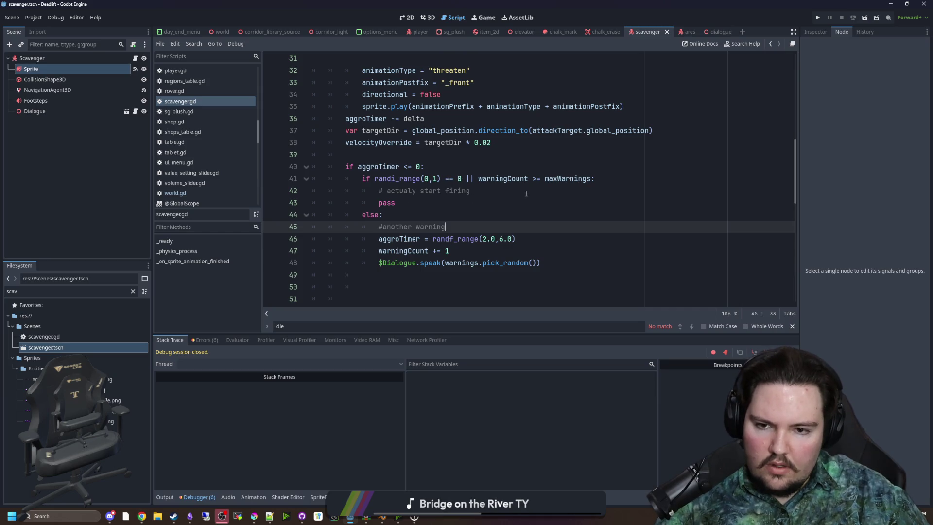
left_click(462, 202)
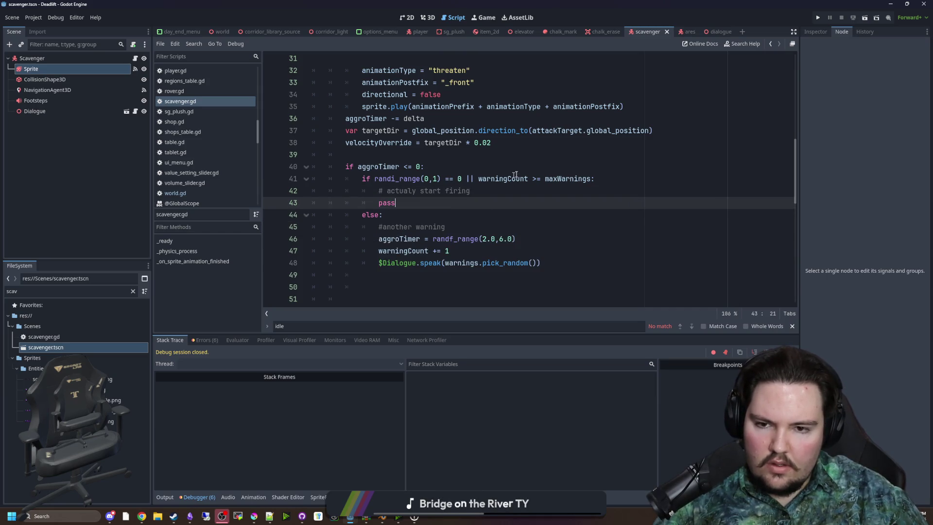
left_click(817, 18)
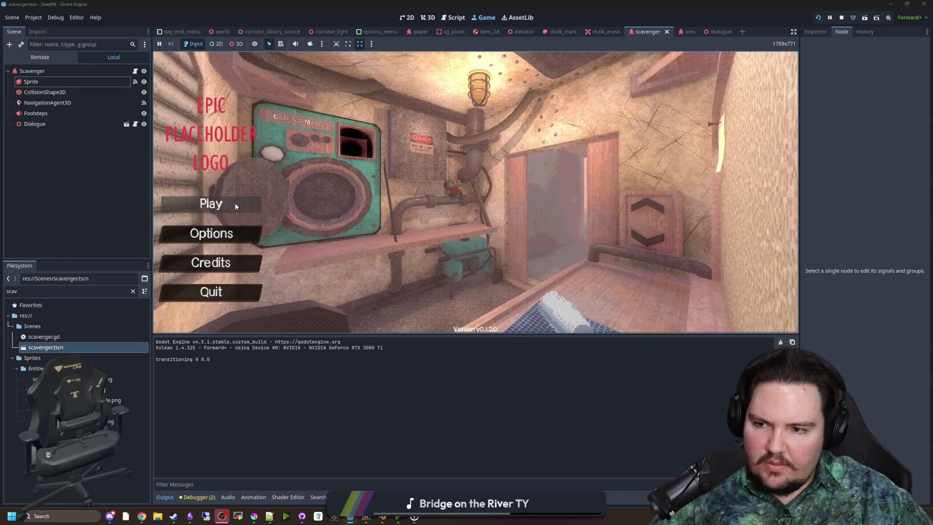
- Start a new game, walk down the corridor and descend to generate a new level
left_click(235, 203)
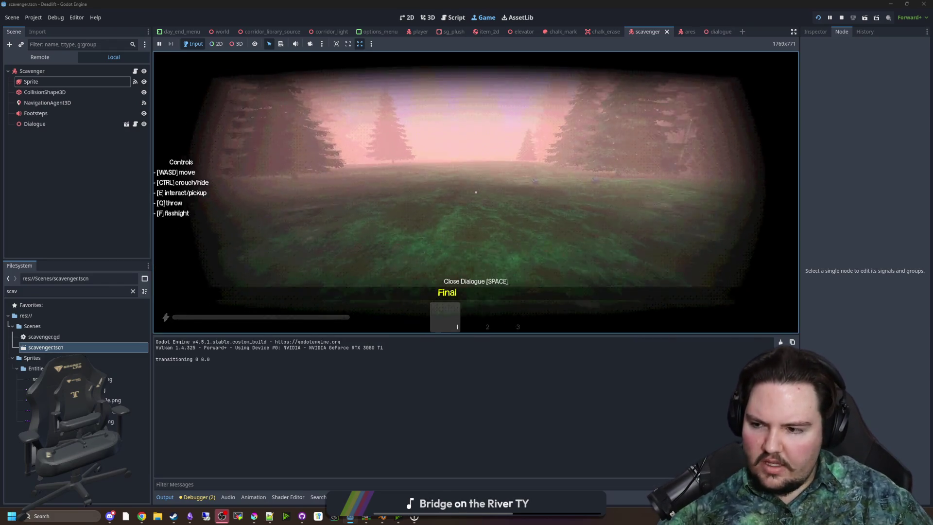
key("F3")
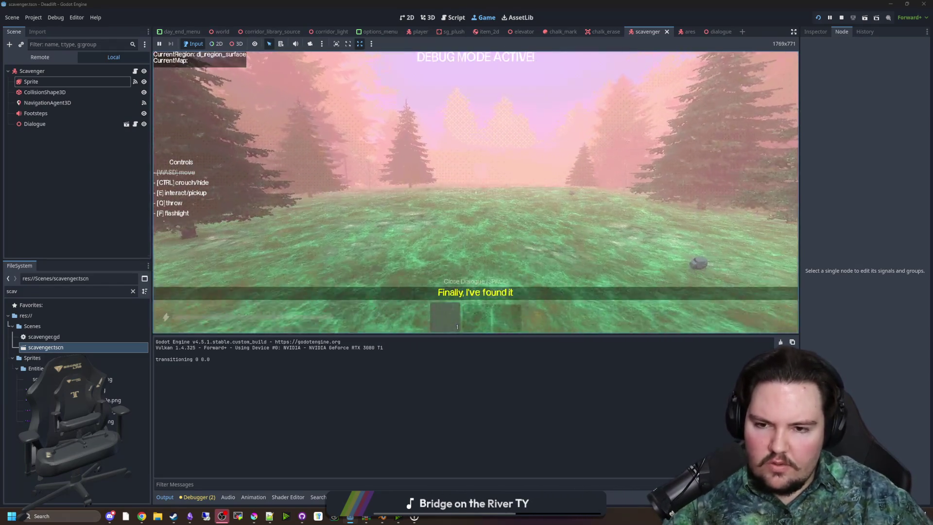
key("shift+w")
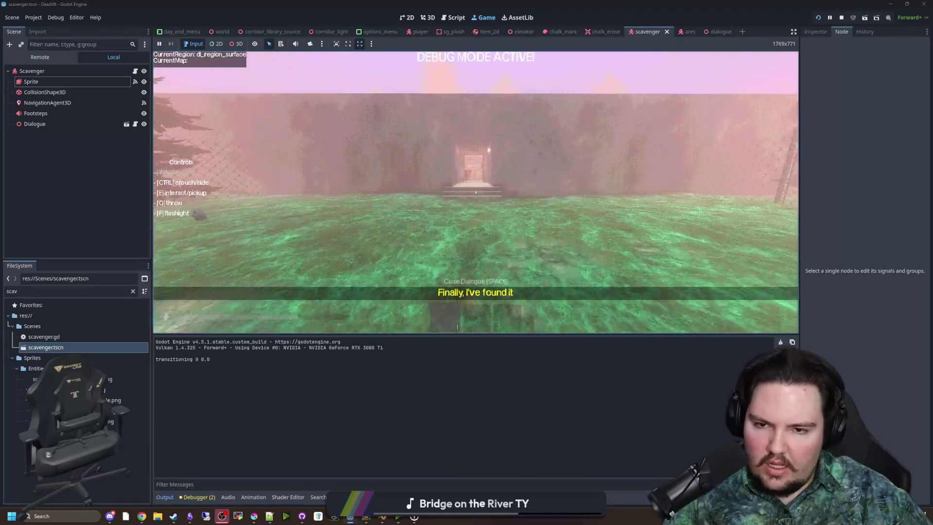
key("shift+w")
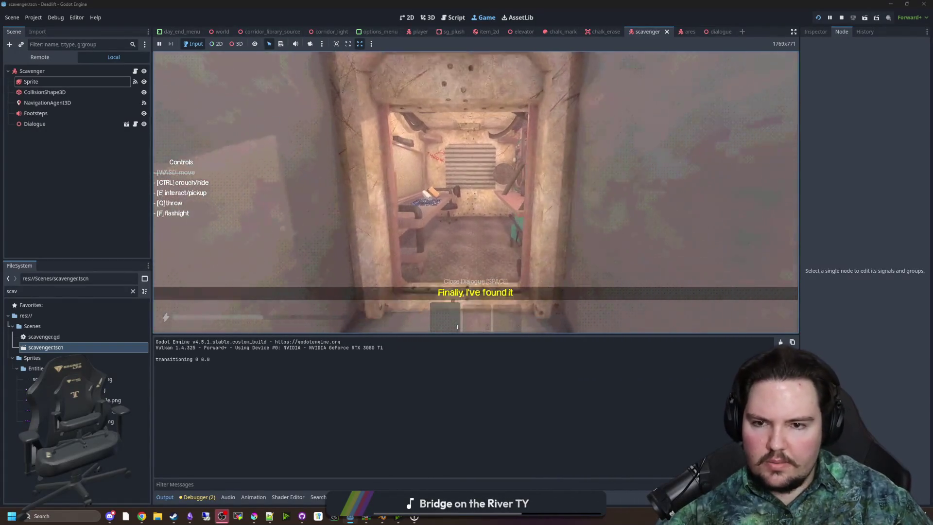
key("w")
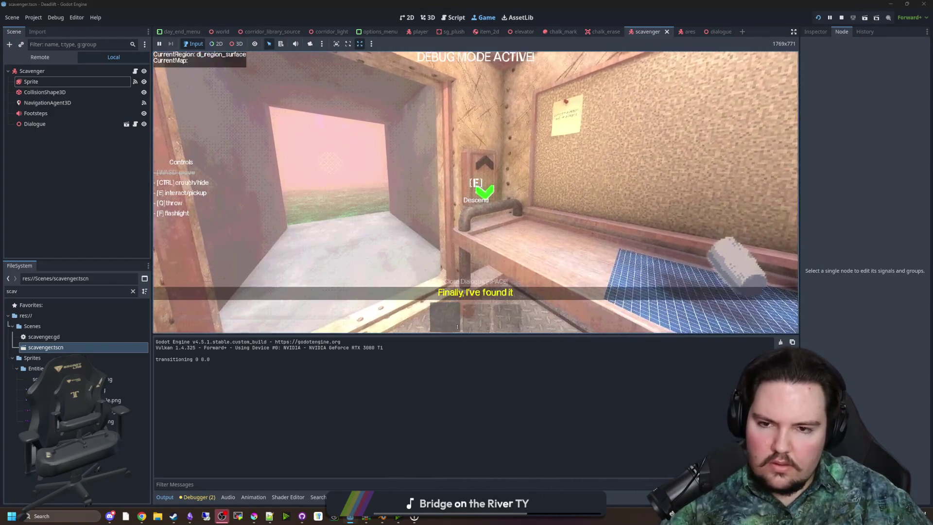
key("e")
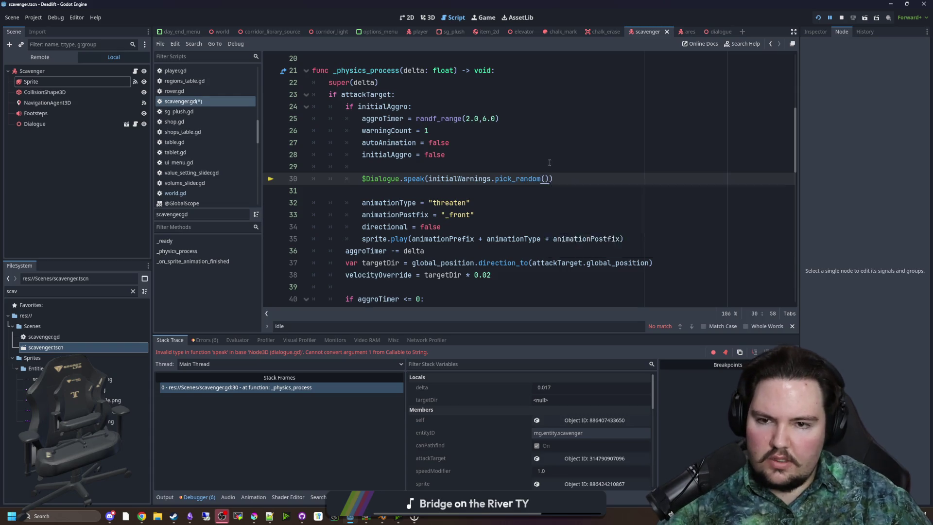
- Fix line 30 to call initialWarnings.pick_random(), save, and resume the game
scroll(549, 162, "down", 5)
left_click(486, 155)
key("ctrl+s")
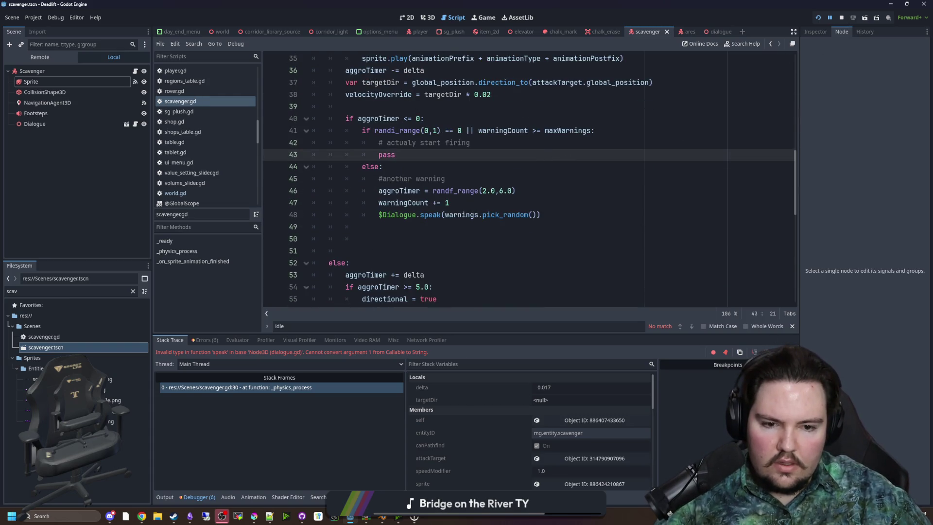
key("F12")
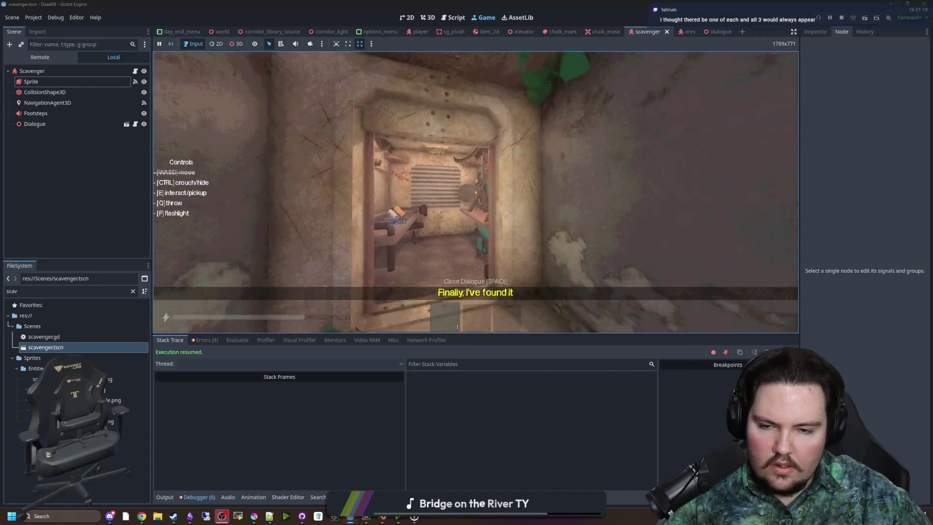
- Return to the main menu, start a new run, descend and walk the overgrown corridors
key("Escape")
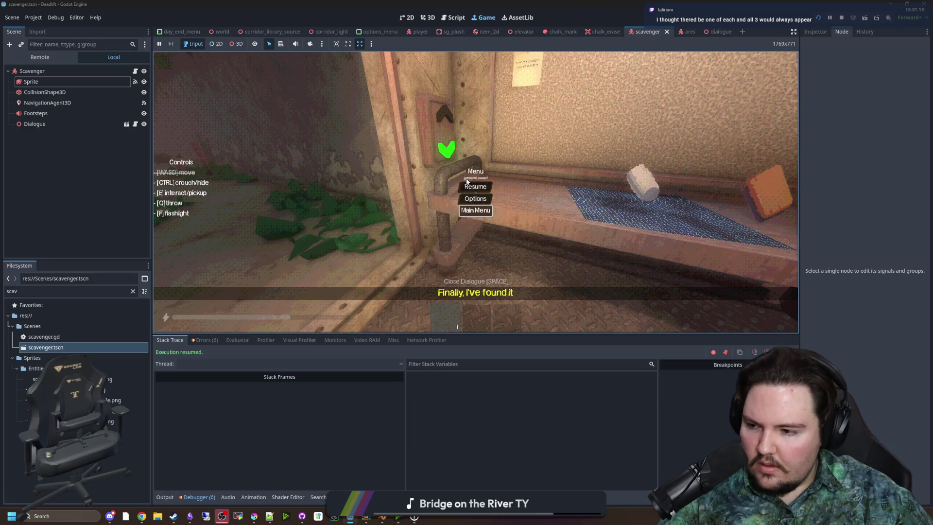
key("Return")
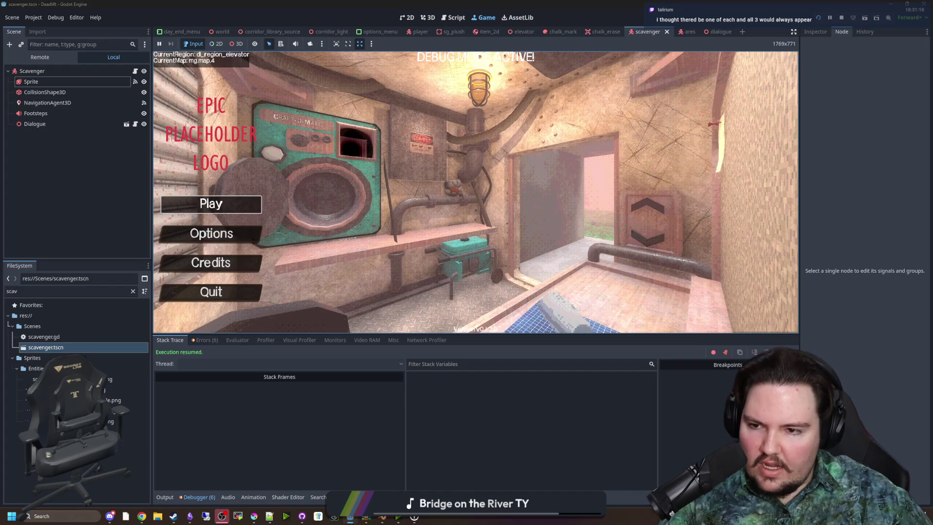
left_click(221, 209)
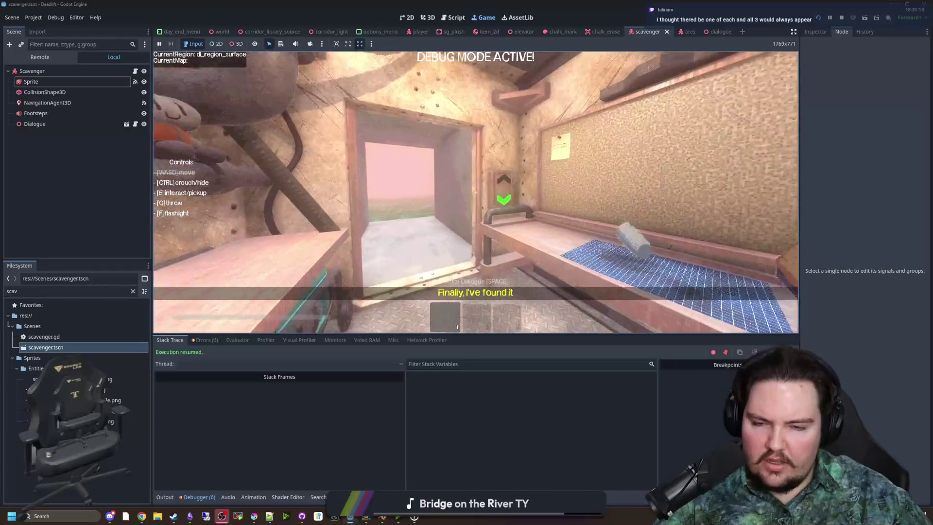
key("w")
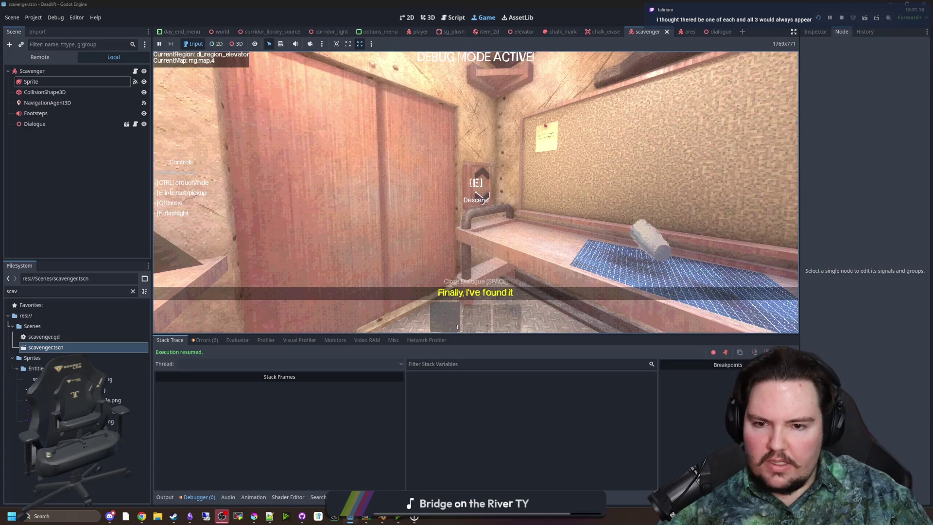
key("e")
key("w")
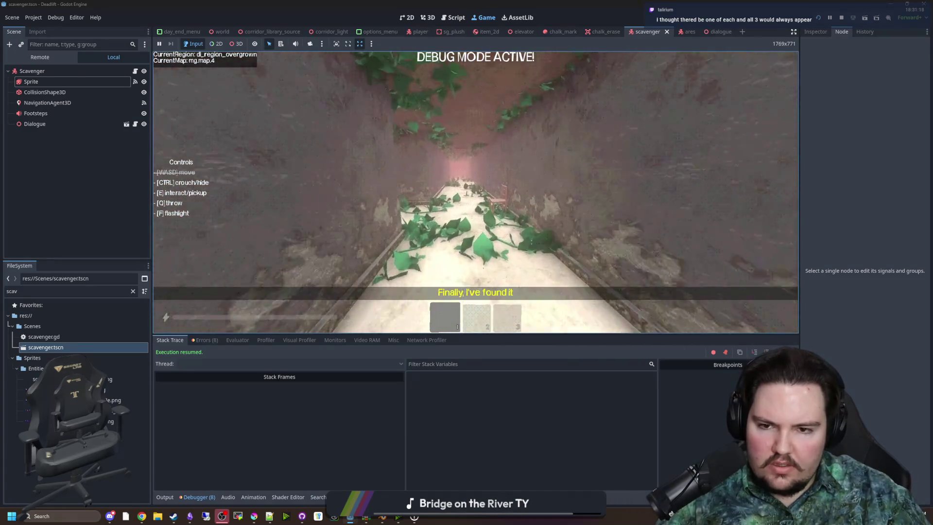
key("w")
key("f")
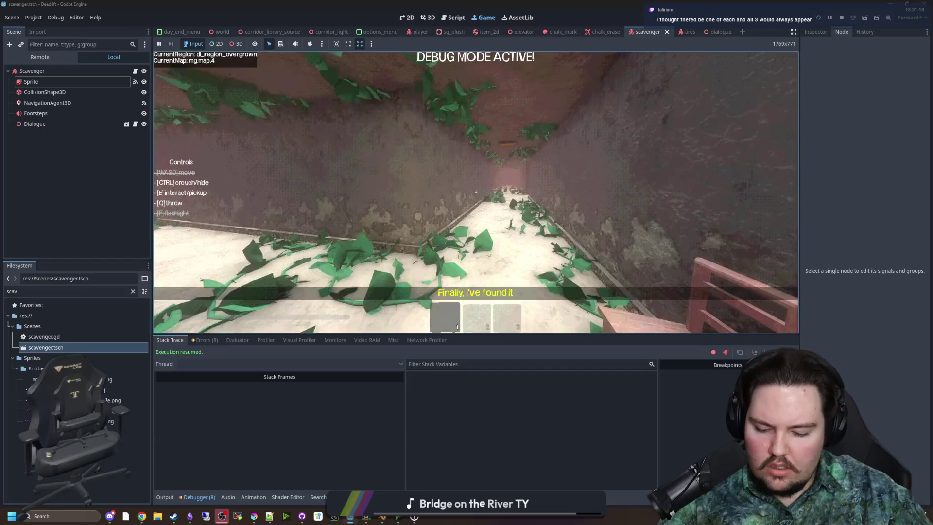
key("f")
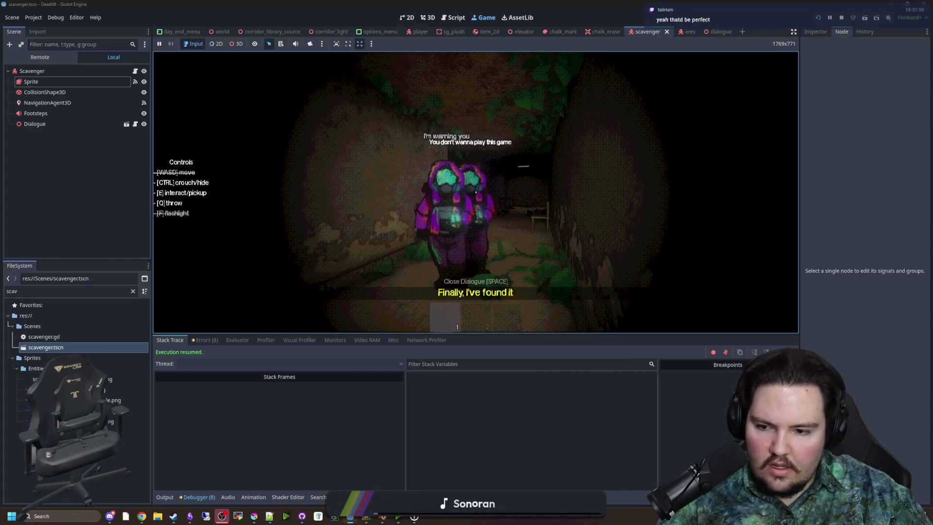
- Pause to check the Output log and the 8 debugger errors, then resume playtesting
key("super")
left_click(537, 421)
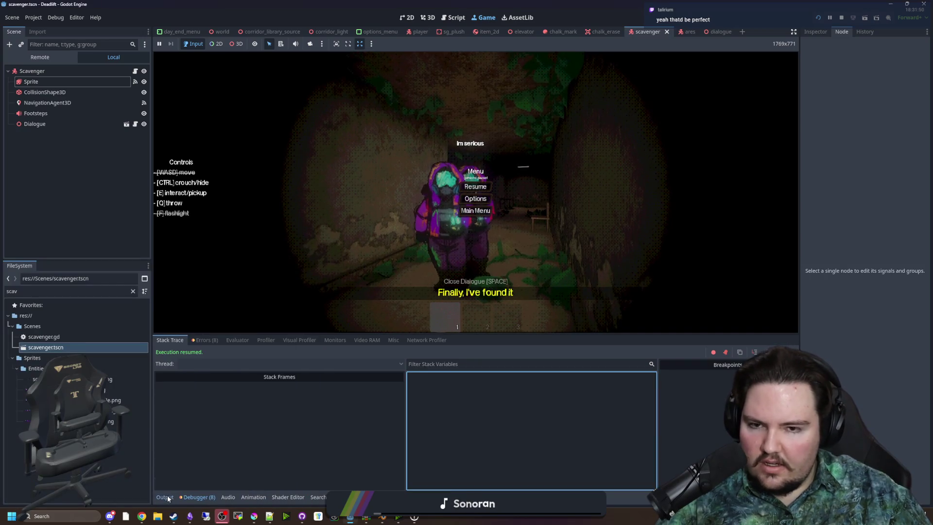
left_click(164, 497)
left_click(353, 230)
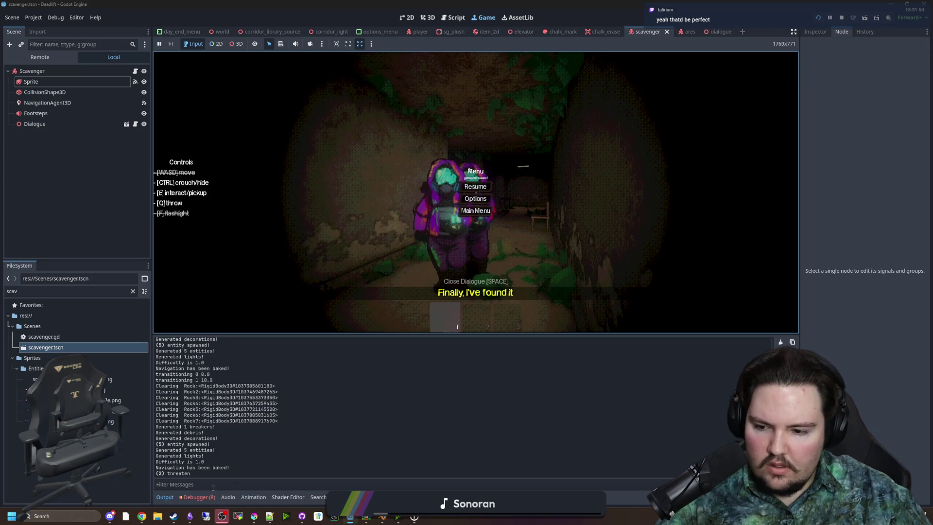
left_click(197, 497)
left_click(205, 341)
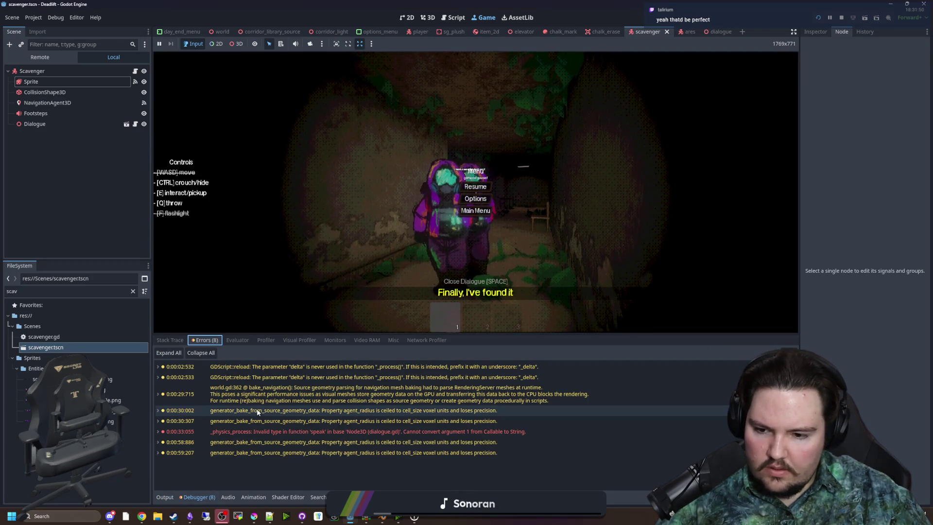
left_click(165, 497)
left_click(484, 188)
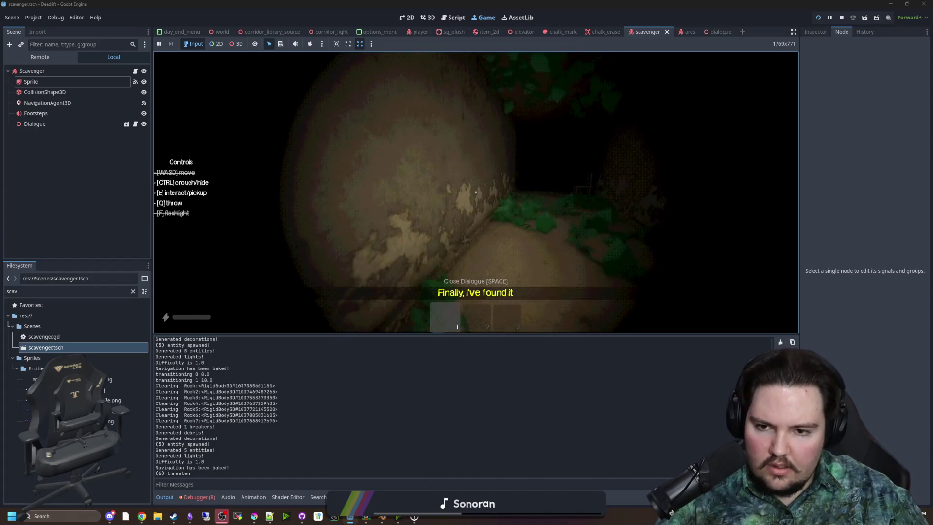
key("super")
- Stop the game, delete the extra blank lines after the warning block, and save scavenger.gd
left_click(841, 19)
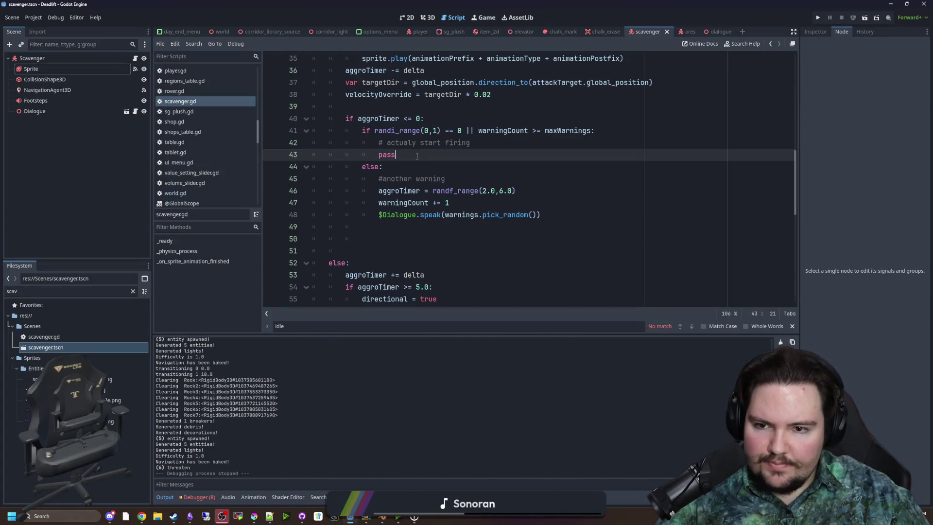
left_click(404, 228)
key("BackSpace")
key("BackSpace")
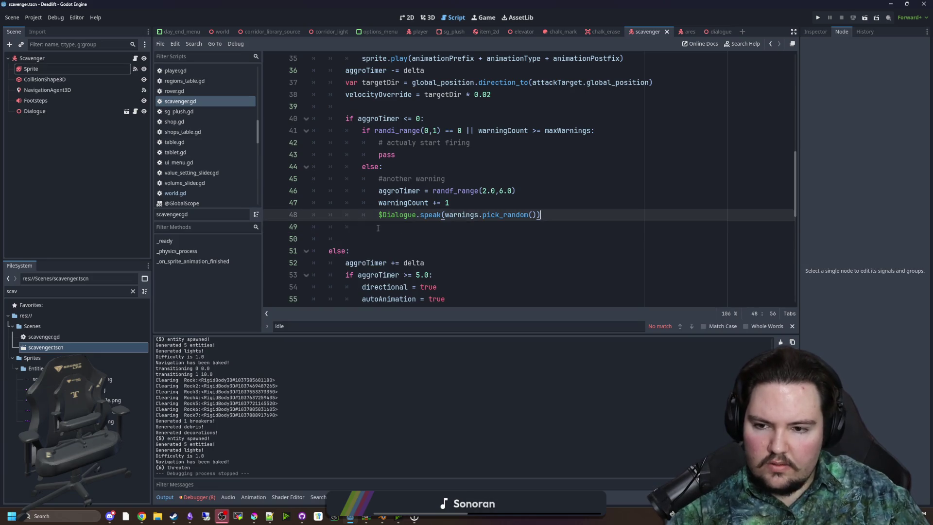
left_click(415, 171)
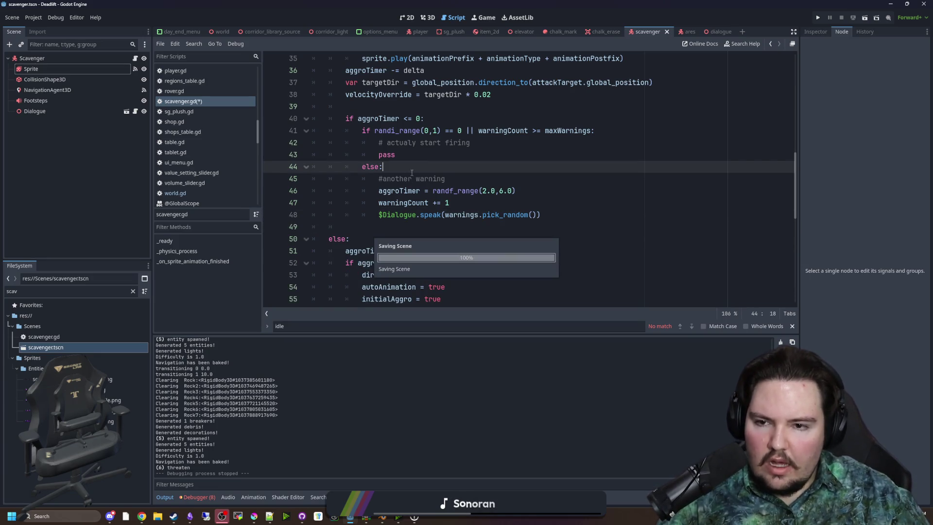
scroll(412, 173, "up", 6)
key("ctrl+s")
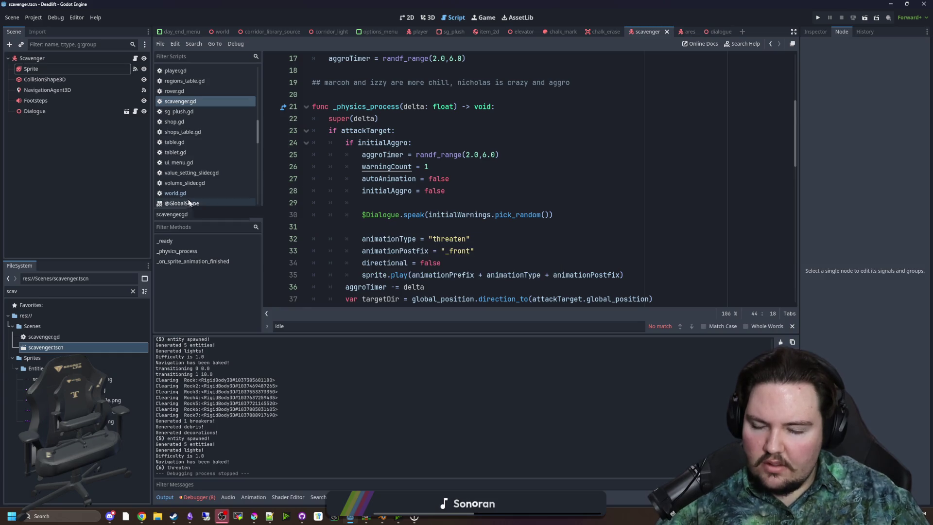
- Filter the FileSystem for 'entiti' and open entities_table.gd
left_click(185, 193)
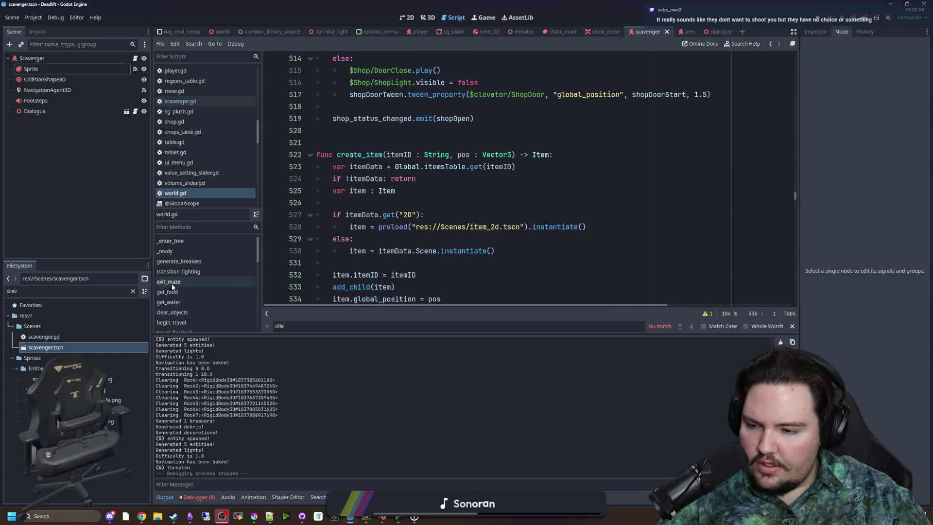
left_click(133, 290)
type("entiti")
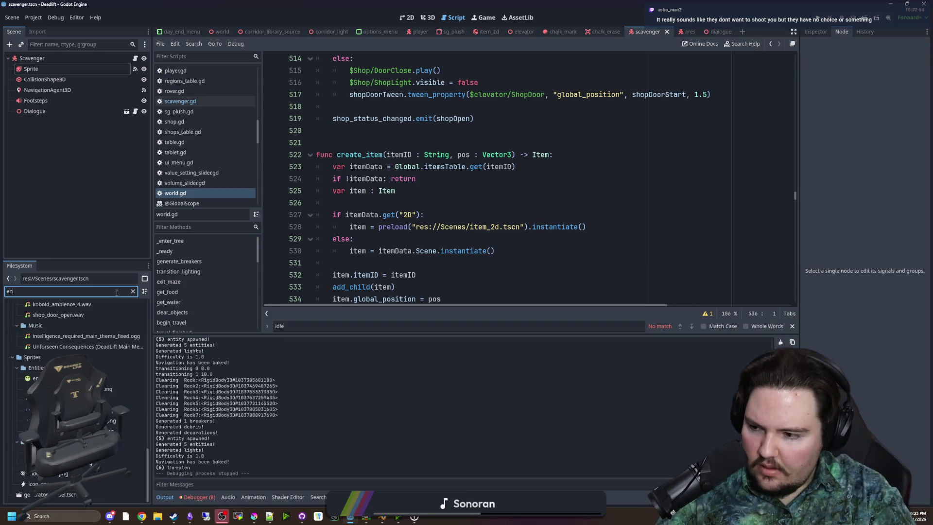
double_click(80, 334)
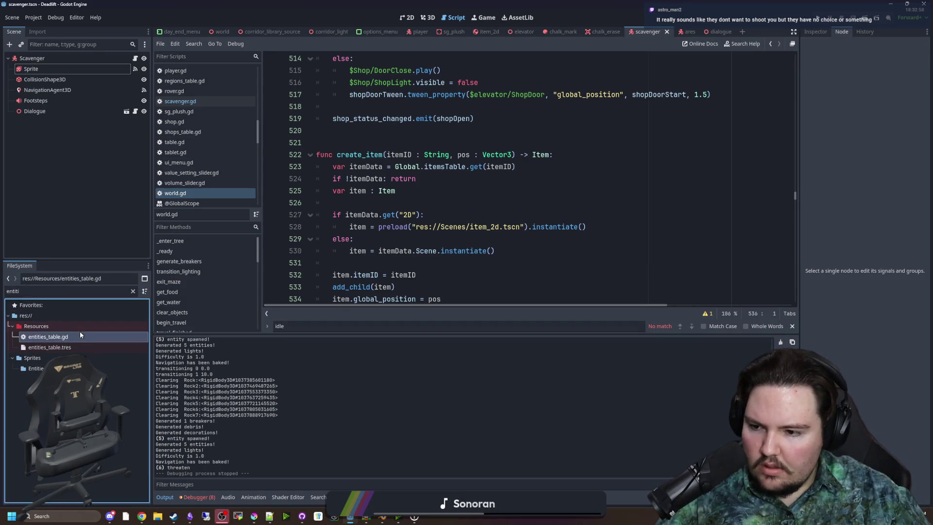
left_click(468, 148)
left_click(492, 155)
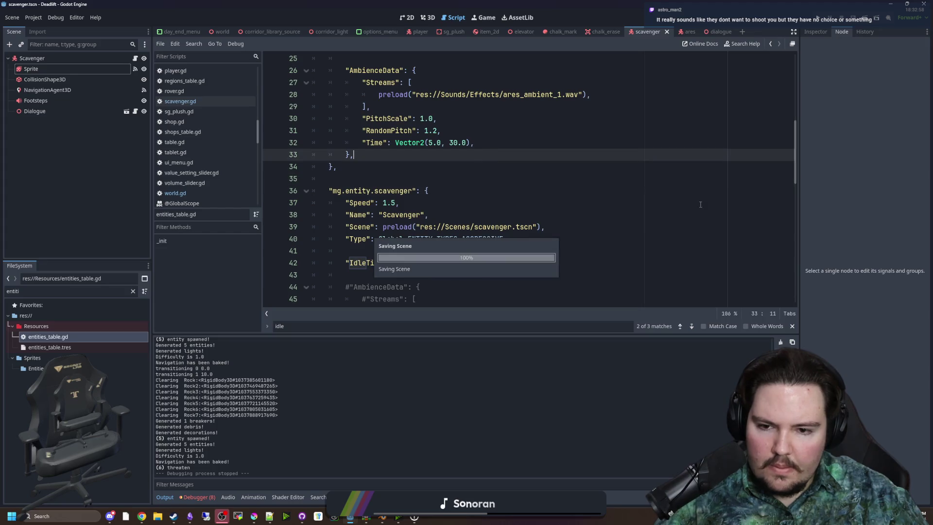
left_click_drag(797, 151, 799, 82)
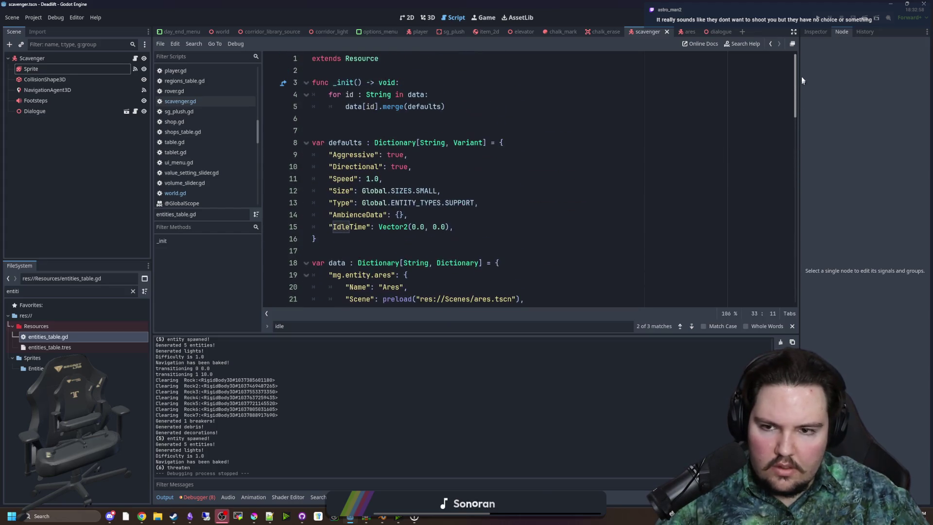
- Add "CanAggroThroughWalls": true to the defaults after the IdleTime entry
left_click(489, 226)
key("Return")
type("\"CanS")
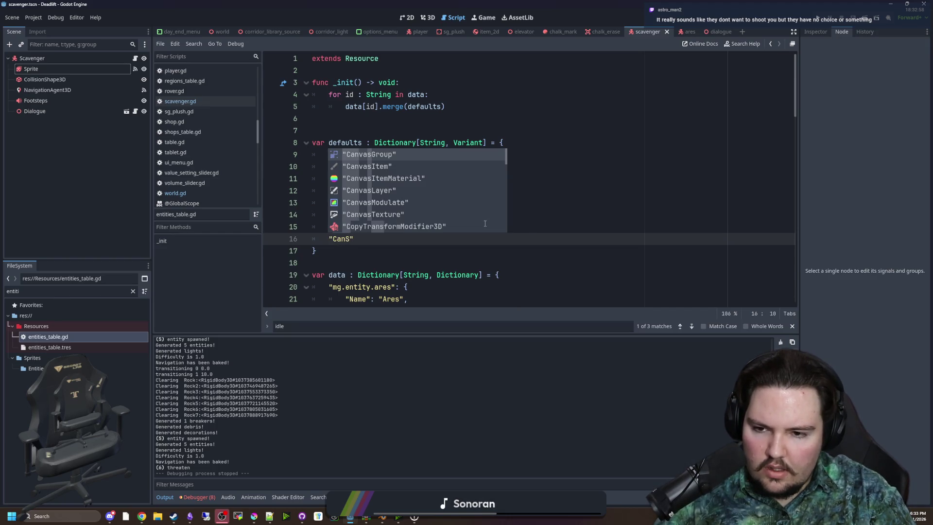
key("BackSpace")
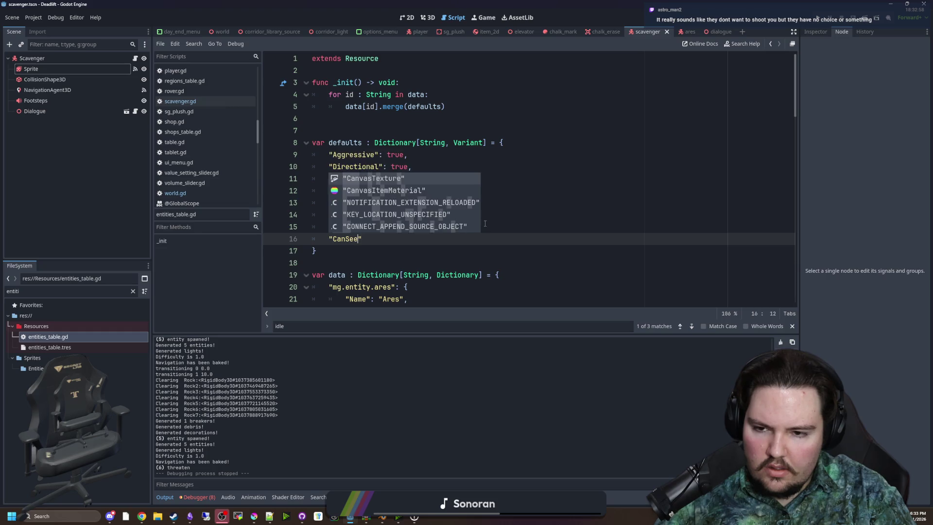
key("BackSpace")
key("BackSpace")
key("BackSpace")
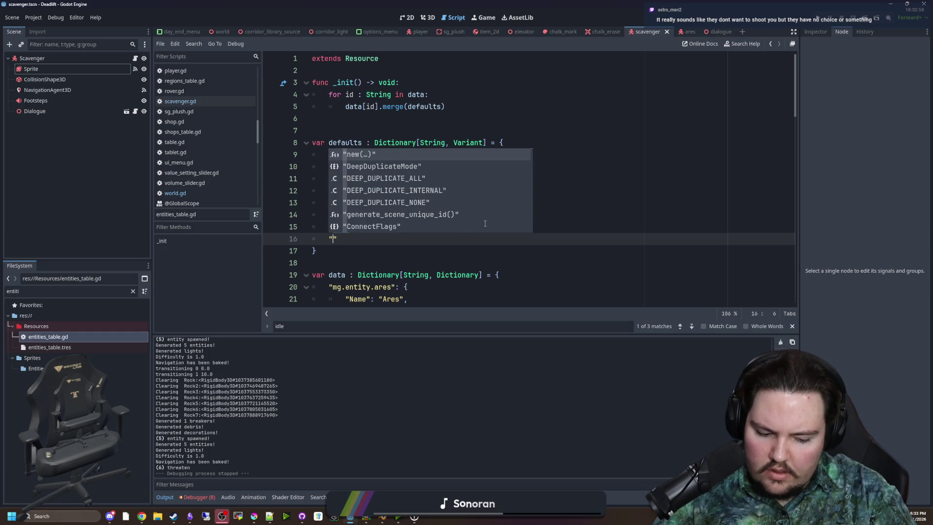
type("Dee")
key("BackSpace")
key("BackSpace")
key("BackSpace")
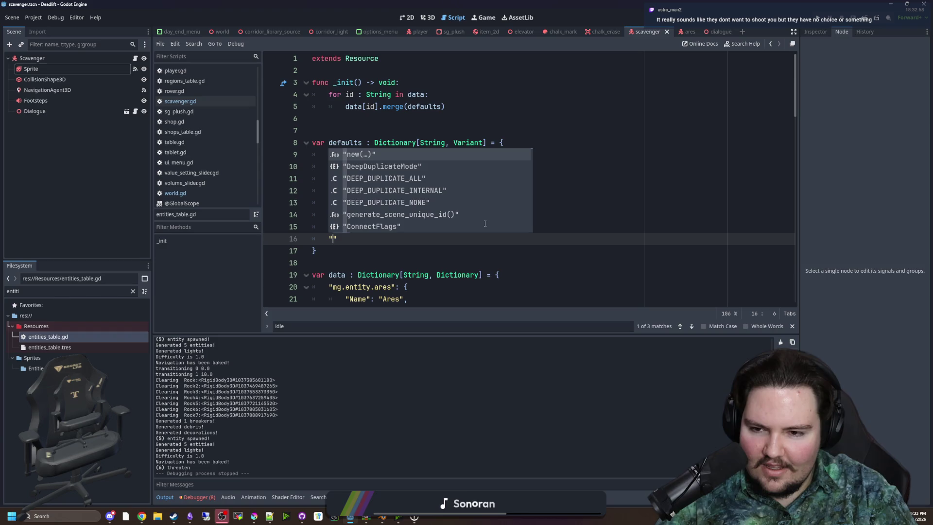
type("CanA")
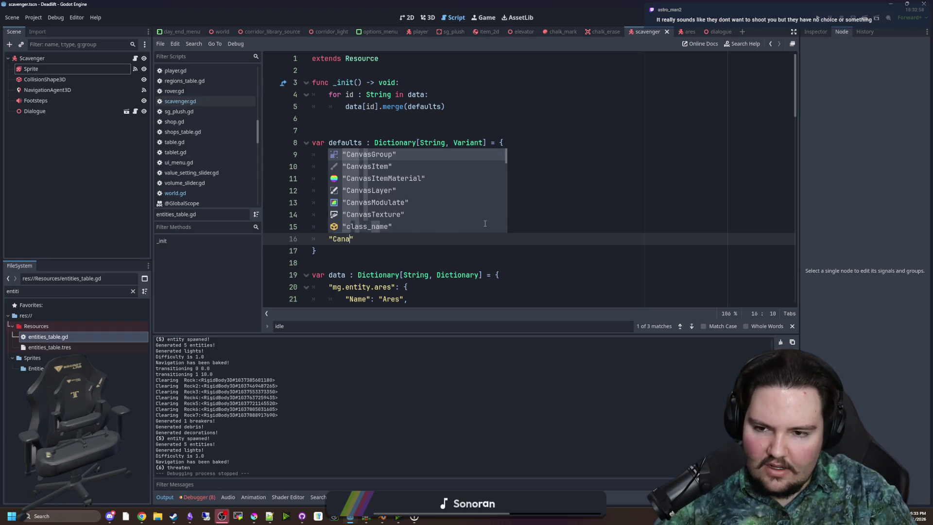
type("ggroThroughW")
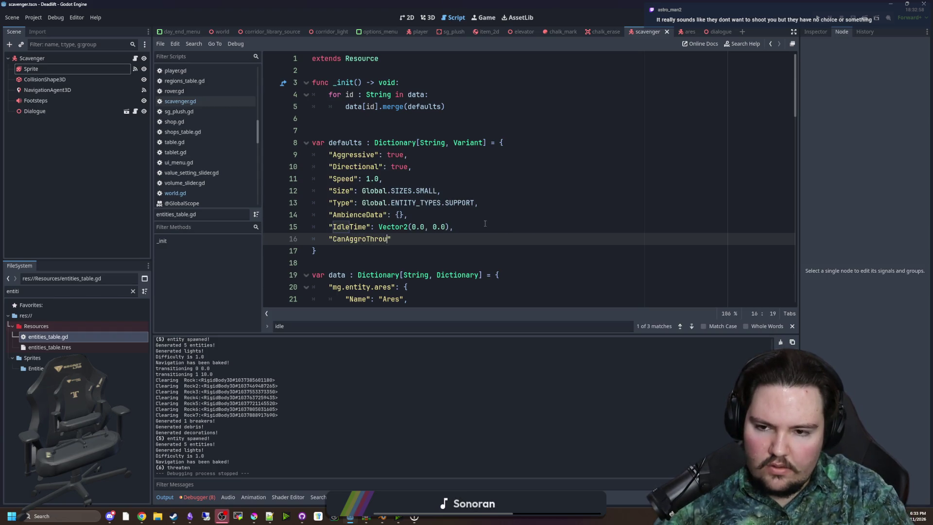
type("alls\":")
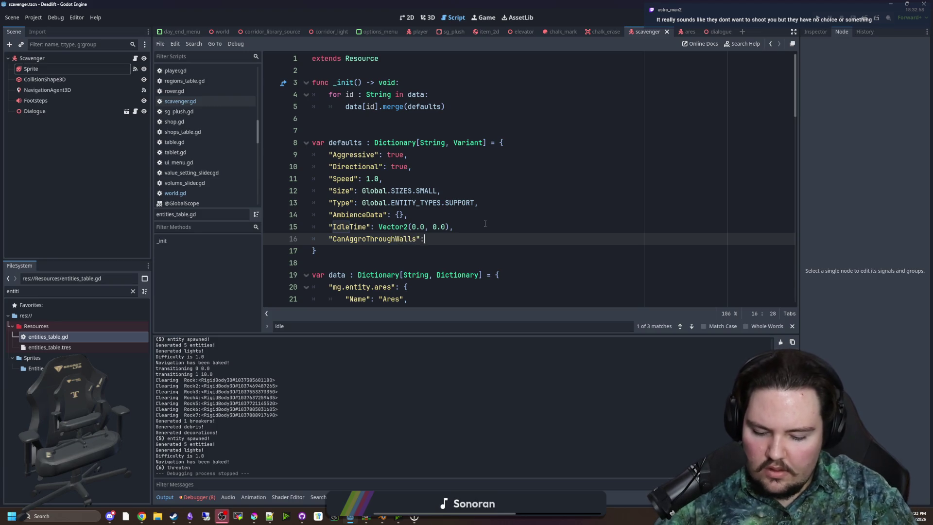
type(" true")
- Check the new CanAggroThroughWalls key and save entities_table.gd
left_click(484, 224)
double_click(379, 239)
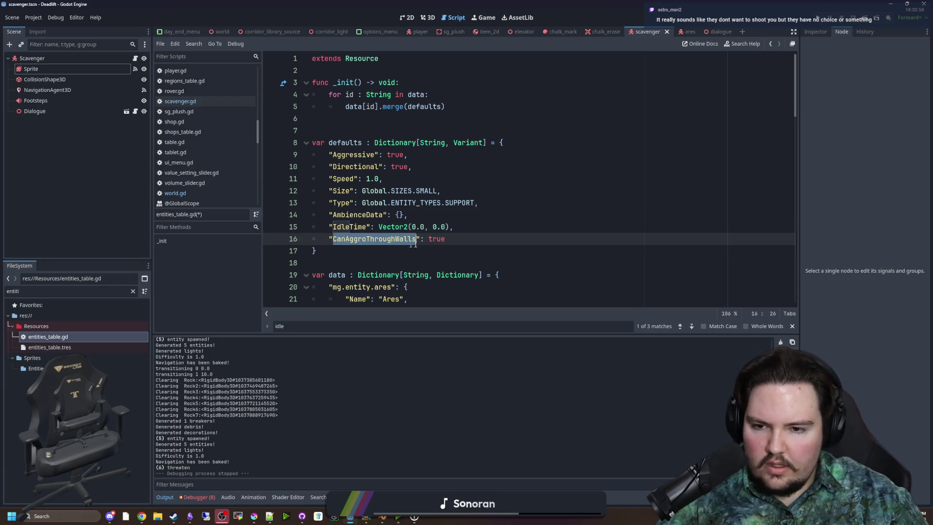
left_click(374, 226)
double_click(369, 238)
left_click(488, 227)
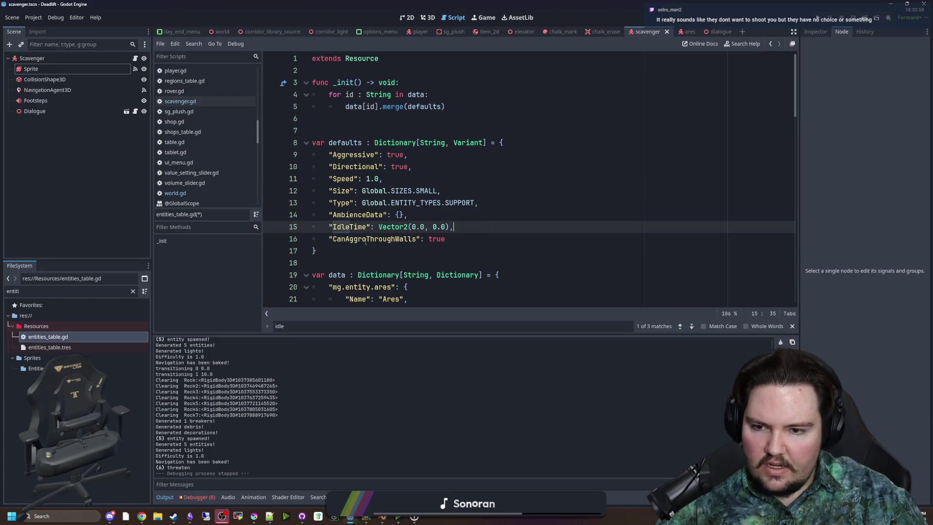
double_click(374, 238)
left_click(466, 227)
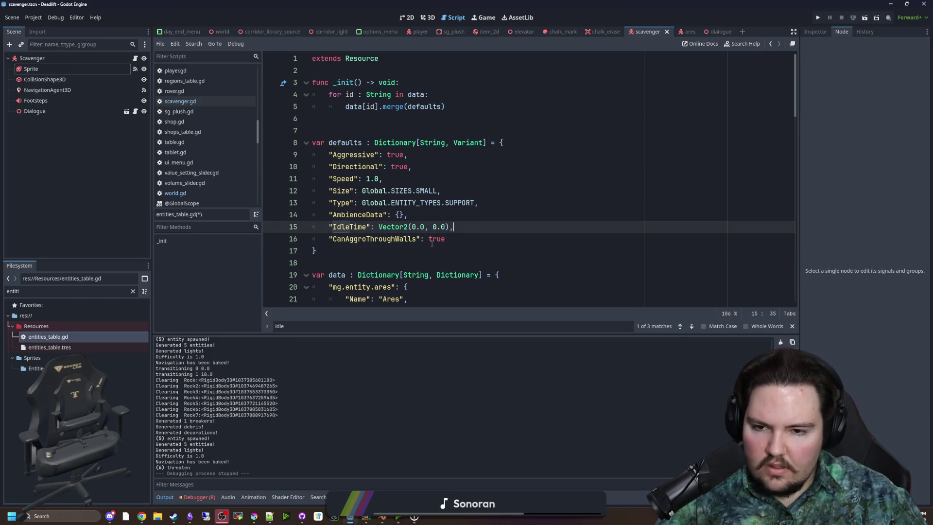
double_click(384, 239)
left_click(485, 224)
key("ctrl+s")
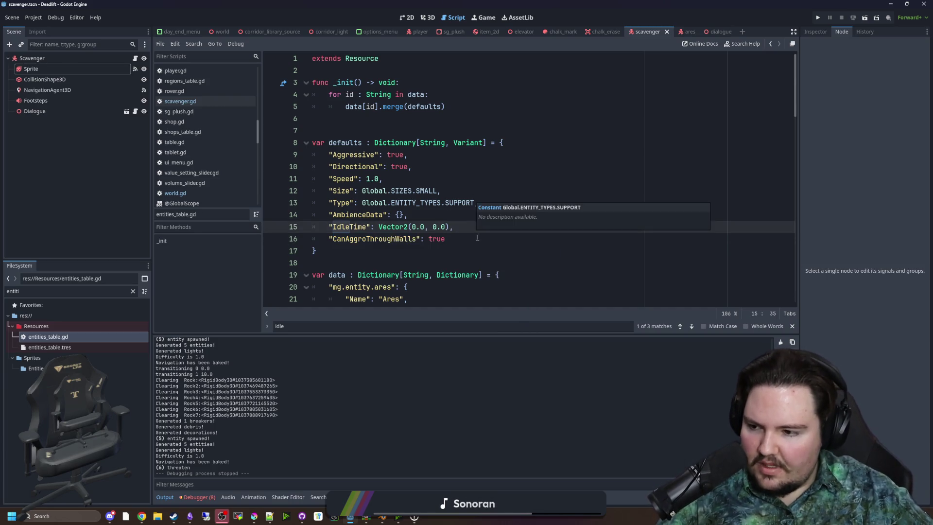
- Review the CanAggroThroughWalls entry by reselecting it and stepping through undo/redo
double_click(366, 239)
left_click(366, 233)
double_click(369, 239)
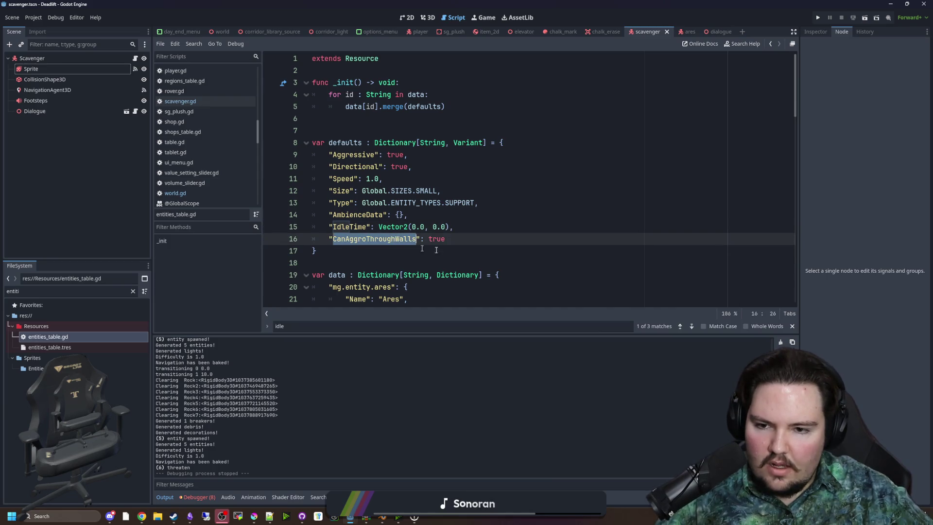
left_click(371, 239)
double_click(373, 239)
left_click(460, 242)
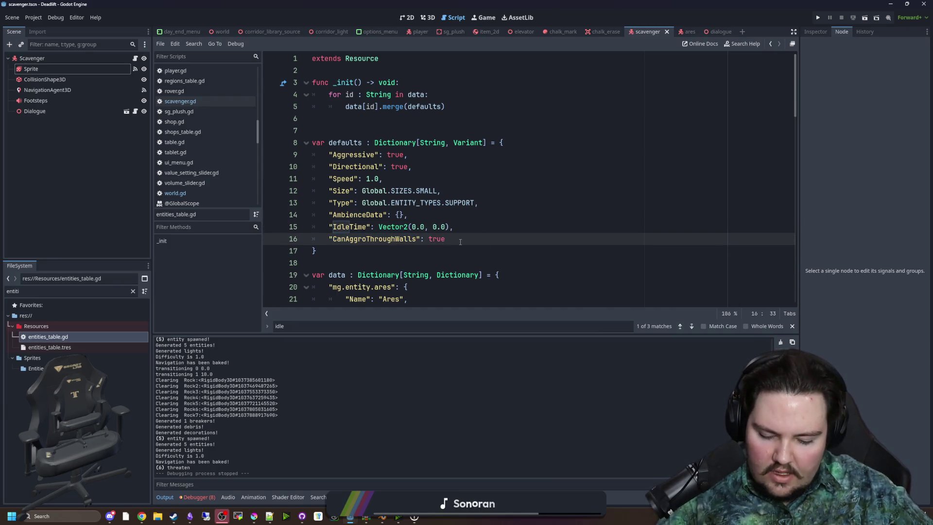
type(",")
key("ctrl+z")
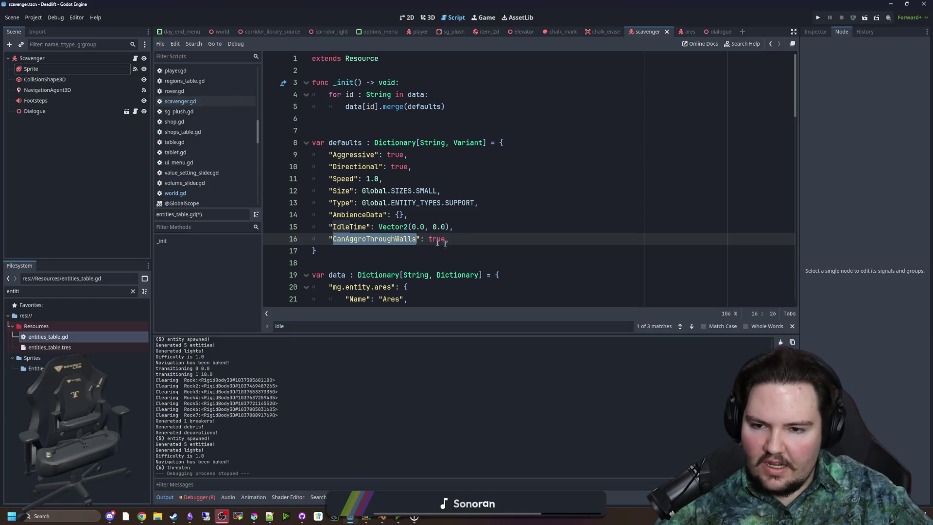
key("ctrl+shift+z")
key("ctrl+z")
key("ctrl+shift+z")
key("ctrl+z")
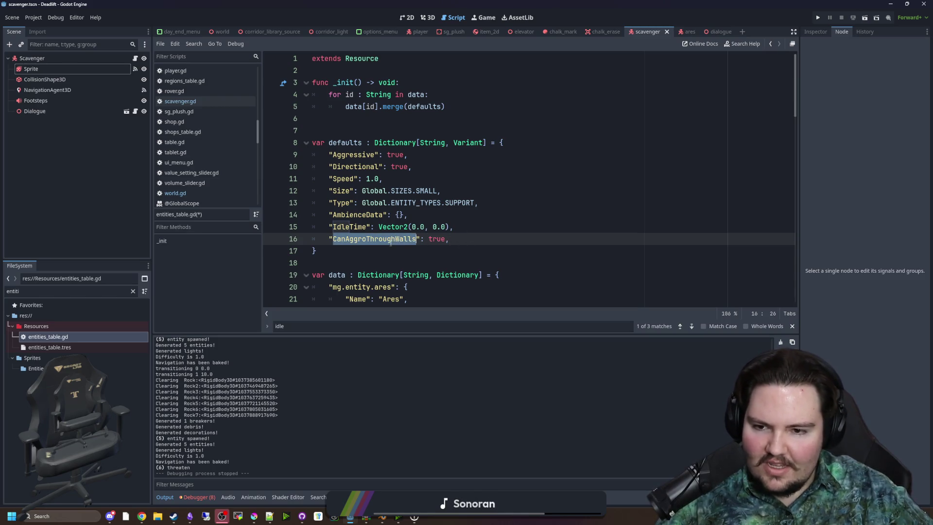
key("ctrl+shift+z")
key("ctrl+z")
key("ctrl+shift+z")
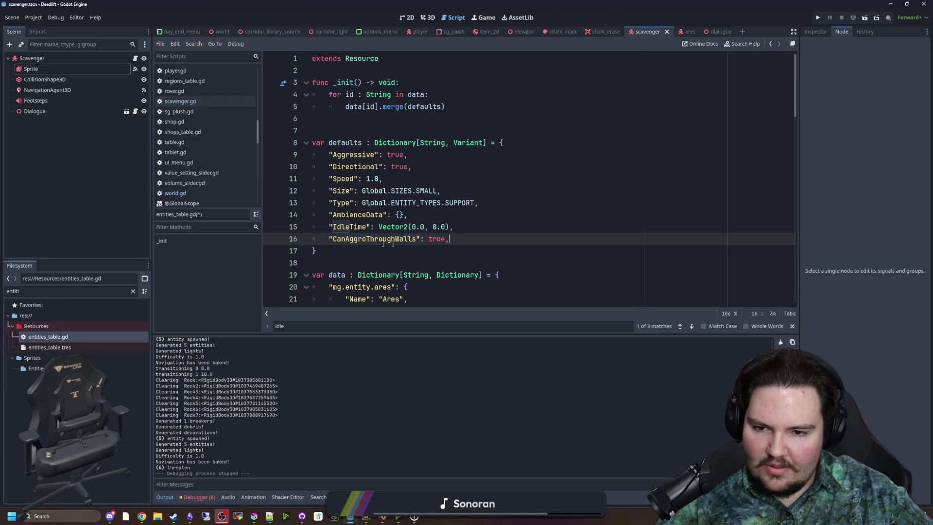
key("ctrl+z")
- Select the CanAggroThroughWalls key name on line 16
left_click(395, 239)
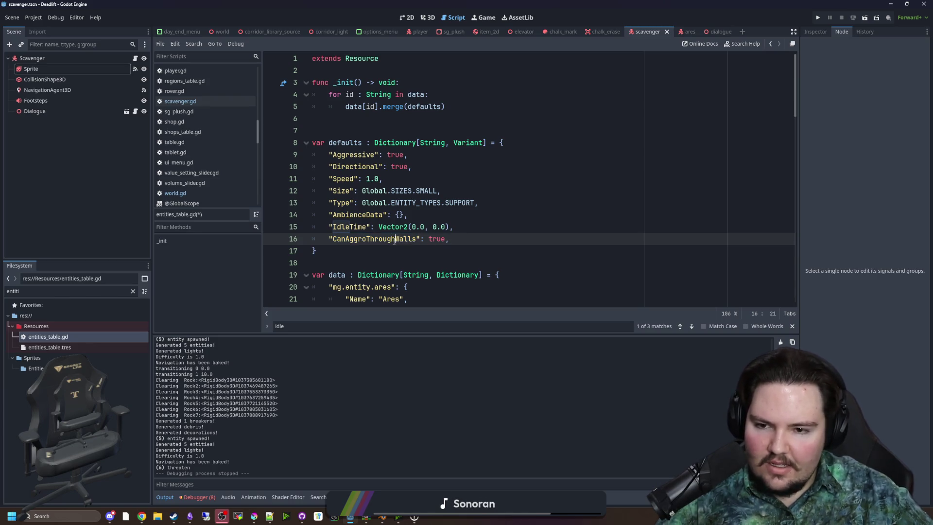
left_click(461, 239)
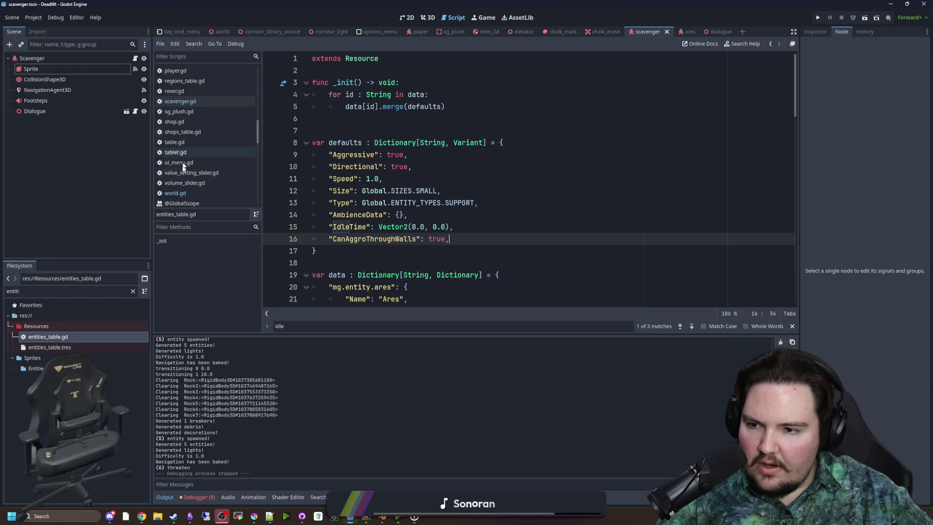
left_click(387, 239)
double_click(386, 239)
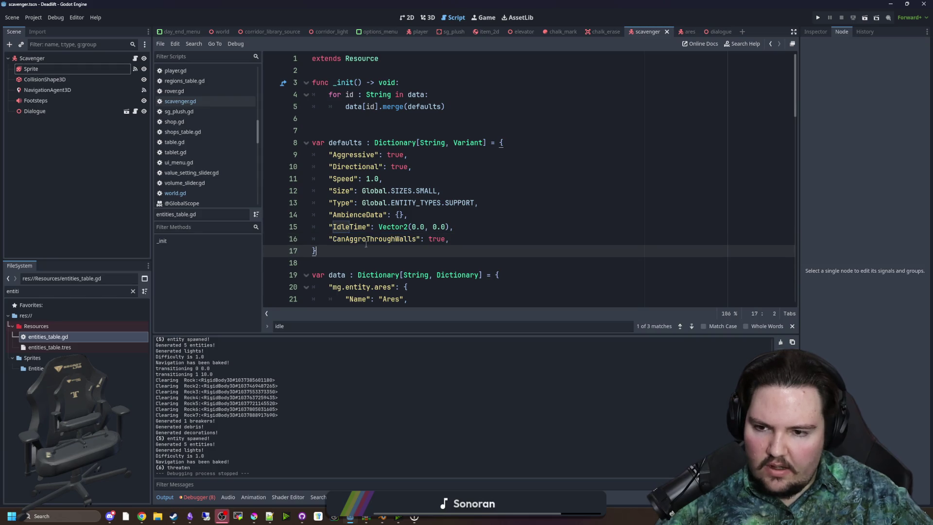
double_click(365, 243)
double_click(364, 240)
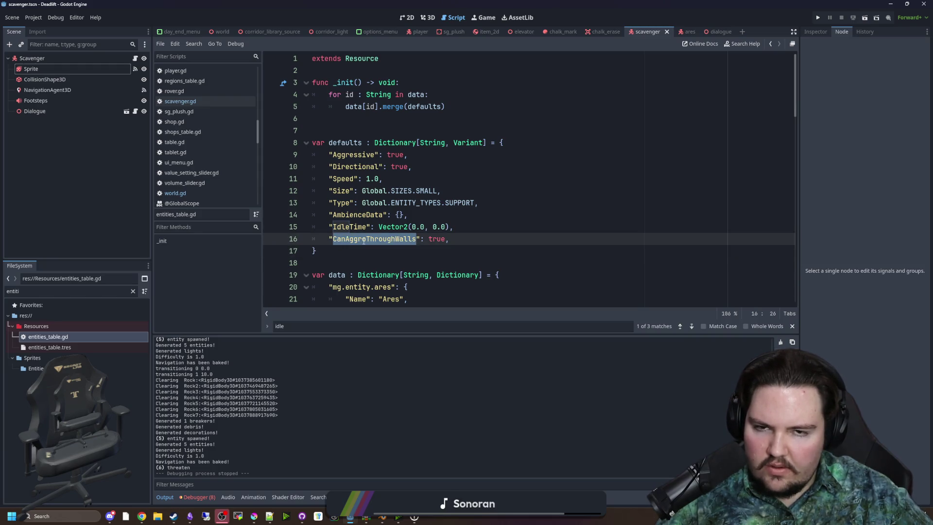
- Open the Entity base script and declare var requireRaycast: bool = false below the sprite declaration
left_click(136, 58)
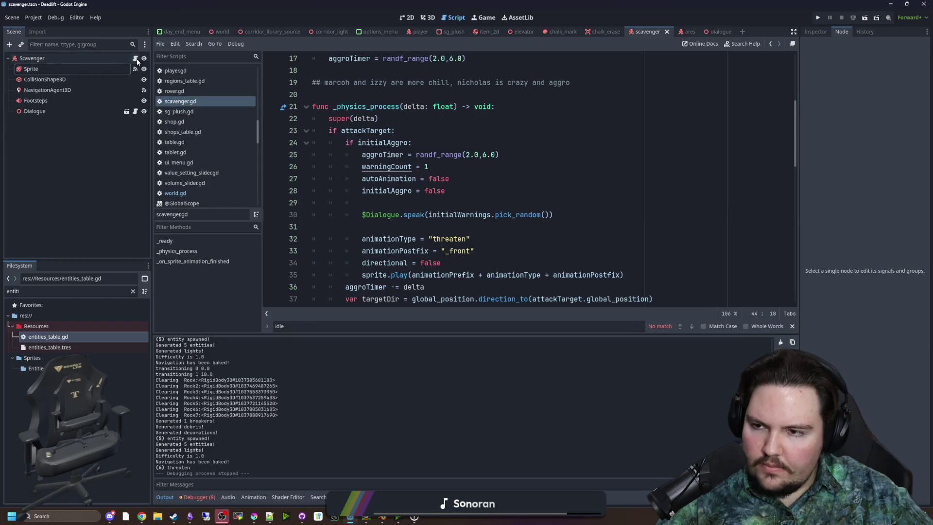
scroll(388, 199, "up", 5)
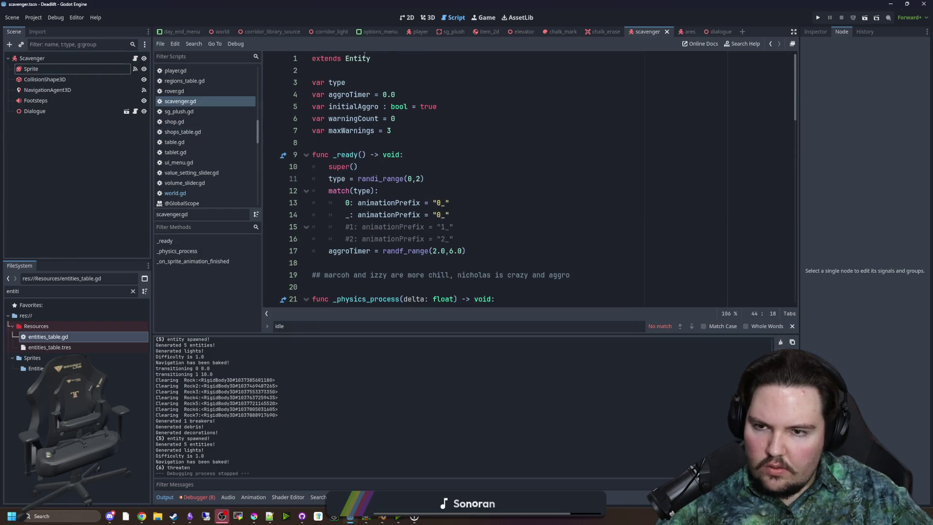
left_click(365, 58, "ctrl")
scroll(758, 151, "up", 6)
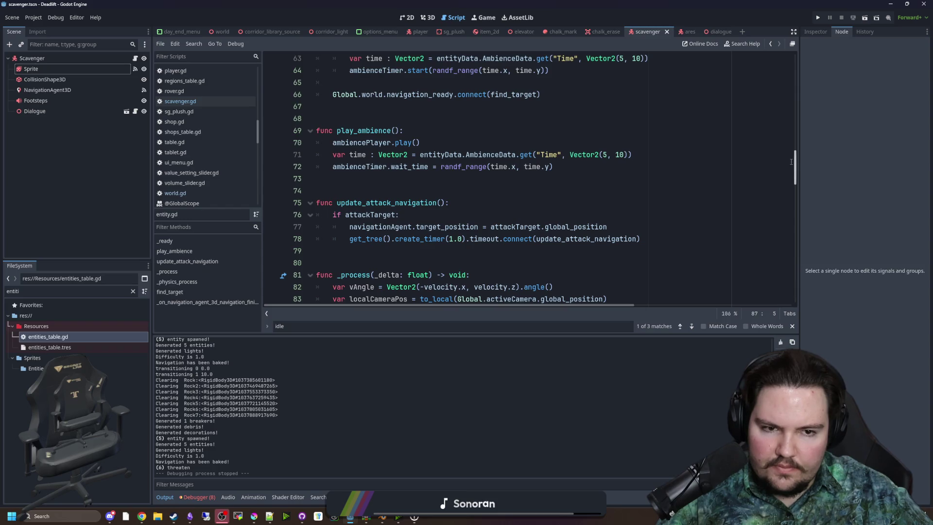
left_click_drag(791, 162, 794, 68)
left_click(649, 133)
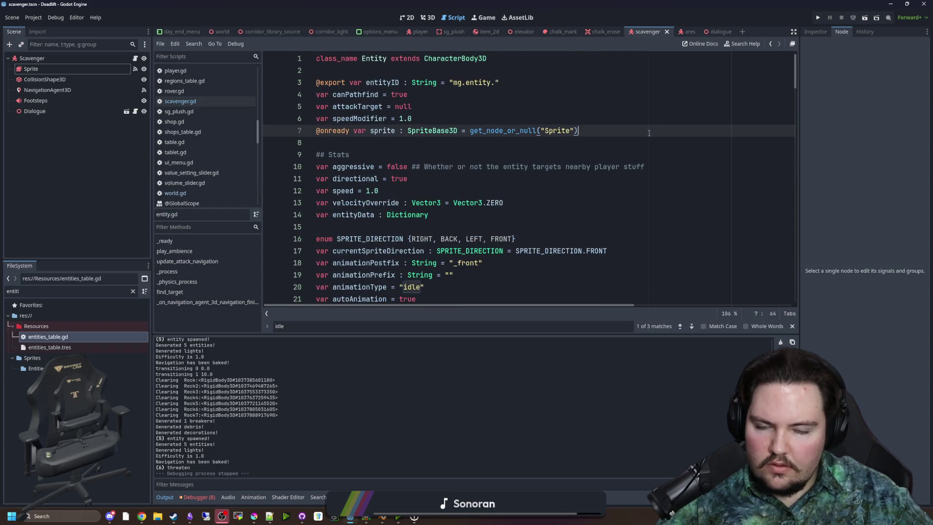
key("Return")
type("var requireR")
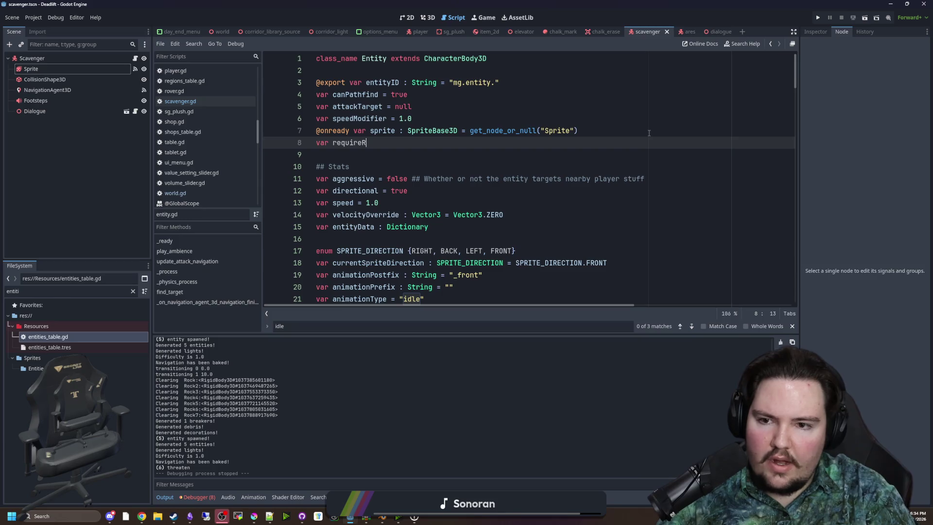
type("aycast: bool = false")
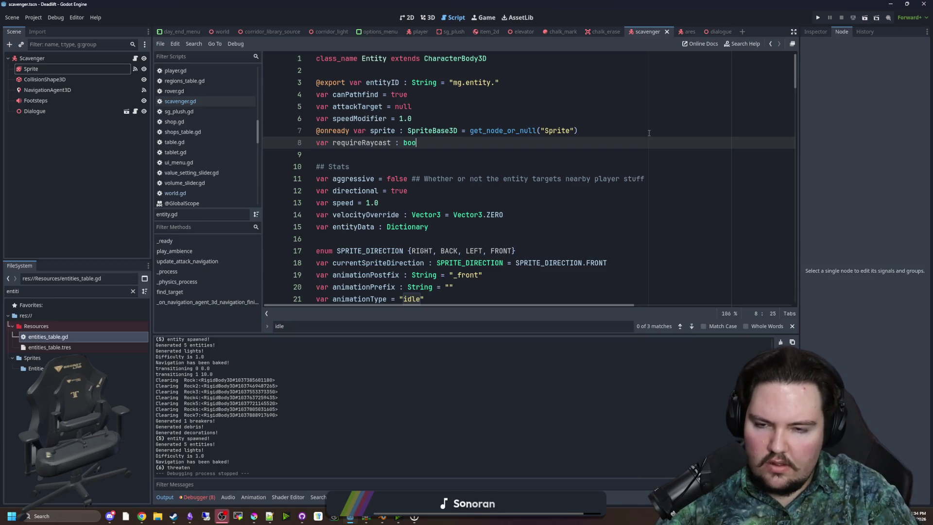
- In _ready(), set requireRaycast = entityData.get("CanAggroThroughWalls", false)
scroll(449, 192, "down", 6)
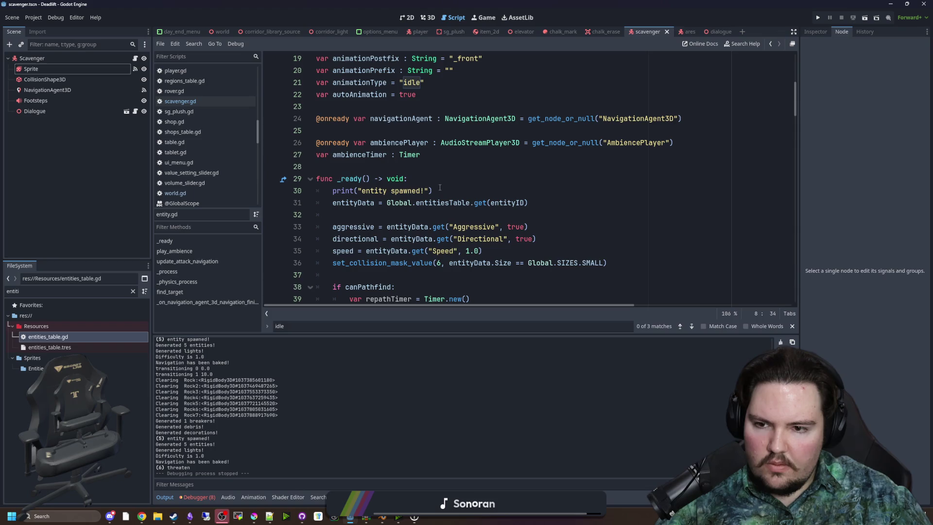
left_click(440, 188)
left_click(440, 183)
key("Return")
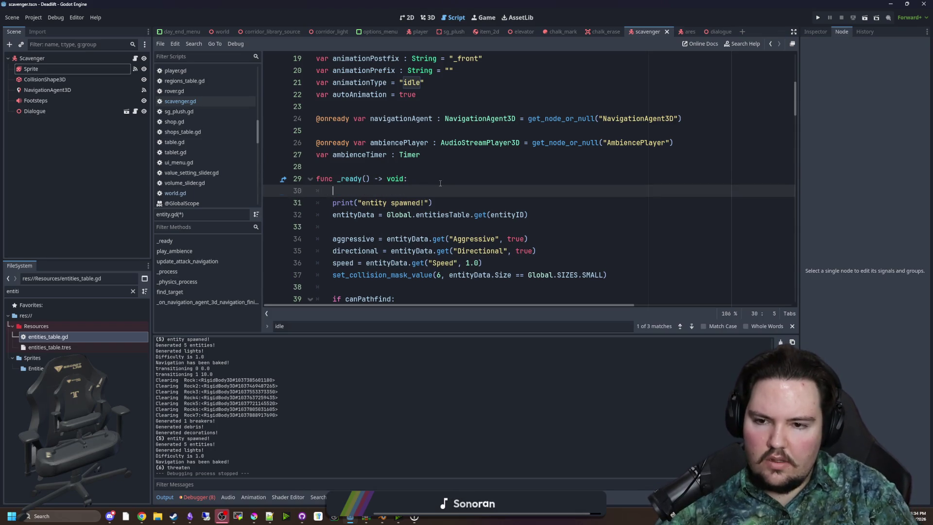
key("ctrl+z")
left_click(404, 214)
key("Return")
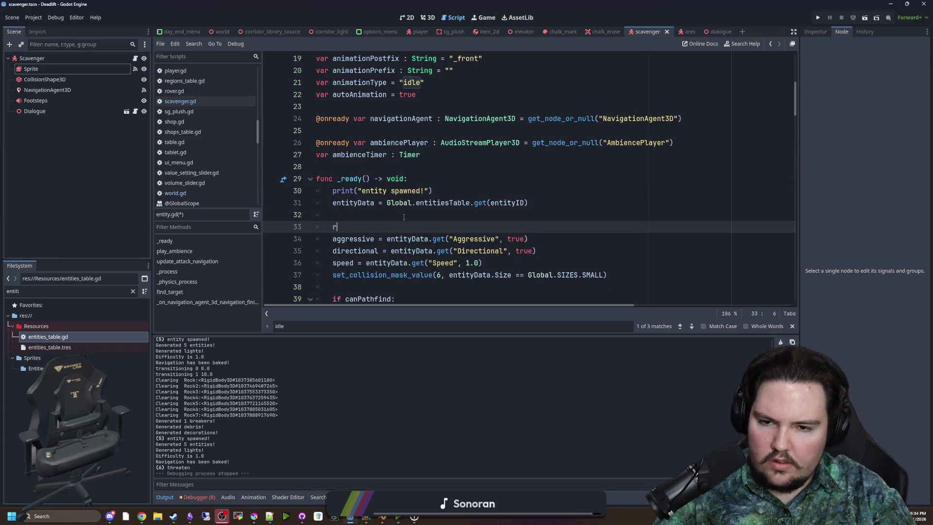
type("require")
key("Return")
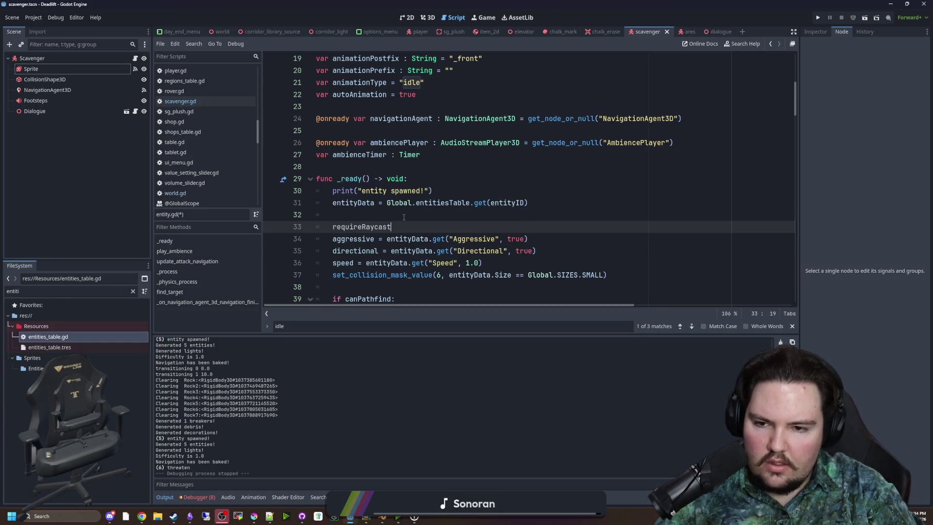
type(" = entityDat")
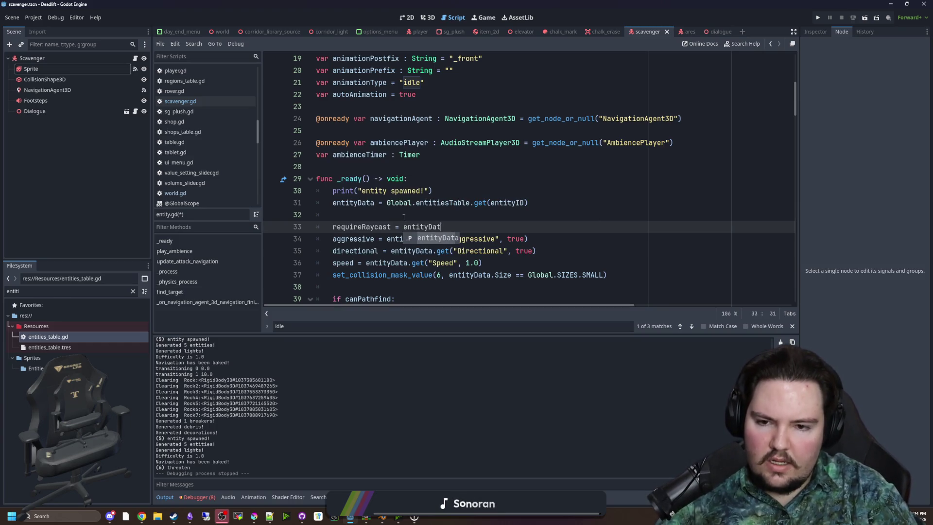
type("a.get(\"CanAggroThroughWalls\"")
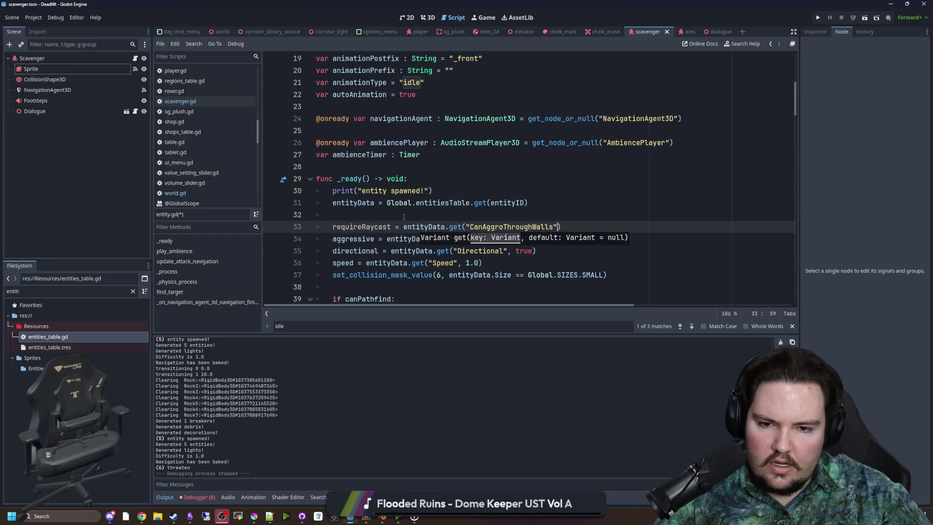
type(", false")
key("Return")
left_click(404, 217)
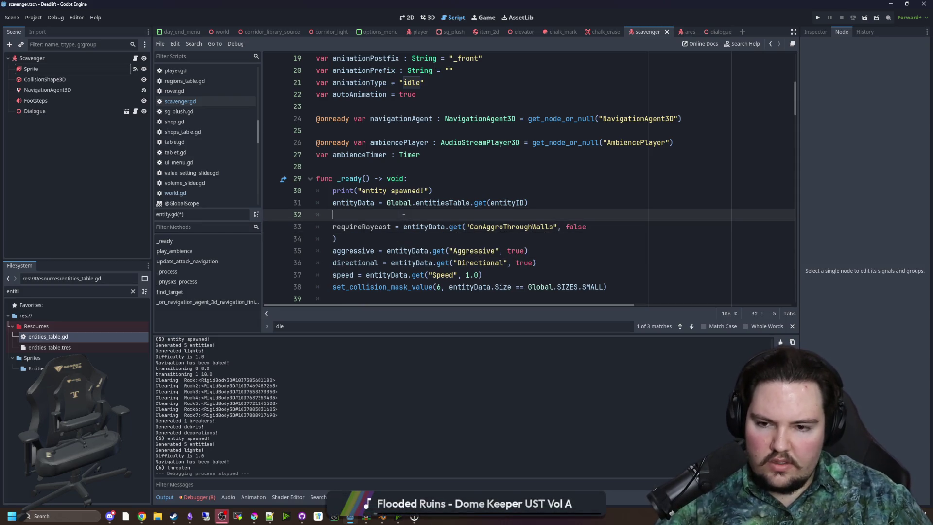
left_click(353, 239)
key("BackSpace")
key("BackSpace")
key("BackSpace")
type(")")
- Insert blank lines after the collision mask line in _ready()
double_click(362, 226)
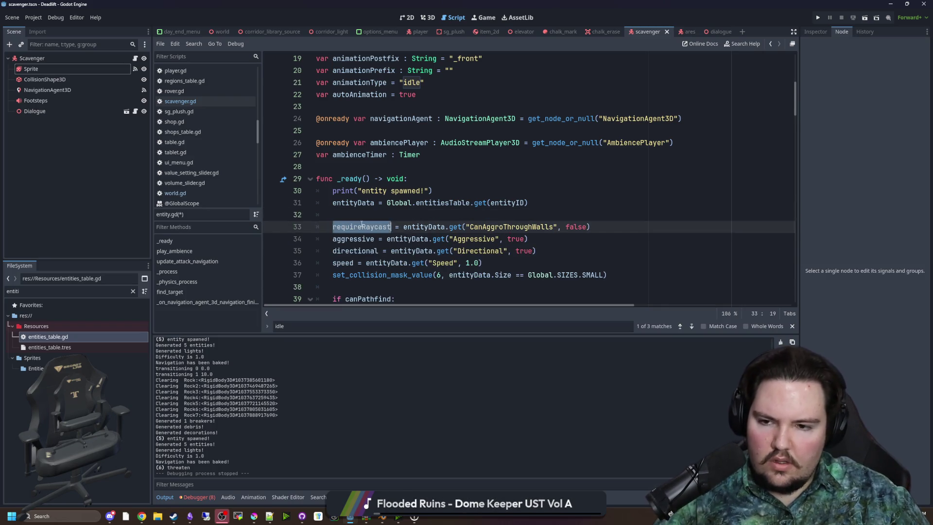
scroll(369, 212, "down", 2)
left_click(369, 213)
key("Return")
key("Return")
- Add an if requireRaycast: block creating RayCast3D.new() and calling add_child(raycast)
key("Up")
type("if r")
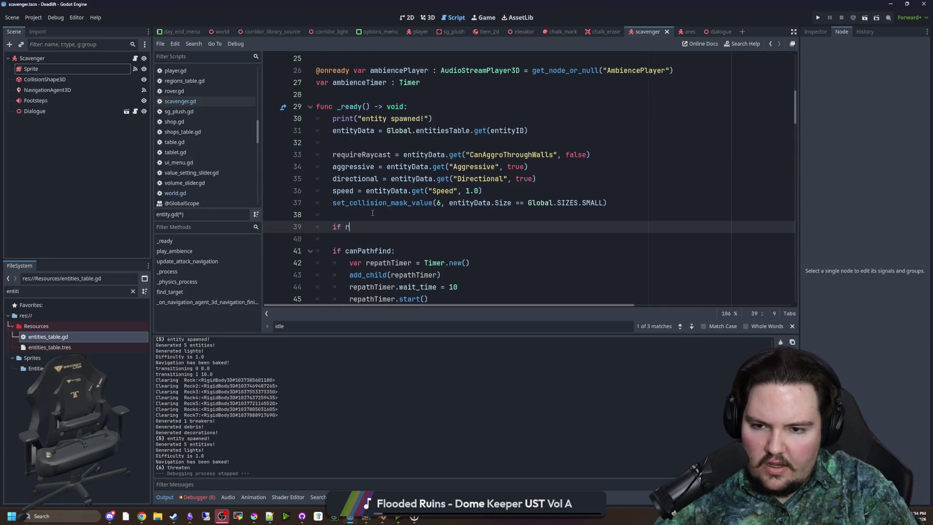
type("equire")
key("Return")
type(":")
key("Return")
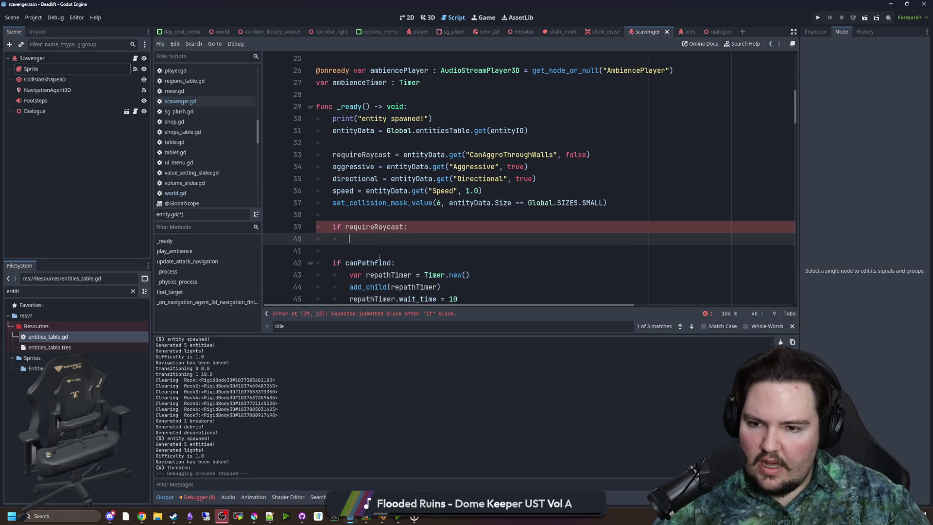
type("Raycast")
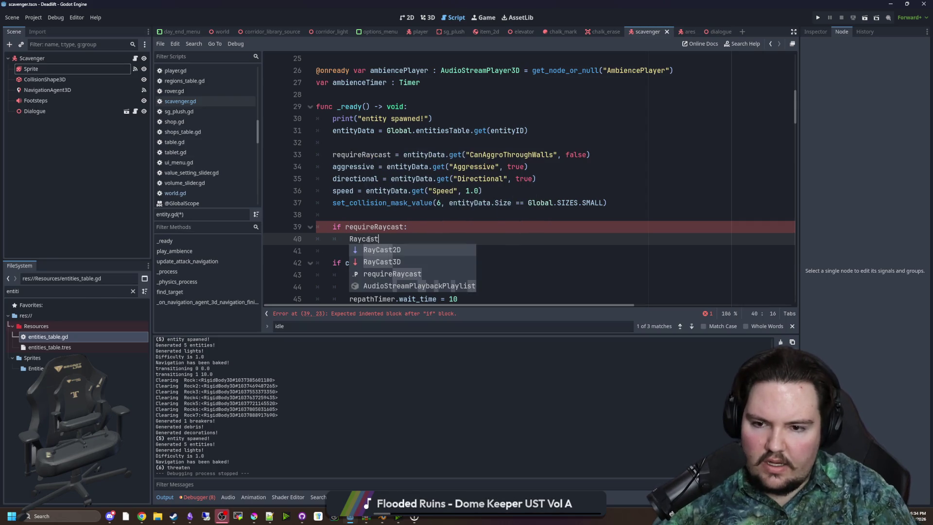
key("Return")
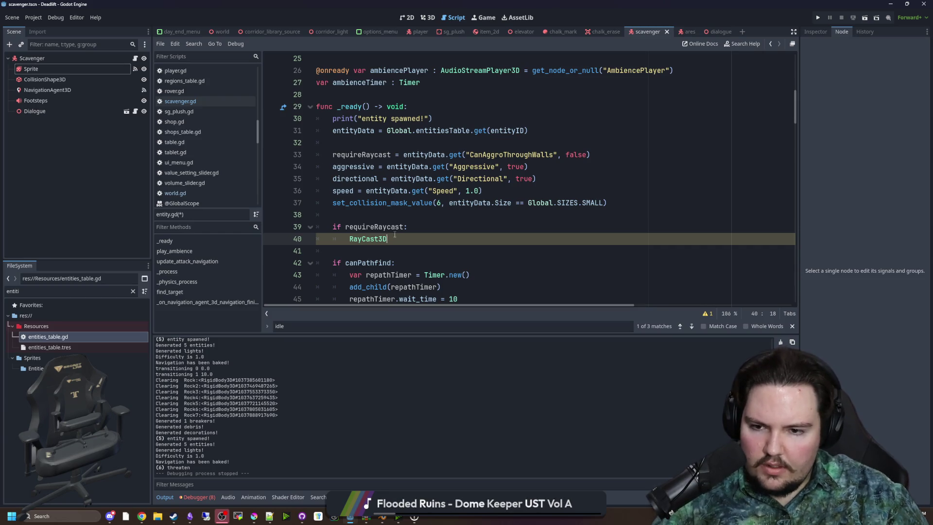
type(".new")
key("Return")
key("Return")
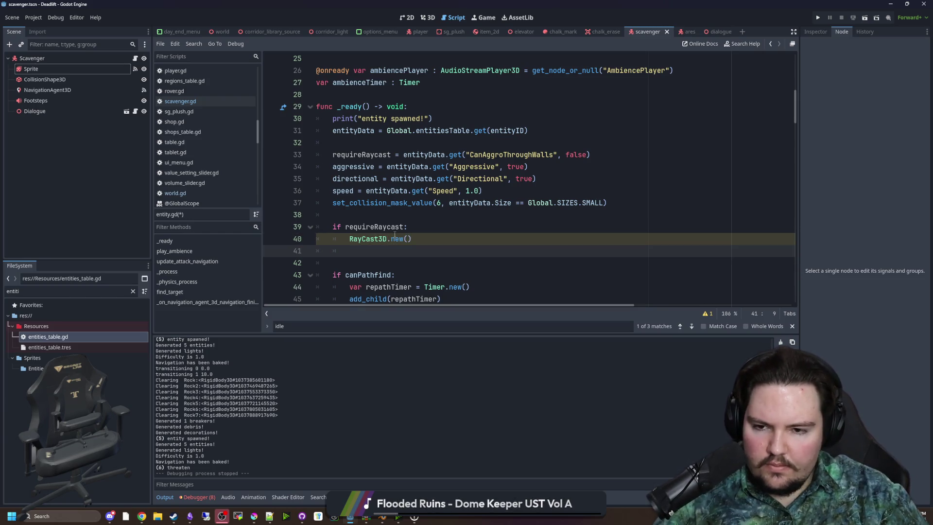
type("add_child(raycast)")
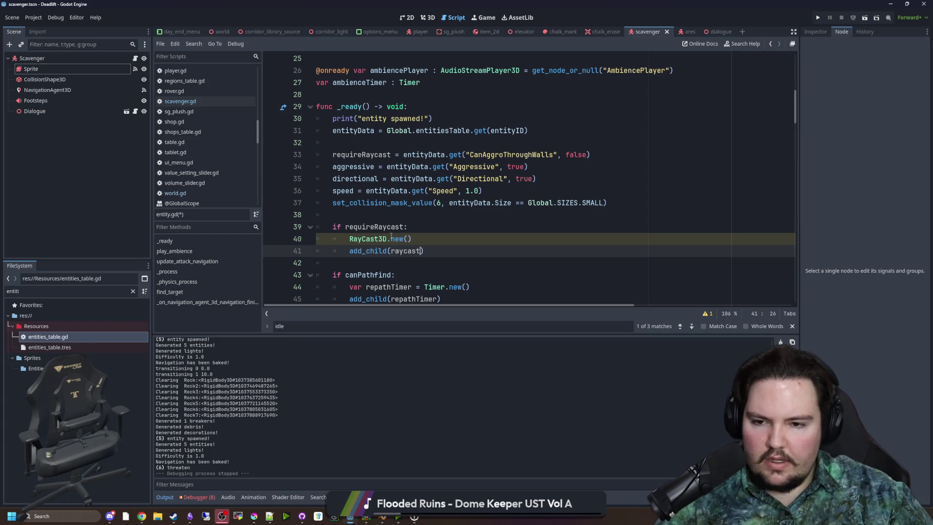
- Assign the new node to var raycast and view the RayCast3D class reference
left_click(349, 238)
type("var raycast =")
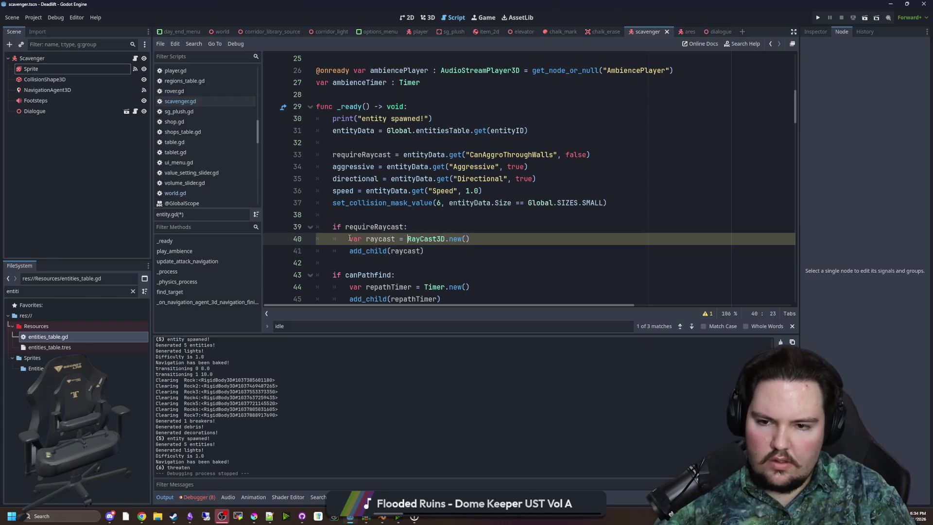
left_click(368, 258)
left_click(457, 250)
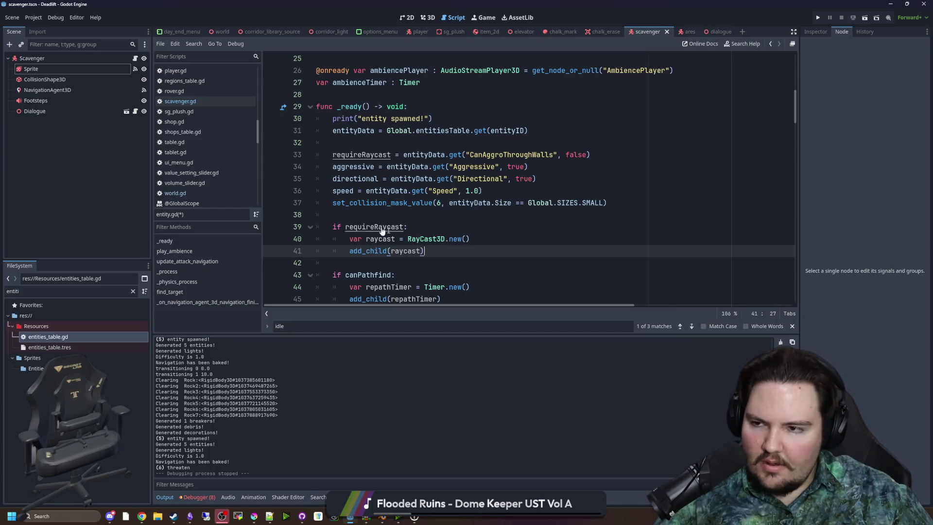
left_click(432, 238, "ctrl")
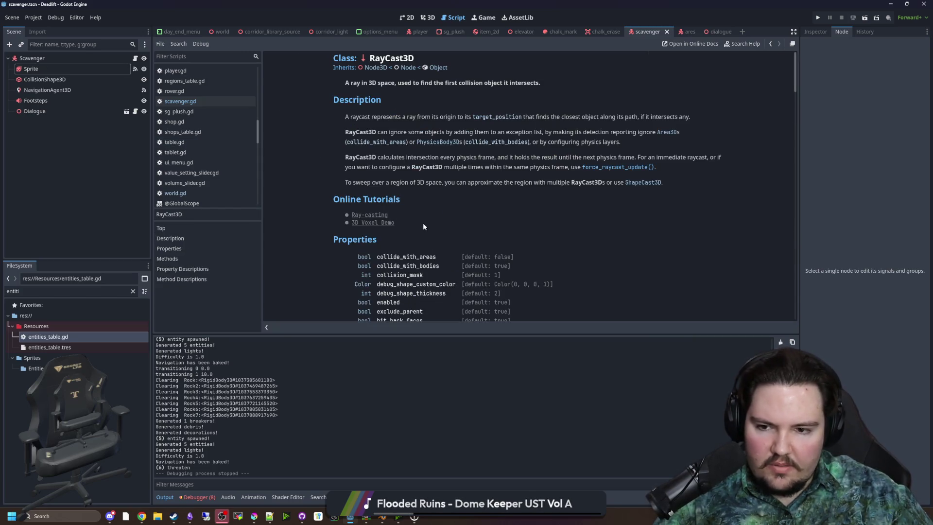
- Add a RayCast3D child node to the Scavenger scene and inspect its properties
key("alt+Left")
right_click(74, 59)
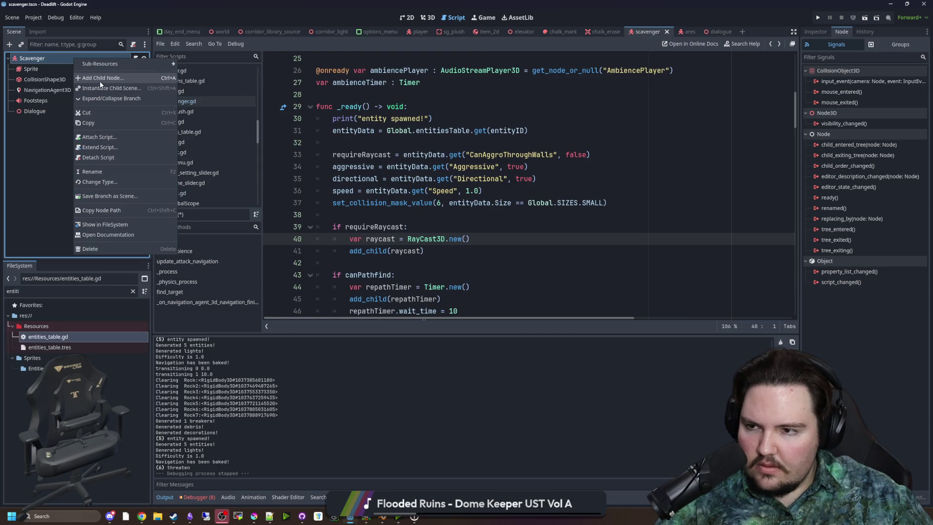
left_click(100, 79)
type("raycast")
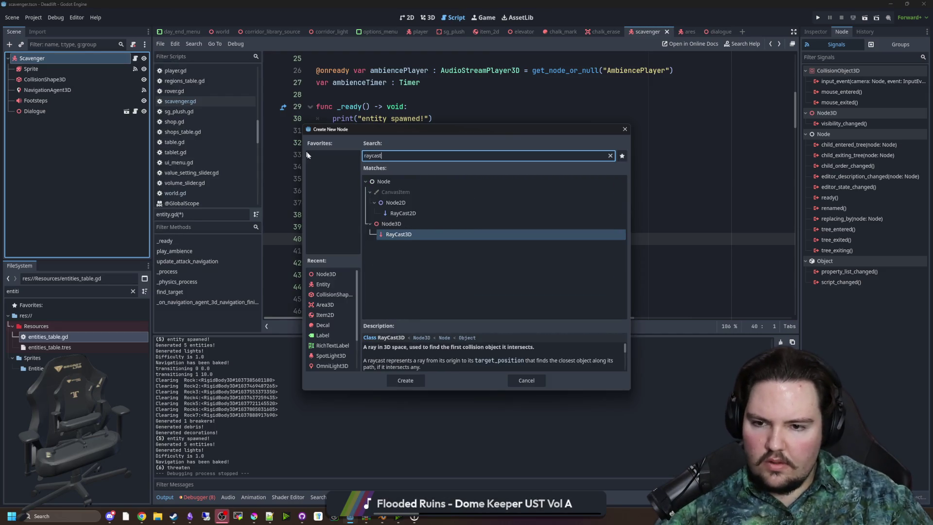
double_click(409, 232)
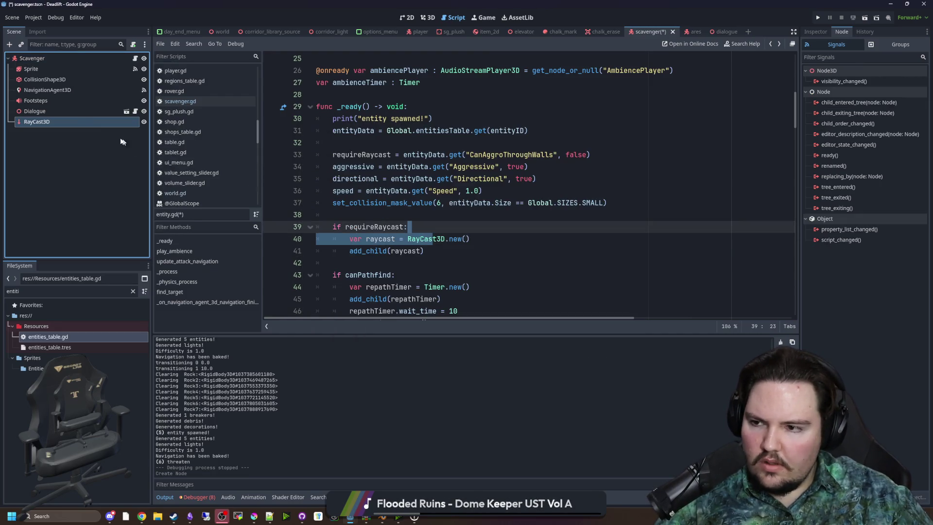
left_click(51, 122)
left_click(816, 31)
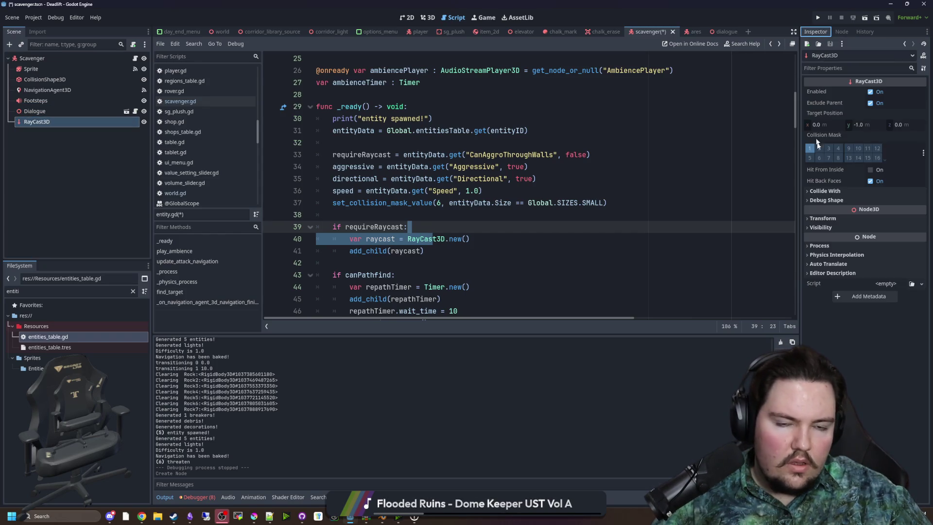
scroll(462, 216, "down", 1)
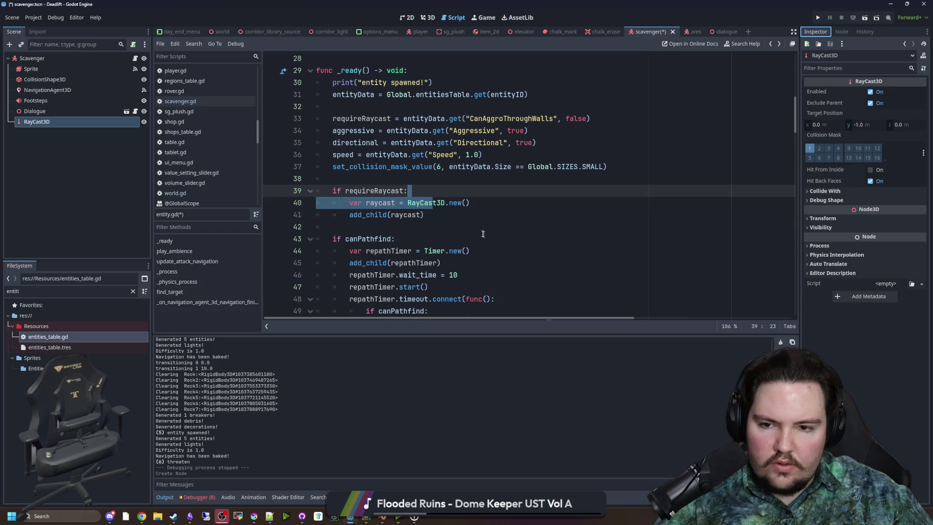
- Review the raycast creation and add_child lines and where requireRaycast is used
left_click(462, 215)
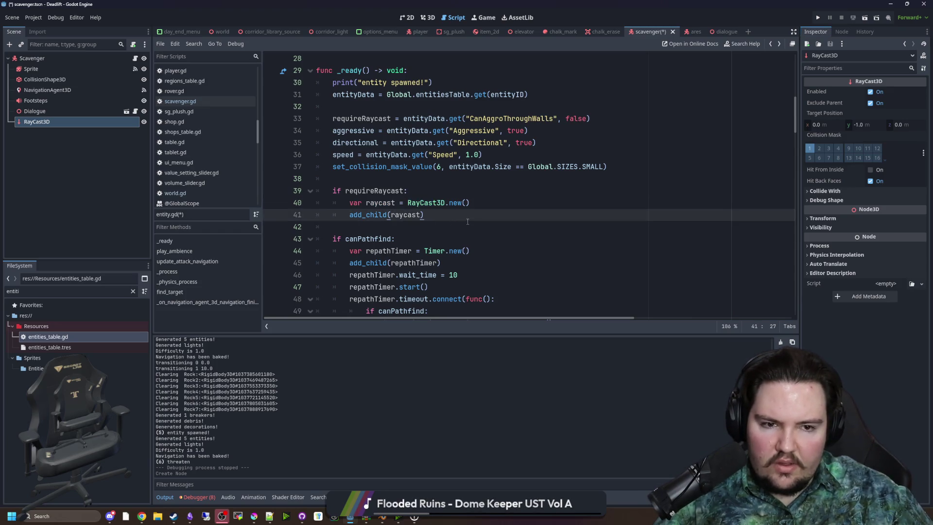
scroll(427, 229, "up", 1)
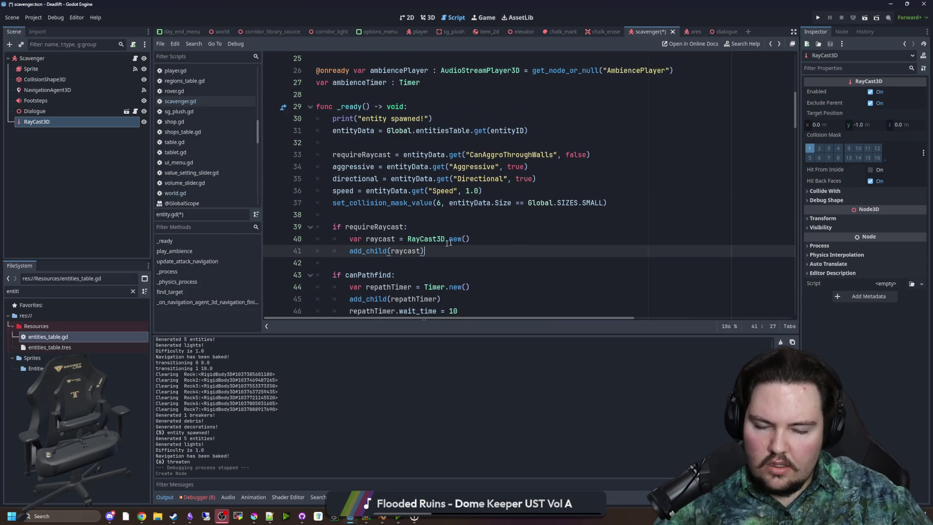
left_click(486, 235)
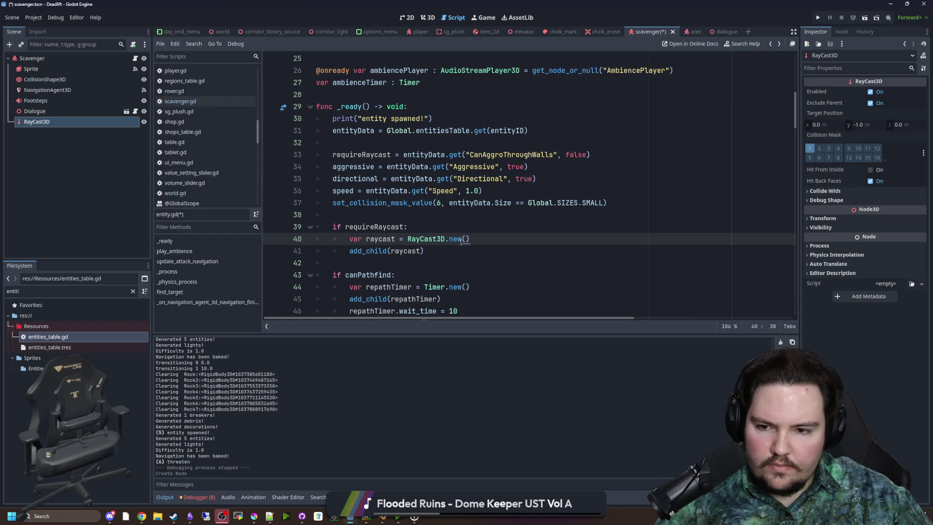
left_click(436, 250)
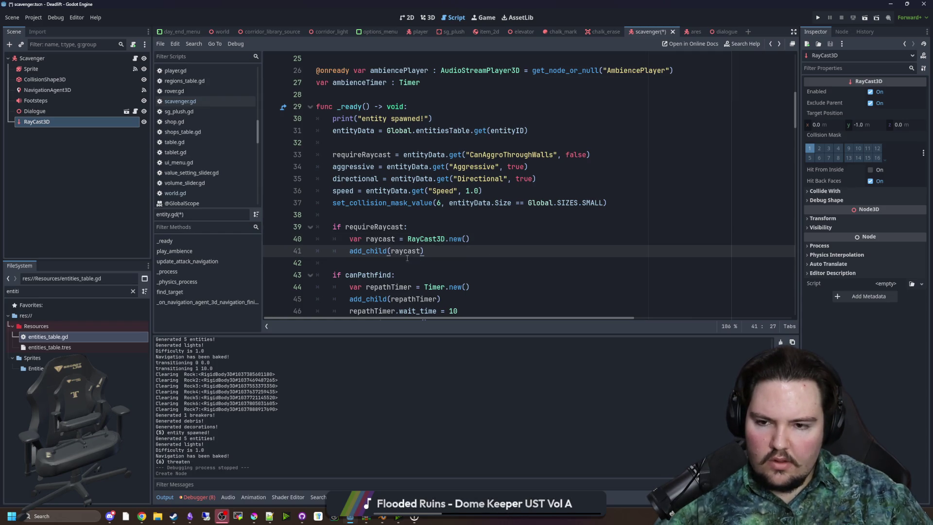
double_click(378, 227)
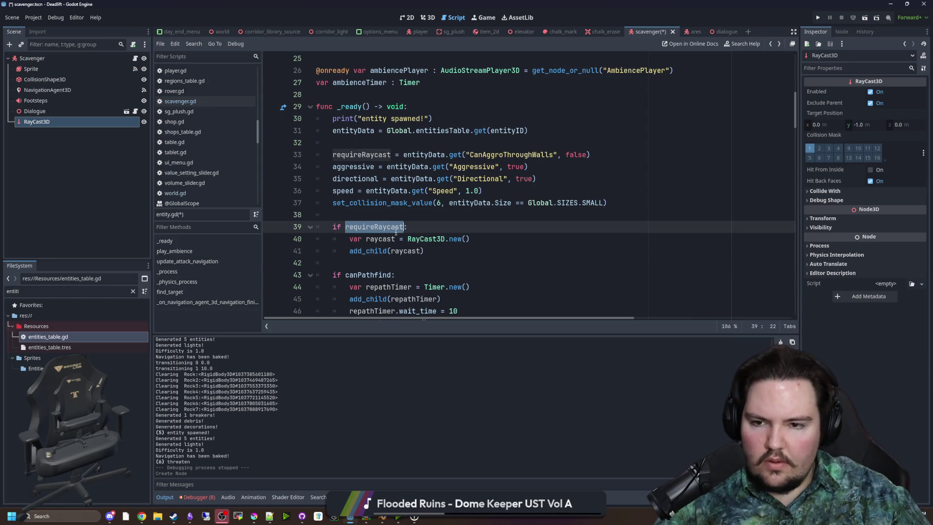
scroll(395, 232, "up", 3)
- Declare member var raycast : RayCast3D and drop var from its assignment in _ready
left_click(368, 166)
key("Return")
type("var ra")
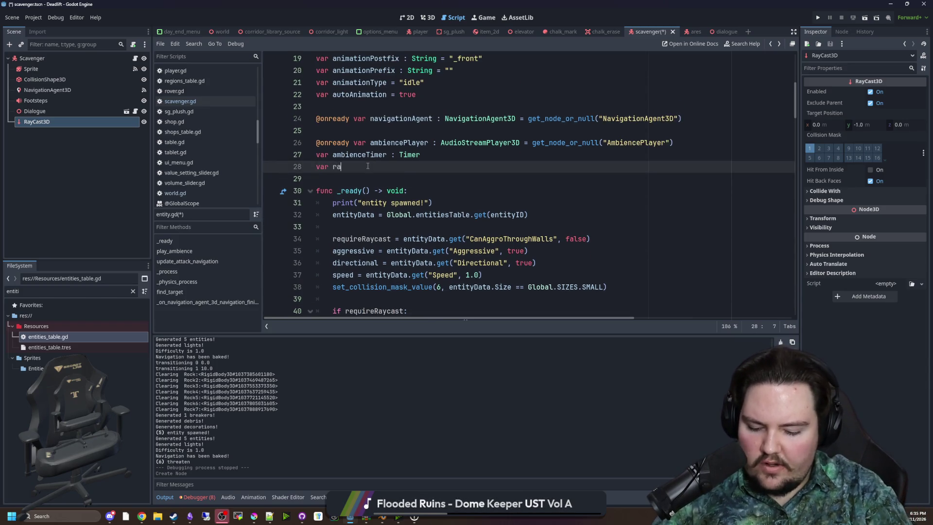
type("ycast : Ray")
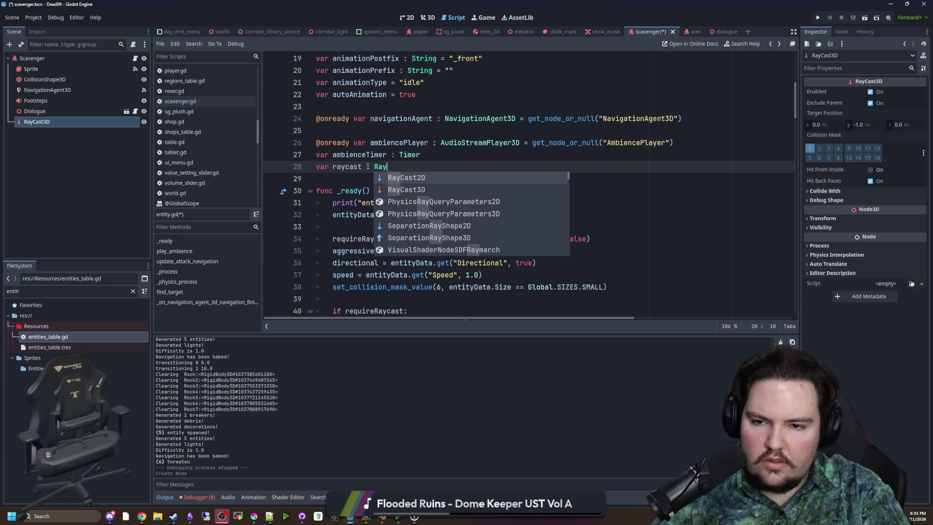
key("Down")
key("Return")
scroll(408, 244, "down", 2)
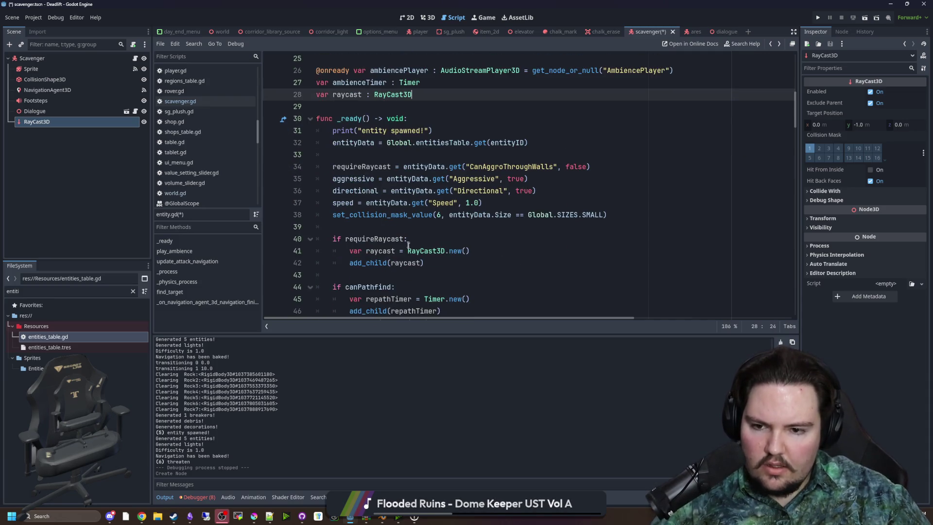
double_click(357, 251)
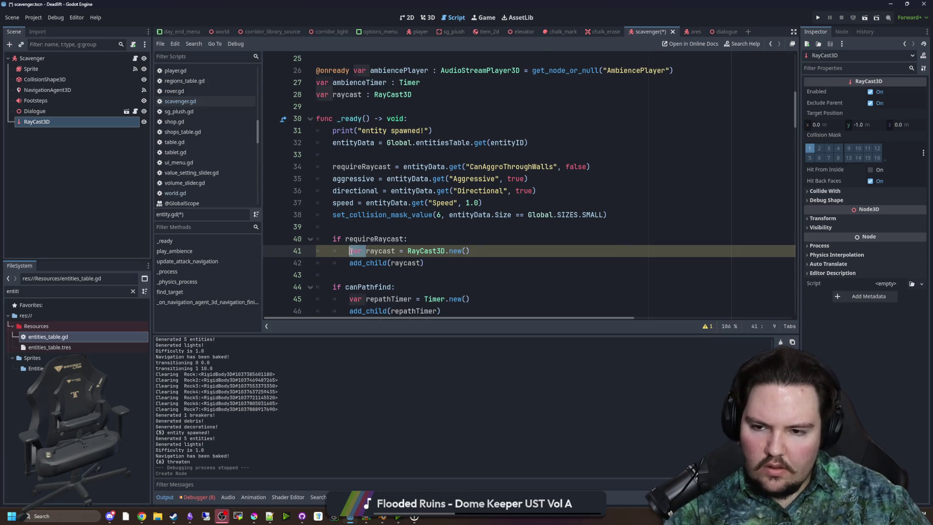
key("Delete")
key("Delete")
- Search the script for _physics to reach the _physics_process function
left_click(387, 230)
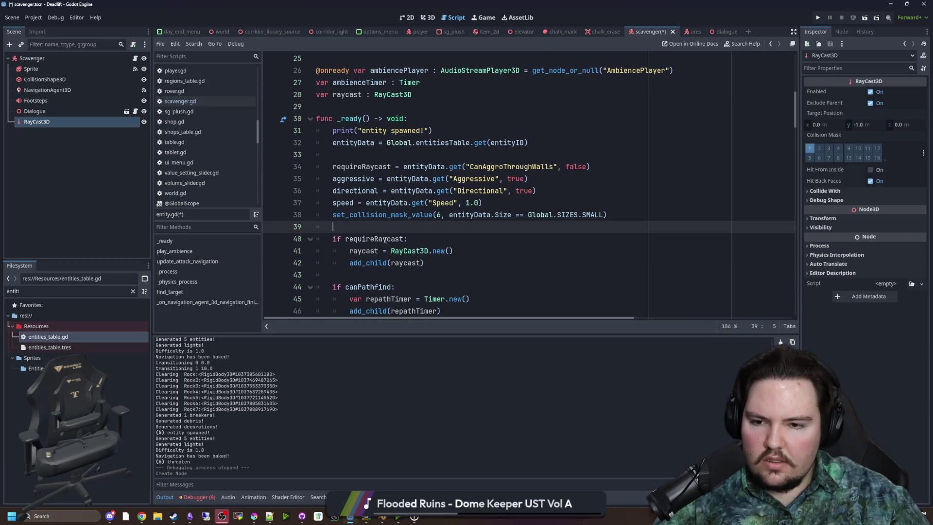
double_click(374, 239)
scroll(387, 209, "down", 2)
left_click(388, 206)
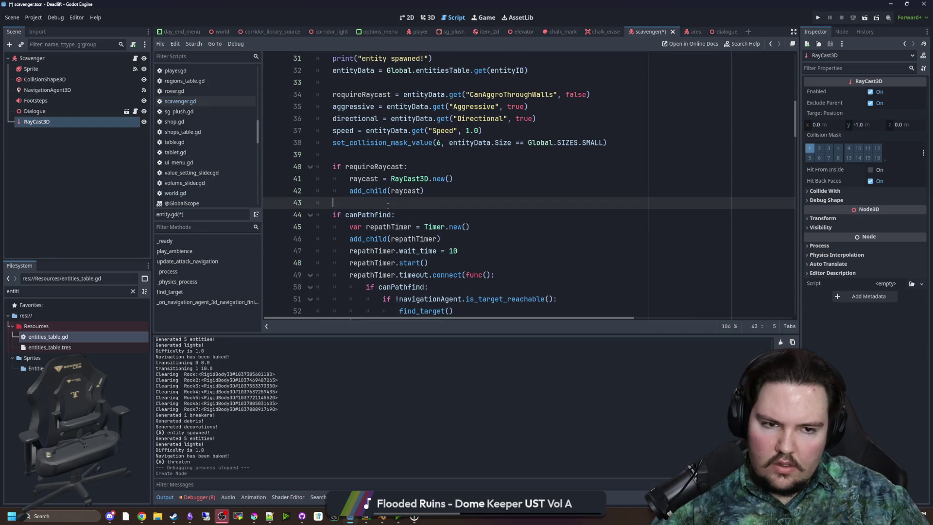
key("ctrl+f")
type("_physics")
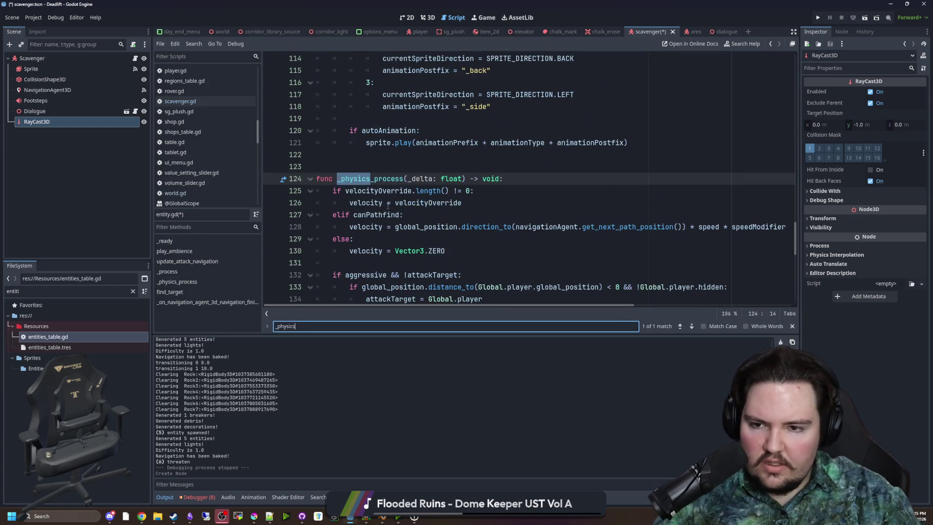
scroll(373, 180, "down", 1)
scroll(373, 180, "up", 1)
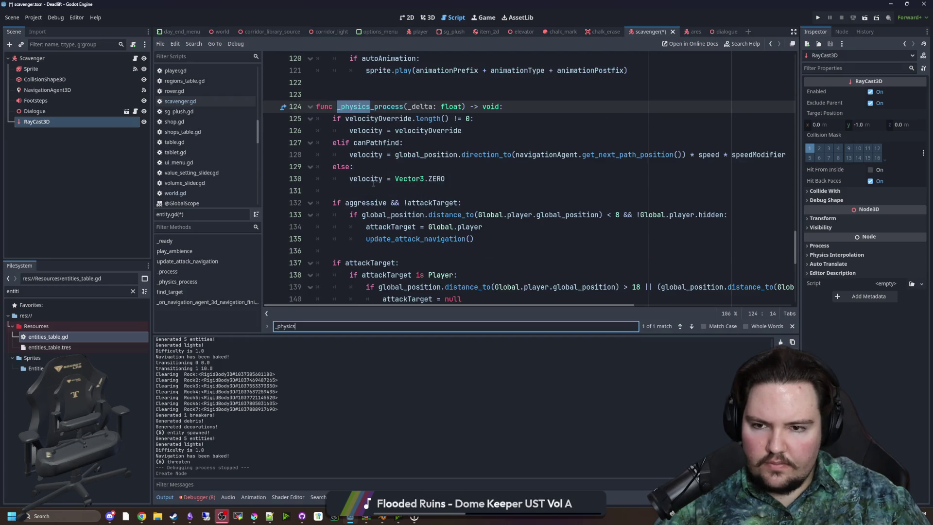
- Under a requireRaycast check, set raycast.target_position to Global.player.global_position
left_click(355, 192)
key("Return")
key("Return")
type("requireRaycast:")
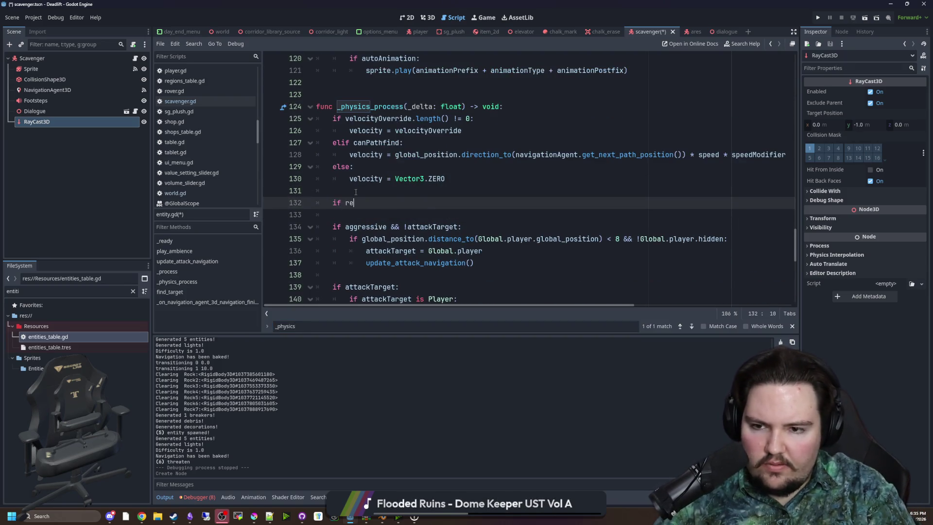
key("Return")
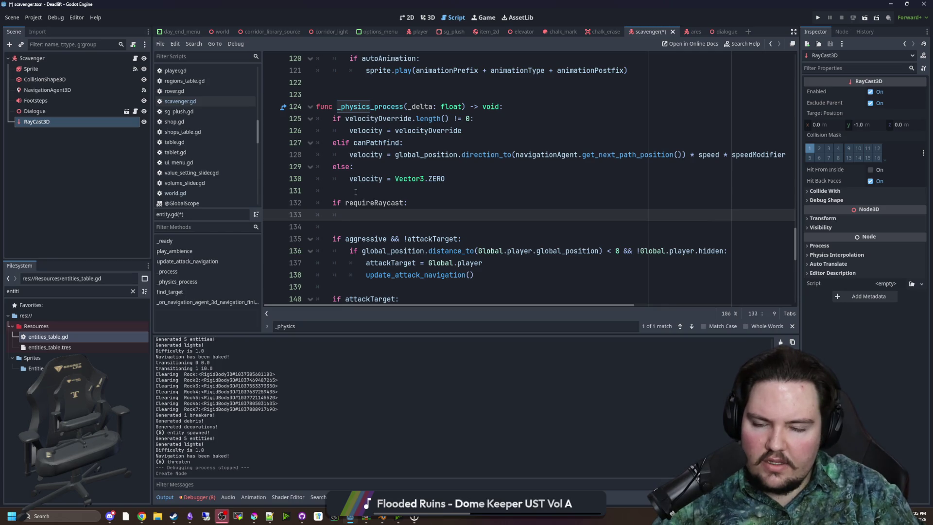
type("requireRaycast")
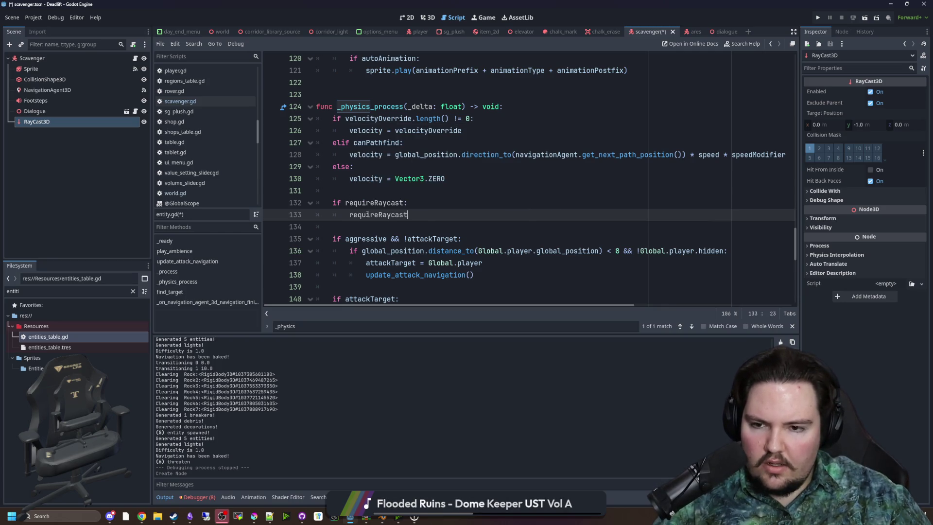
key("ctrl+BackSpace")
type("raycast.targ")
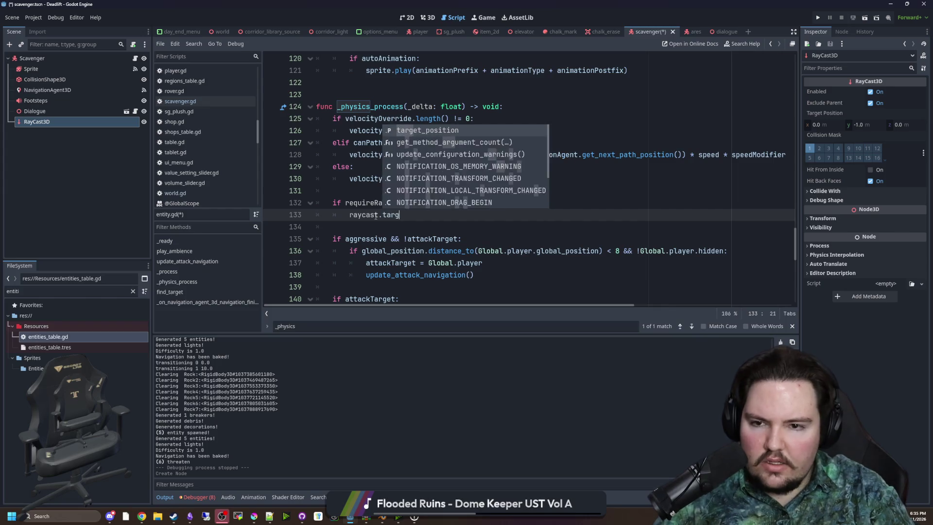
key("Return")
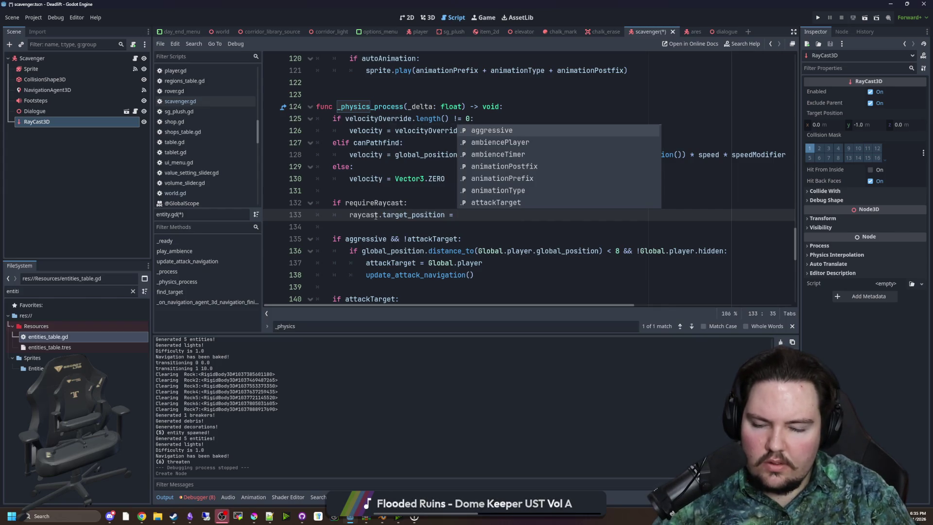
type("Global.play")
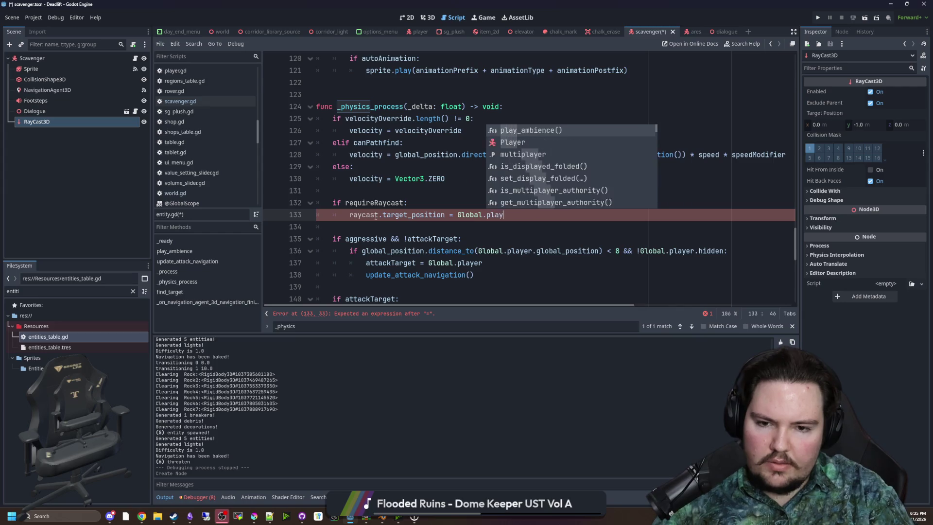
type("er.global_p")
key("Return")
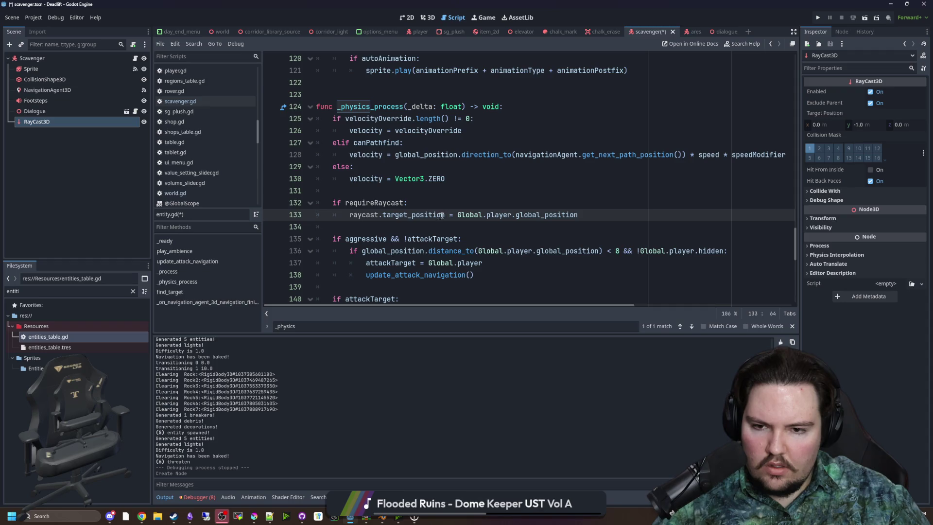
- Wrap the target in raycast.to_local() and add && Global.player to the condition
left_click_drag(380, 218, 349, 216)
key("ctrl+c")
left_click(457, 214)
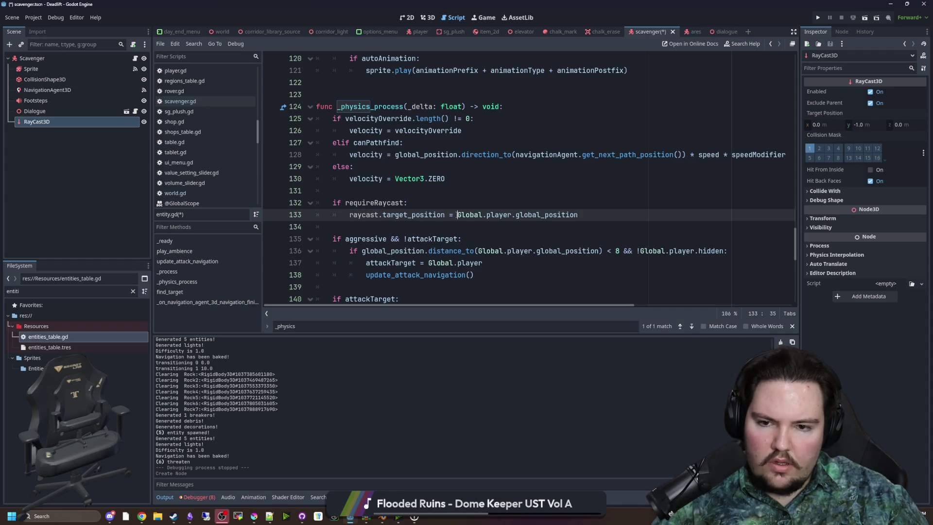
key("ctrl+v")
type(".to_local(")
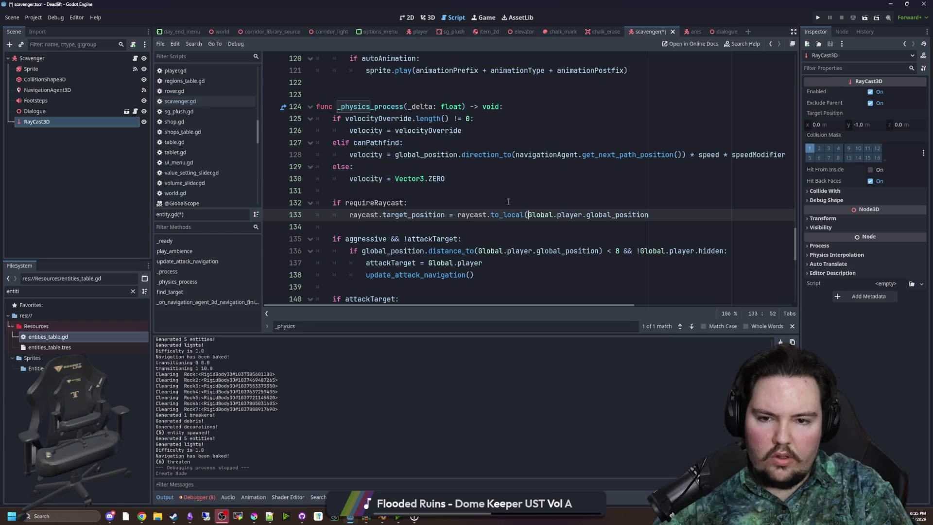
left_click(663, 214)
type(")")
key("Up")
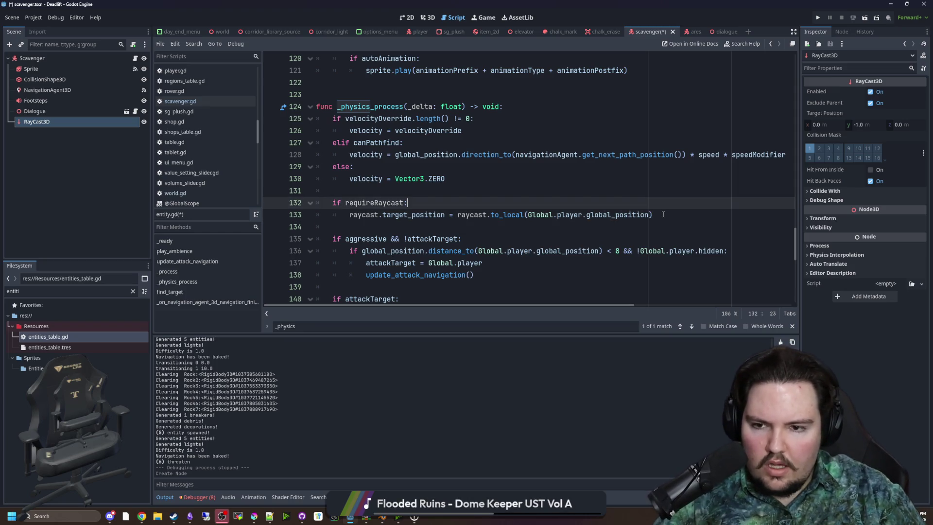
type("&& Global.player")
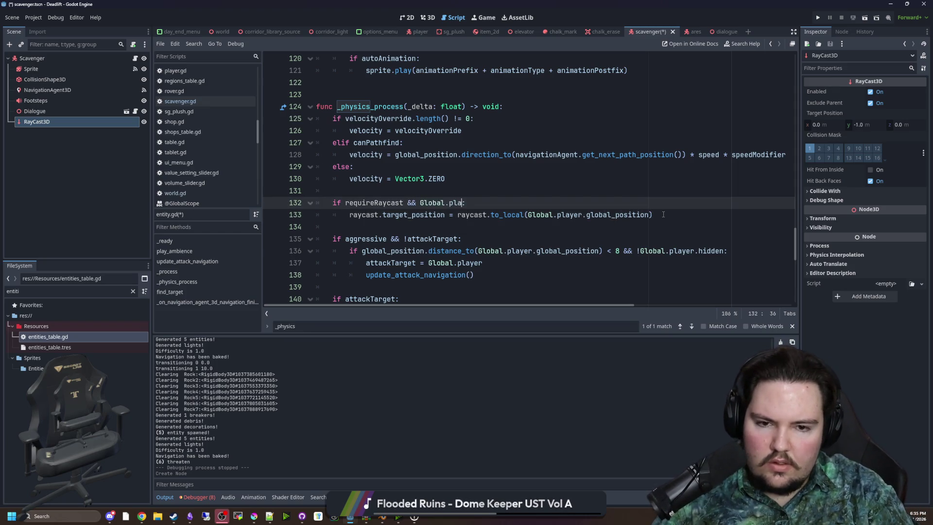
- Save entity.gd
left_click(438, 167)
left_click(427, 191)
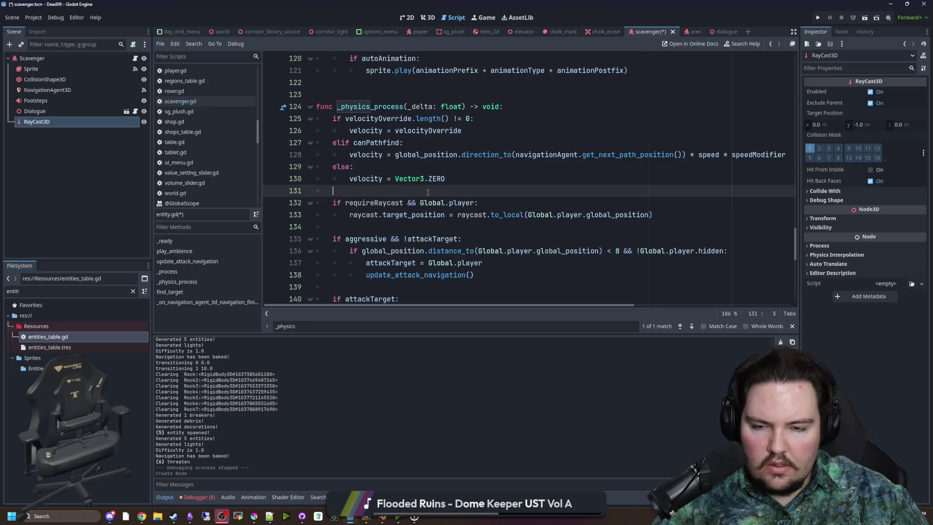
key("ctrl+s")
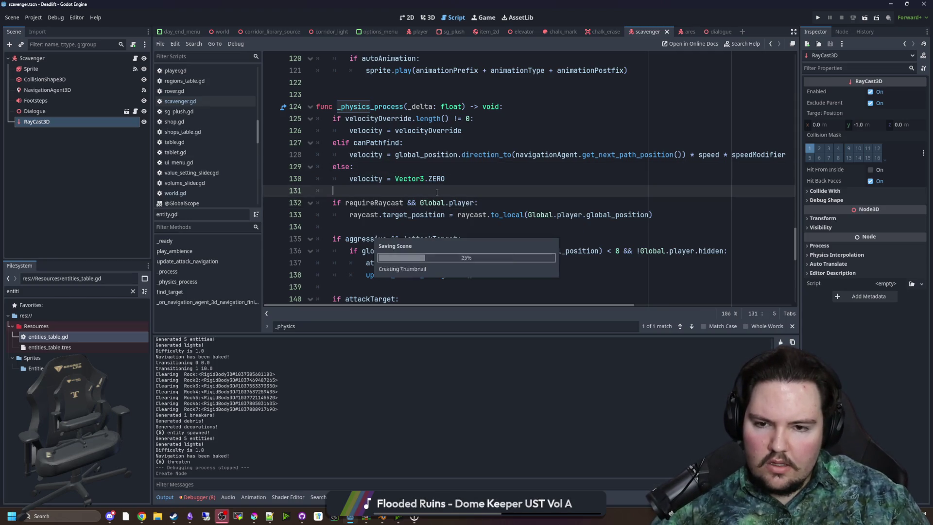
key("ctrl+s")
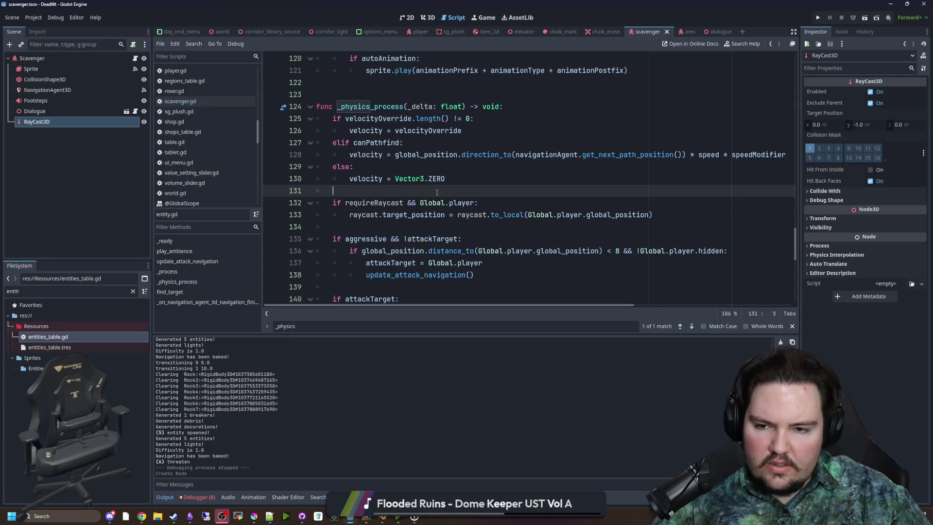
key("ctrl+s")
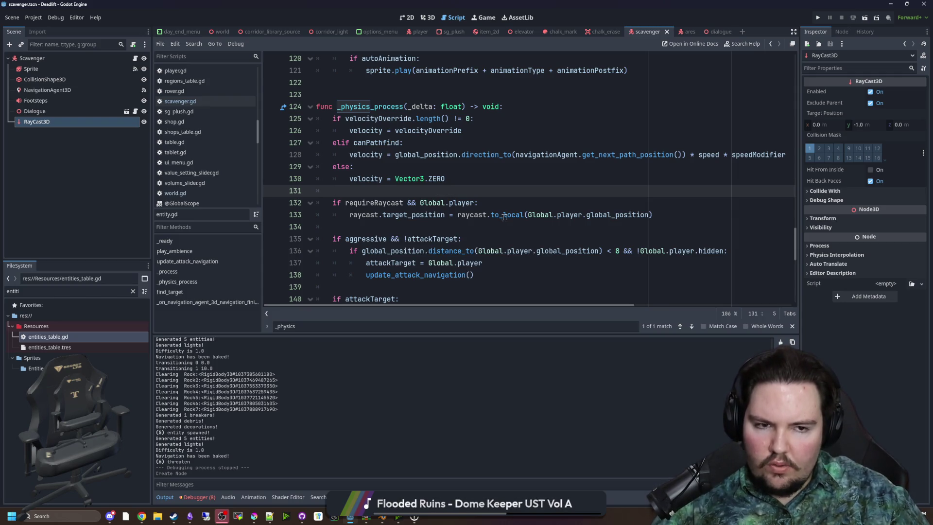
- Enable collision mask layer 1 on the RayCast3D node and save the scene
left_click(69, 112)
left_click(62, 121)
left_click(382, 194)
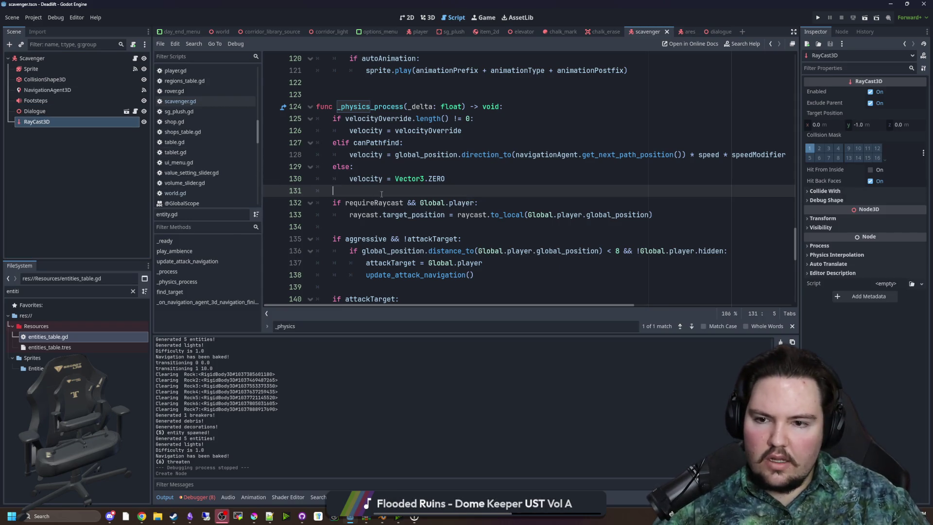
left_click(807, 150)
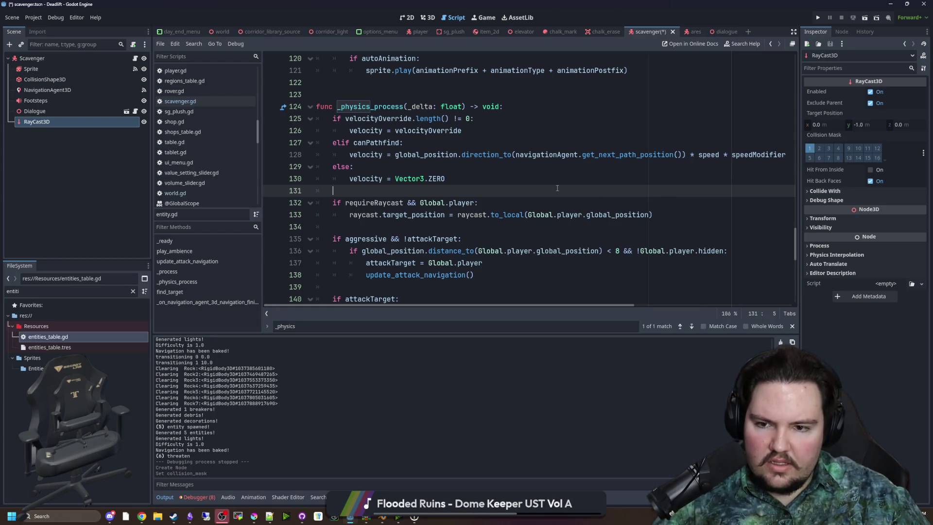
key("ctrl+s")
scroll(460, 181, "down", 1)
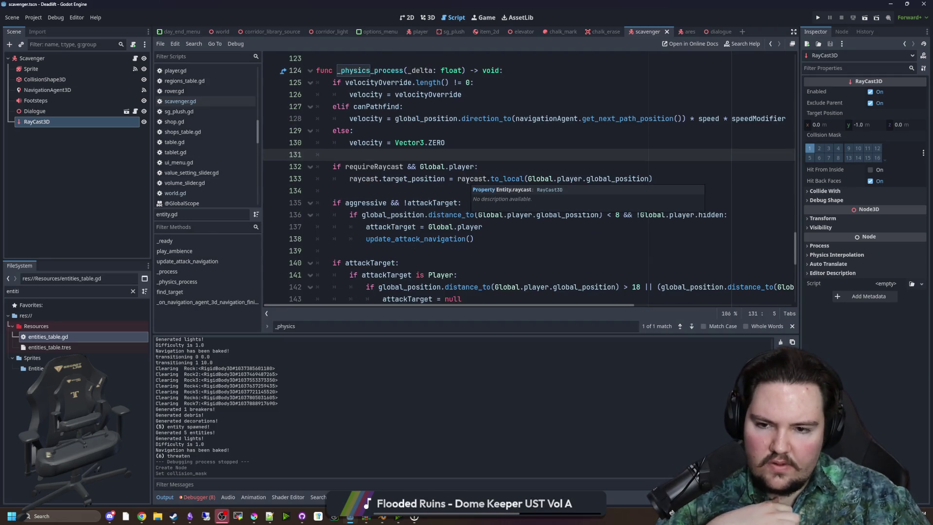
- On line 135, insert '&& (!requireRaycast' before the colon using autocomplete
left_click_drag(485, 239, 310, 205)
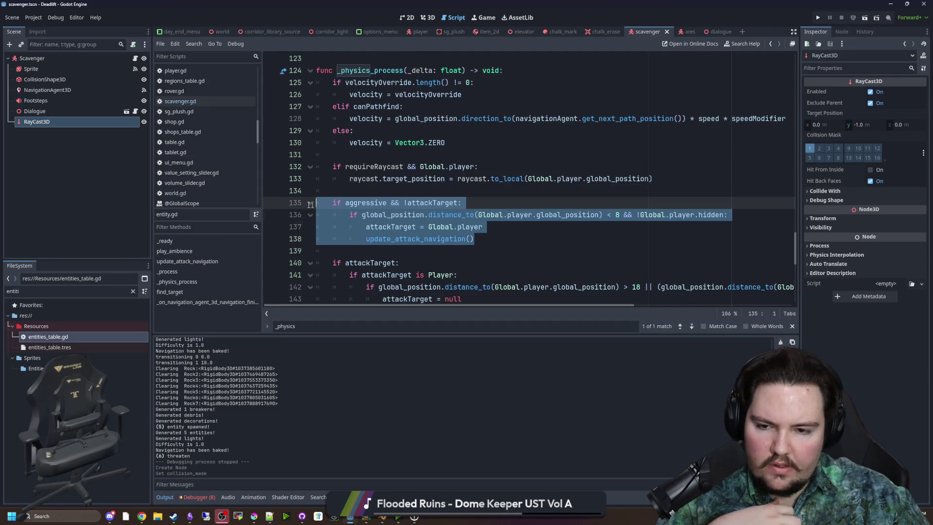
left_click(432, 190)
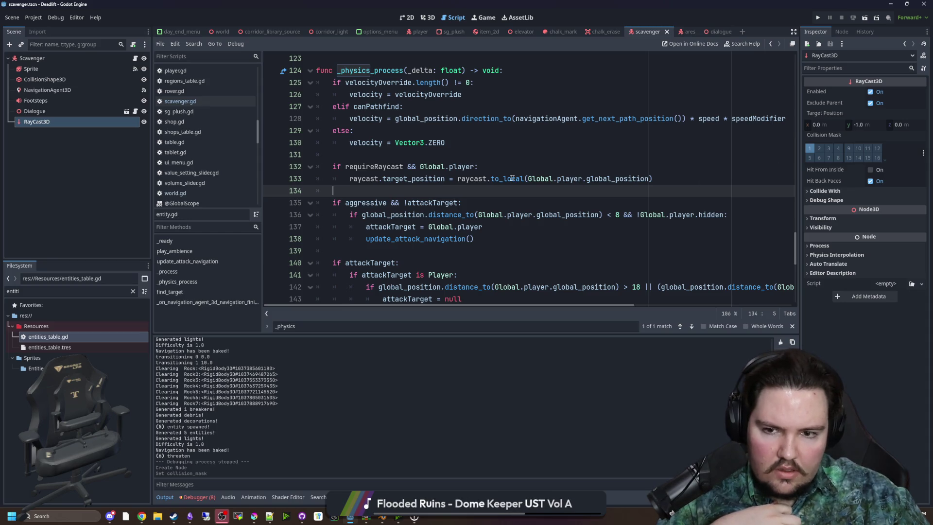
double_click(465, 179)
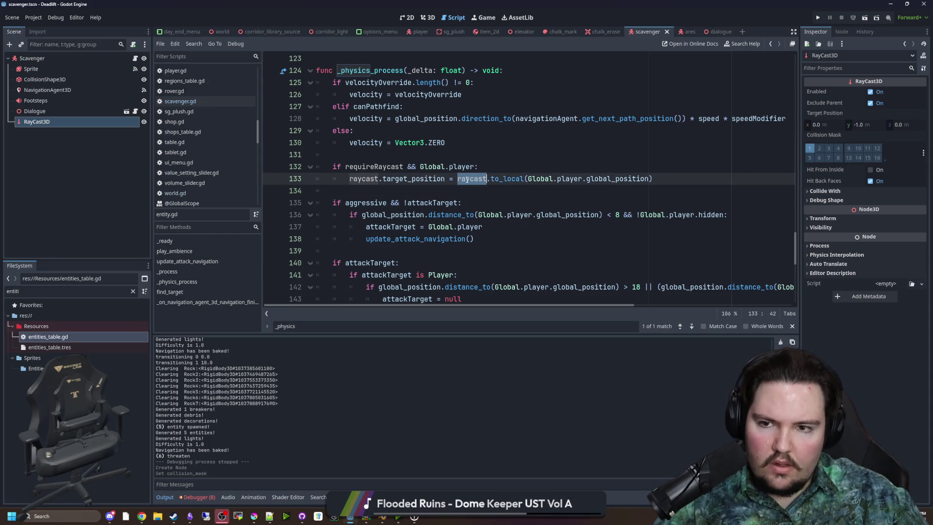
left_click(458, 206)
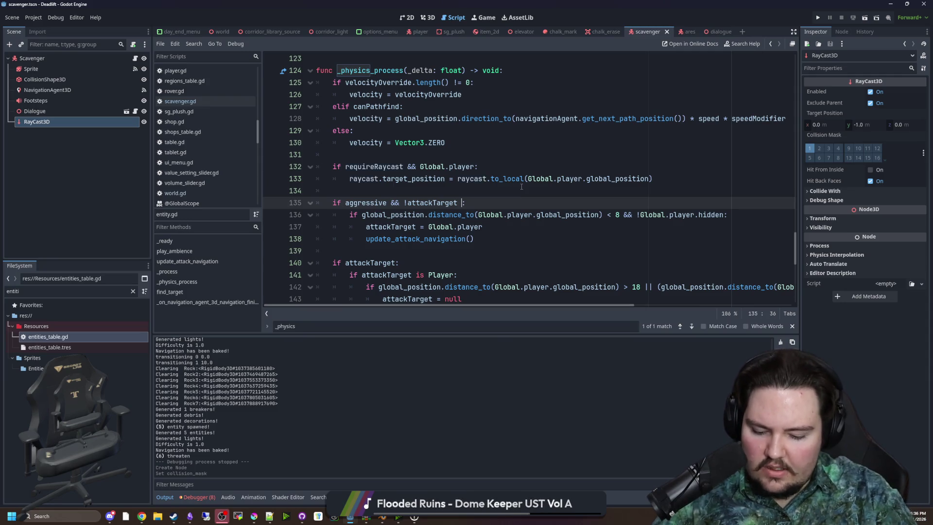
type("&& (")
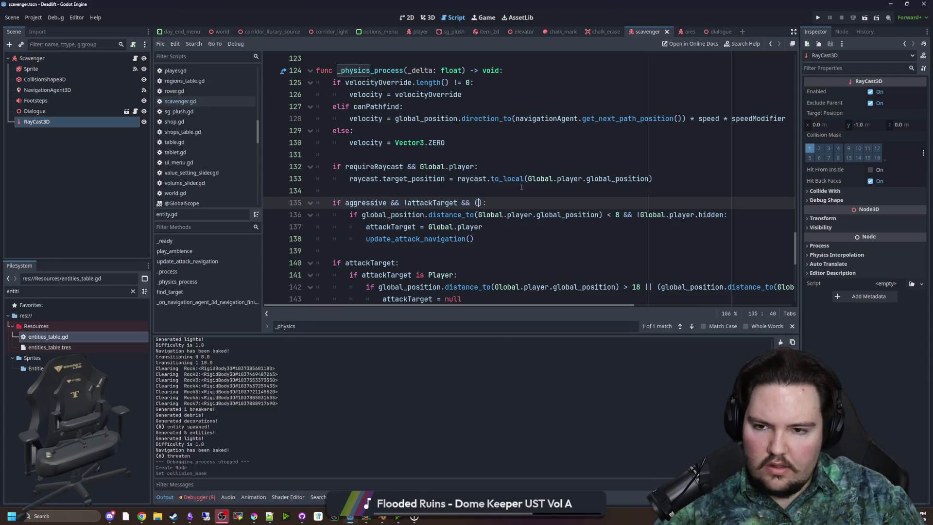
type("requireRaycast")
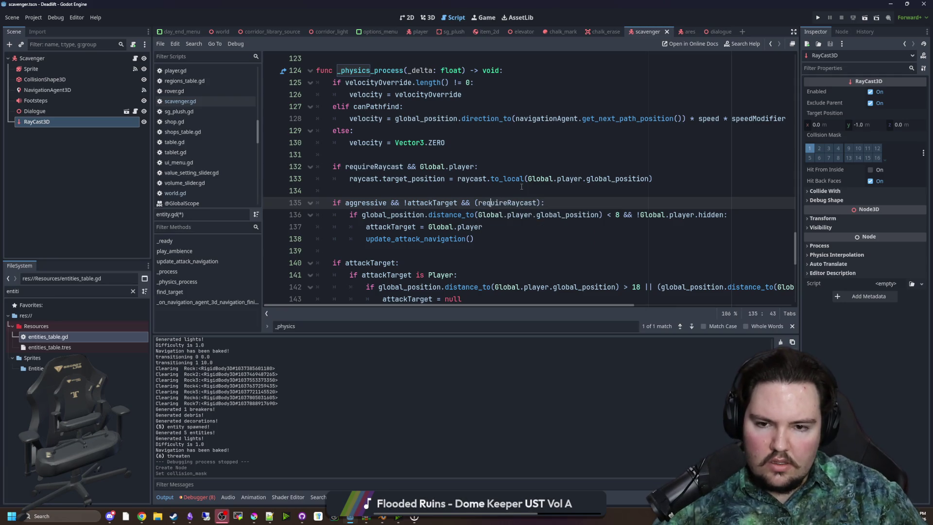
key("Left")
key("Left")
key("BackSpace")
type("!r")
key("Return")
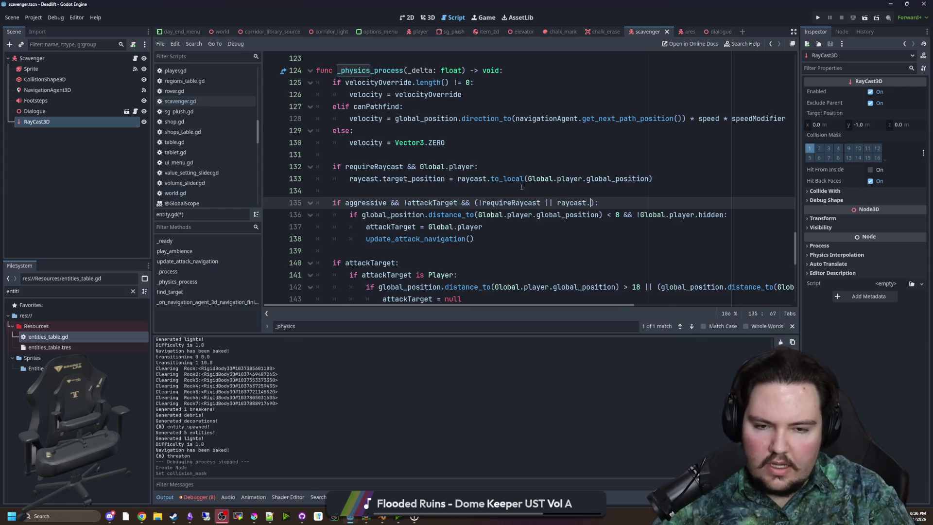
- Complete the condition with '|| !raycast.get_collider())' and save entity.gd
type("get_c")
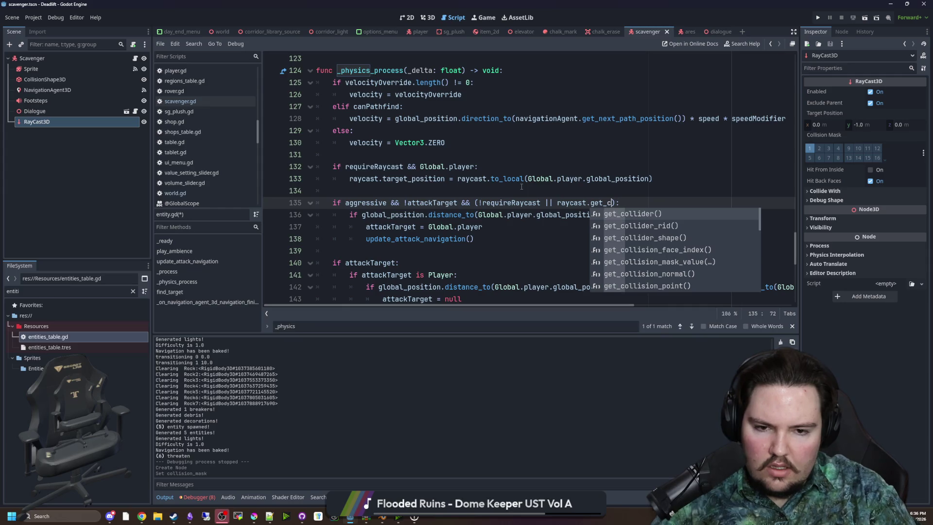
type("oll")
key("Return")
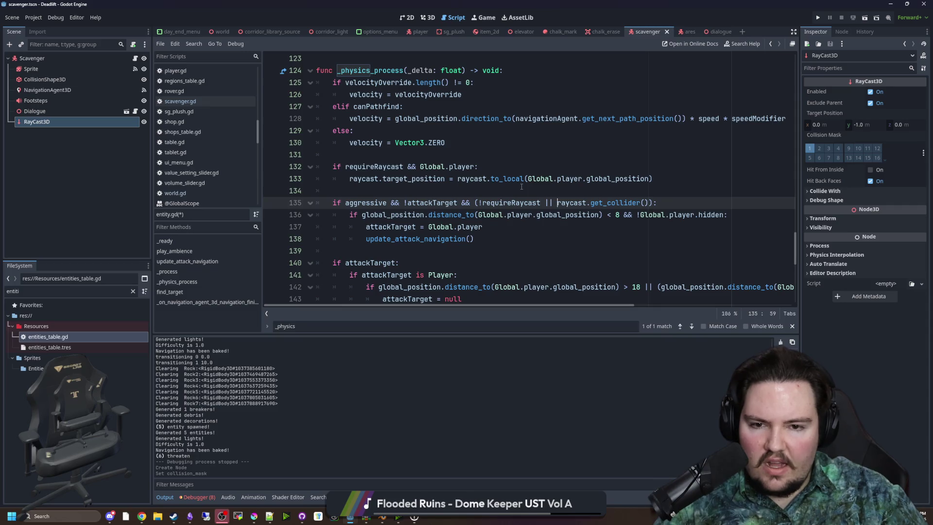
type("!")
key("Up")
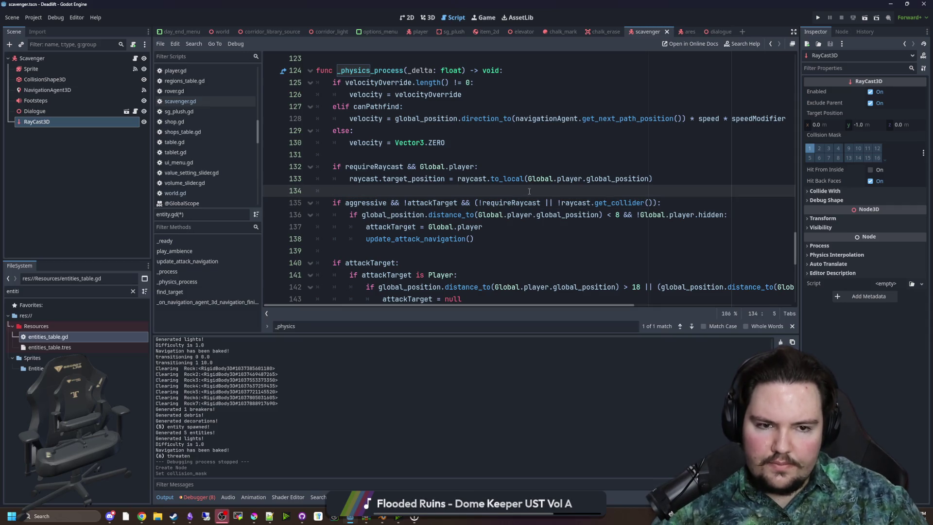
key("ctrl+s")
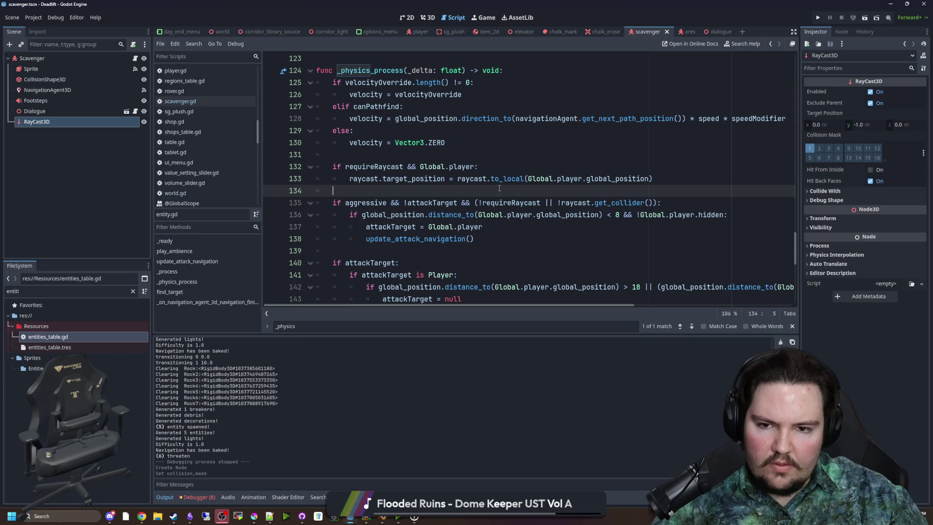
key("Up")
key("Up")
key("Up")
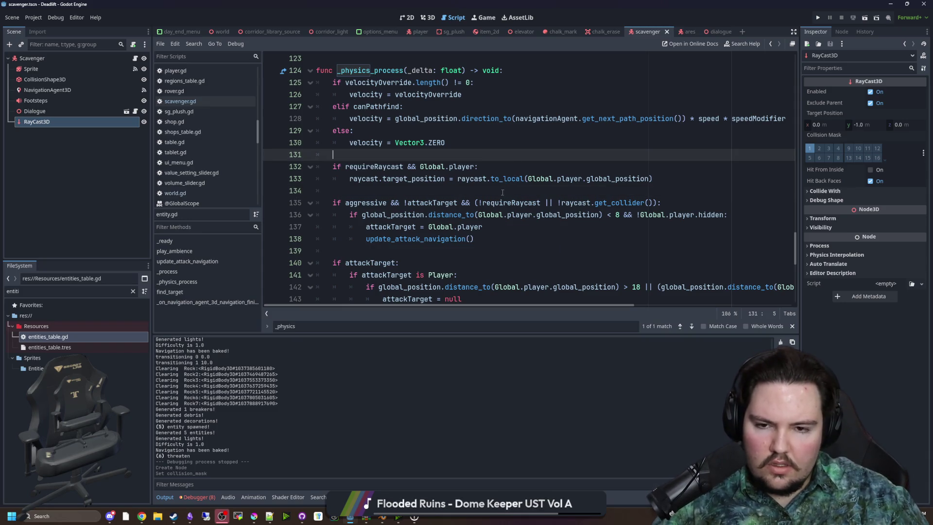
left_click(501, 191)
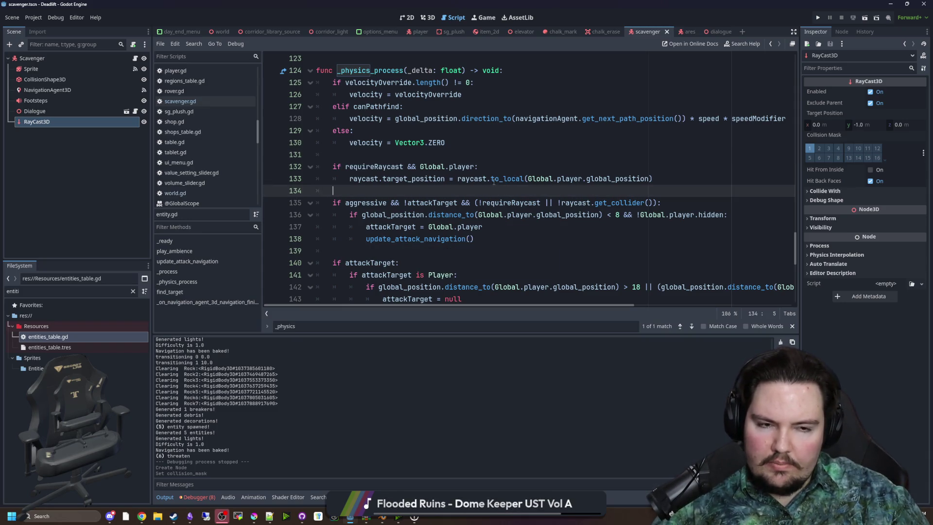
- Save the scene and launch the project with Run Project to test the change
key("ctrl+s")
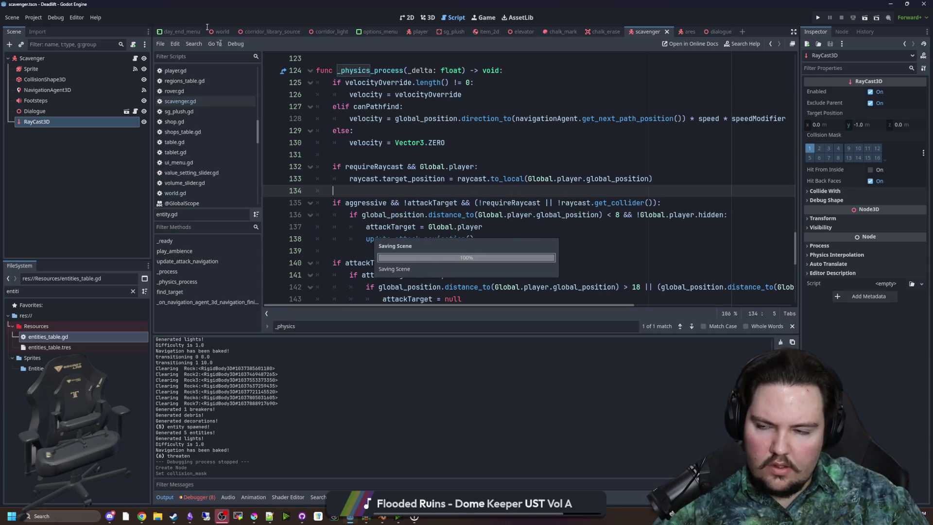
left_click(33, 17)
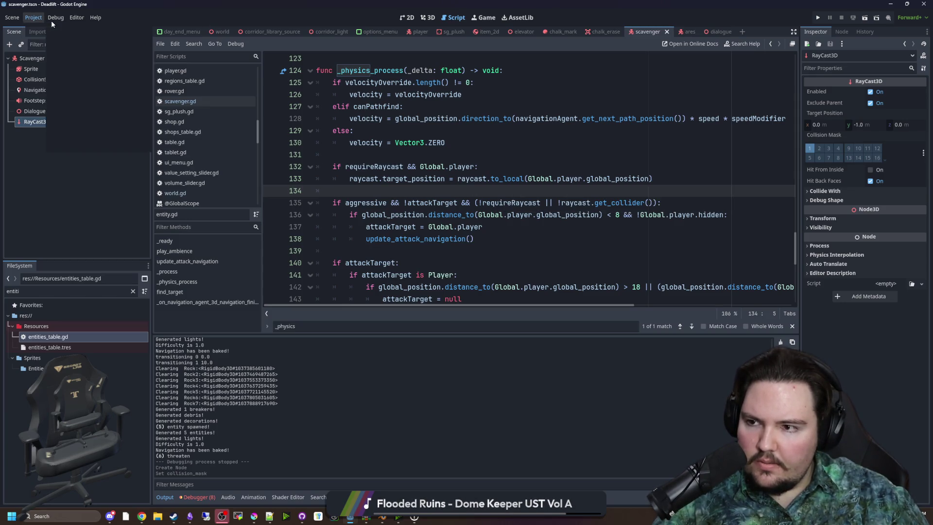
left_click(463, 157)
left_click(420, 159)
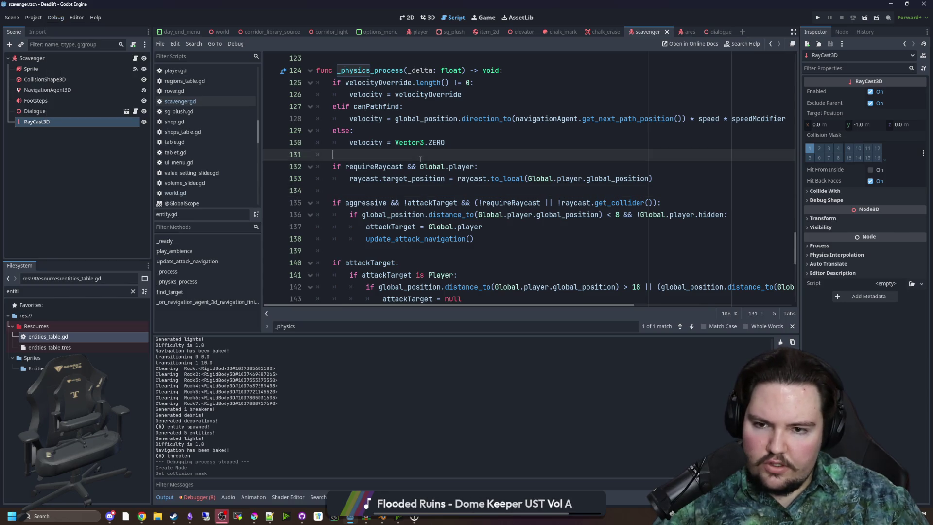
left_click(819, 17)
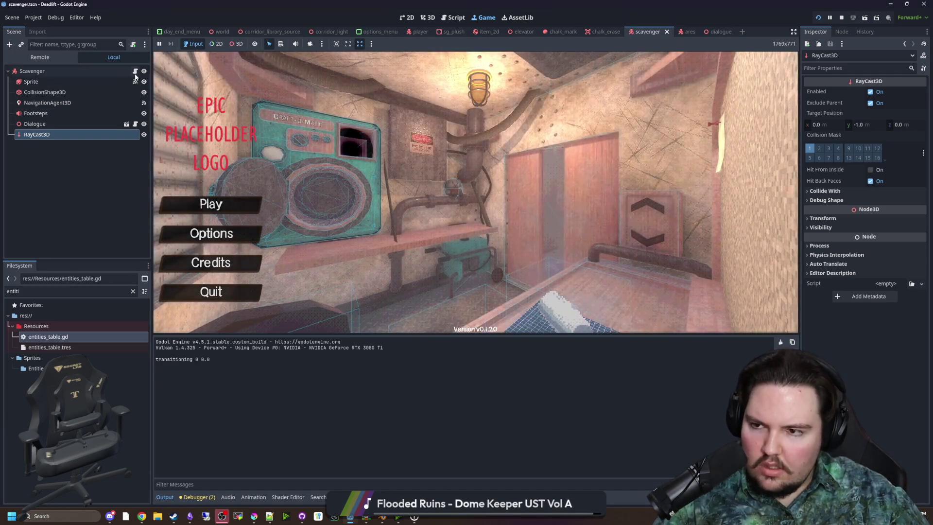
left_click(136, 72)
- Filter the FileSystem for 'entity' and open entity.gd
left_click(483, 216)
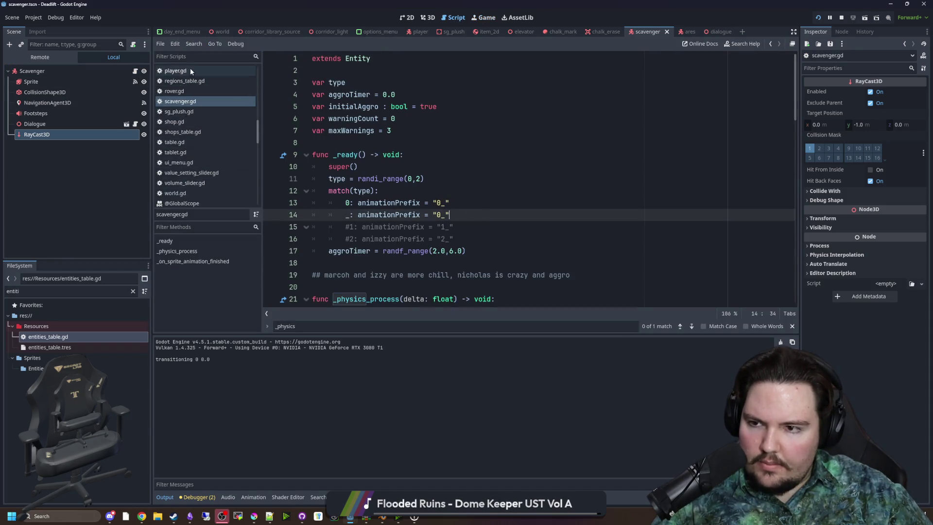
double_click(107, 291)
type("e")
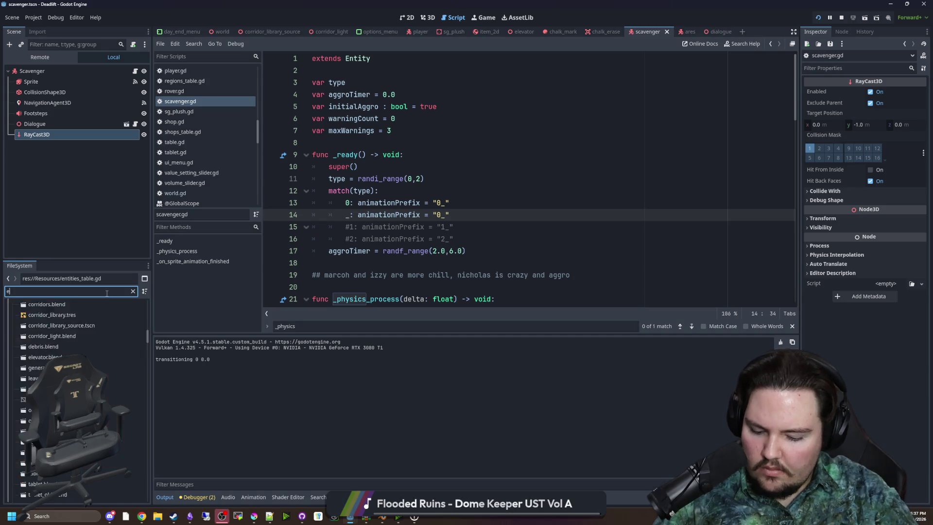
type("ntity")
double_click(39, 337)
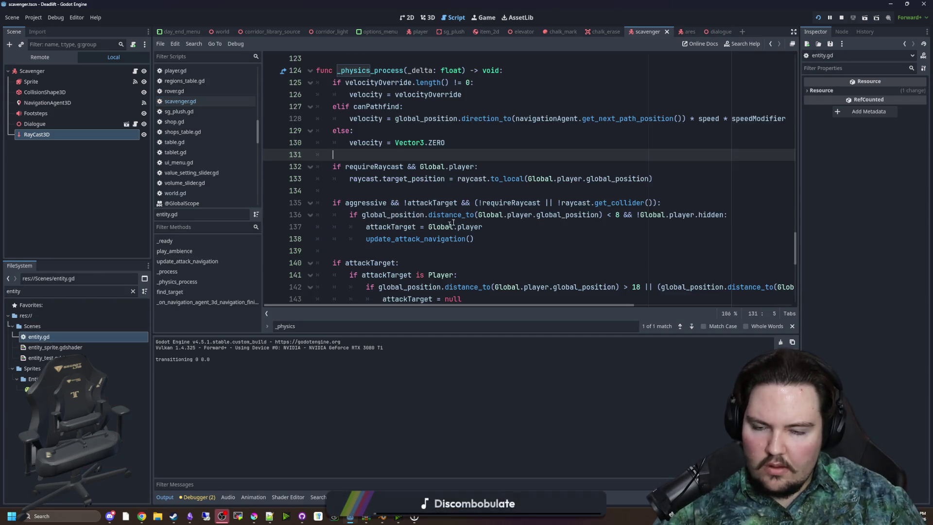
- Offset line 133's to_local() target by Vector3(0,1,0) to aim one unit higher
left_click(537, 189)
left_click(506, 231)
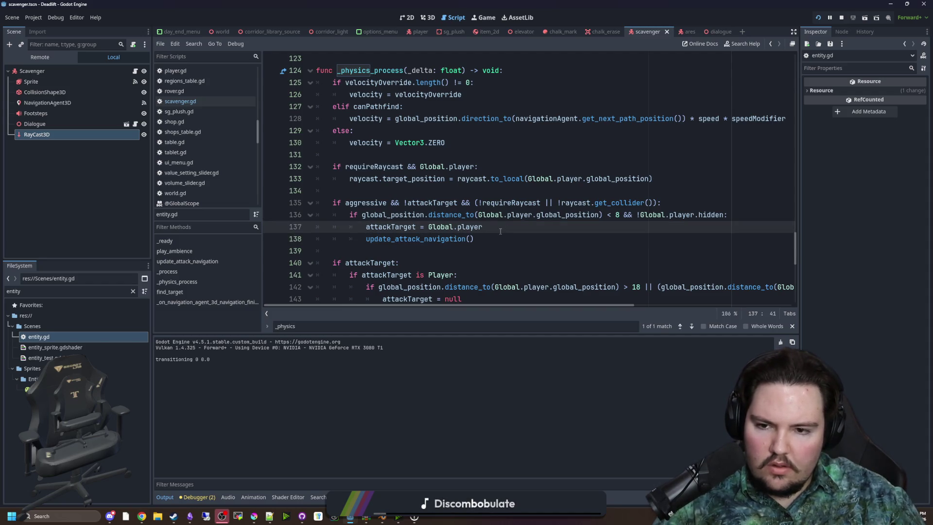
left_click(579, 192)
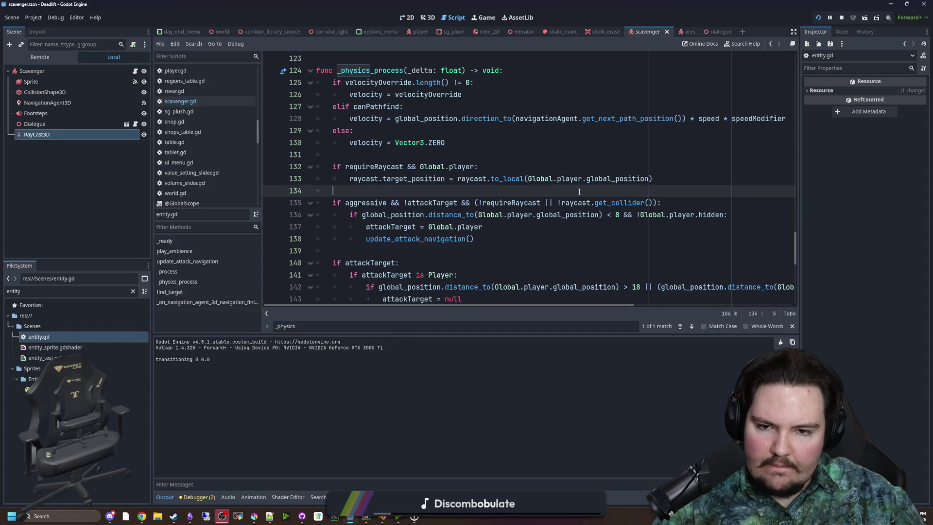
left_click(645, 179)
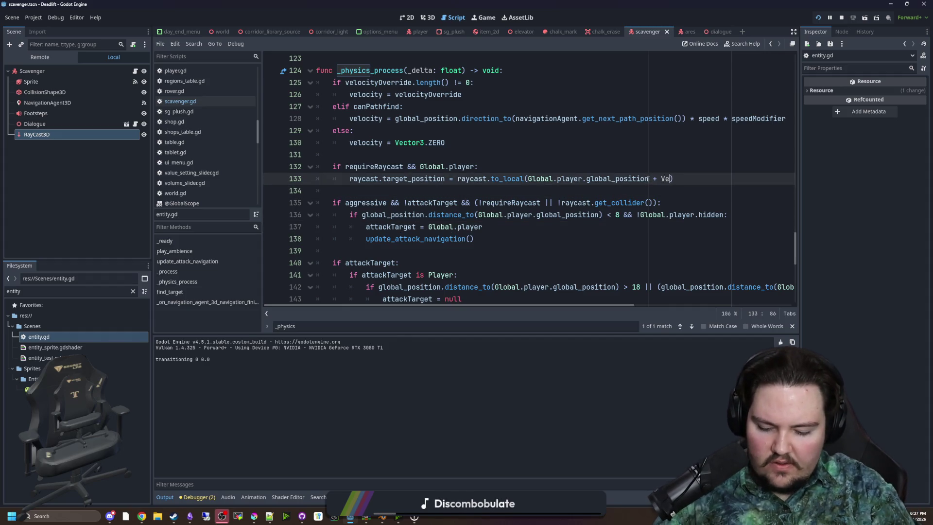
type(",0")
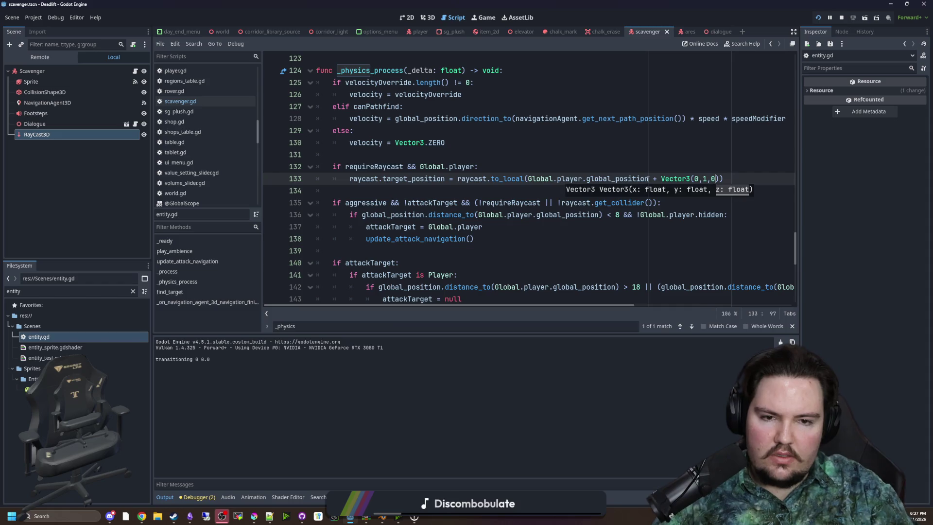
left_click(659, 155)
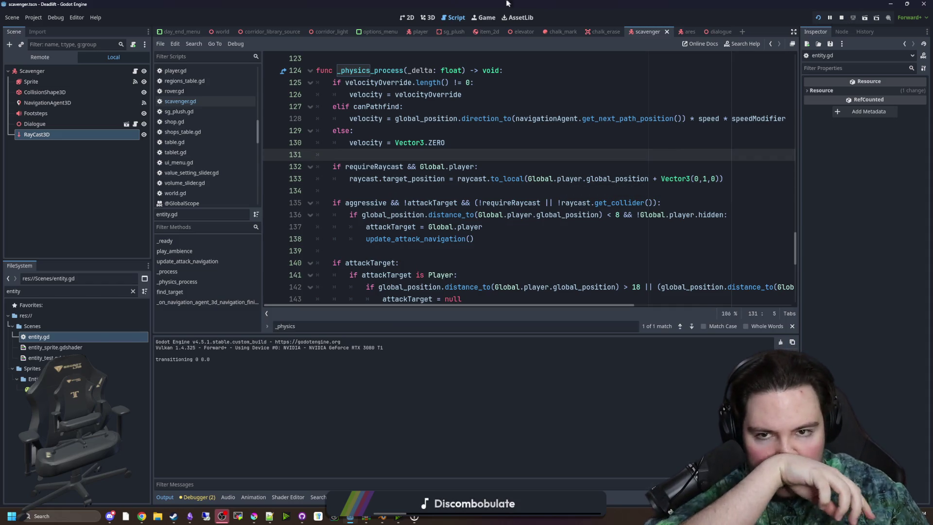
left_click(484, 17)
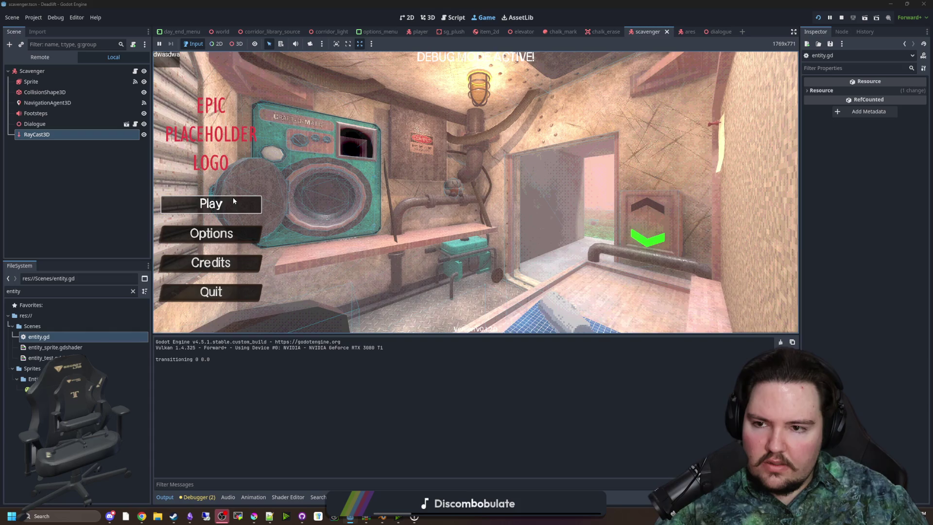
- Start a new game, descend the elevator, and walk down the overgrown corridor toward the entities
left_click(233, 200)
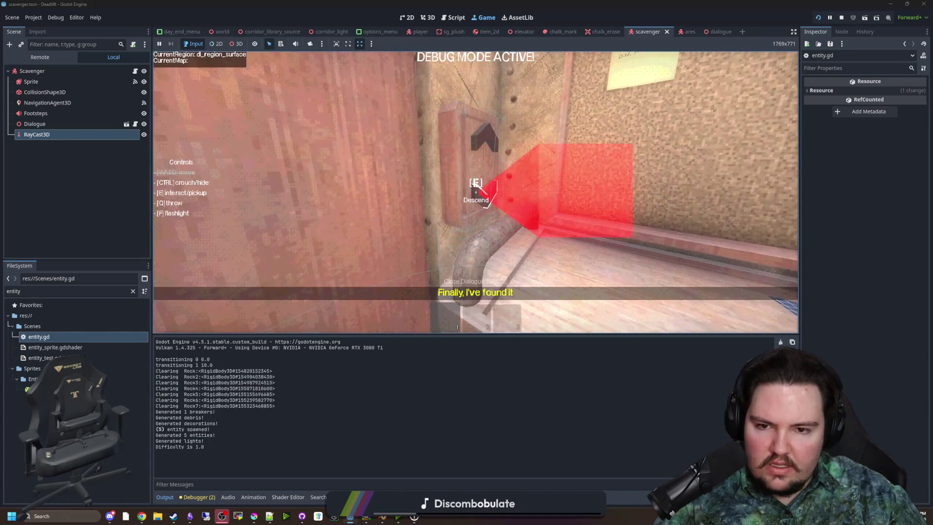
key("e")
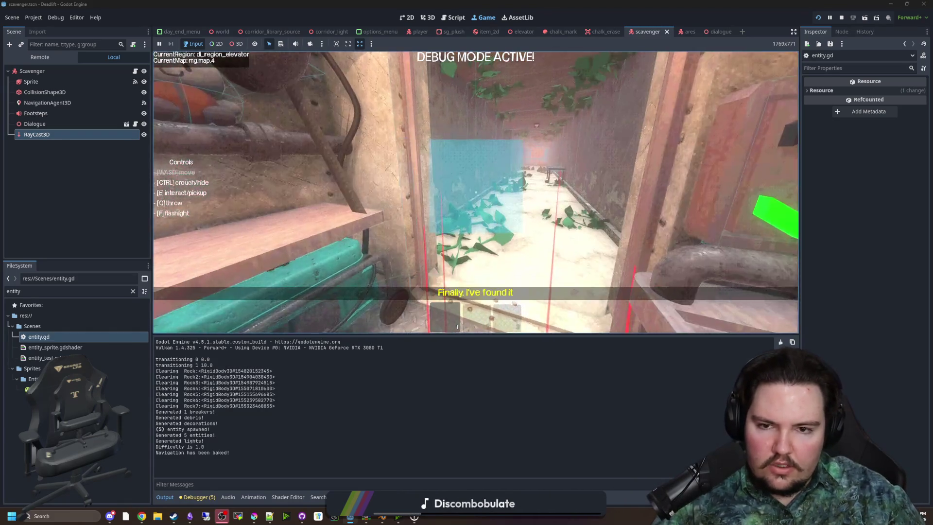
key("w")
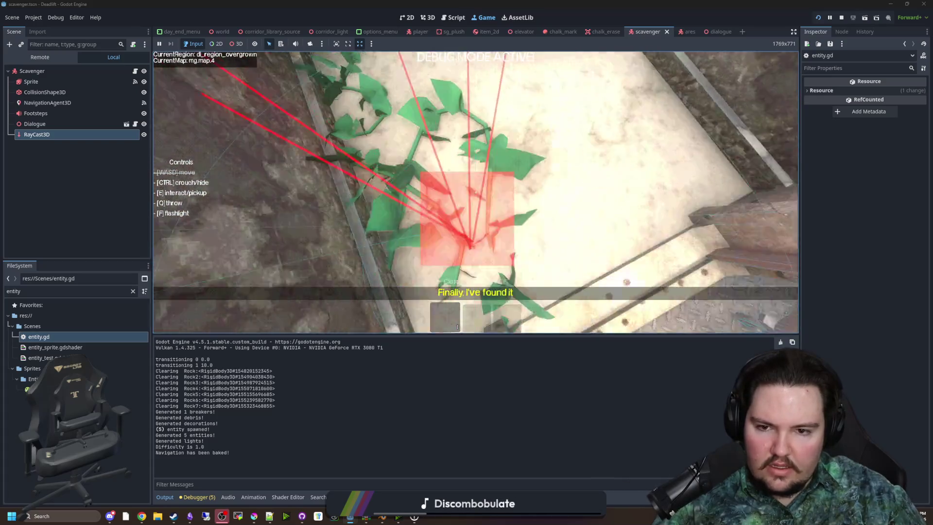
key("w")
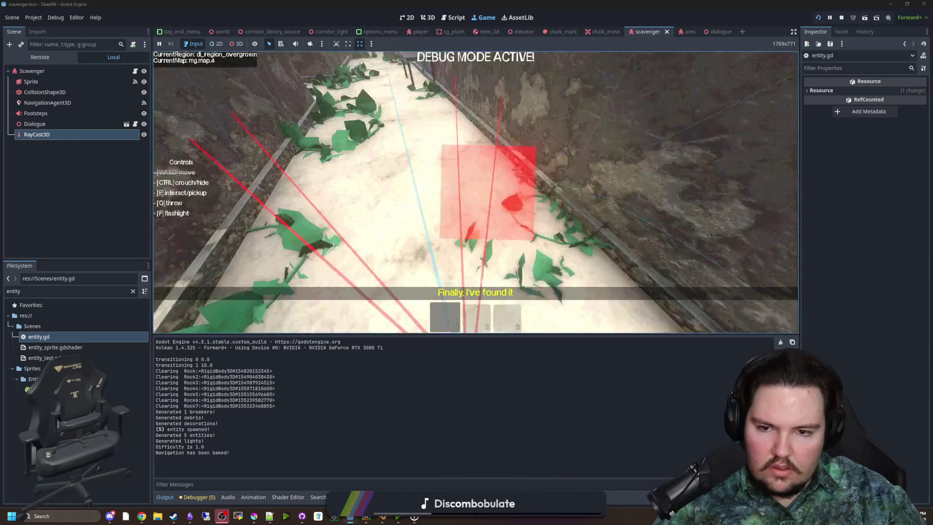
key("w")
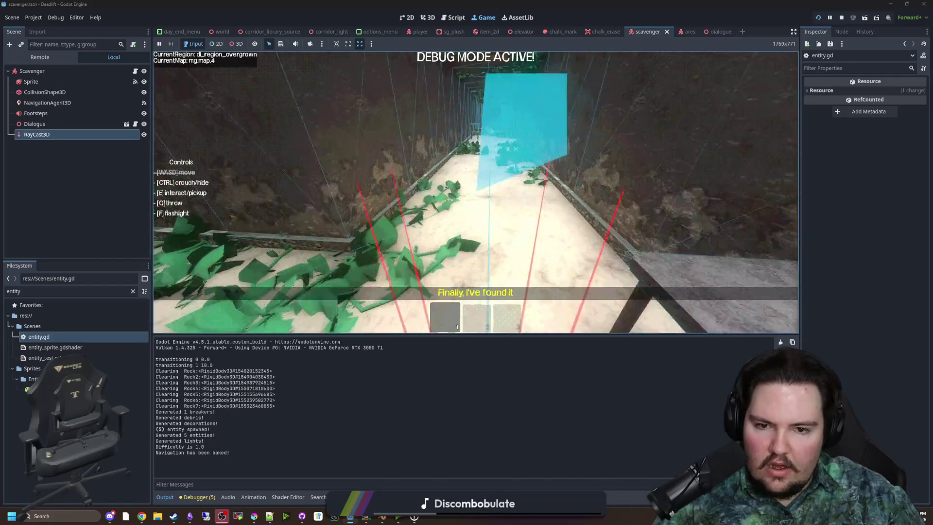
key("w")
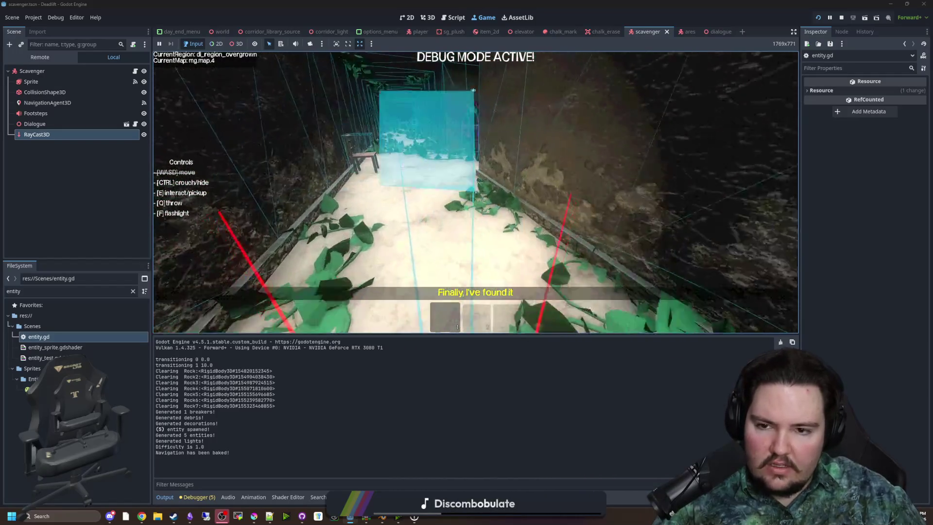
key("w")
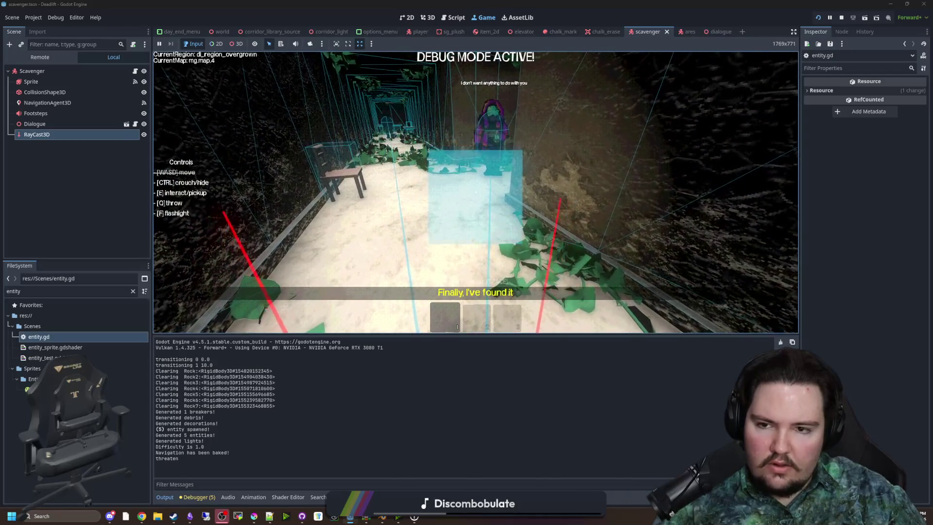
key("w")
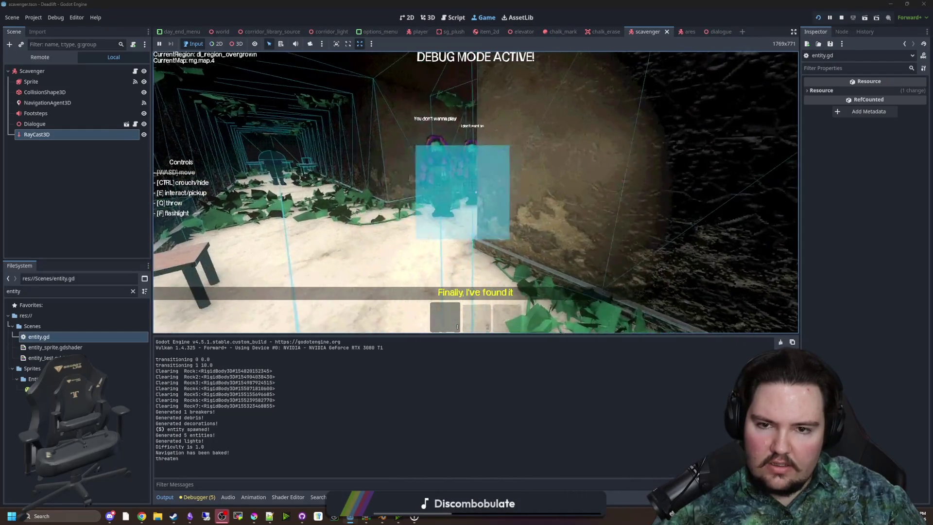
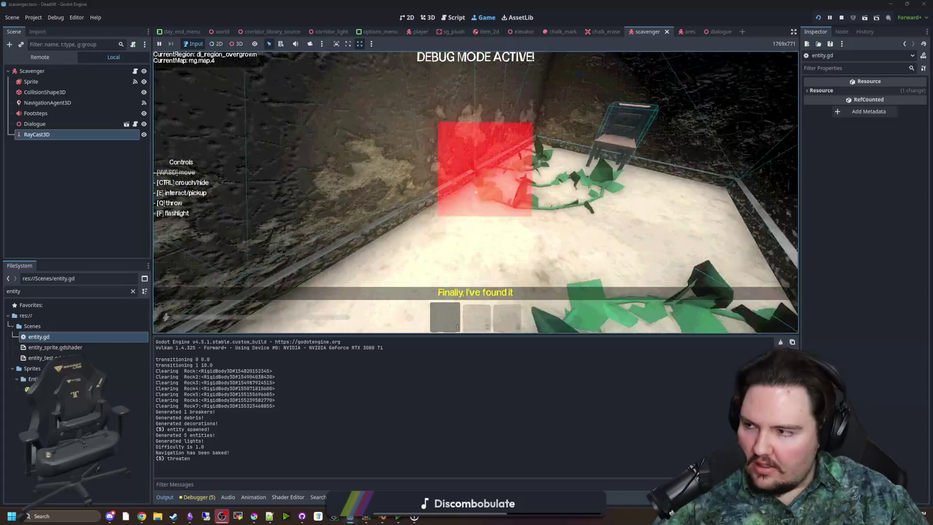
- Pause the running game and stop its test run
key("Escape")
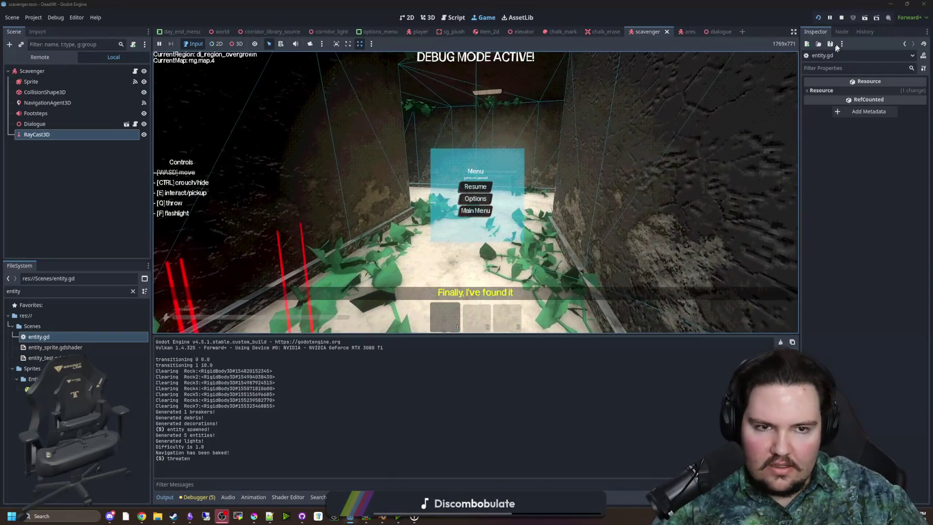
left_click(842, 19)
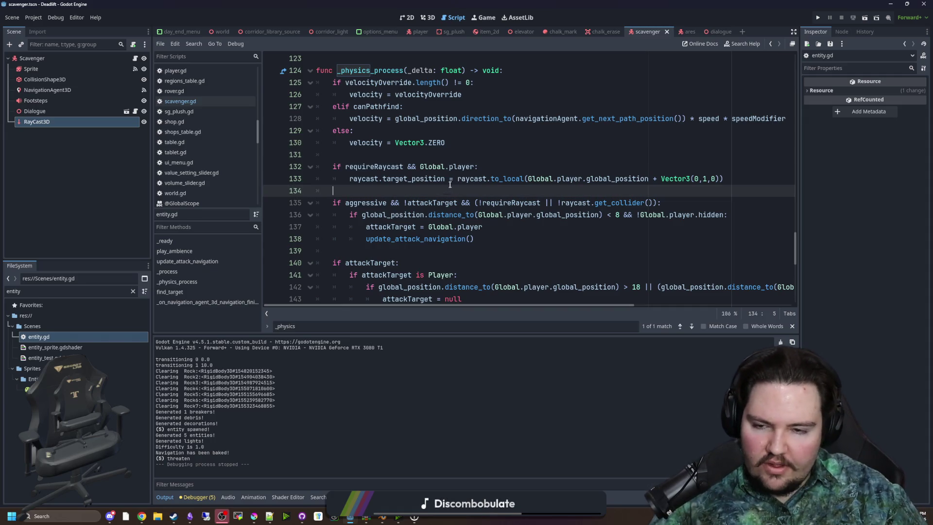
- Save the scene and widen the script editor around the aggressive-targeting block
key("ctrl+s")
key("Up")
key("Up")
key("Up")
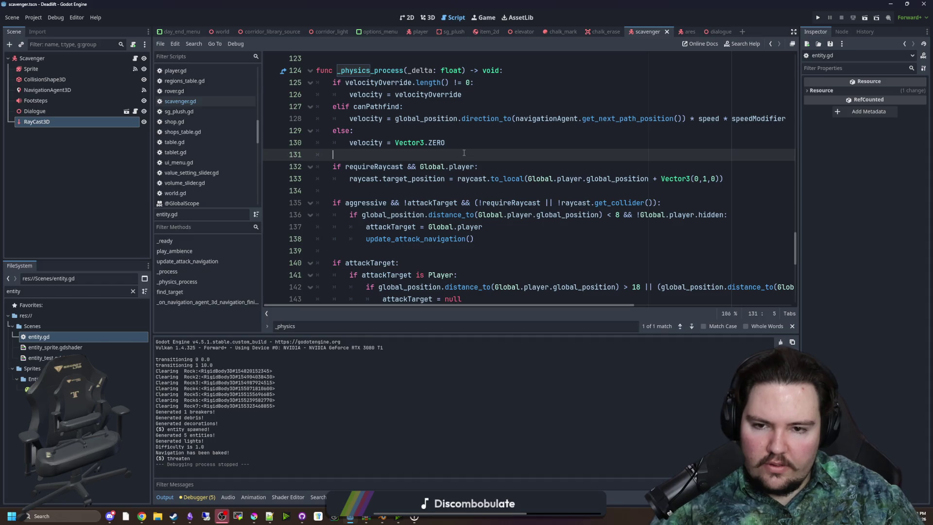
scroll(535, 204, "down", 1)
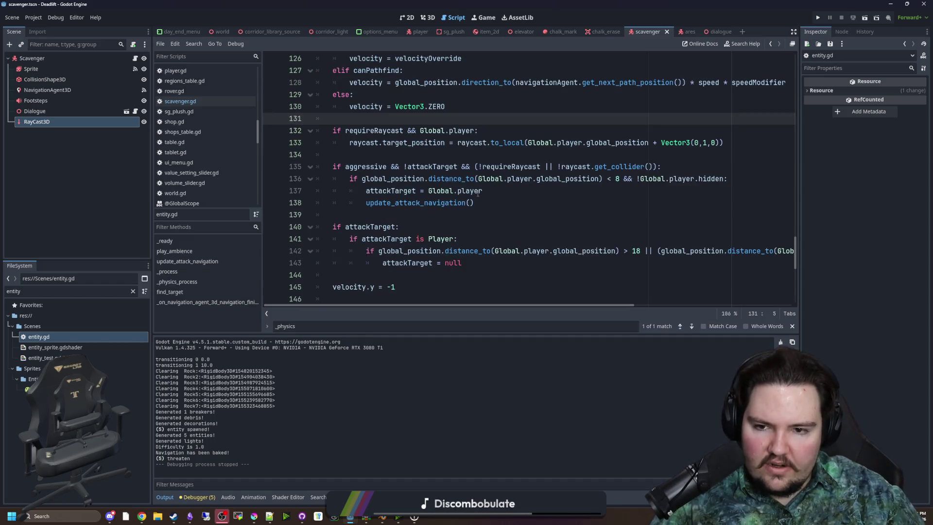
mouse_move(500, 201)
left_mouse_down()
mouse_move(330, 191)
mouse_move(307, 171)
left_mouse_up()
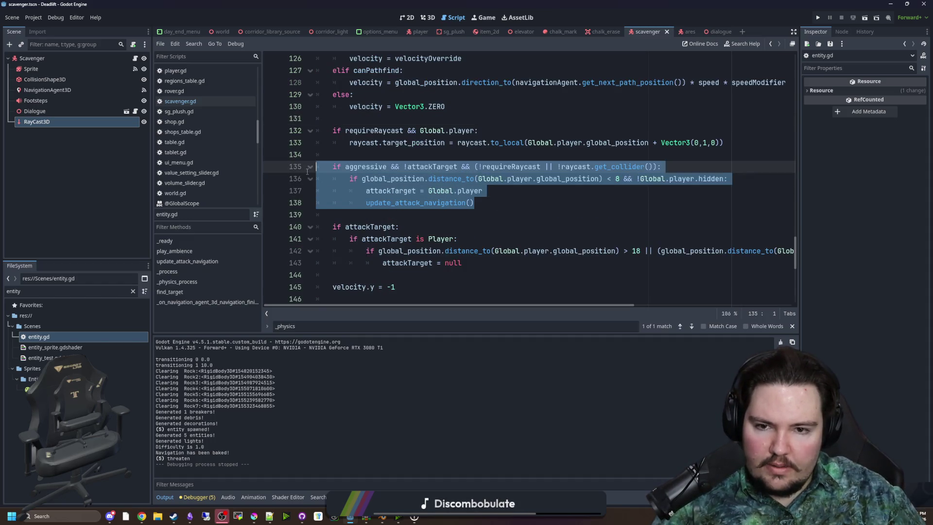
left_click(494, 199)
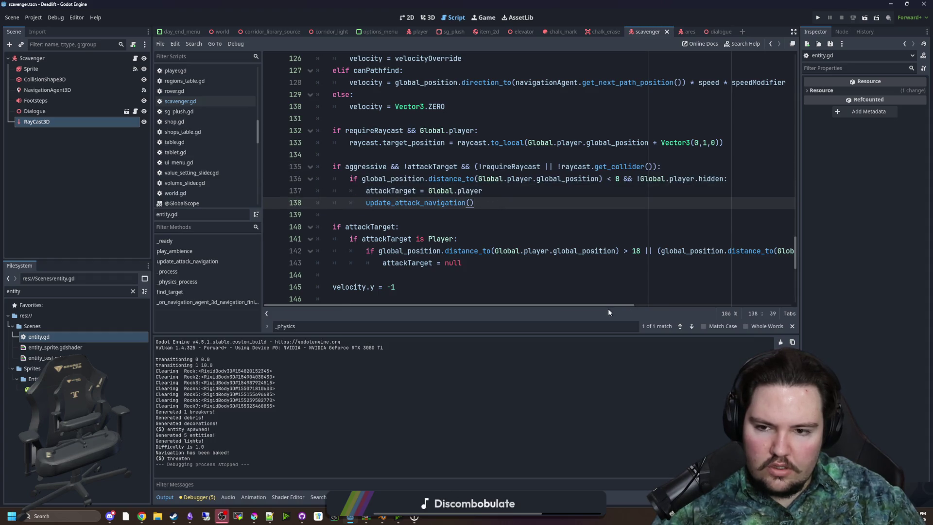
left_click_drag(800, 296, 851, 296)
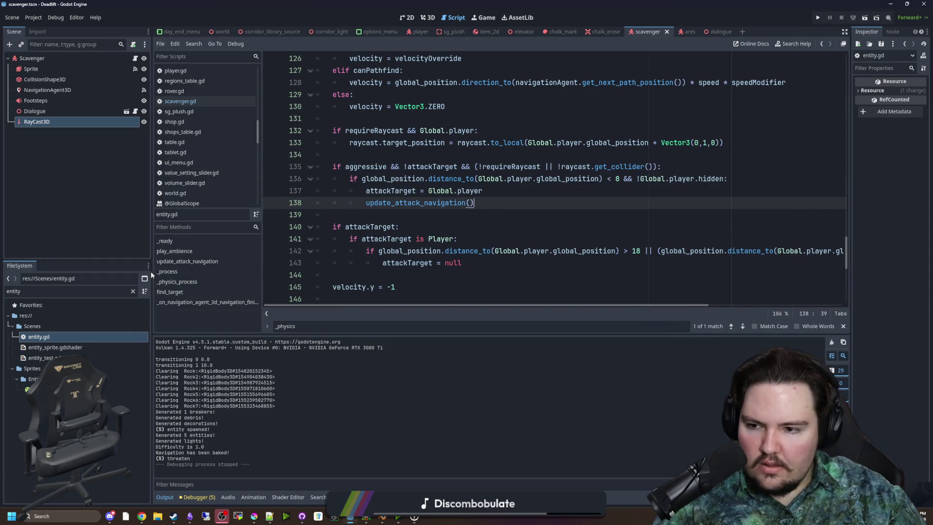
left_click_drag(152, 271, 66, 272)
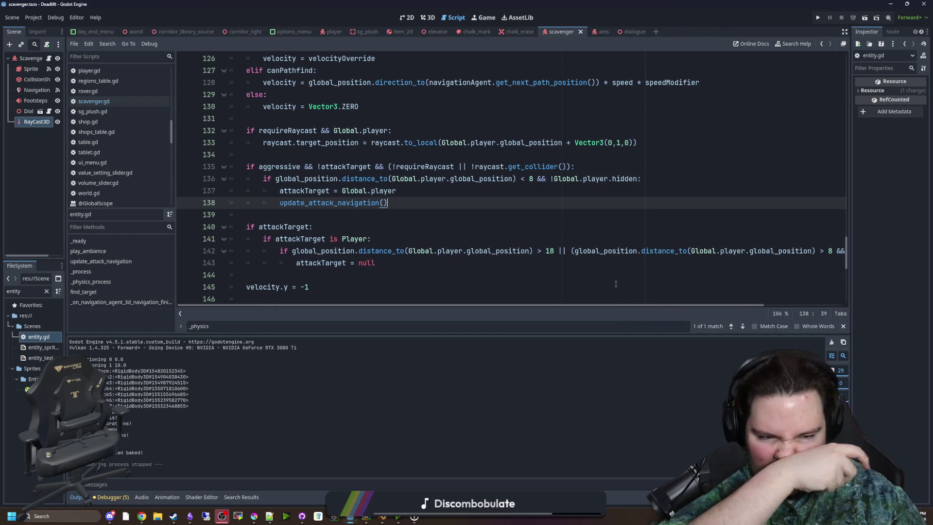
- Replace the hard-coded 8s on lines 136 and 142 with aggroRange, and 18 with aggroRange*2.5
left_click(532, 180)
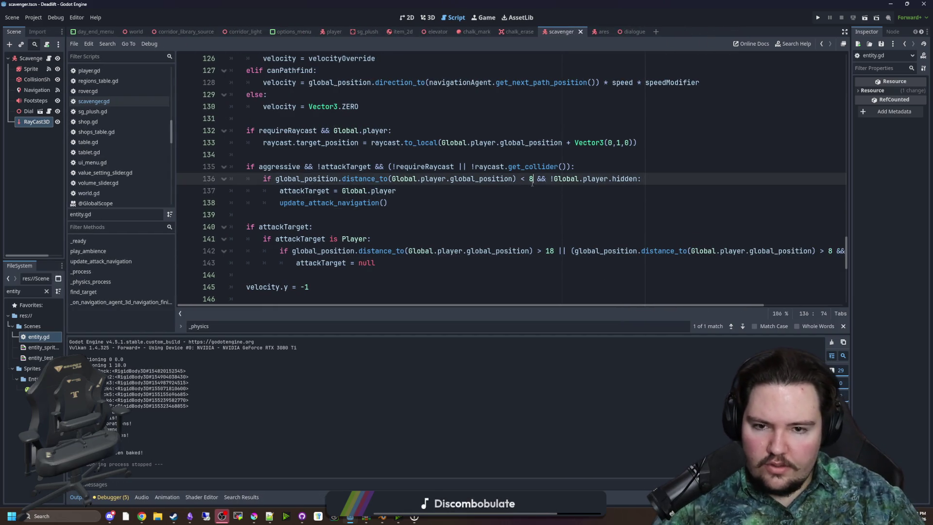
key("BackSpace")
type("aggroRange")
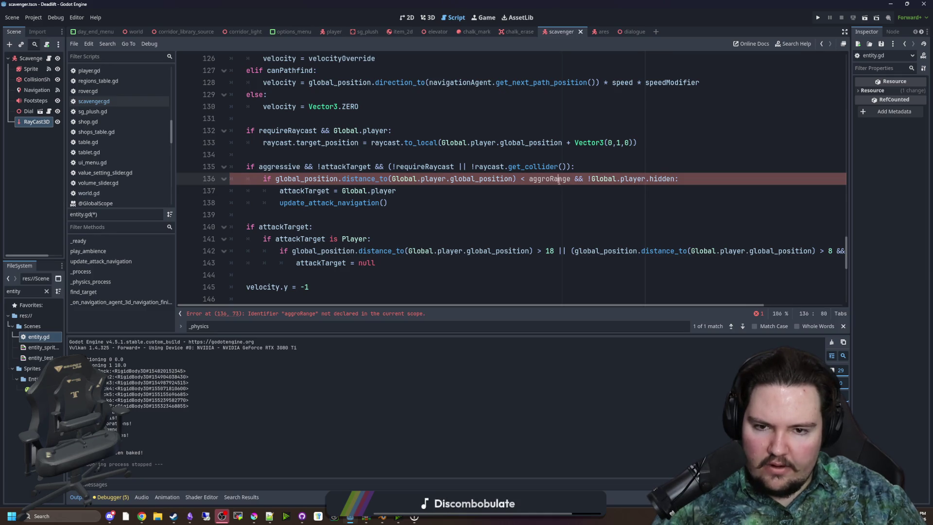
left_click(740, 202)
left_click(830, 251)
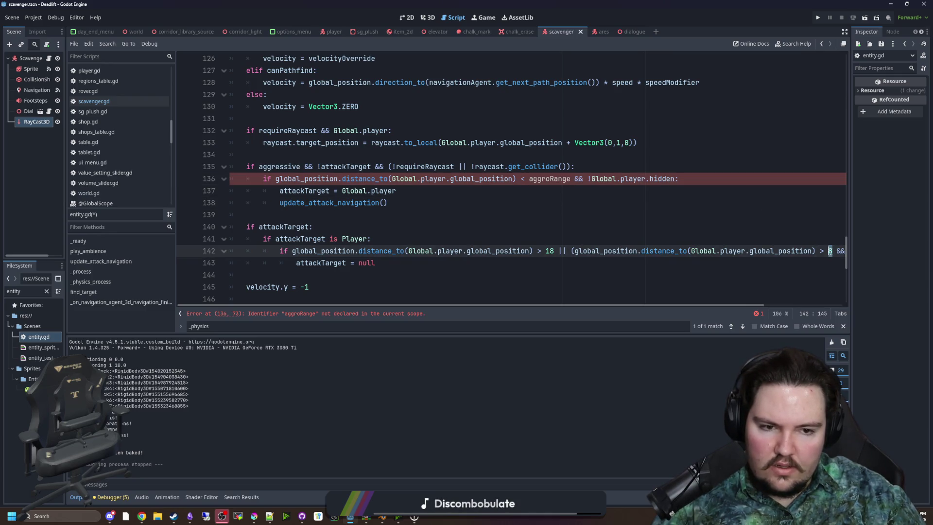
scroll(768, 296, "right", 3)
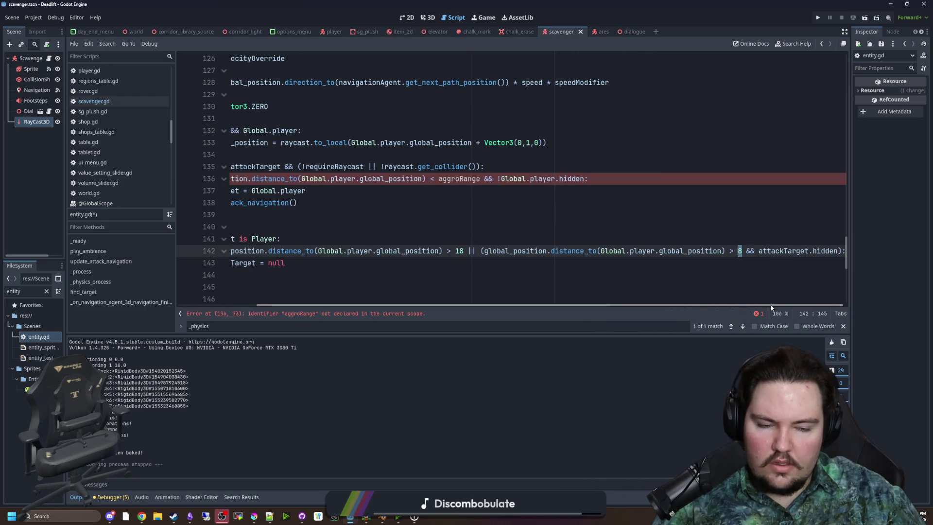
type("aggroRange")
left_click_drag(777, 306, 692, 306)
scroll(514, 220, "up", 1)
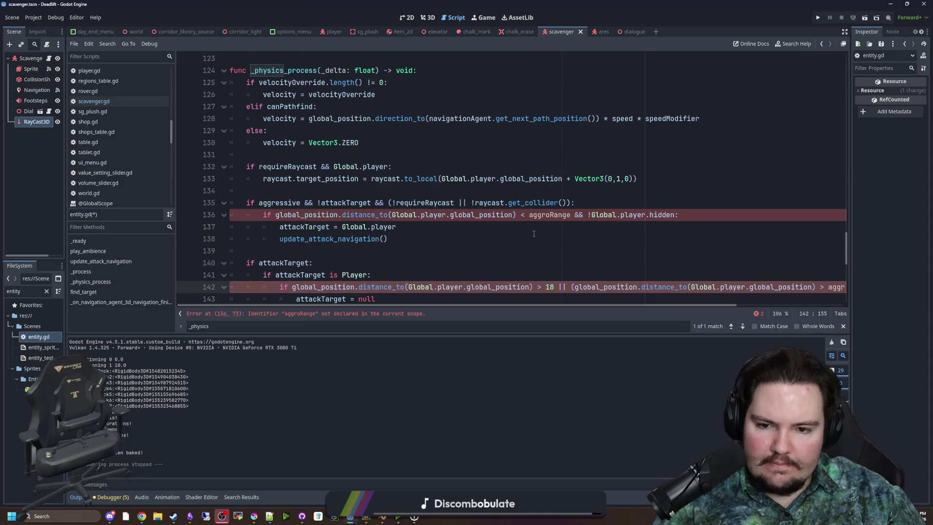
scroll(533, 233, "down", 1)
type("aggroRange*")
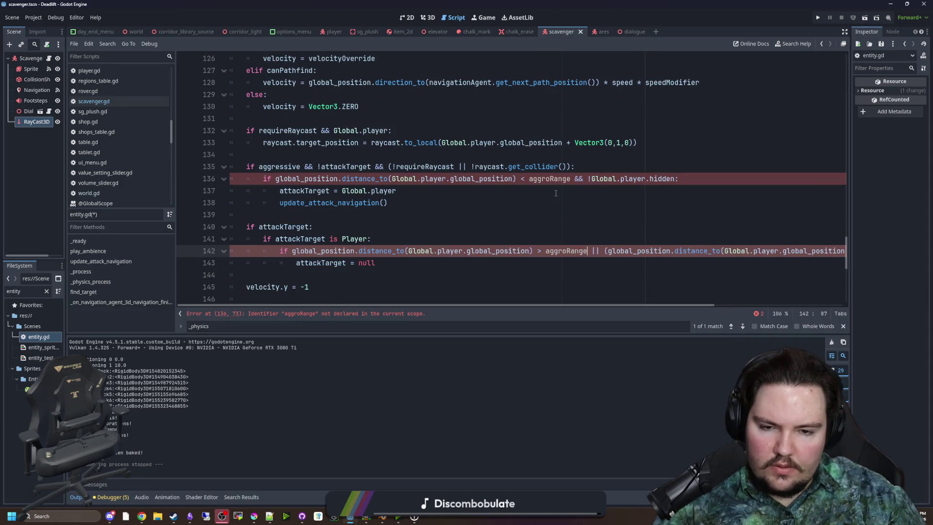
type("2.5")
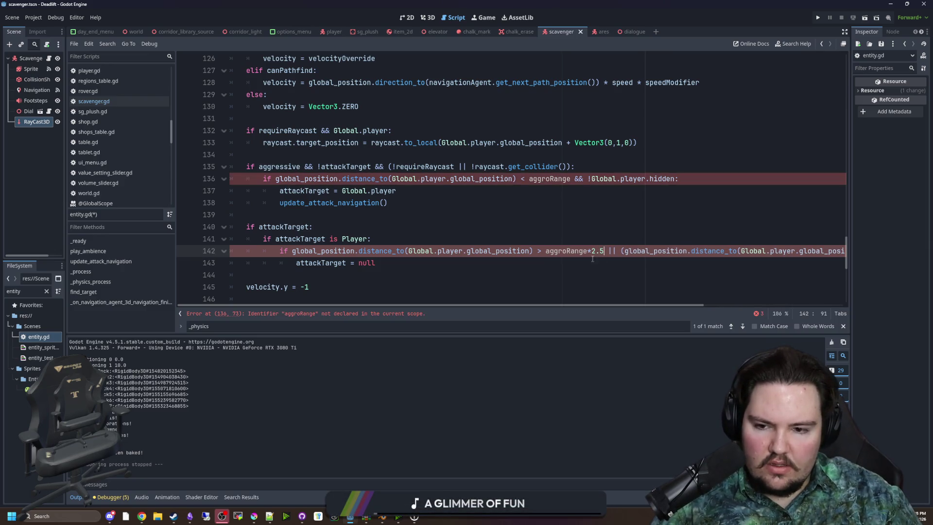
key("super")
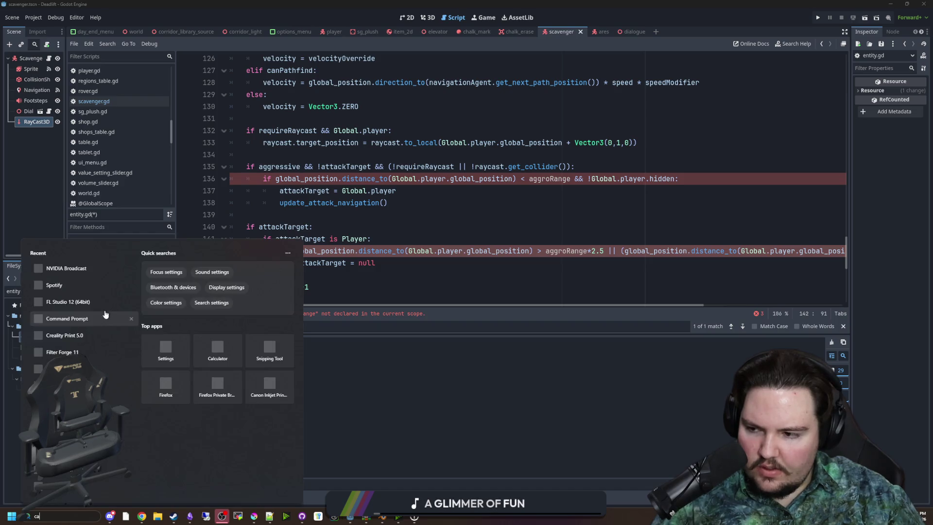
- Check in Calculator that 8 × 2.5 = 20, then close it
type("ca")
left_click(90, 286)
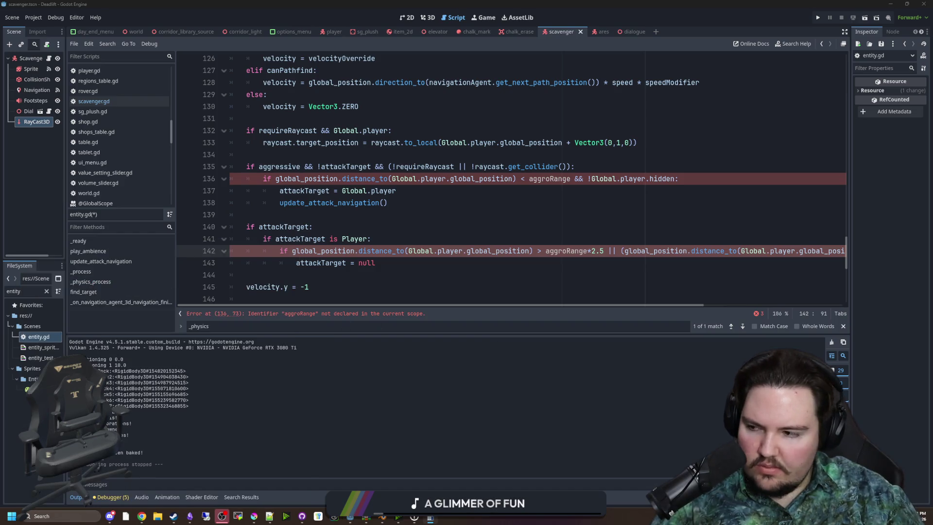
type("8")
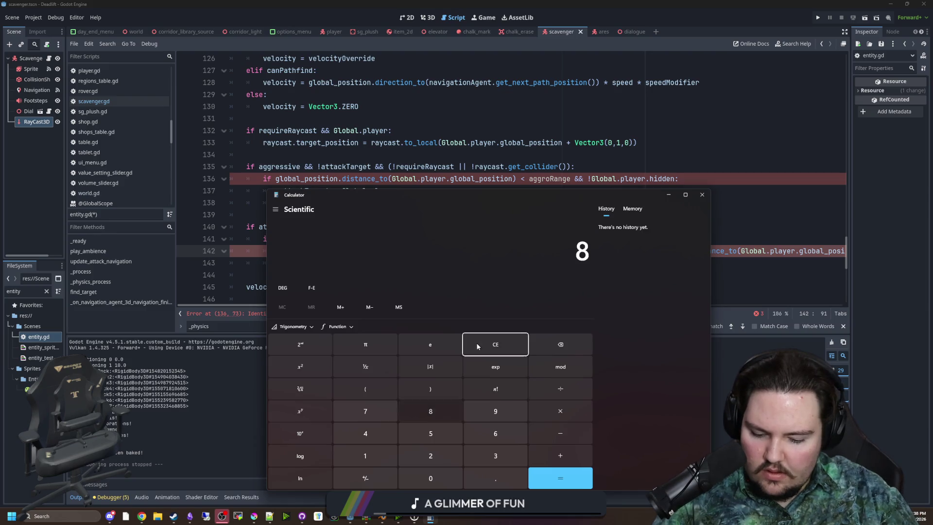
type("*2.5")
key("Return")
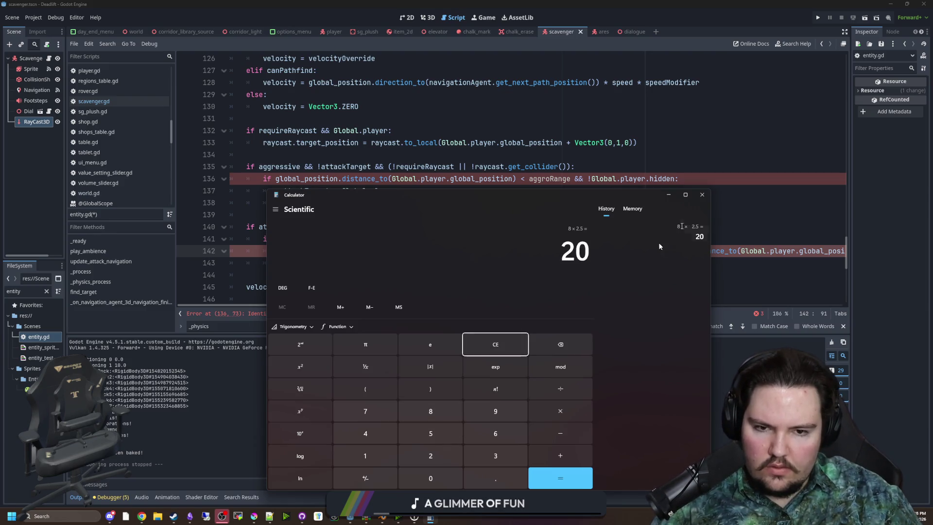
left_click(702, 194)
- Cut the aggroRange distance condition out of line 136
left_click(465, 211)
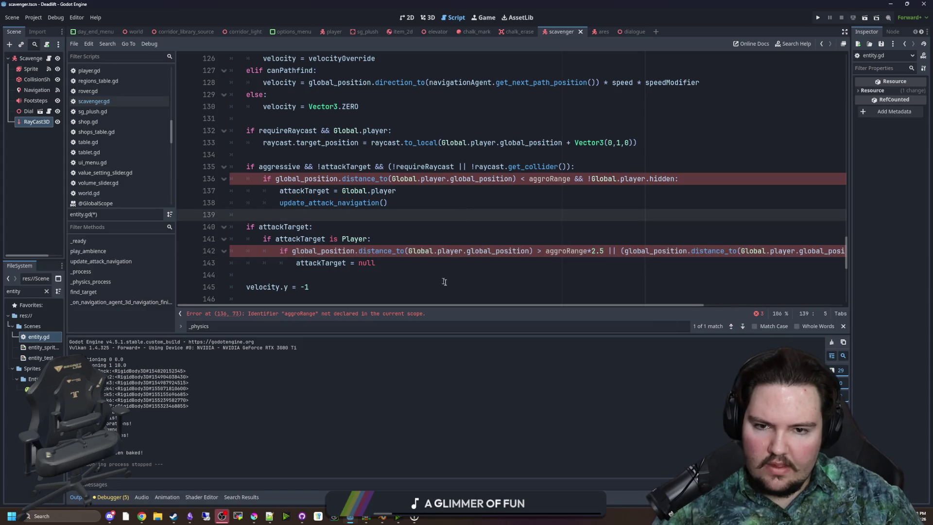
scroll(466, 210, "up", 1)
double_click(548, 214)
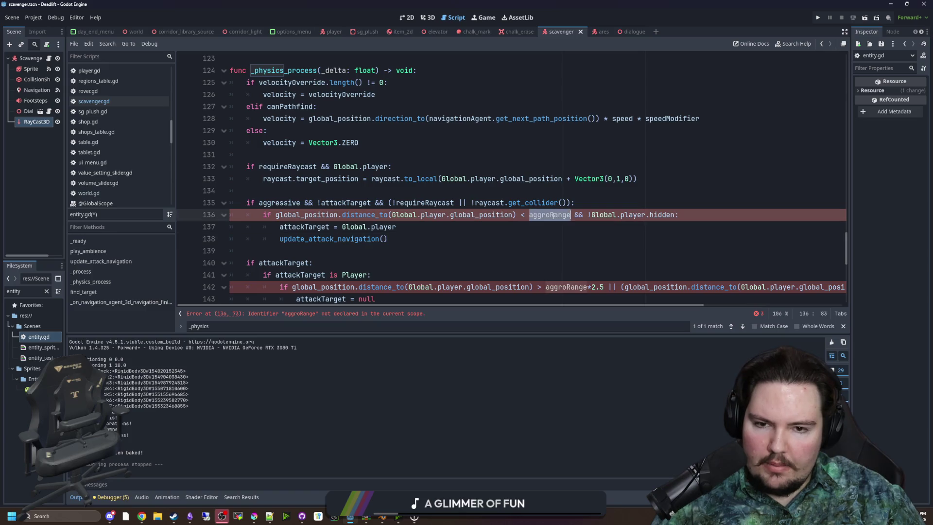
left_click(485, 232)
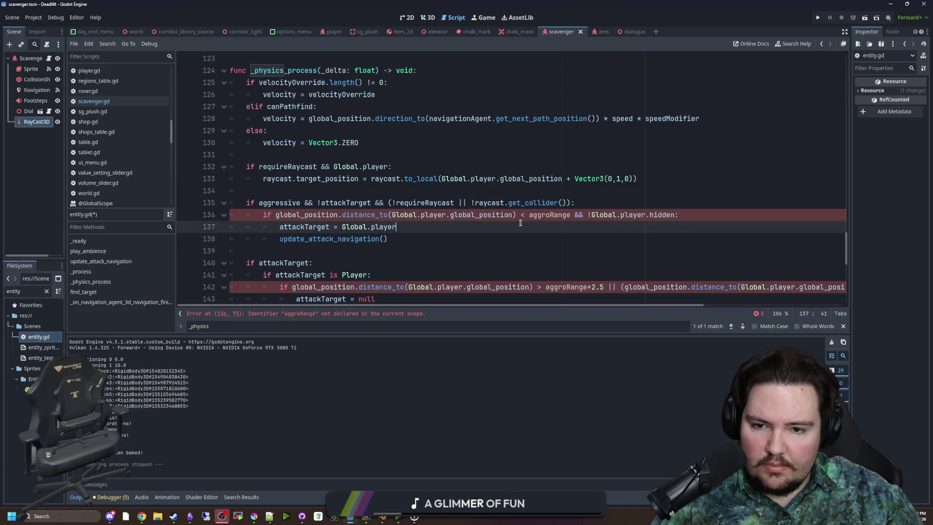
mouse_move(689, 220)
left_mouse_down()
mouse_move(395, 204)
mouse_move(261, 219)
left_mouse_up()
key("ctrl+x")
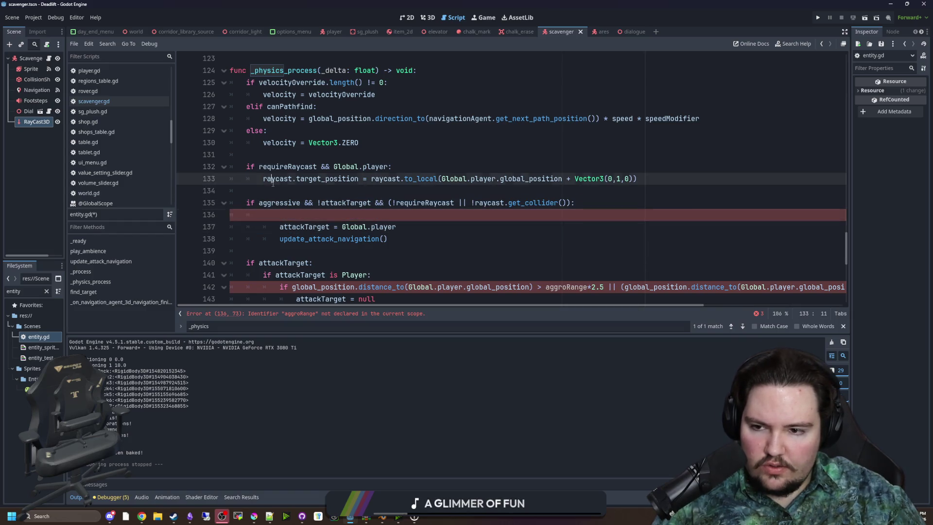
- Paste the distance condition on a new line above the aggressive check and indent the block beneath it
left_click(264, 187)
key("Return")
key("ctrl+v")
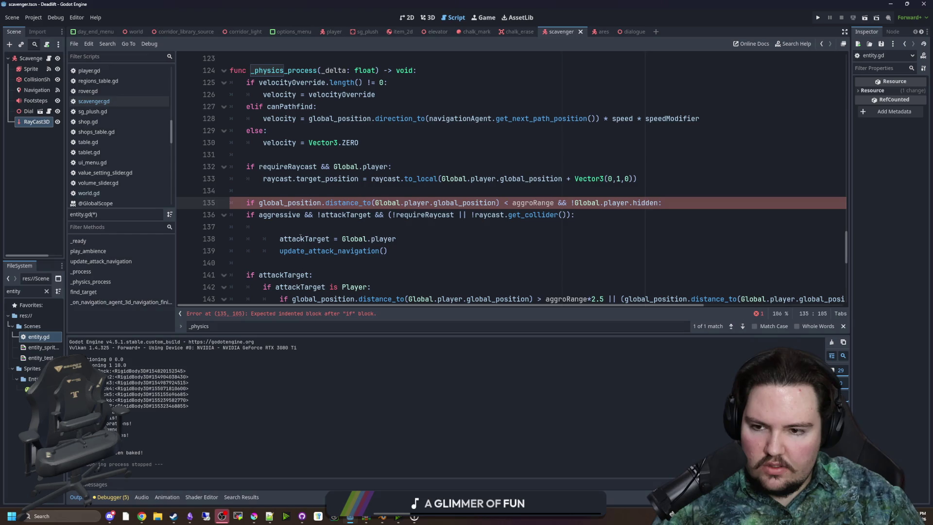
key("Down")
key("Home")
key("Tab")
key("Down")
left_click(675, 206)
key("Return")
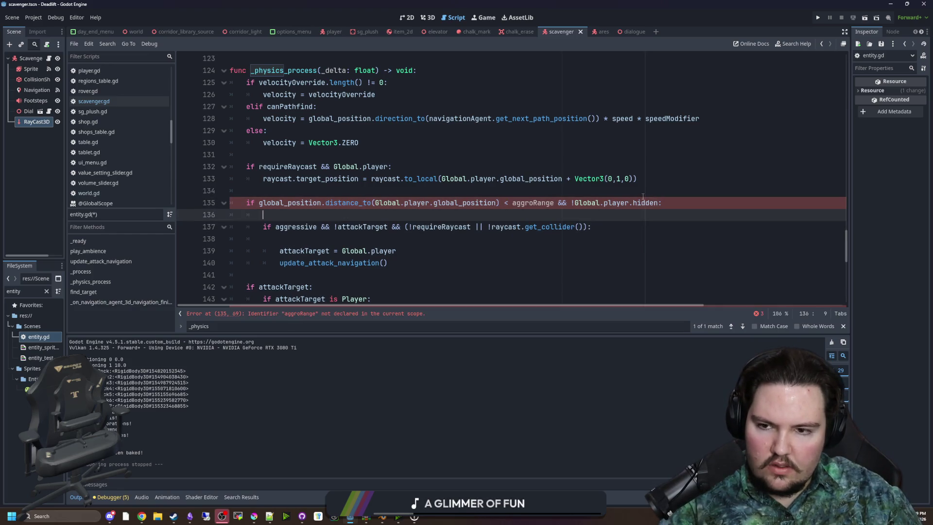
- Move the requireRaycast block under the distance condition
left_click(656, 184)
key("shift+Up")
key("shift+Home")
key("BackSpace")
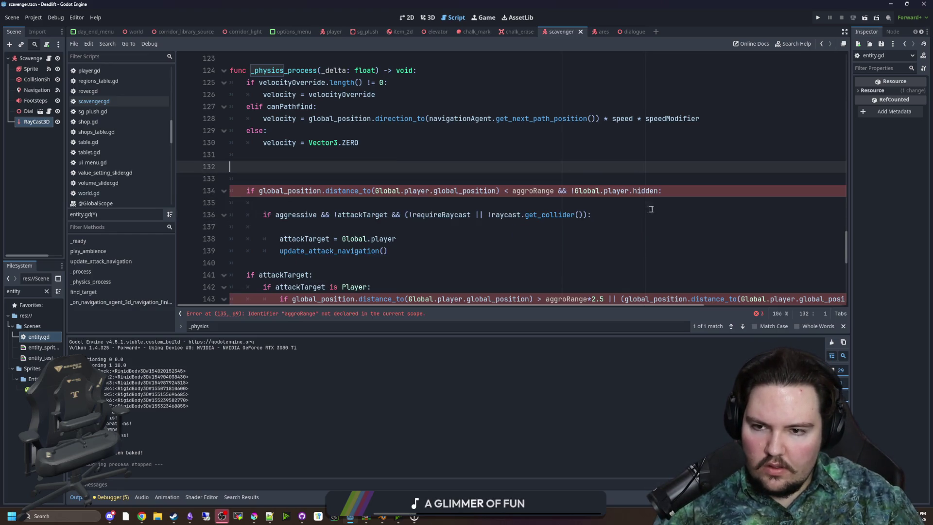
left_click(673, 194)
key("Return")
key("ctrl+v")
- Indent the raycast target_position line under requireRaycast and remove the extra empty lines
left_click(263, 203)
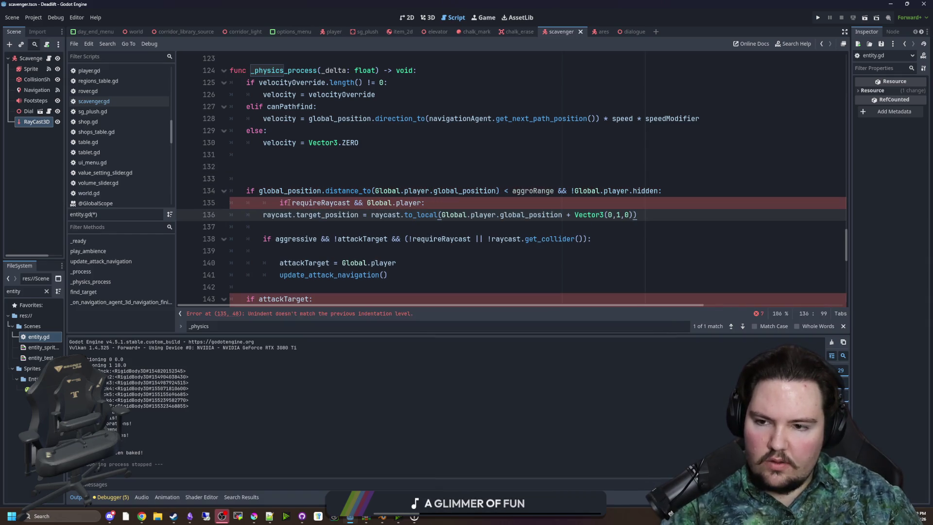
key("Down")
key("Tab")
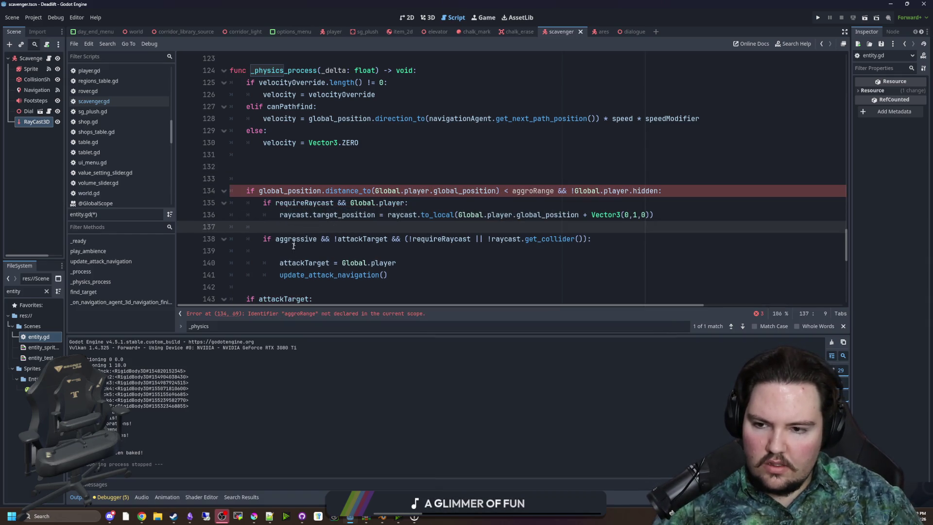
left_click(304, 248)
key("BackSpace")
key("BackSpace")
key("BackSpace")
left_click(372, 171)
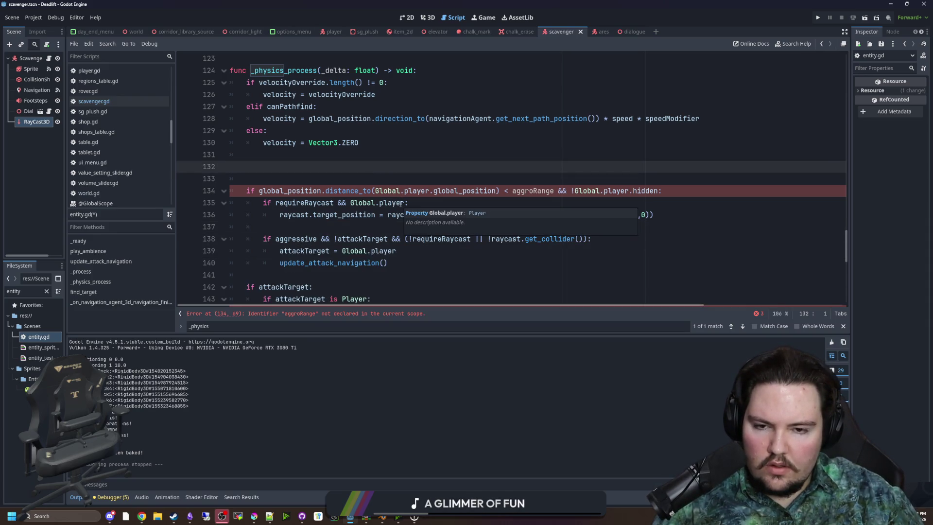
- Drop Global.player from line 135 and write 'if Global.player' on line 133
left_click(422, 203)
key("Left")
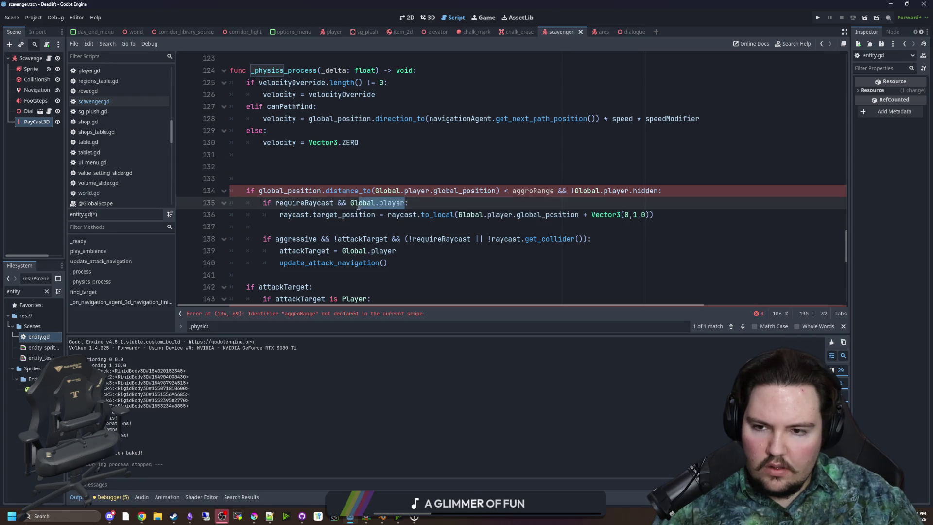
key("ctrl+shift+Left")
key("ctrl+shift+Left")
key("ctrl+shift+Left")
key("BackSpace")
left_click(298, 182)
type("if Global.player:")
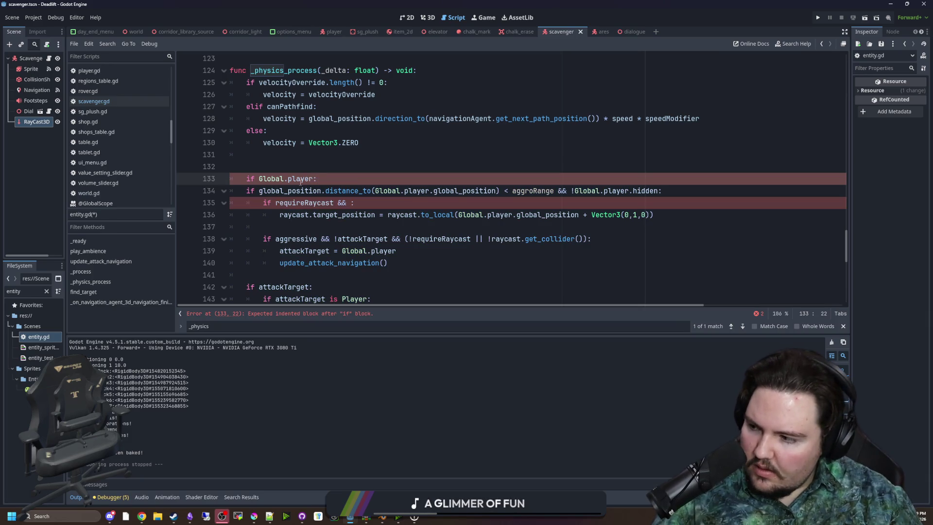
- Indent lines 134–140 under the new Global.player check and delete the leftover &&
mouse_move(388, 263)
left_mouse_down()
mouse_move(231, 202)
mouse_move(232, 190)
left_mouse_up()
key("Tab")
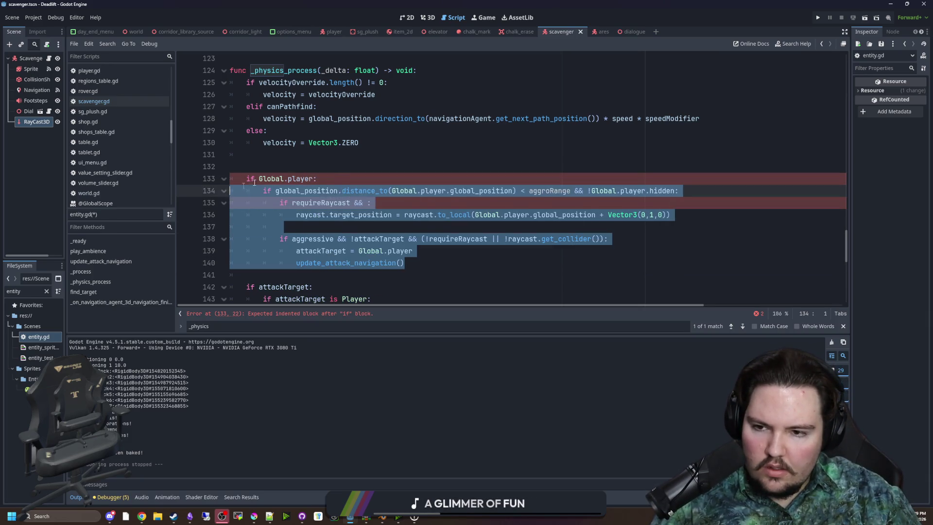
left_click(327, 166)
left_click(374, 201)
key("BackSpace")
key("BackSpace")
key("BackSpace")
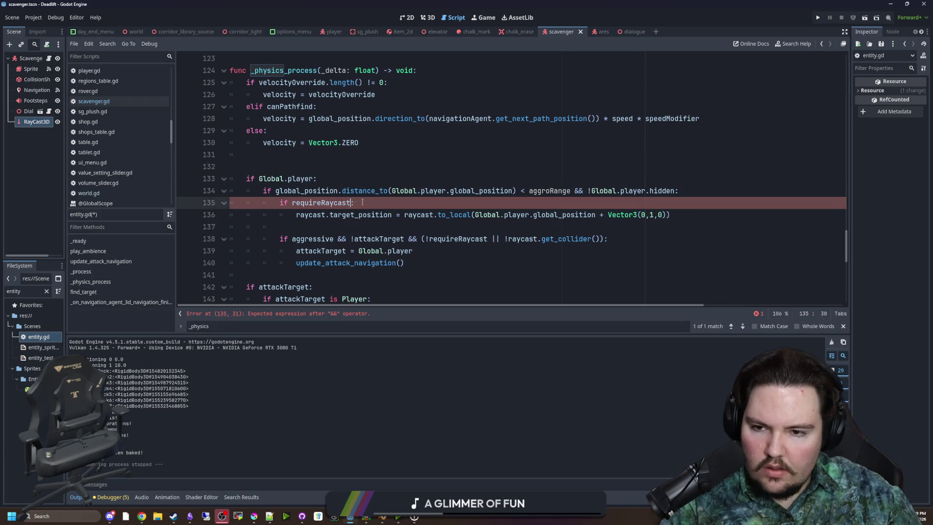
left_click(376, 180)
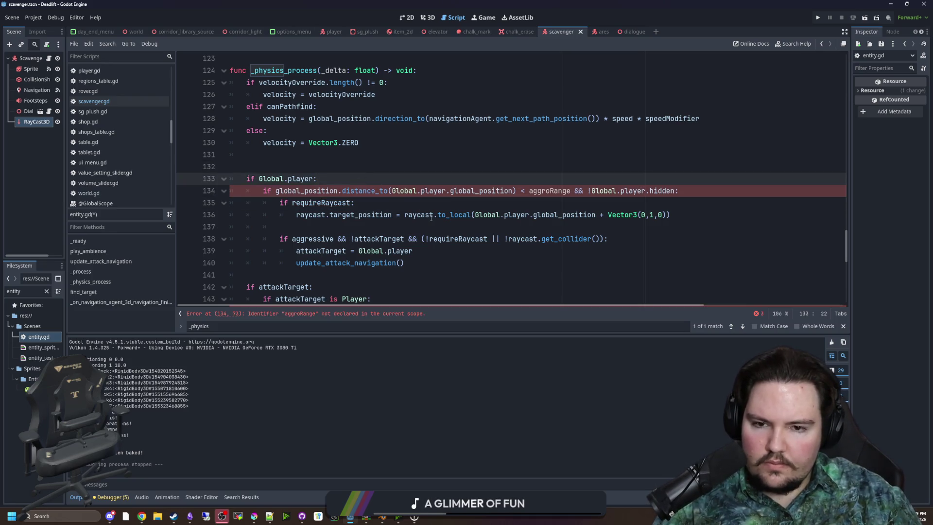
scroll(490, 186, "up", 5)
- Declare 'var aggroRange = 8.0' on line 16 among the stats variables
left_click_drag(846, 220, 846, 70)
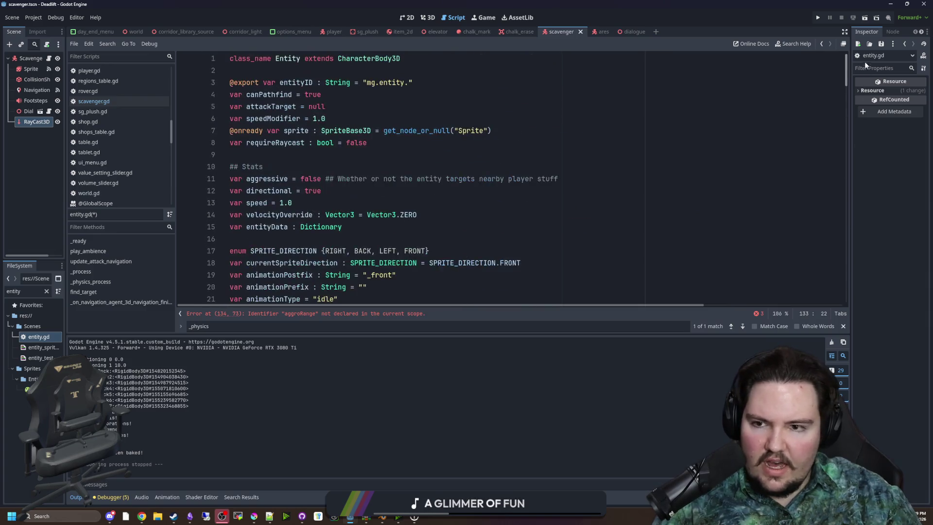
left_click(376, 228)
key("Return")
type("var ")
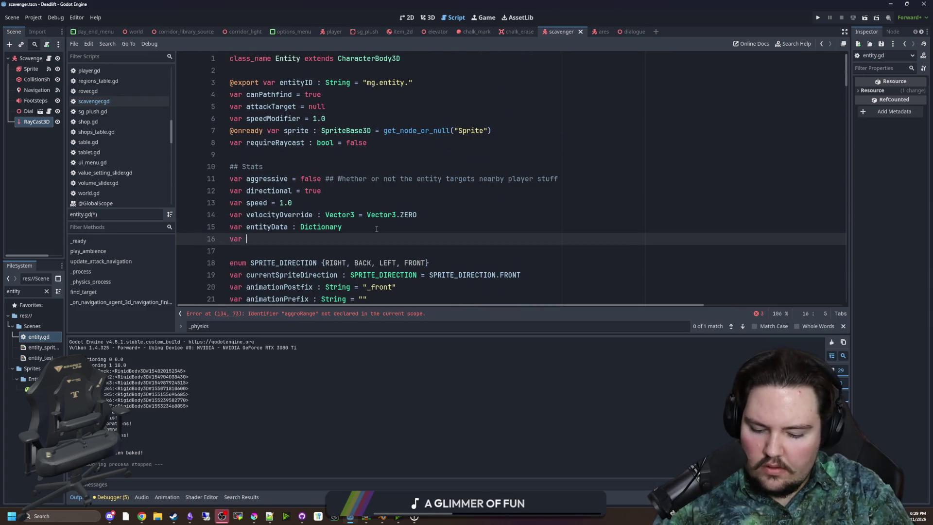
type("= 8.0")
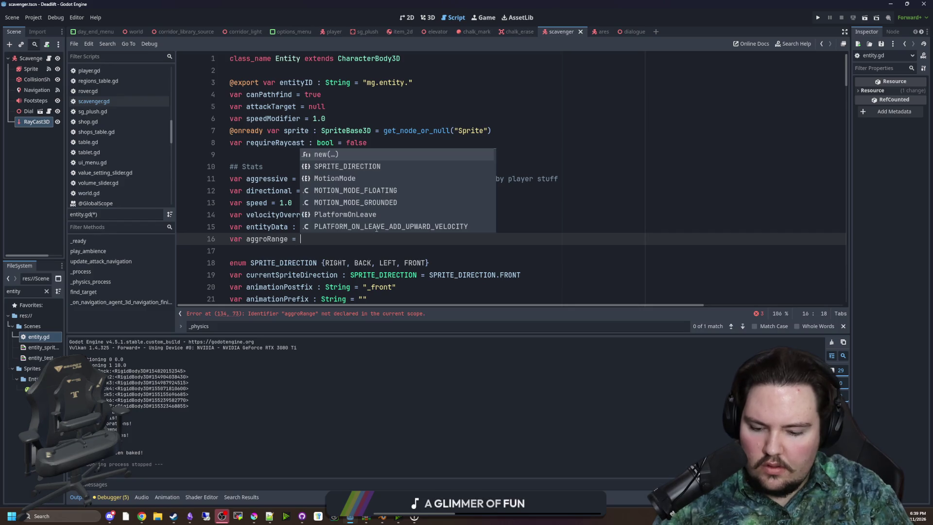
left_click(376, 229)
double_click(267, 238)
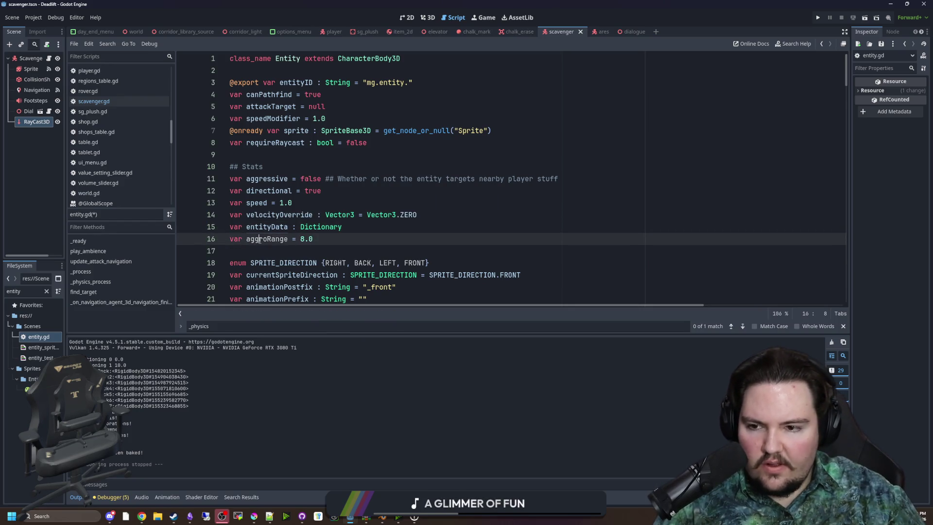
scroll(425, 232, "down", 5)
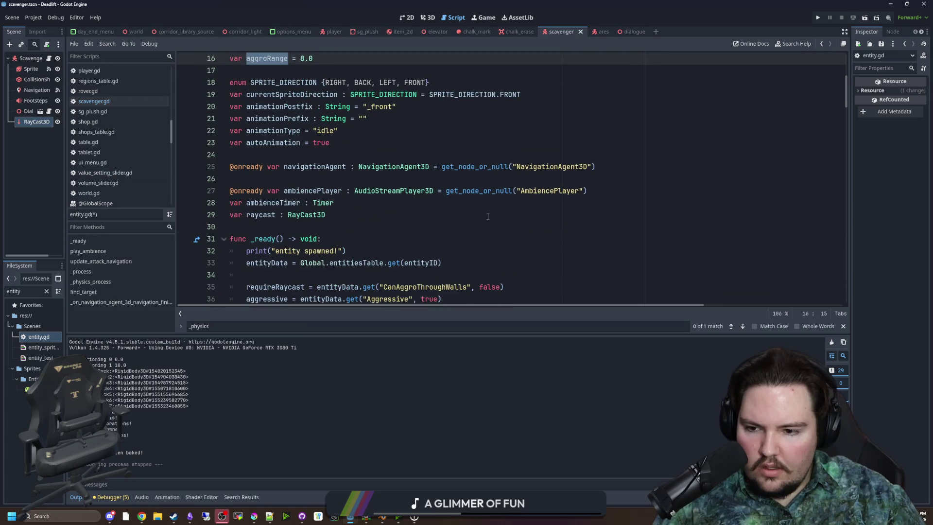
- In _ready, add aggroRange = entityData.get("AggroRange", 8.0) after the speed line
left_click(48, 292)
type("ent")
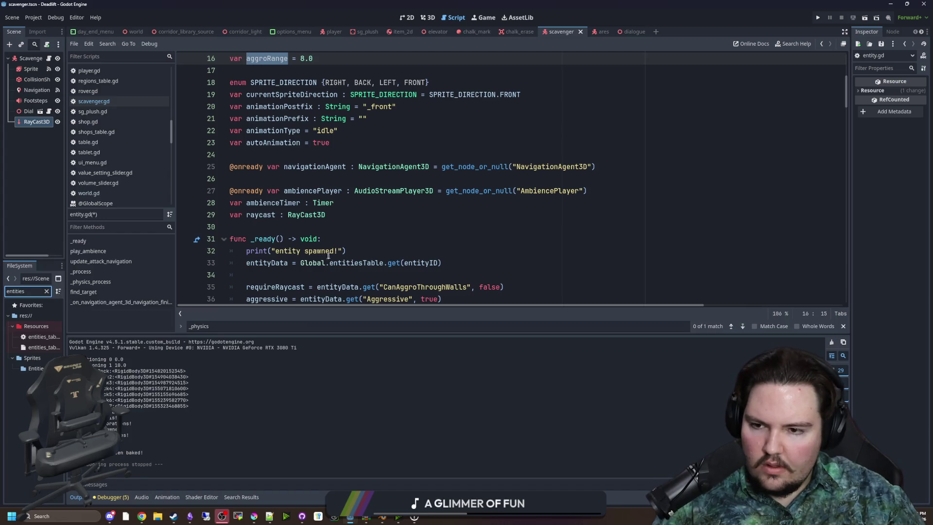
scroll(330, 233, "down", 4)
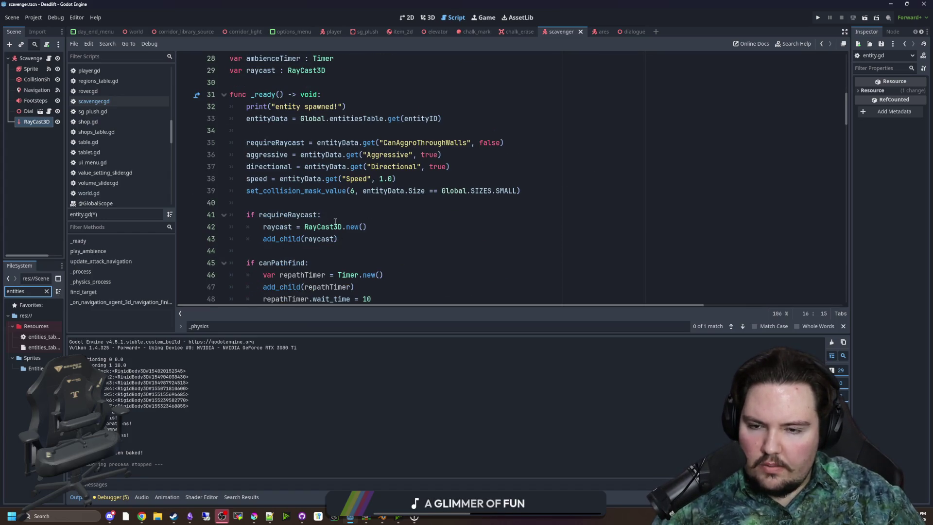
left_click(479, 166)
left_click(439, 180)
key("Return")
type("a")
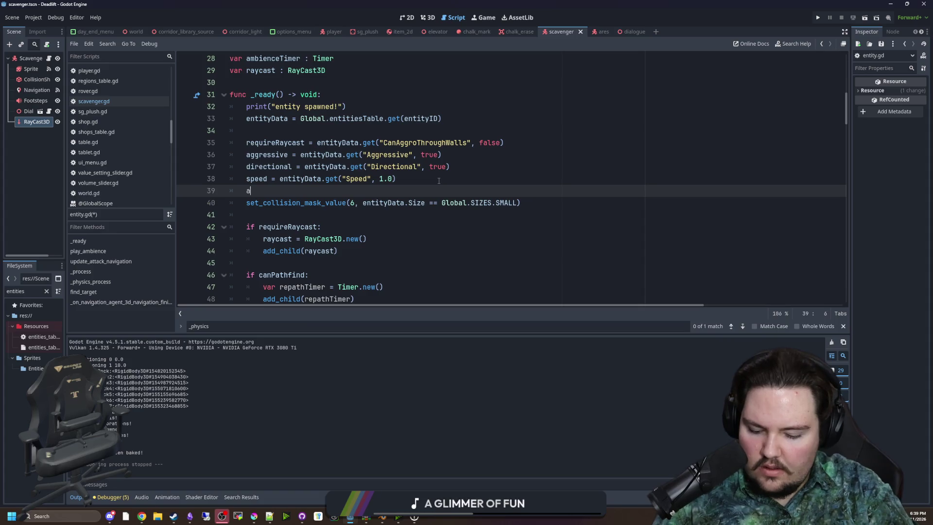
type("ggroRange = entity")
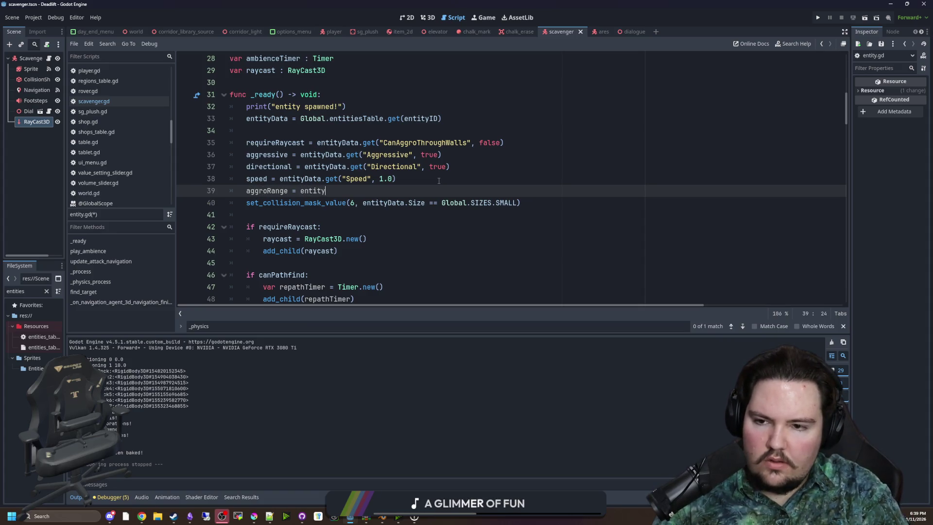
type("Data.get(\"Agg")
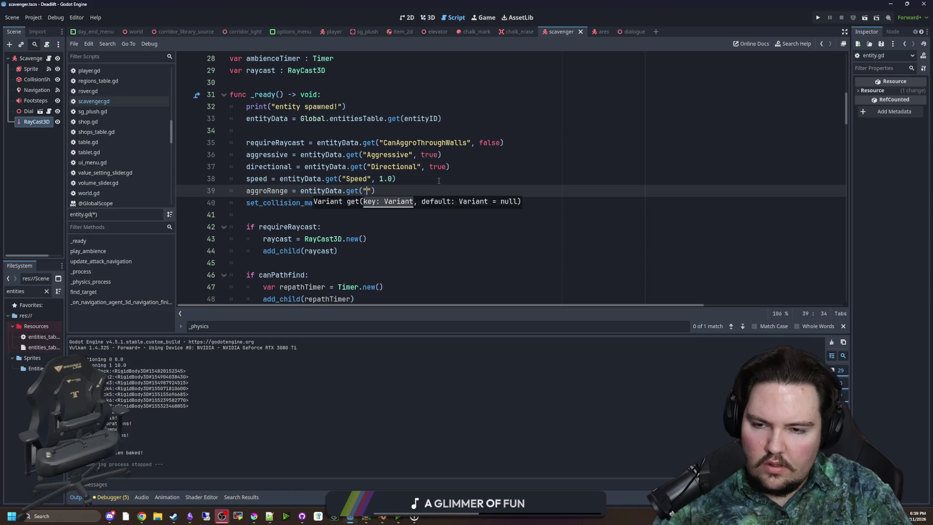
type("roRange")
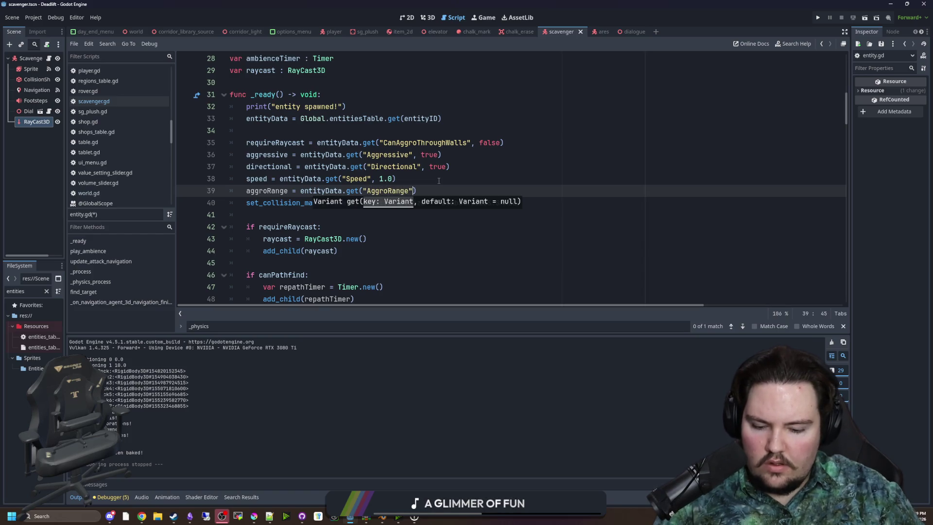
key("Escape")
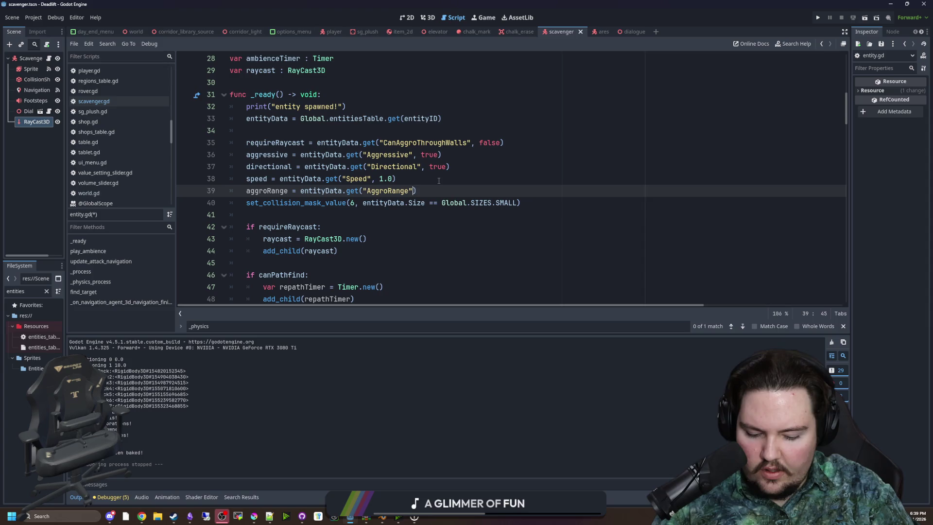
type(", 8.0")
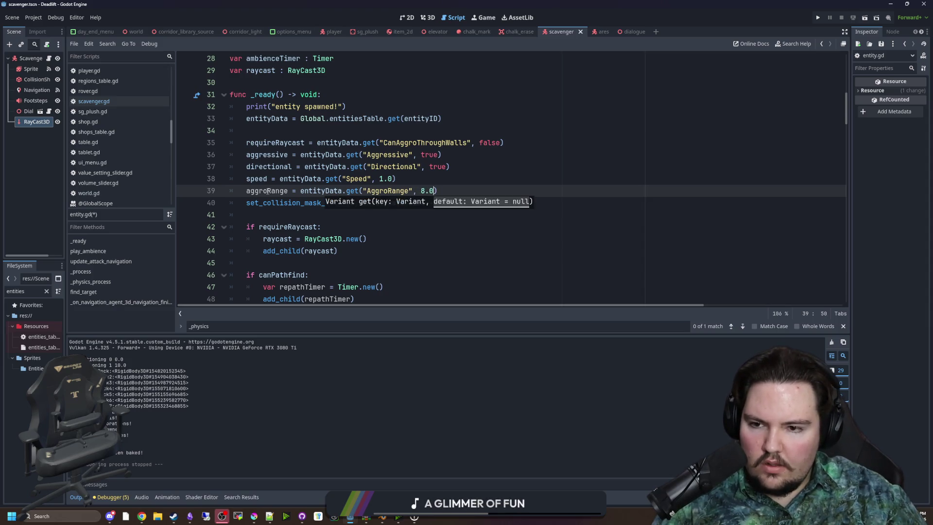
double_click(386, 191)
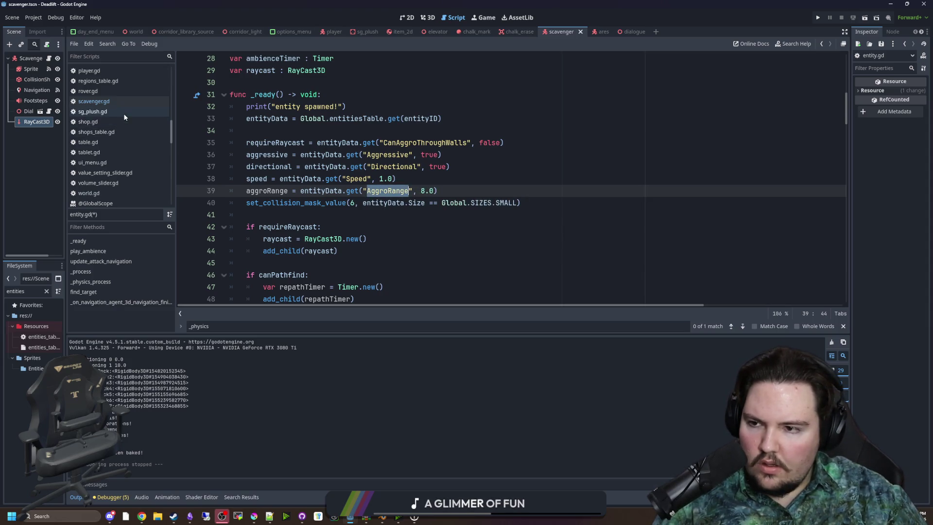
- Add "AggroRange": 8.0, to the entities_table.gd defaults after CanAggroThroughWalls and save
left_click_drag(67, 318, 120, 318)
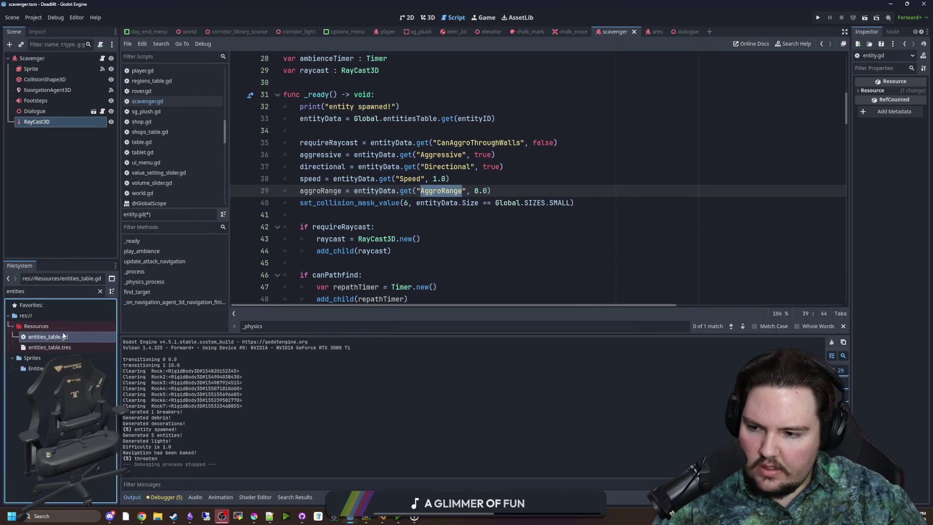
double_click(47, 336)
left_click(421, 237)
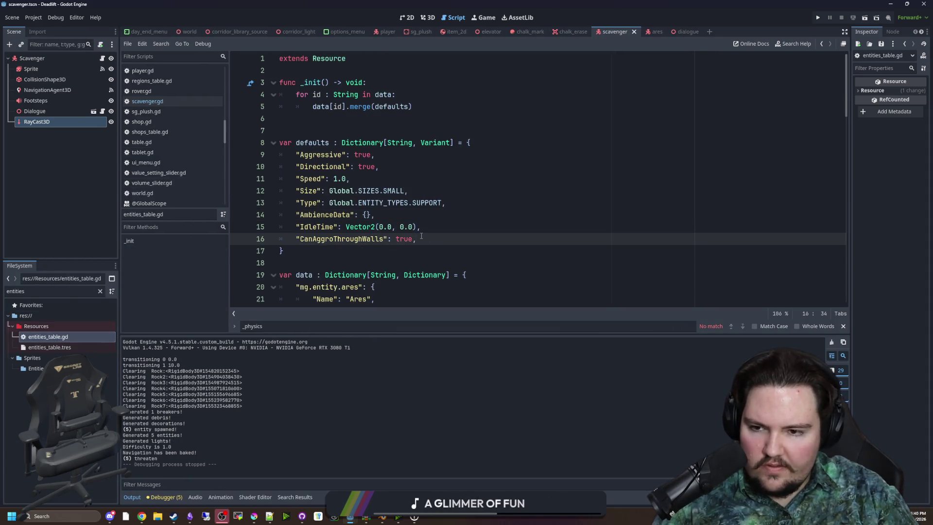
key("Return")
type("\"AggroRange\": 8")
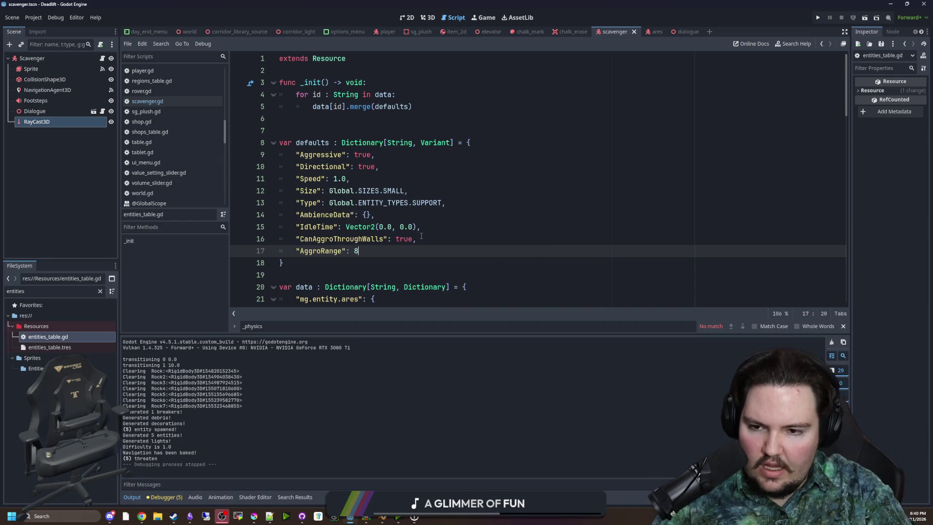
type(".0")
left_click(421, 236)
left_click(445, 228)
key("ctrl+s")
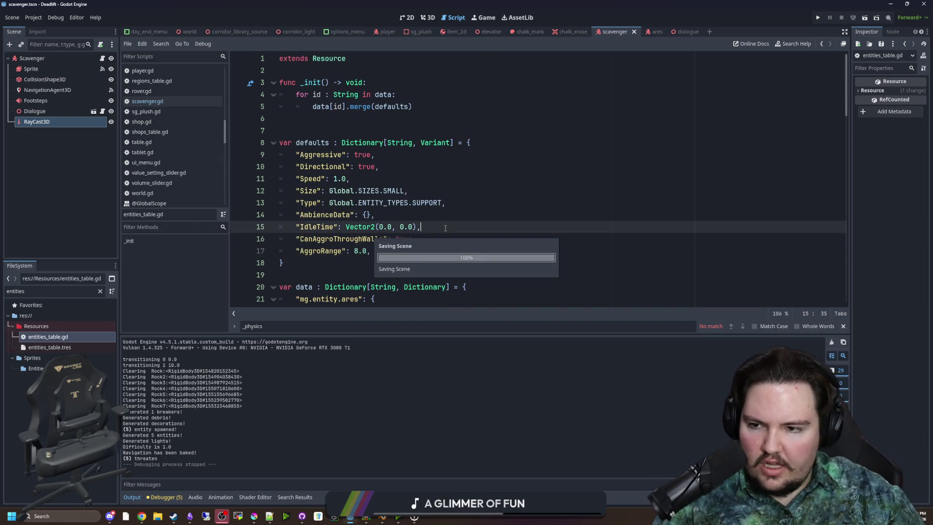
- Save scavenger.gd and return to the Entity base class script, entity.gd
left_click(147, 101)
key("ctrl+s")
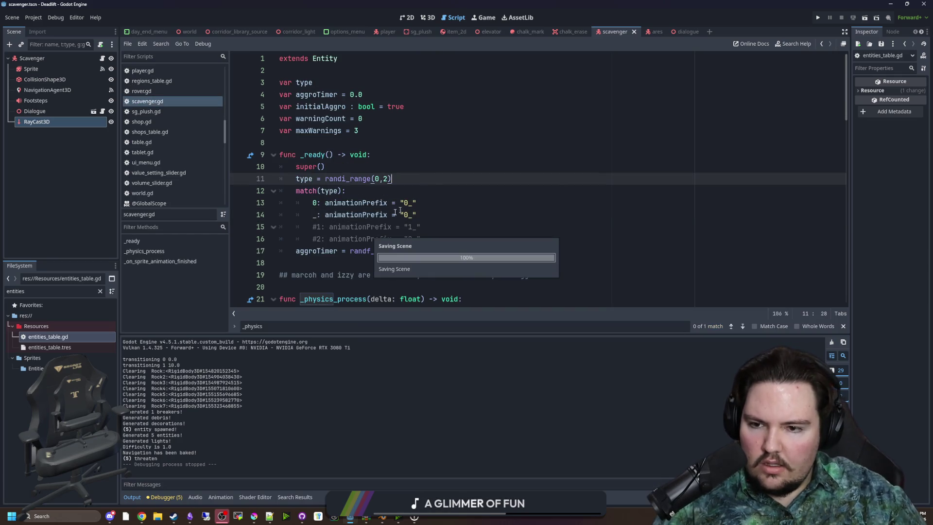
left_click(102, 59)
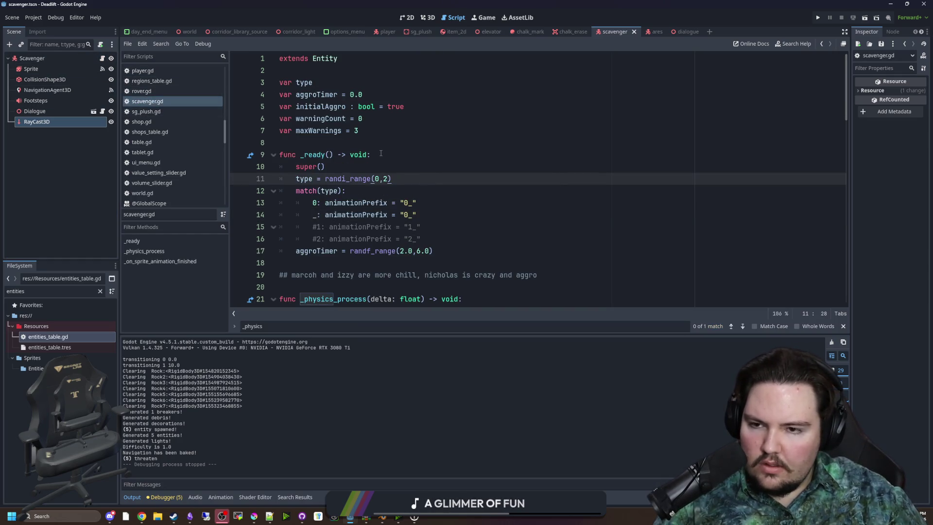
left_click(324, 58)
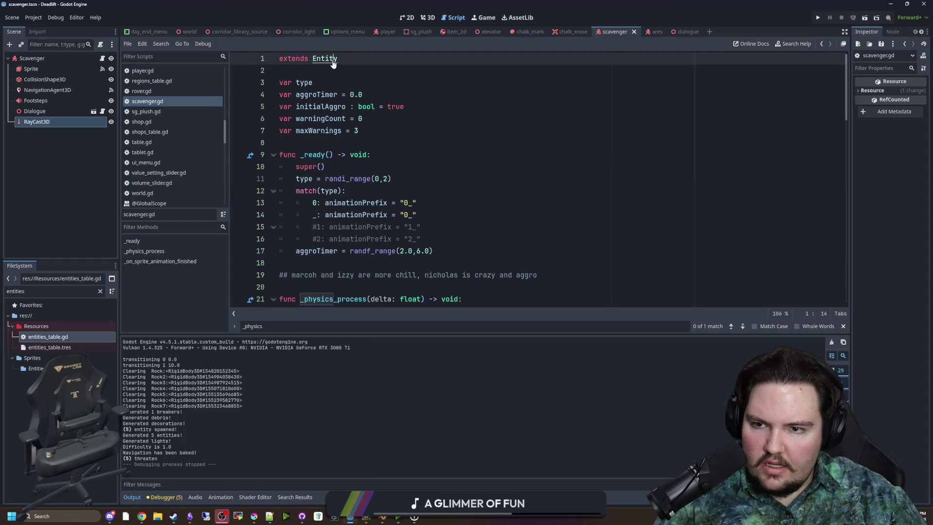
left_click(325, 59, "ctrl")
left_click(396, 211)
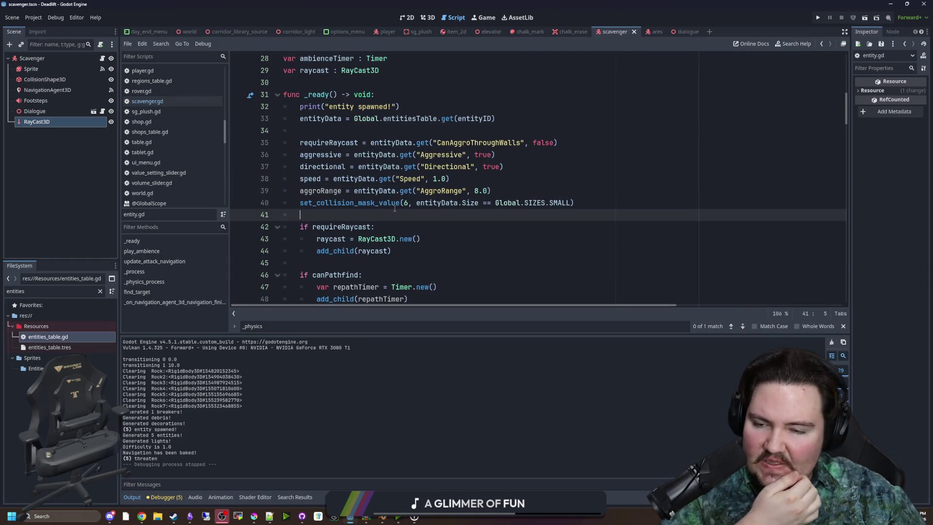
left_click(345, 129)
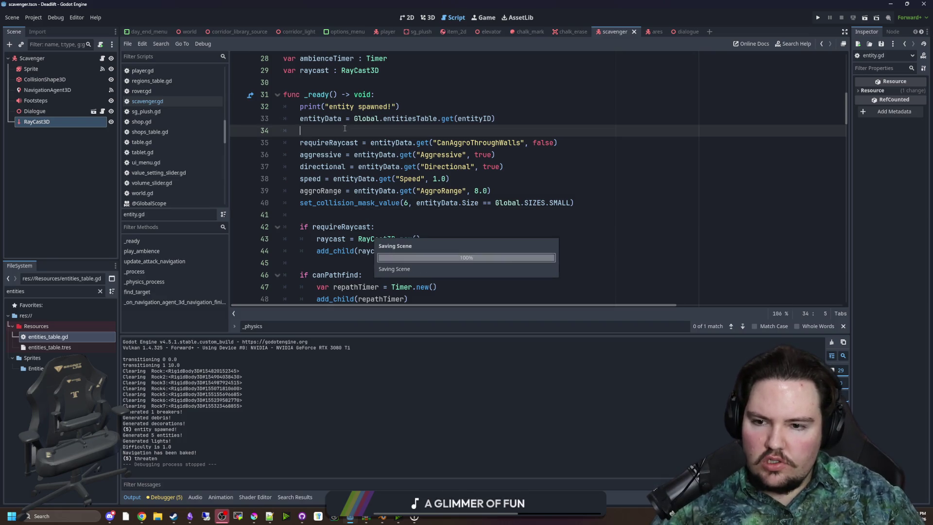
- Review the aggro range distance check and player-hidden check on line 136
scroll(344, 129, "down", 2)
scroll(371, 184, "down", 13)
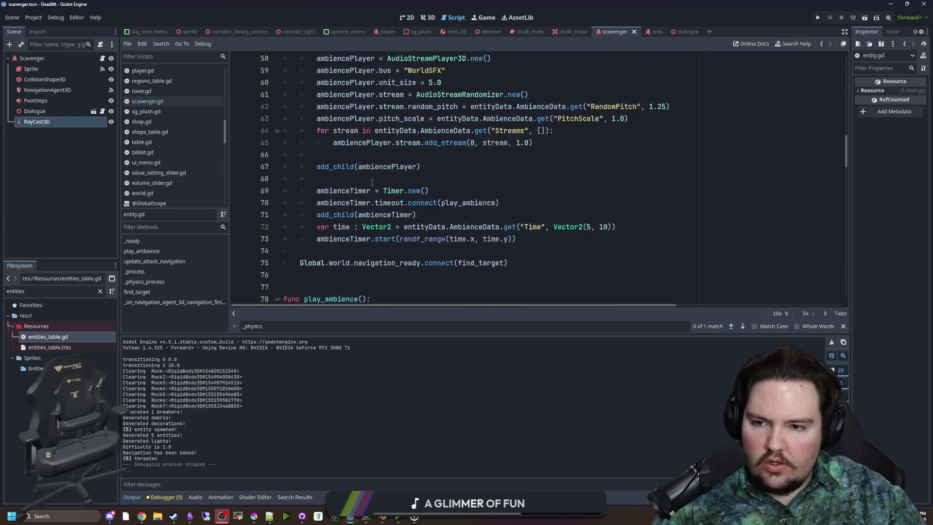
scroll(380, 159, "down", 17)
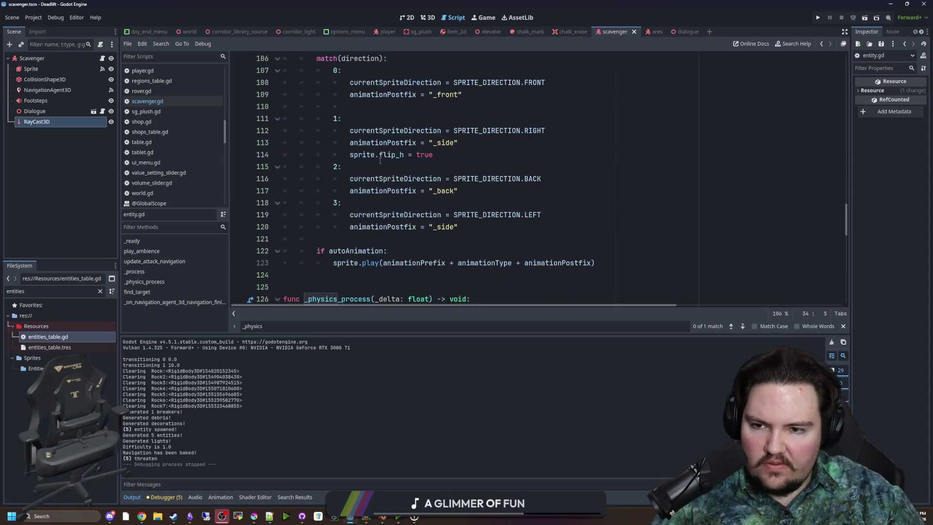
scroll(369, 155, "down", 1)
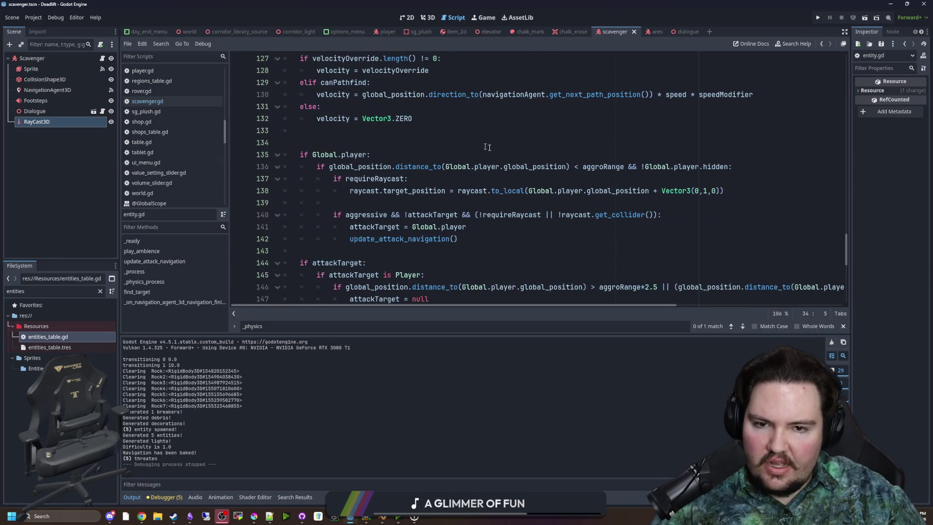
left_click_drag(315, 168, 621, 167)
left_click_drag(641, 166, 731, 168)
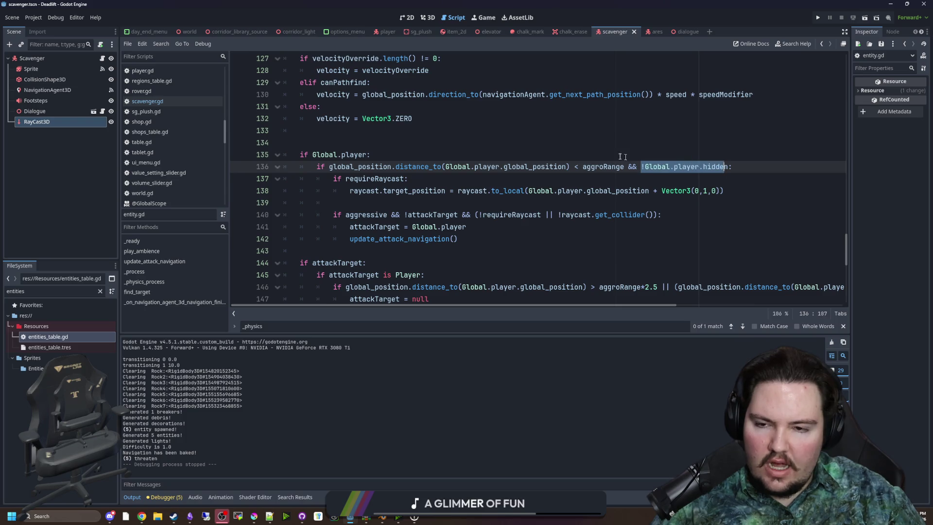
left_click(622, 155)
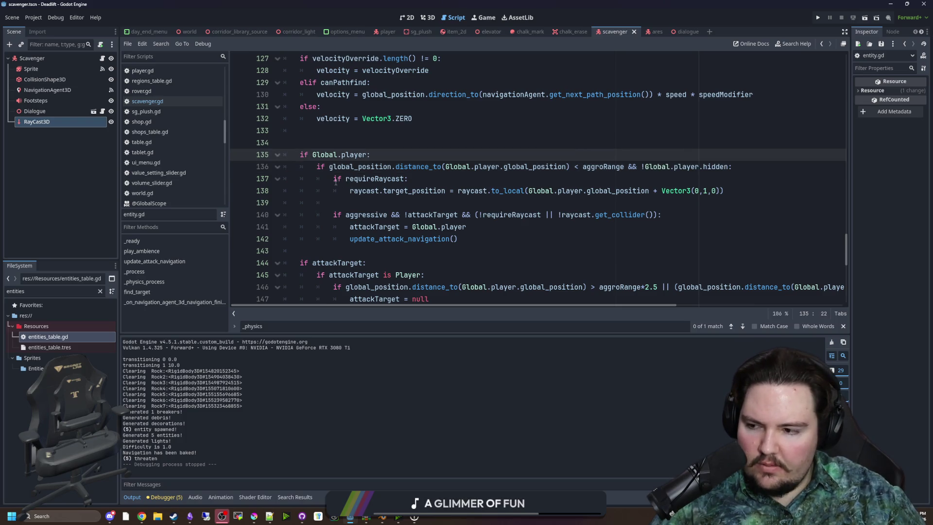
left_click(417, 177)
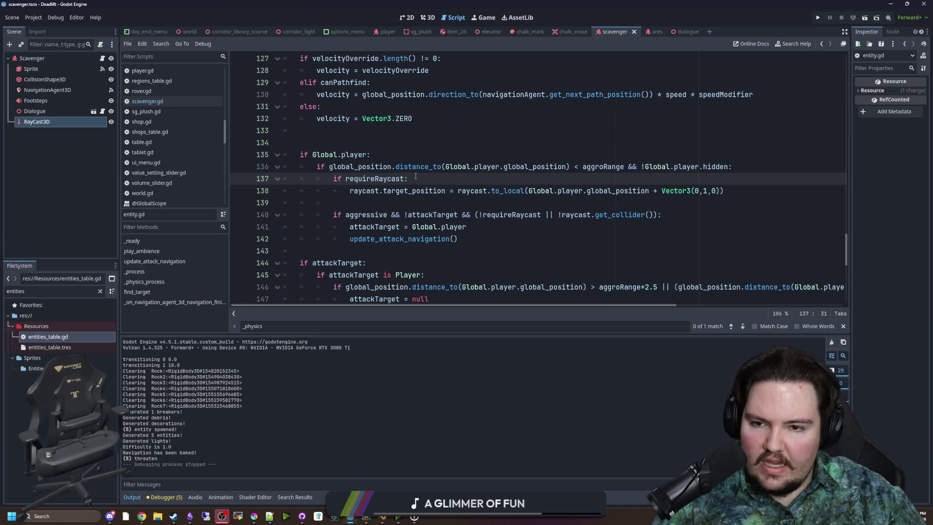
- Add 'if requireRaycast: raycast.enabled = false' above the Global.player check
left_click(339, 141)
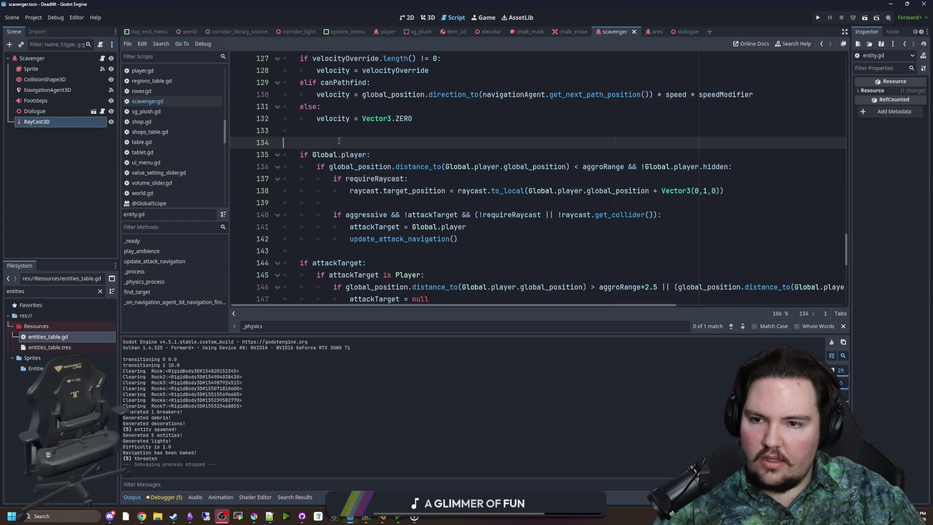
key("Up")
key("Return")
type("if requir")
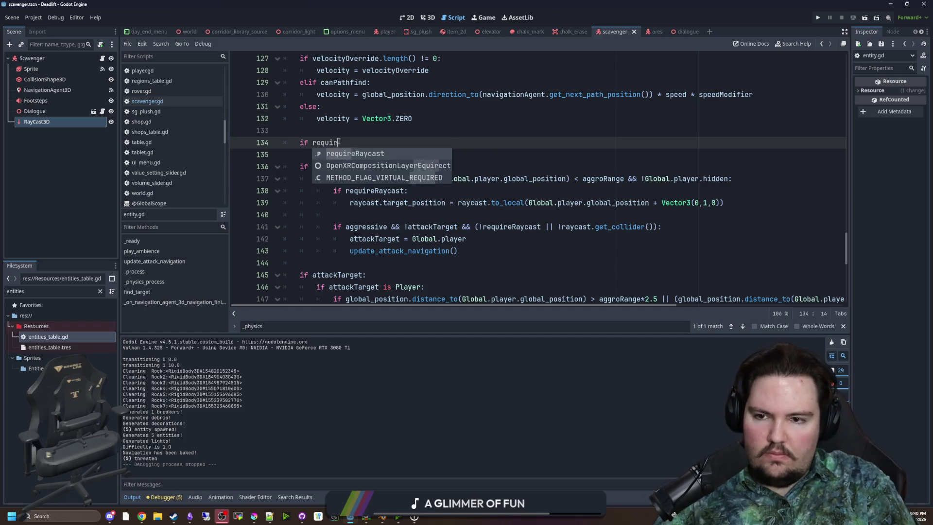
key("Return")
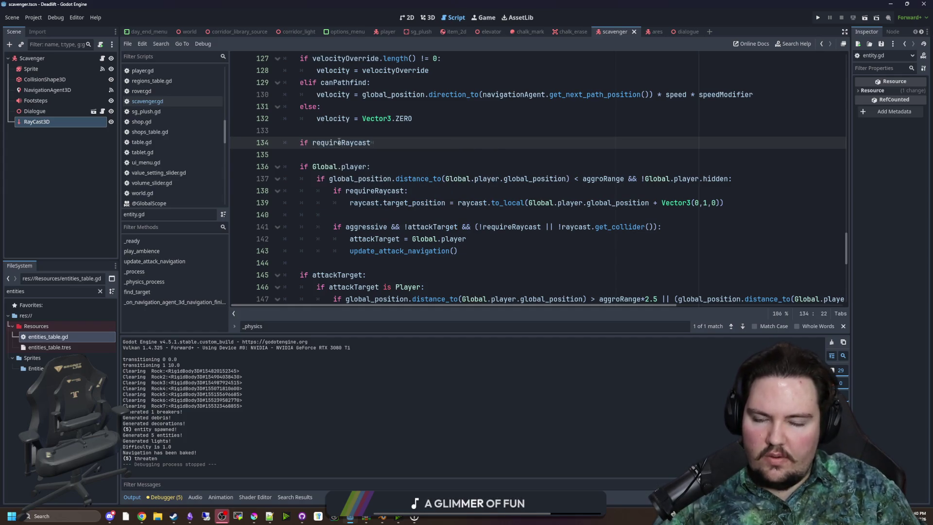
type(":")
key("Tab")
key("Return")
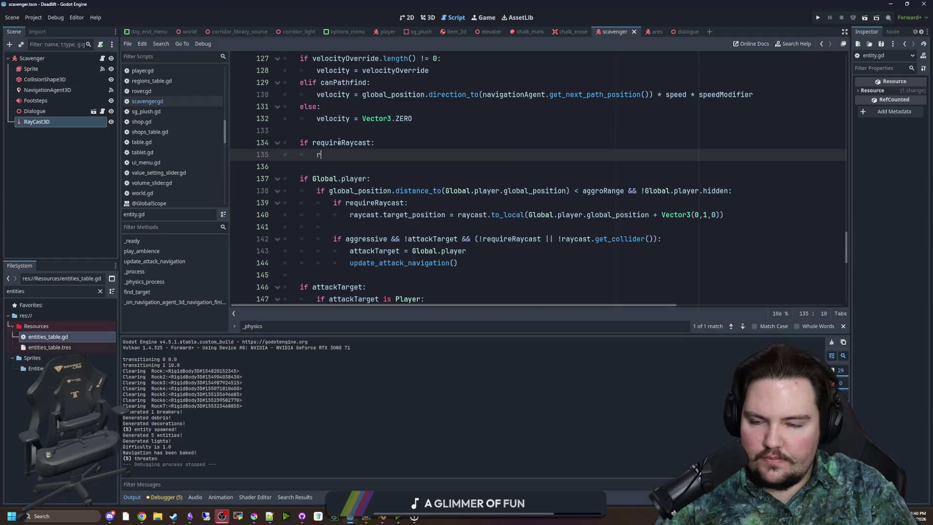
type("rayc")
key("Return")
type(".enabled =")
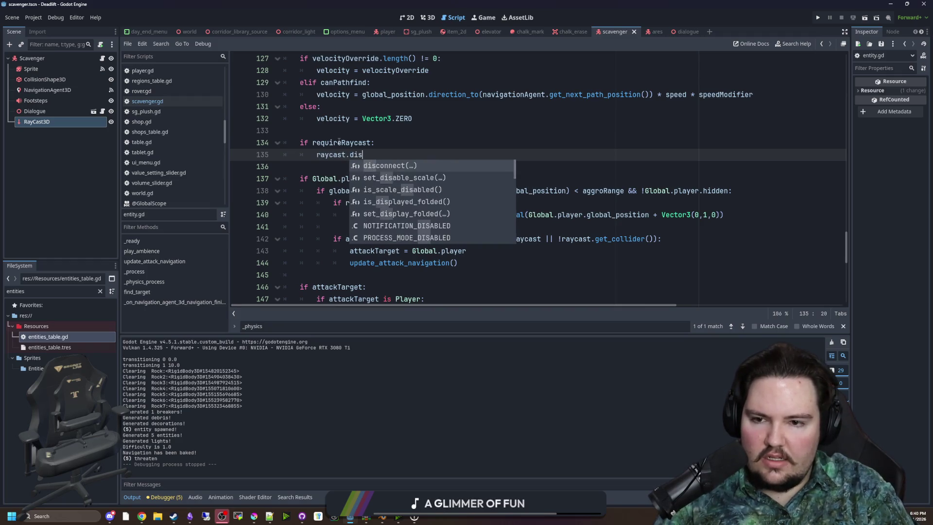
type(" false")
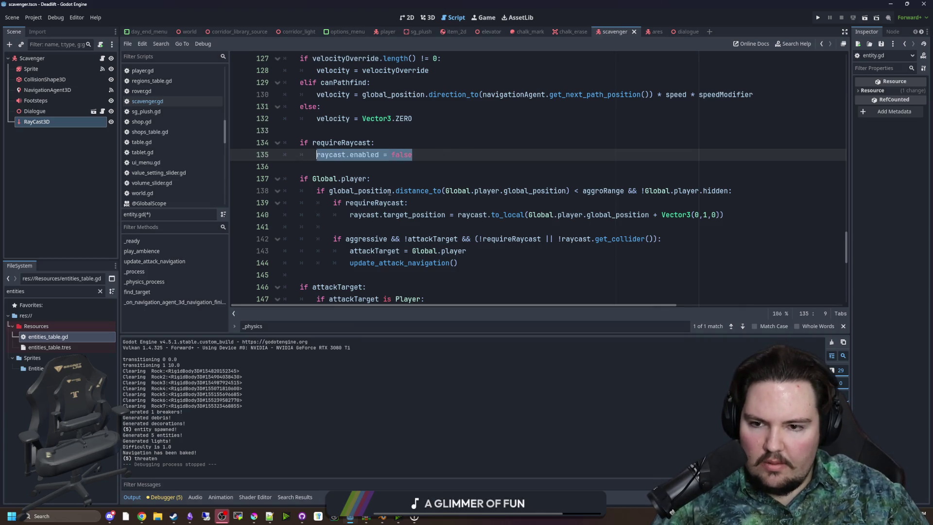
- Add 'raycast.enabled = true' inside the inner requireRaycast block
left_click(415, 204)
key("Return")
type("raycast.enabled = true")
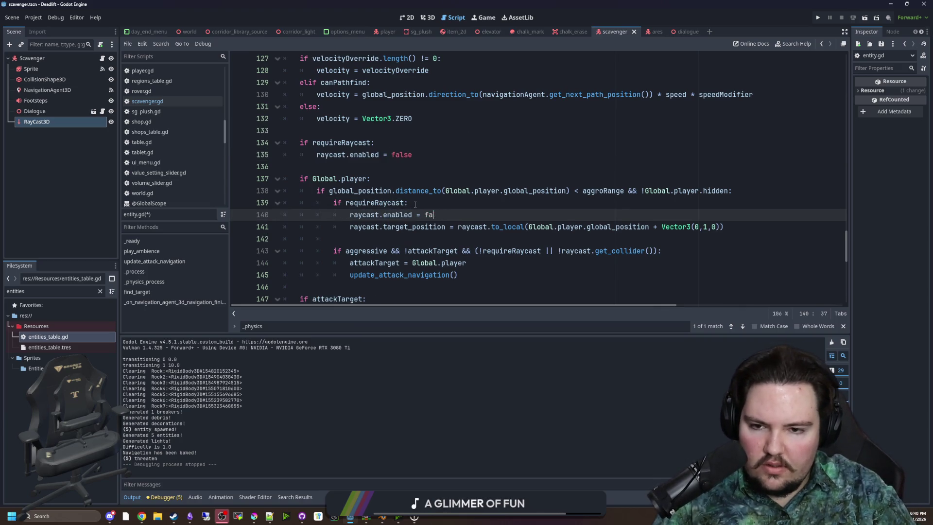
left_click(432, 155)
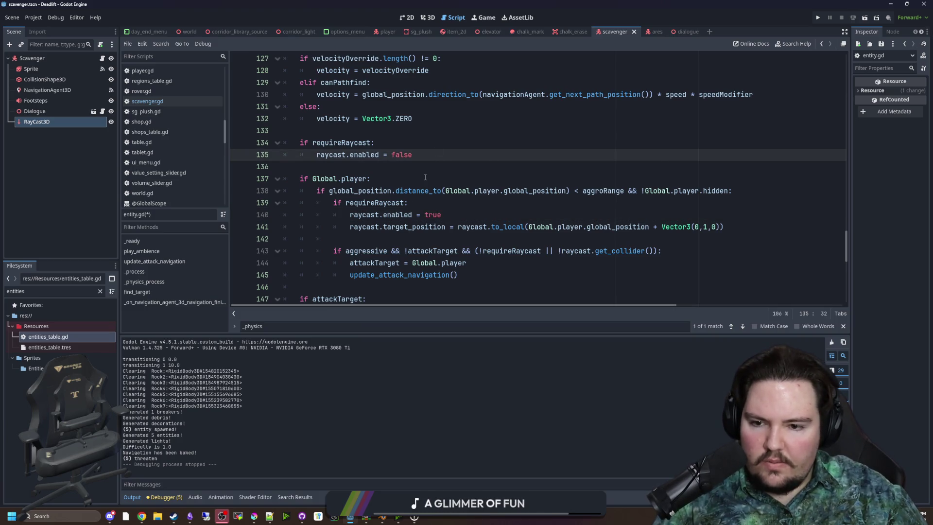
scroll(417, 185, "down", 1)
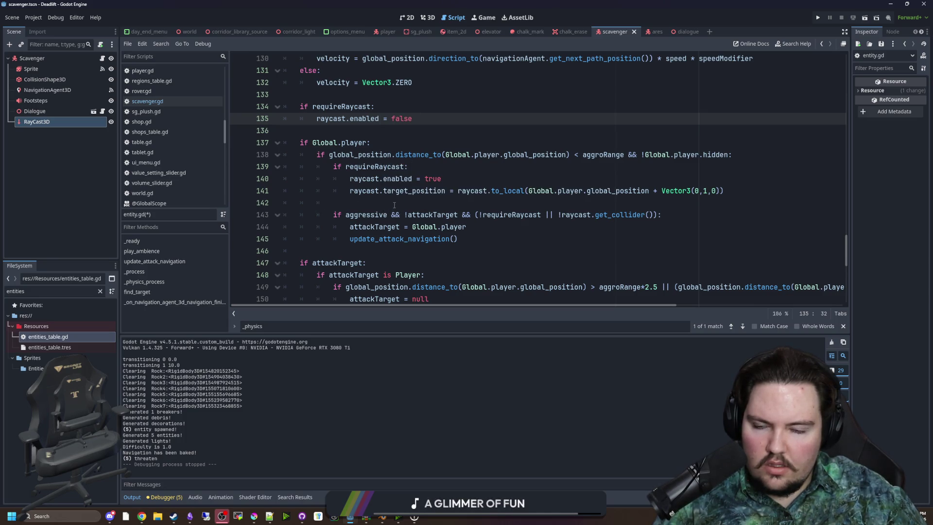
scroll(394, 205, "up", 1)
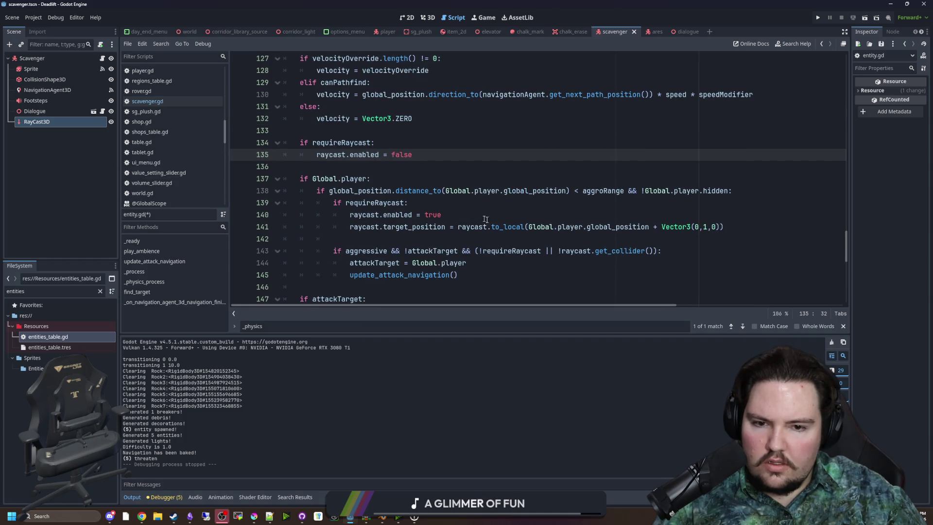
- Move 'aggressive && !attackTarget' from line 143 onto the 'if Global.player' check
left_click(531, 236)
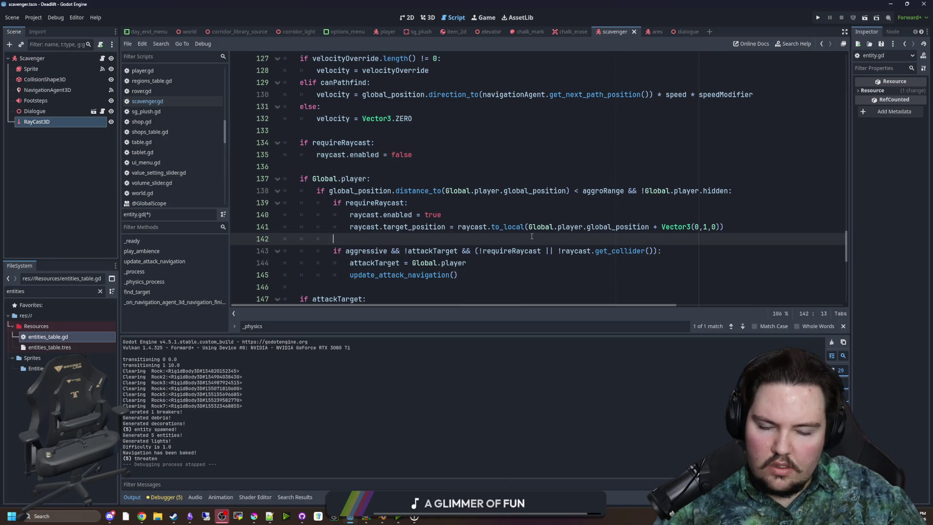
double_click(362, 250)
left_click(381, 241)
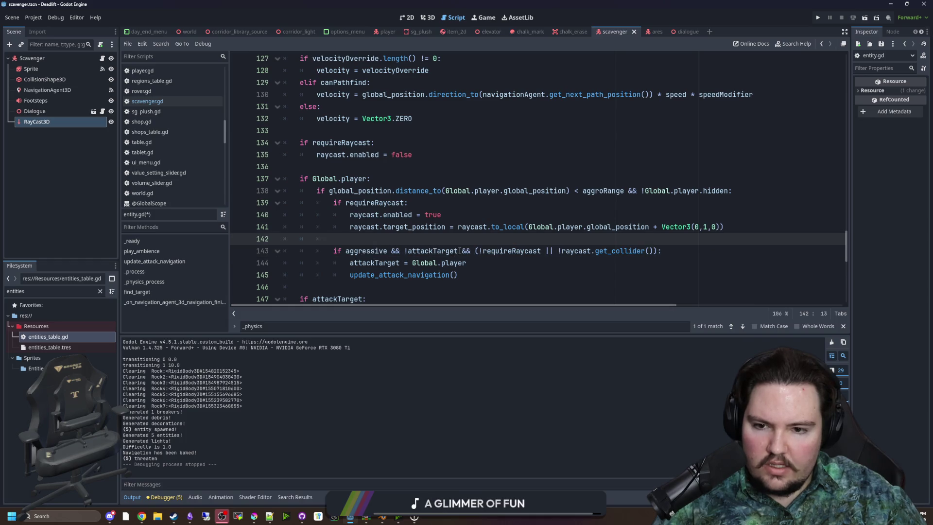
left_click_drag(460, 251, 345, 251)
key("ctrl+c")
key("BackSpace")
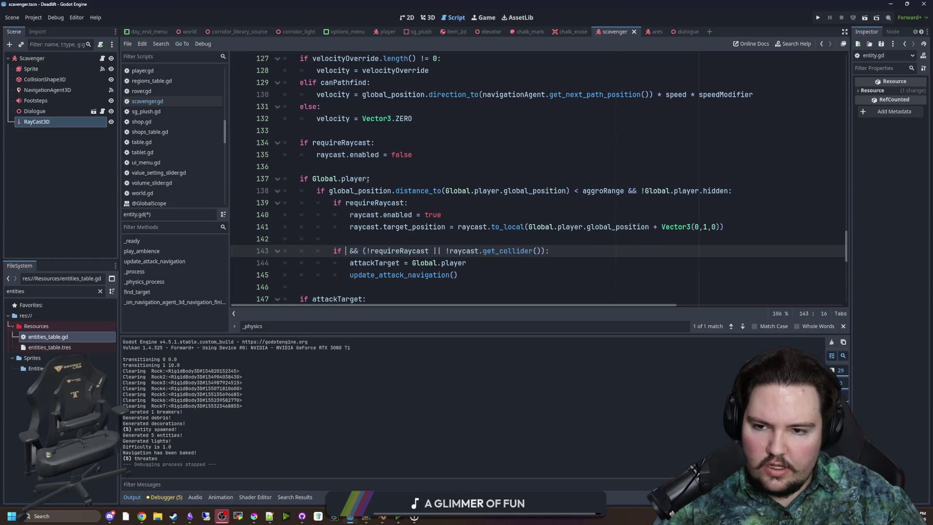
left_click(368, 179)
type("&&")
key("ctrl+v")
- Clean line 143 down to 'if !requireRaycast || !raycast.get_collider():' by removing leftover '&& (' and parenthesis
left_click(432, 172)
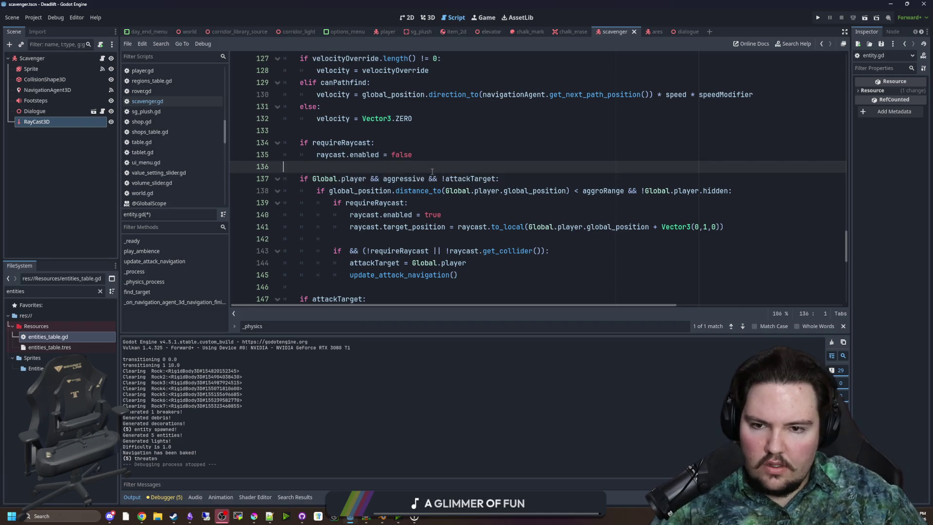
left_click_drag(366, 251, 346, 251)
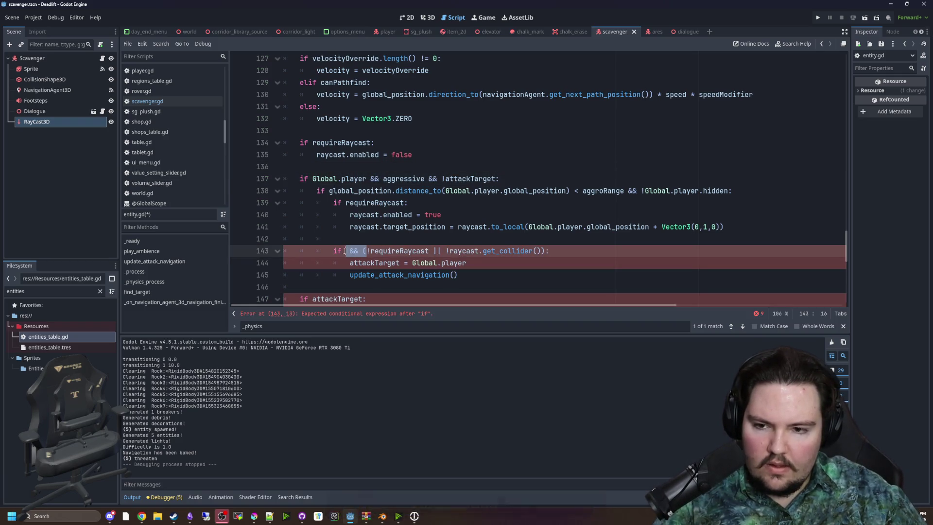
key("BackSpace")
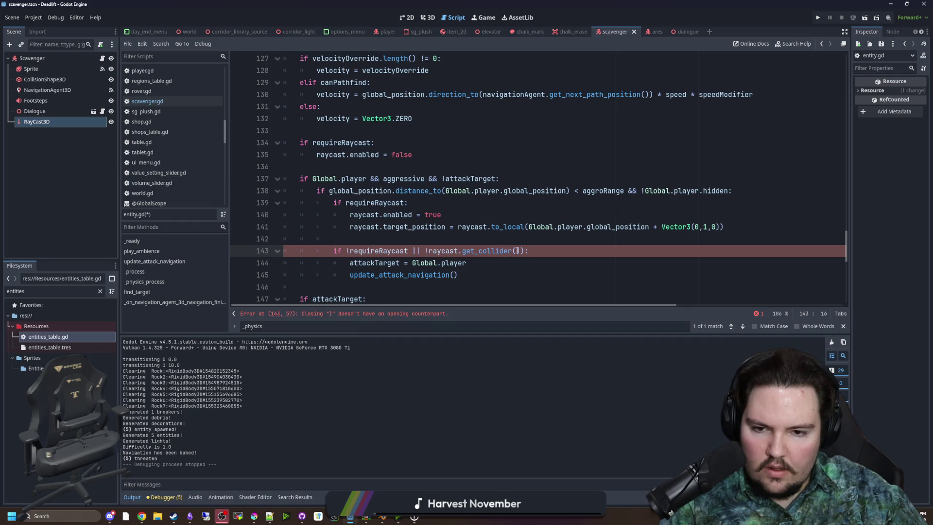
left_click(517, 251)
key("Delete")
left_click(443, 203)
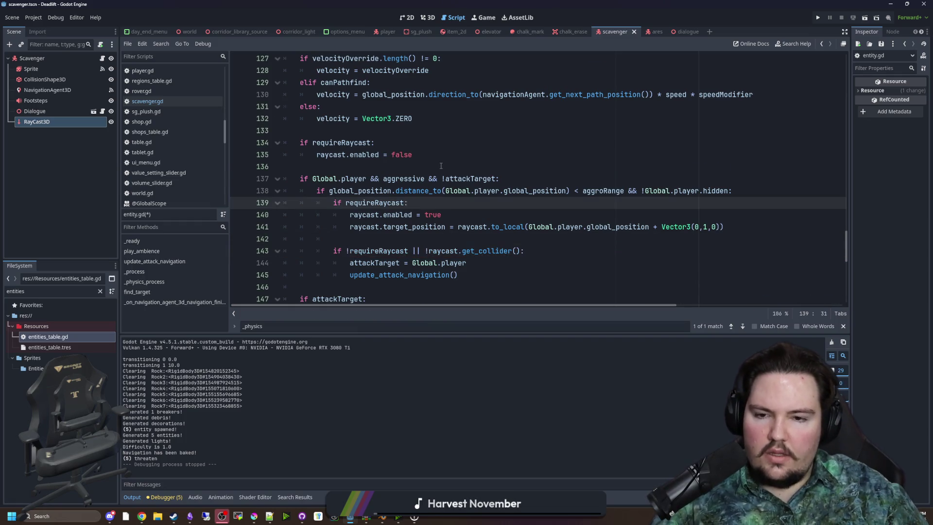
left_click(440, 165)
scroll(414, 127, "down", 1)
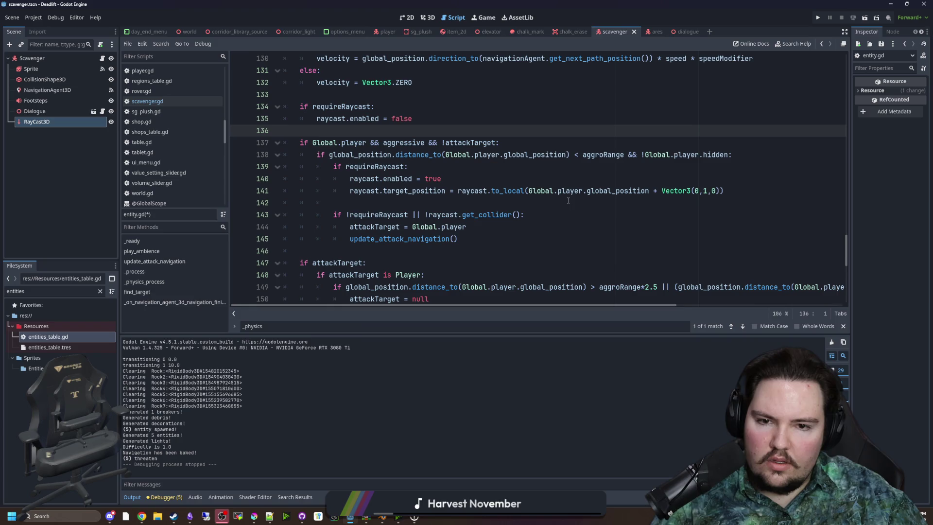
- Review the raycast condition on line 143, save, and run the game to test the scavenger
left_click(404, 189)
key("Down")
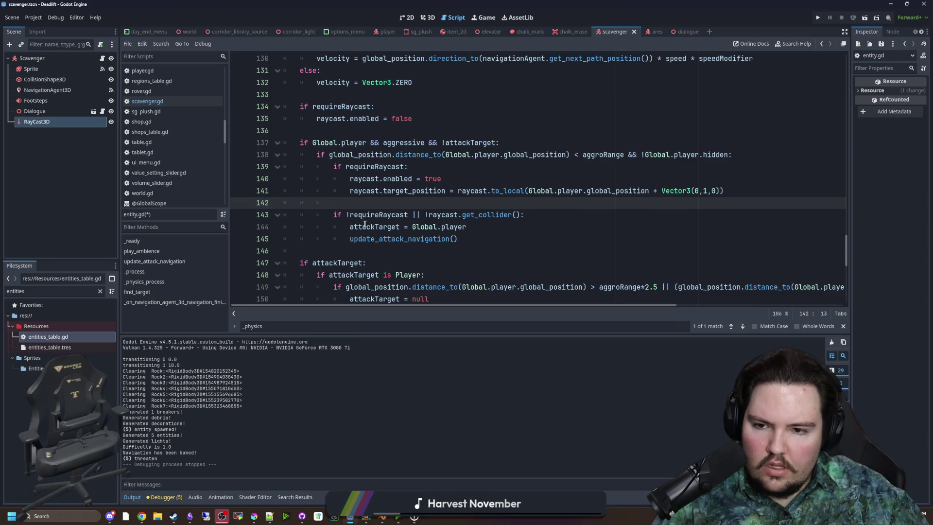
double_click(379, 214)
left_click(411, 207)
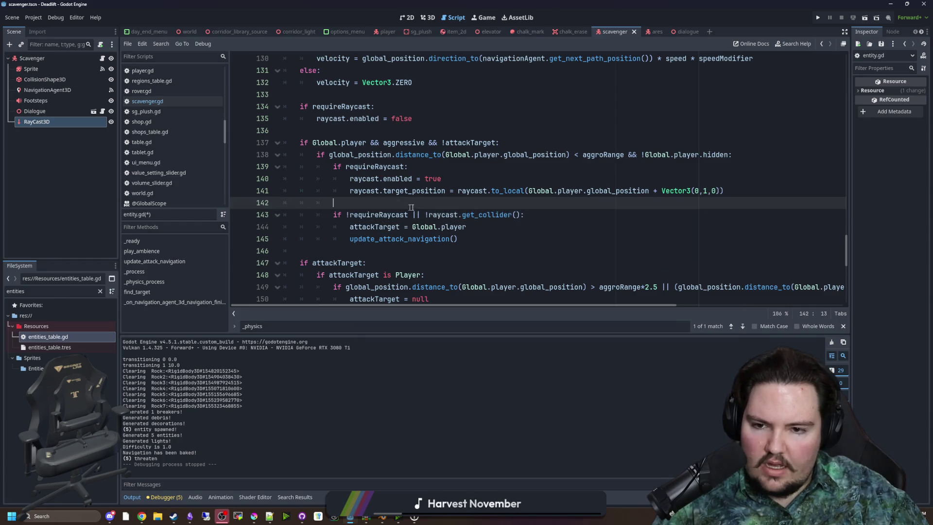
left_click_drag(429, 215, 523, 215)
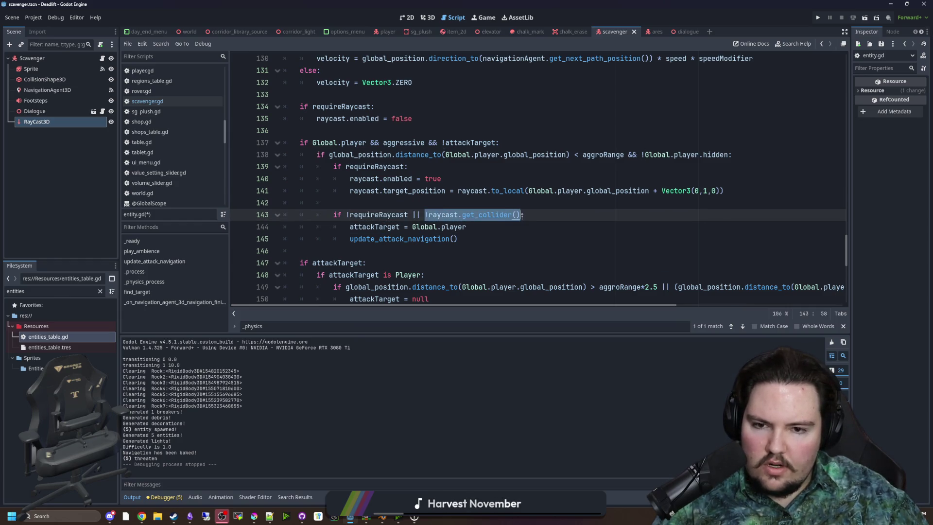
left_click(474, 208)
key("ctrl+s")
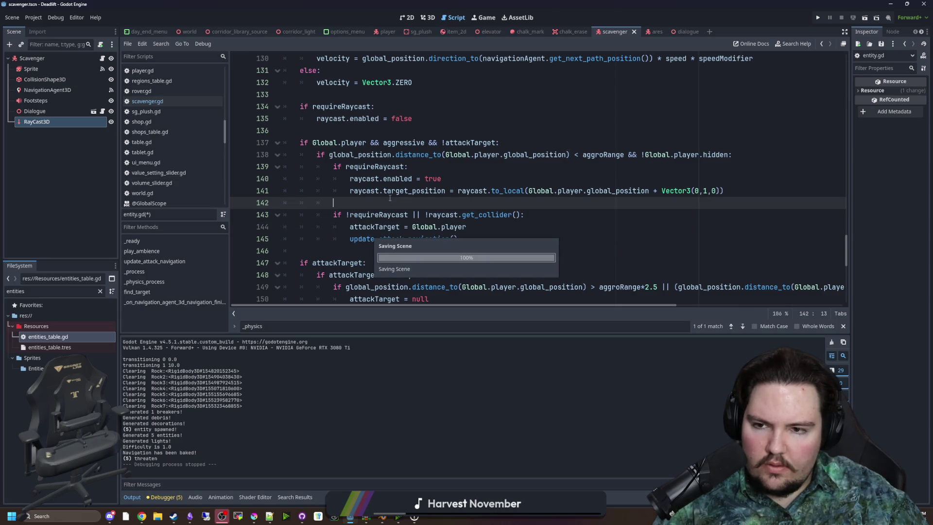
left_click(815, 19)
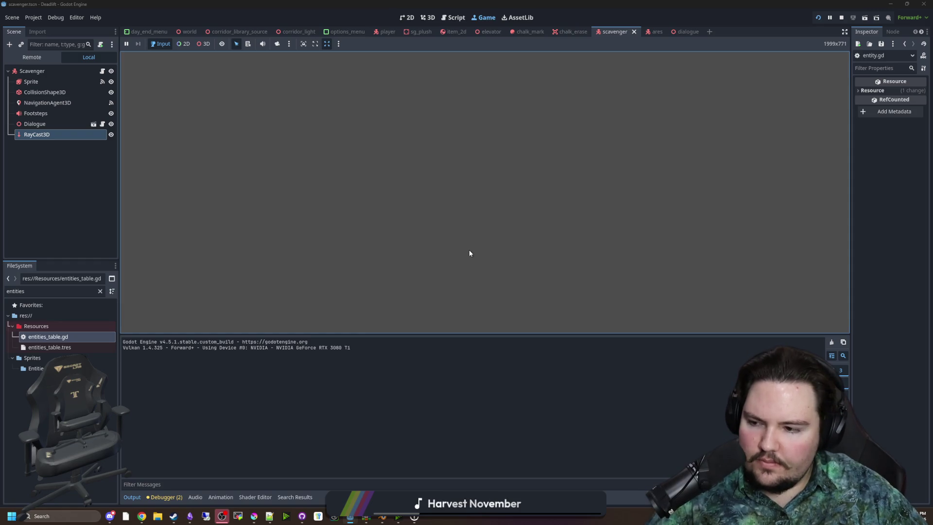
- Start the game from the main menu, take the elevator down into the overgrown level, then stop it
key("F5")
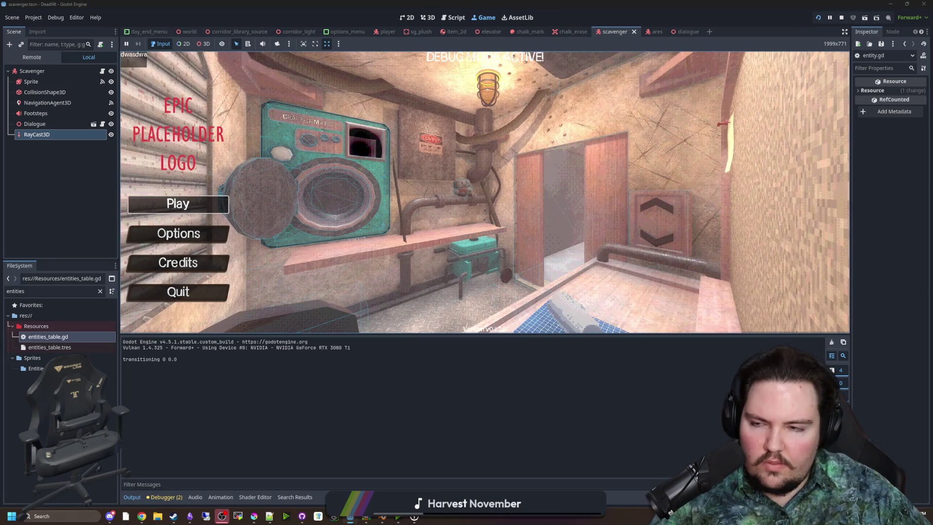
left_click(178, 204)
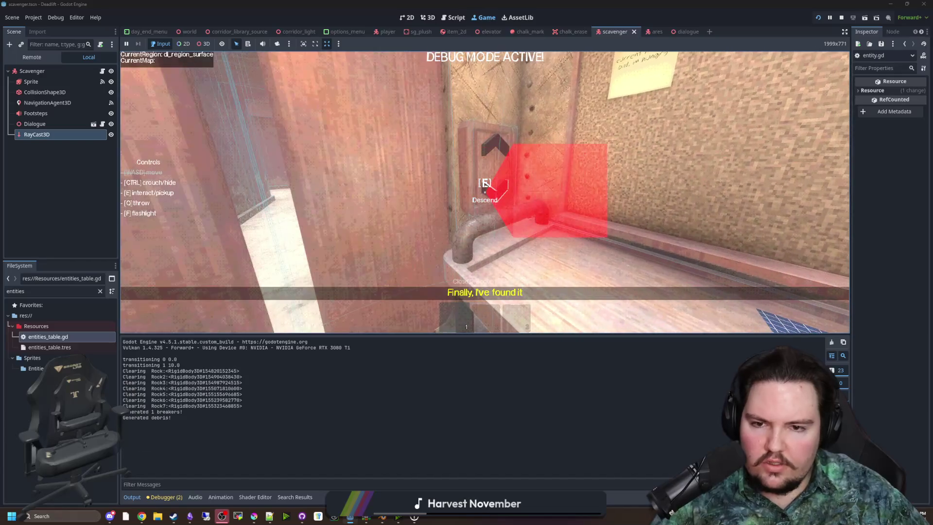
key("e")
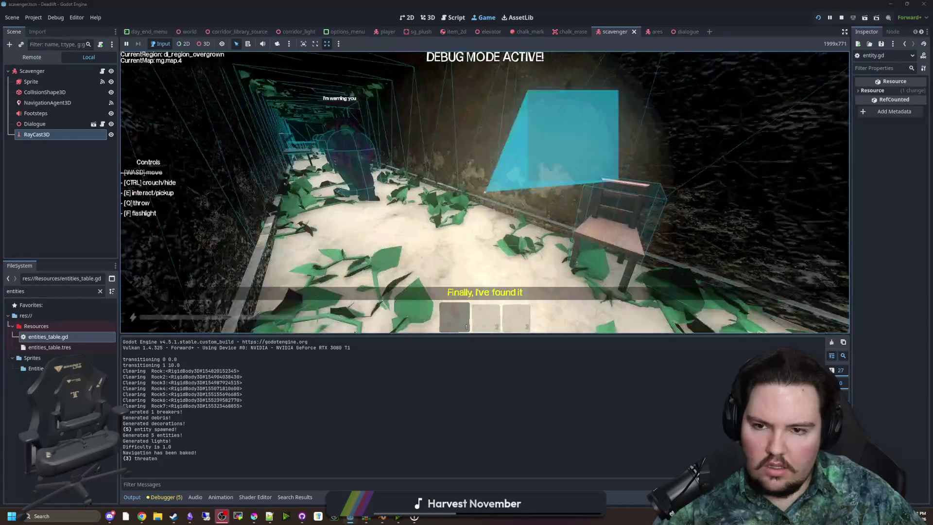
left_click(841, 18)
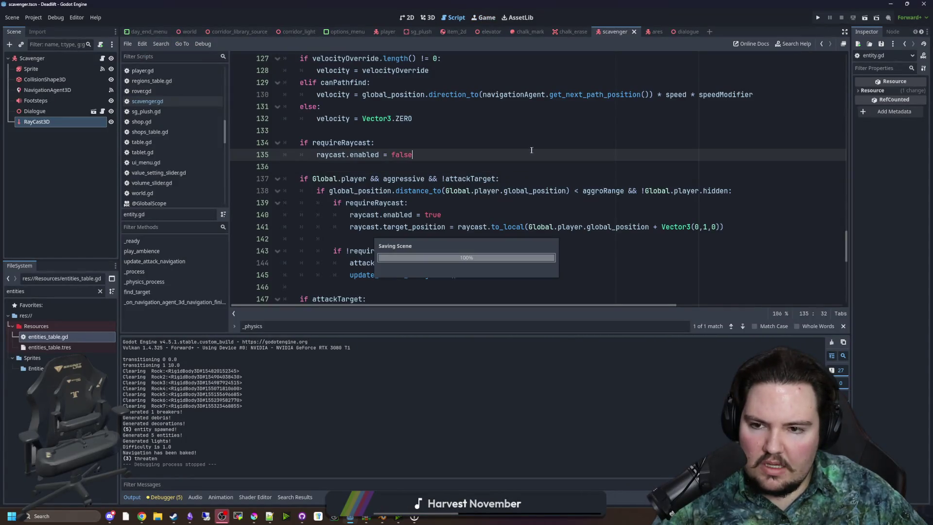
- Open scavenger.gd and jump to its Entity base script, entity.gd
left_click(188, 102)
scroll(414, 193, "down", 4)
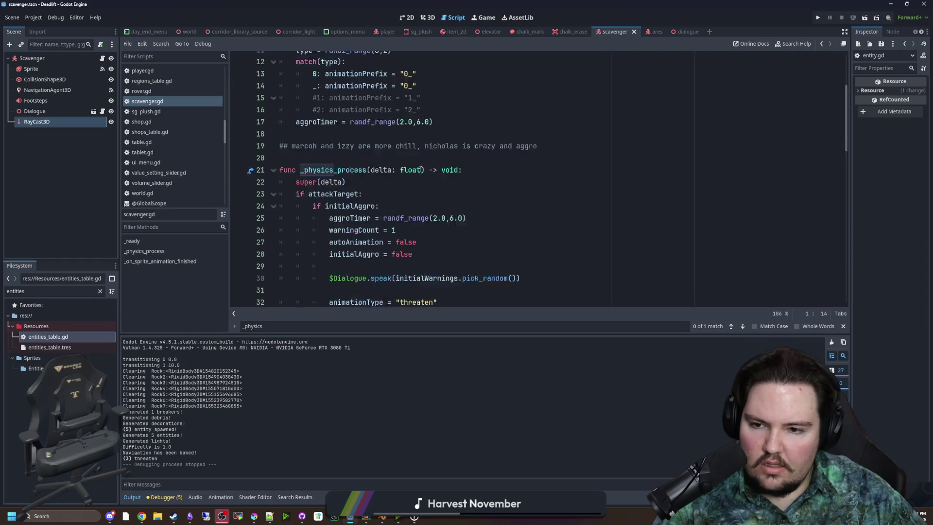
scroll(399, 170, "up", 4)
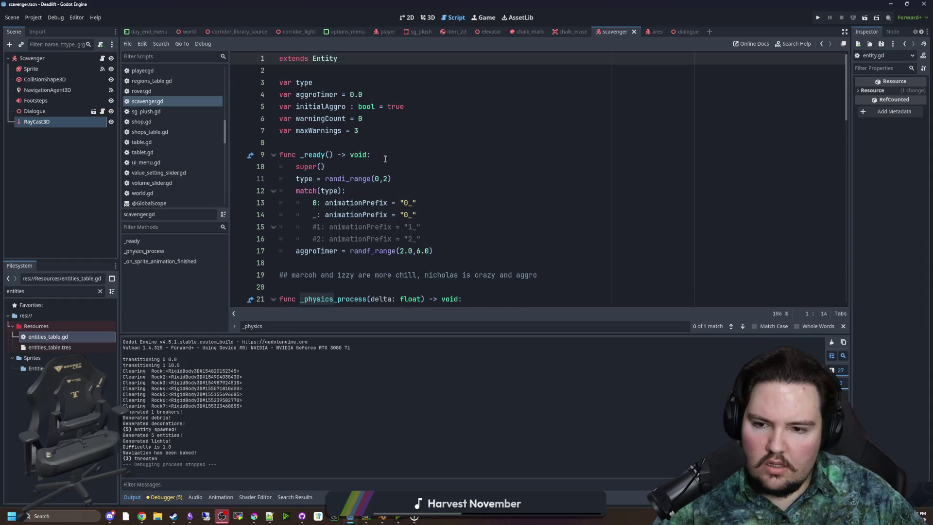
left_click(324, 59, "ctrl")
mouse_move(846, 240)
left_mouse_down()
mouse_move(852, 89)
mouse_move(852, 96)
left_mouse_up()
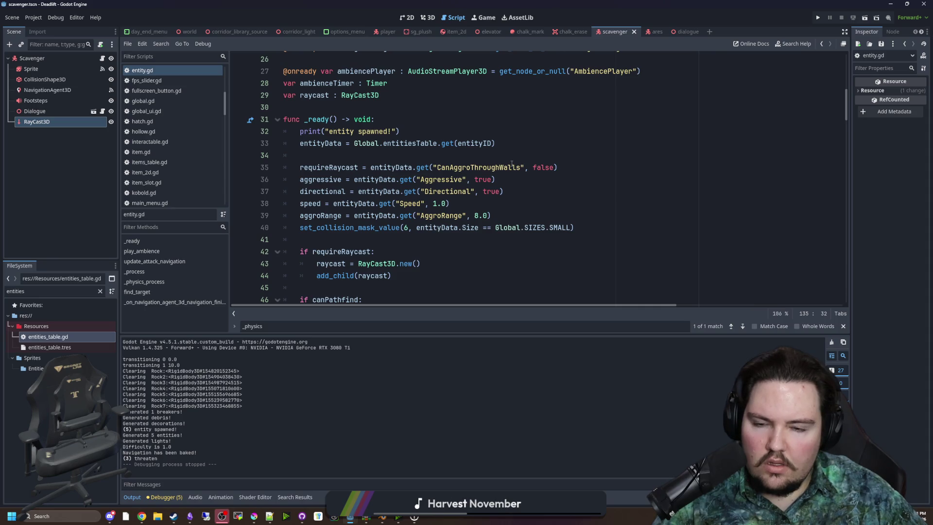
scroll(503, 181, "up", 1)
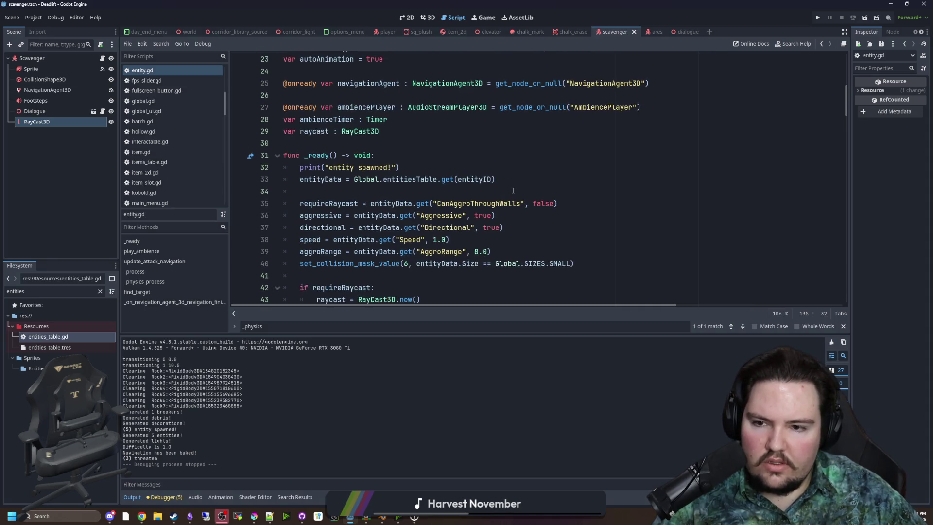
- Add '!' before entityData.get on line 35 to invert CanAggroThroughWalls, then run the game
left_click(398, 191)
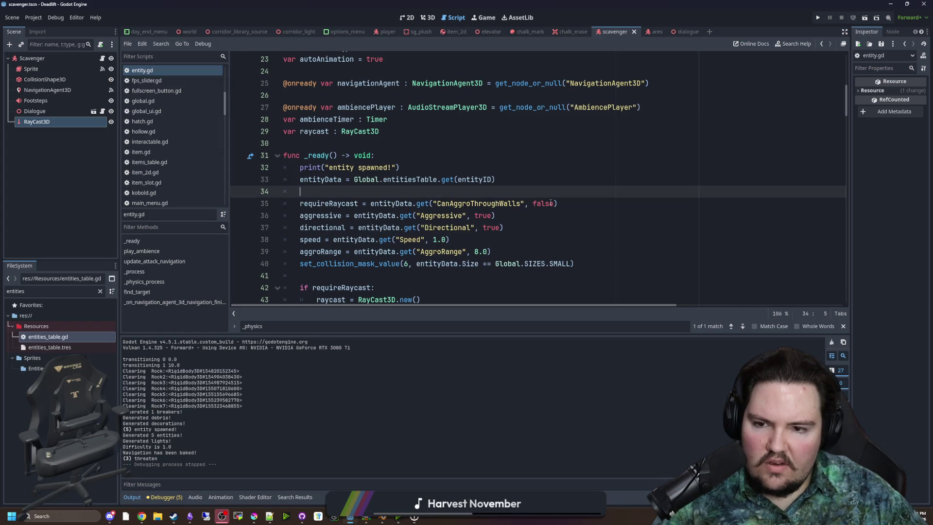
left_click(369, 203)
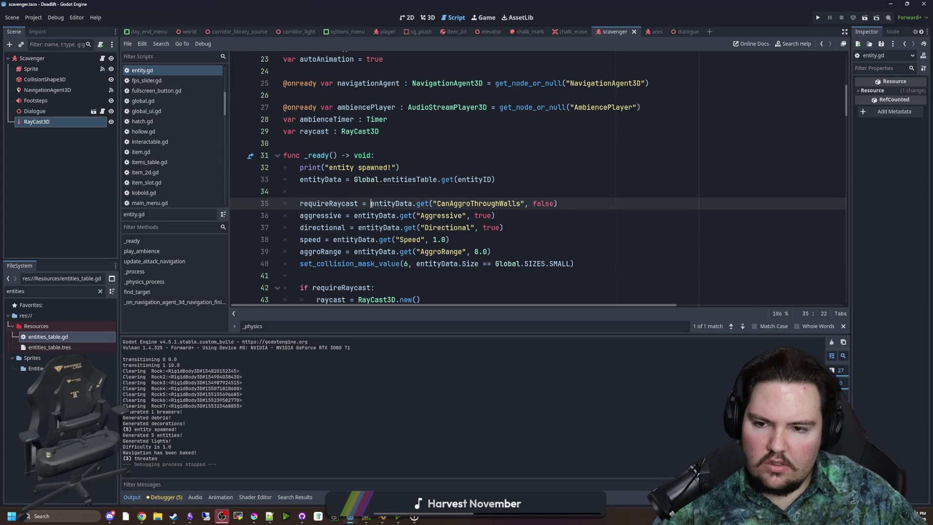
type("!")
left_click(380, 196)
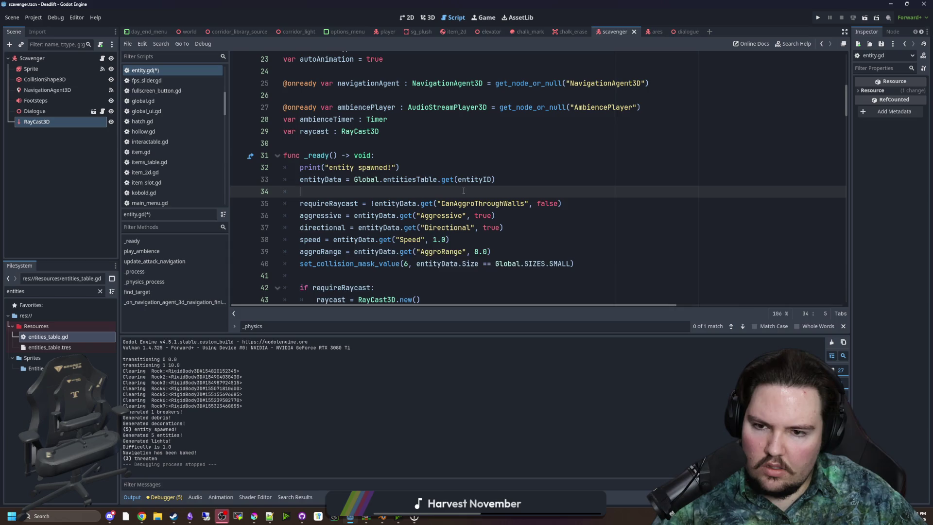
left_click(818, 17)
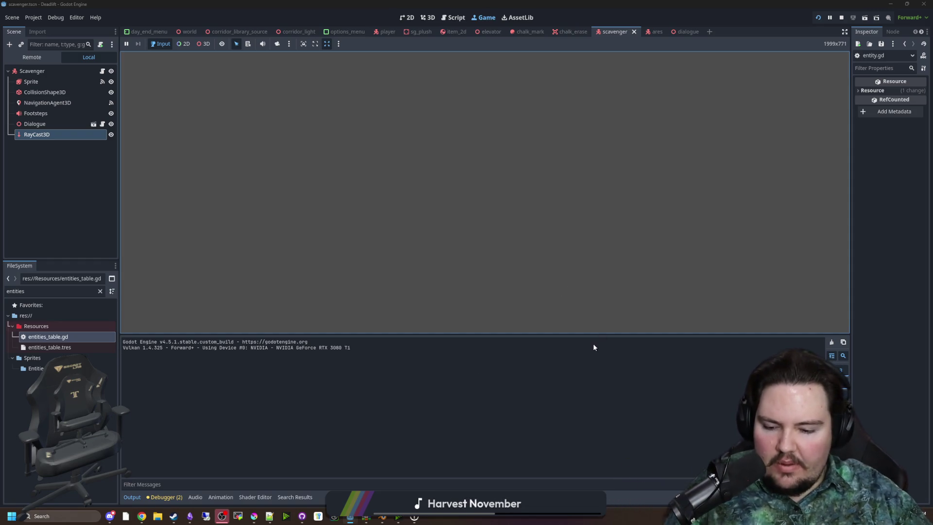
- Start a new game, descend in the elevator, and walk down the overgrown corridor to the scavenger
type("dwasdwa")
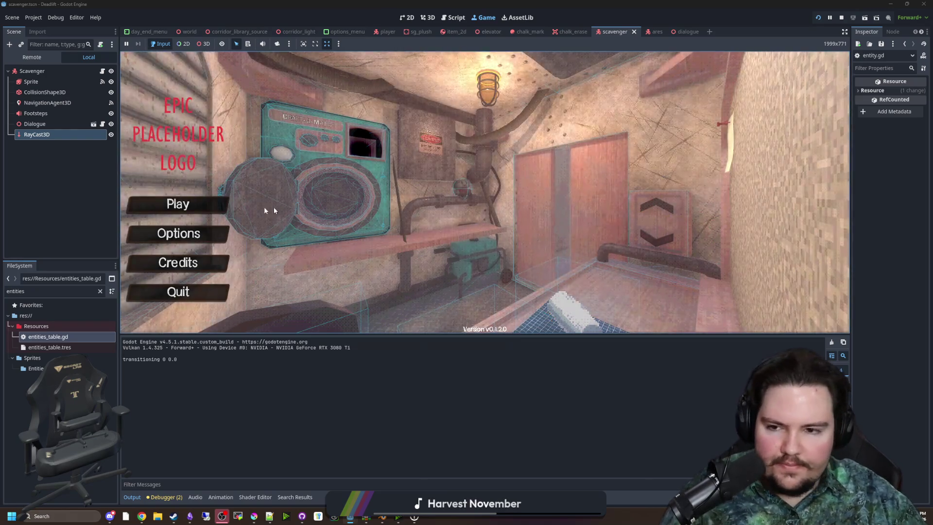
left_click(203, 204)
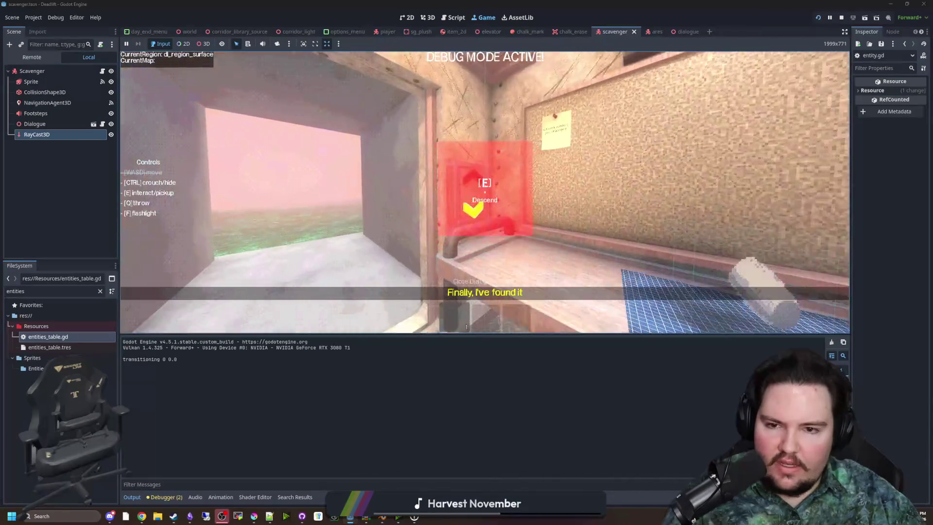
key("e")
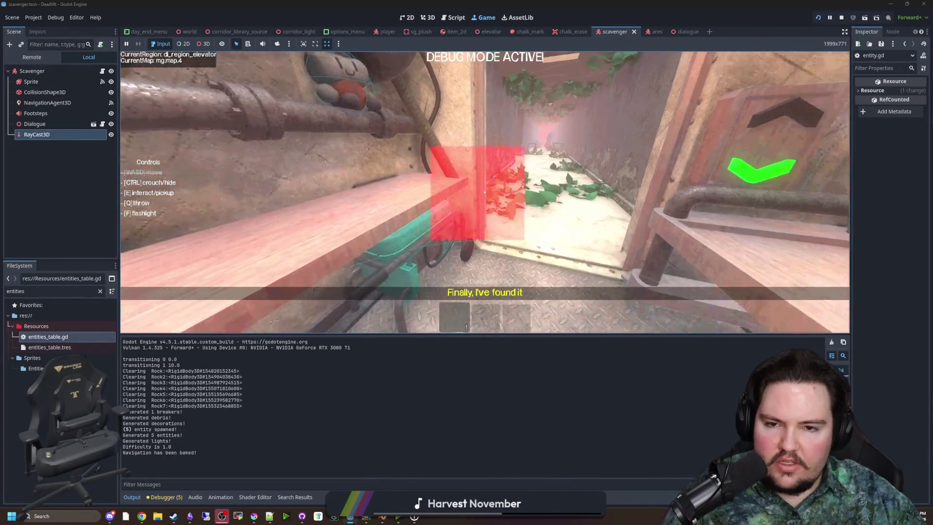
key("w")
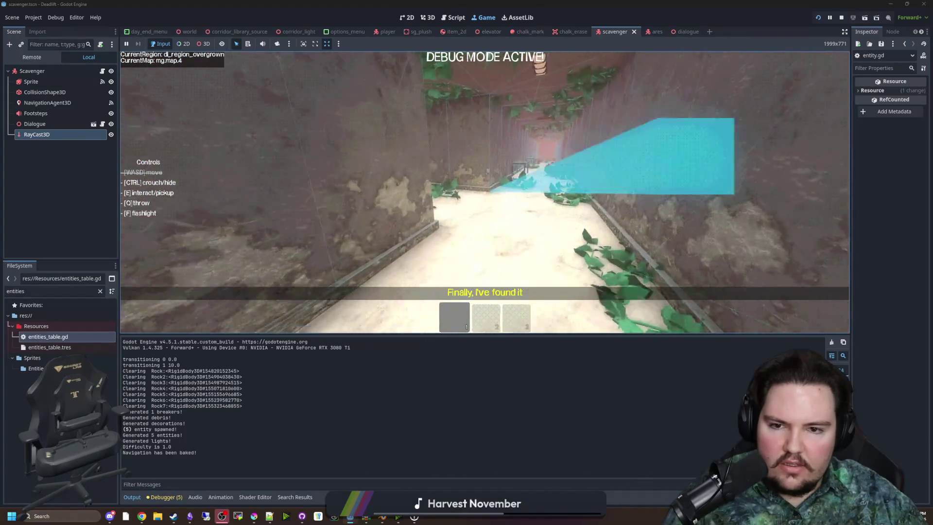
key("w")
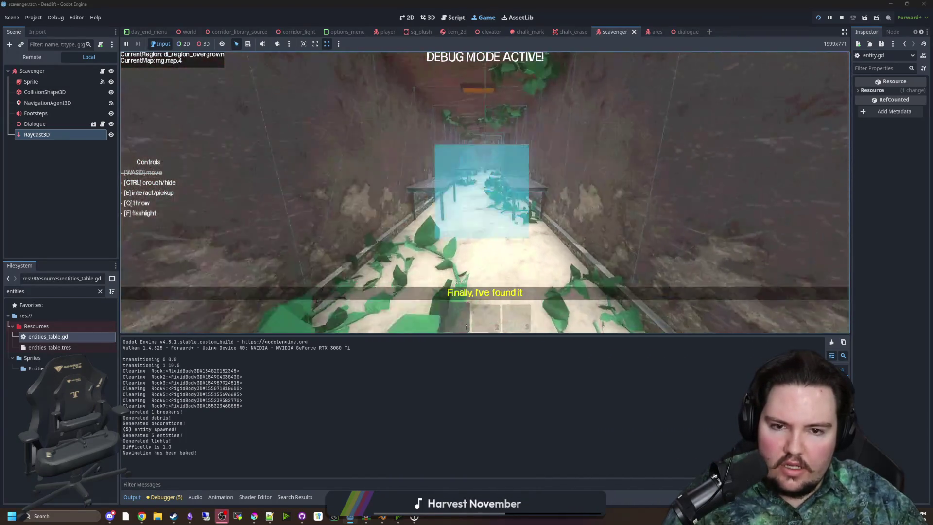
key("w")
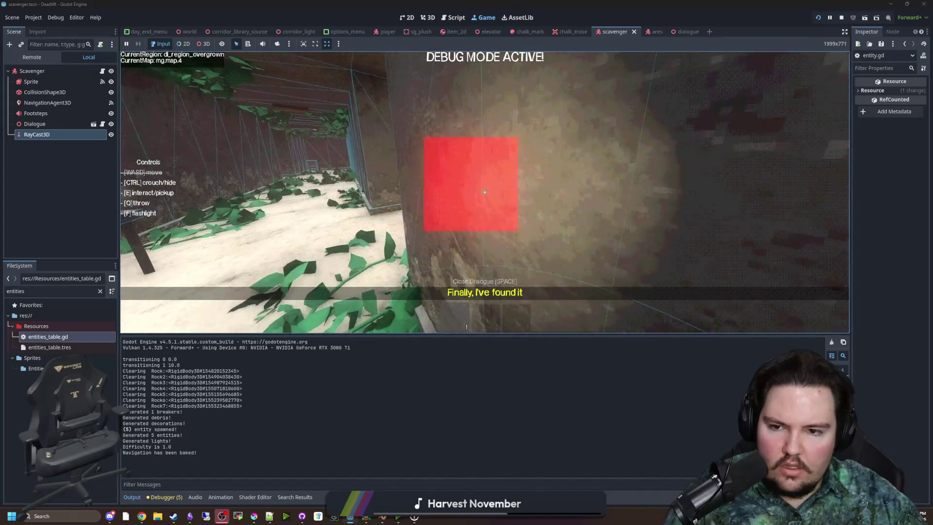
key("w")
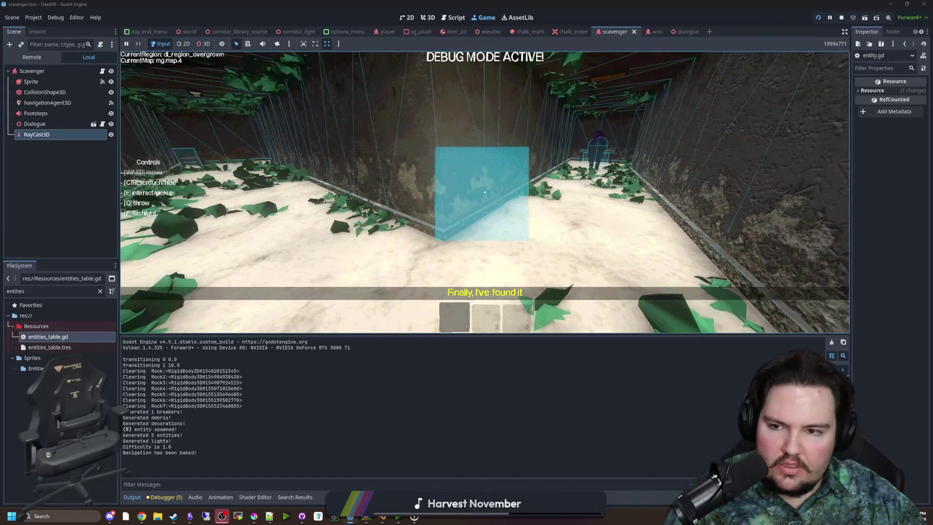
key("w")
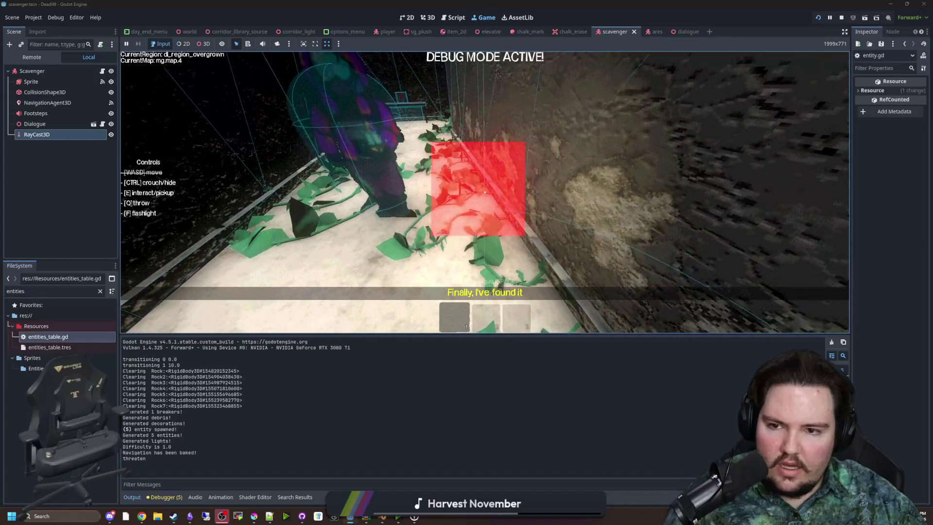
- Pause the game and bring up the scavenger's script again
key("Escape")
key("super")
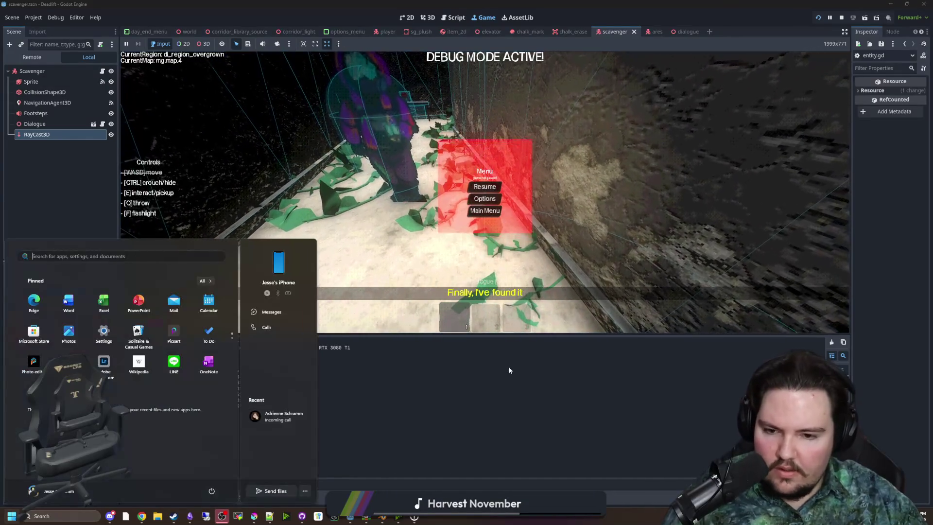
key("super")
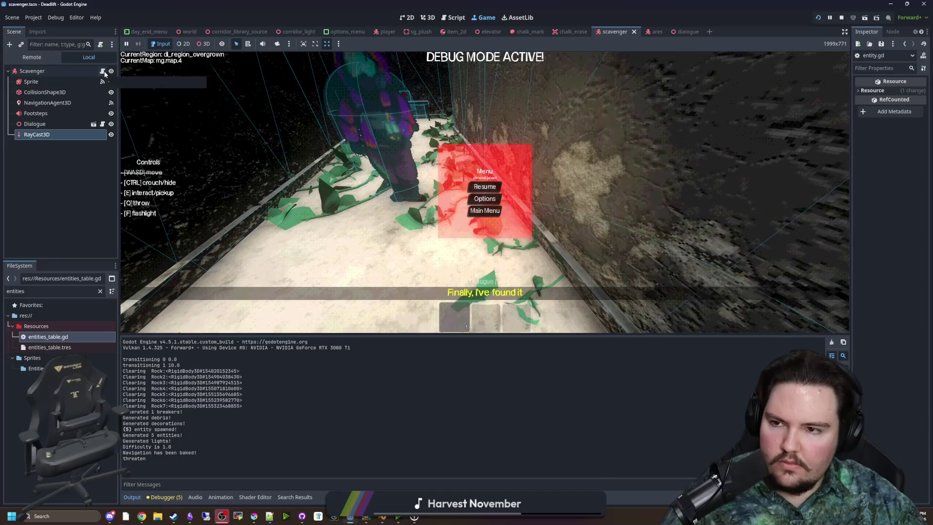
left_click(103, 72)
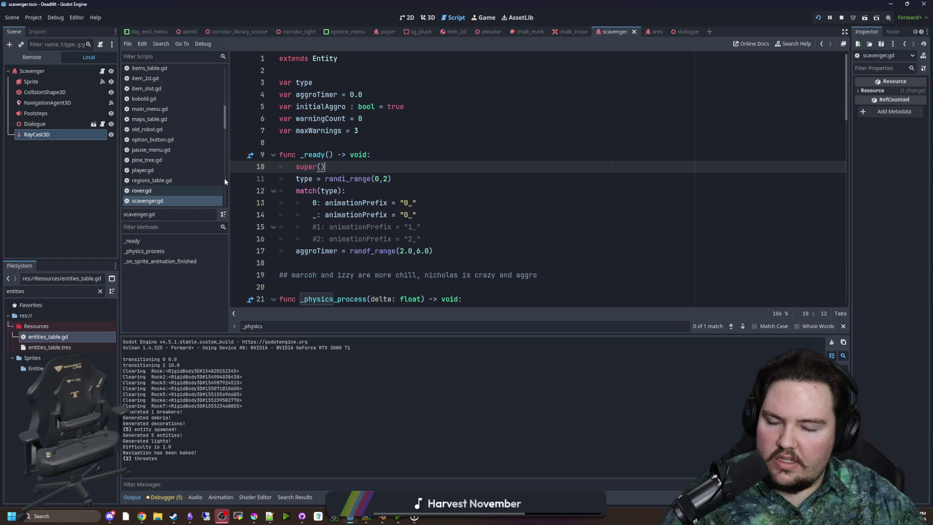
- In entity.gd, add 'raycast.enabled = false' right after the RayCast3D.new() line
left_click(423, 155)
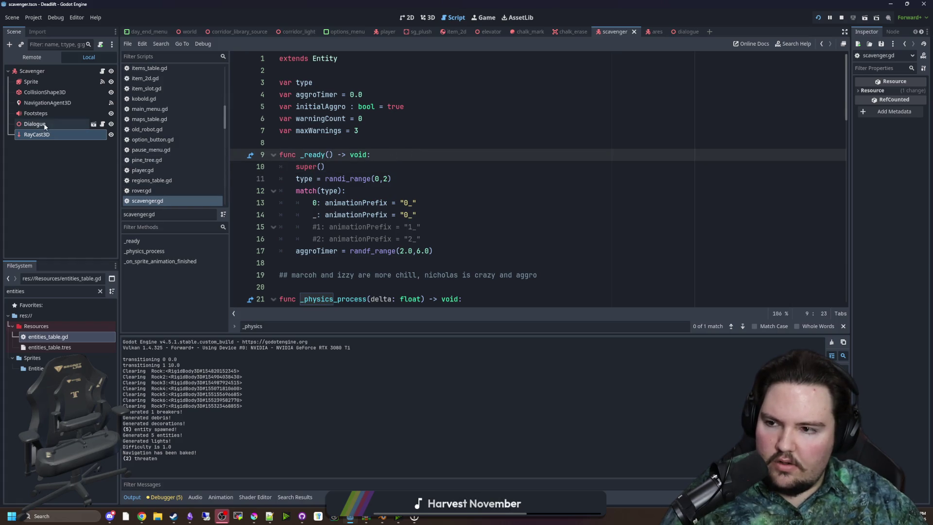
left_click(321, 59, "ctrl")
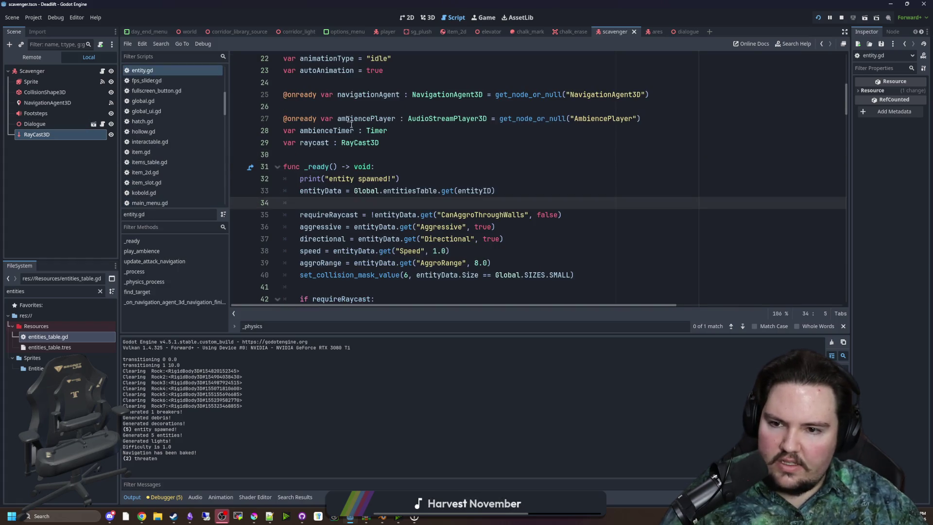
left_click(434, 180)
scroll(437, 185, "down", 5)
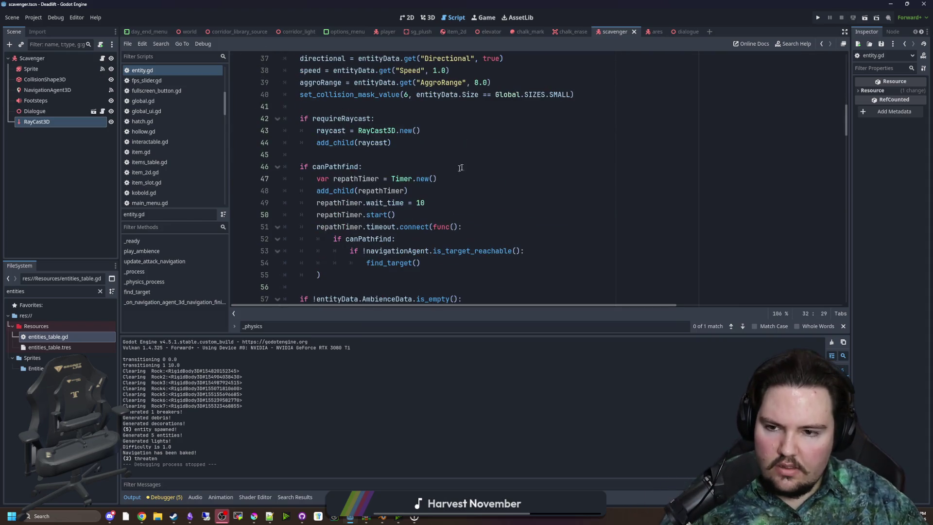
left_click(446, 161)
scroll(446, 182, "down", 3)
scroll(446, 182, "up", 5)
scroll(447, 182, "up", 1)
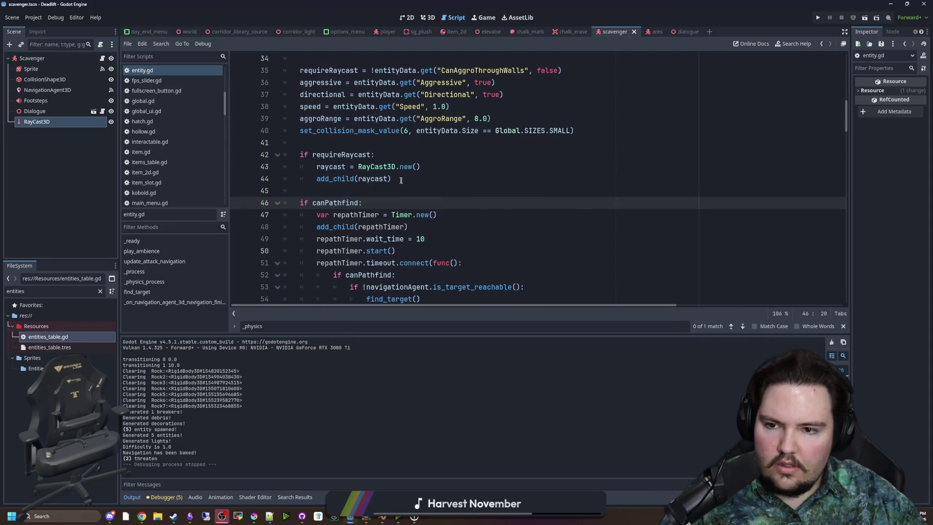
left_click(446, 181)
left_click(426, 167)
key("Return")
type("raycast.enabled = false")
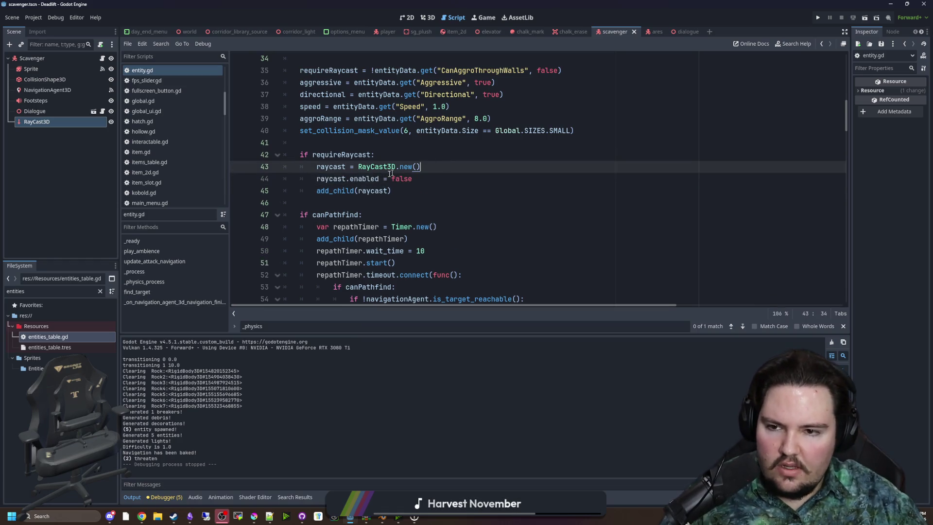
- Delete the block that disables the raycast every frame
double_click(330, 179)
scroll(460, 207, "down", 10)
scroll(460, 207, "down", 18)
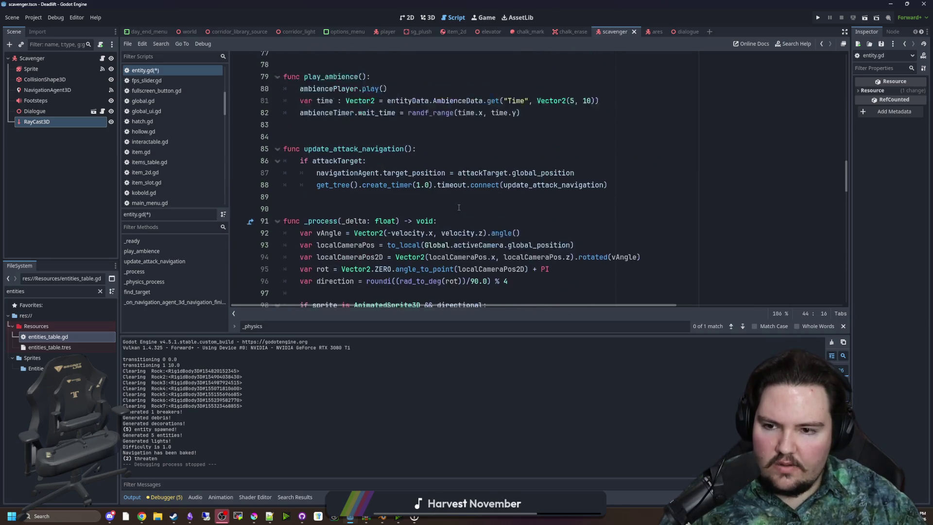
scroll(400, 209, "down", 3)
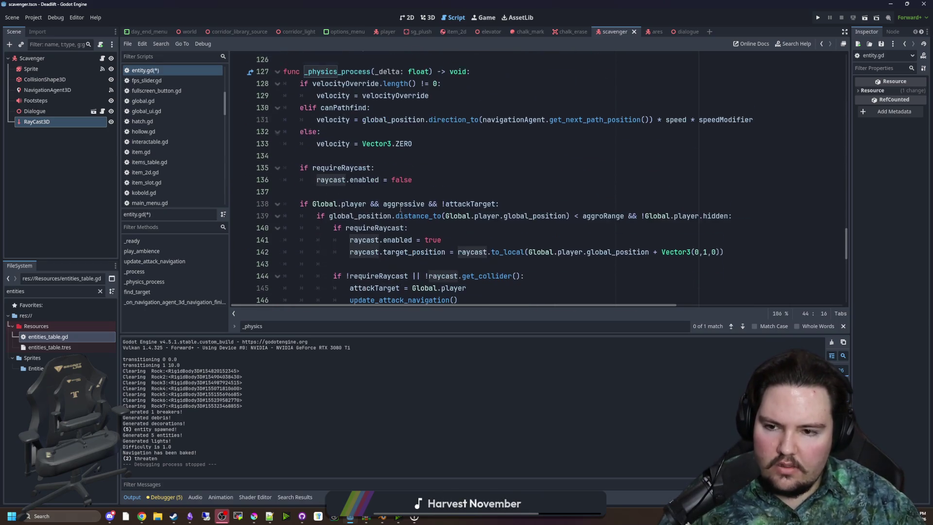
left_click_drag(291, 178, 244, 161)
key("BackSpace")
key("BackSpace")
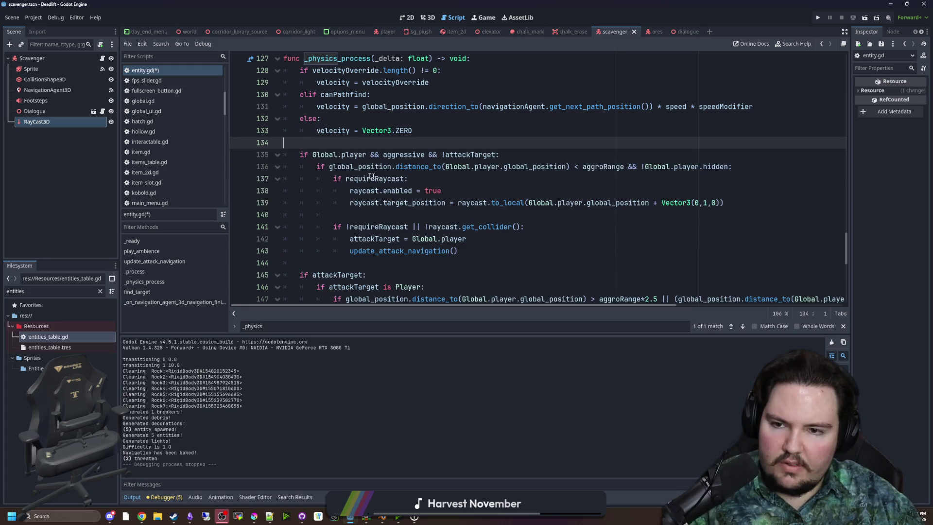
- Replace 'raycast.enabled = true' with raycast.force_raycast_update(), then save and rerun
left_click(437, 190)
key("shift+Home")
type("raycast")
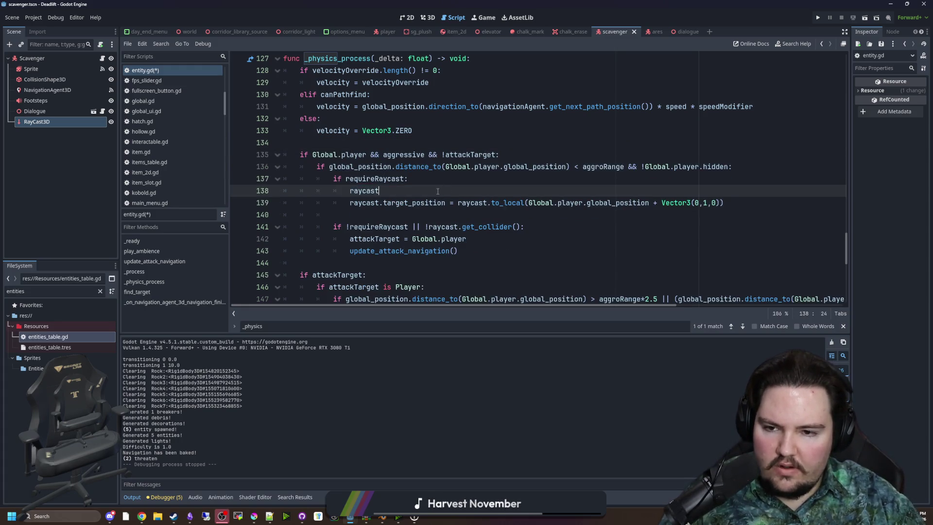
type(".for")
key("Return")
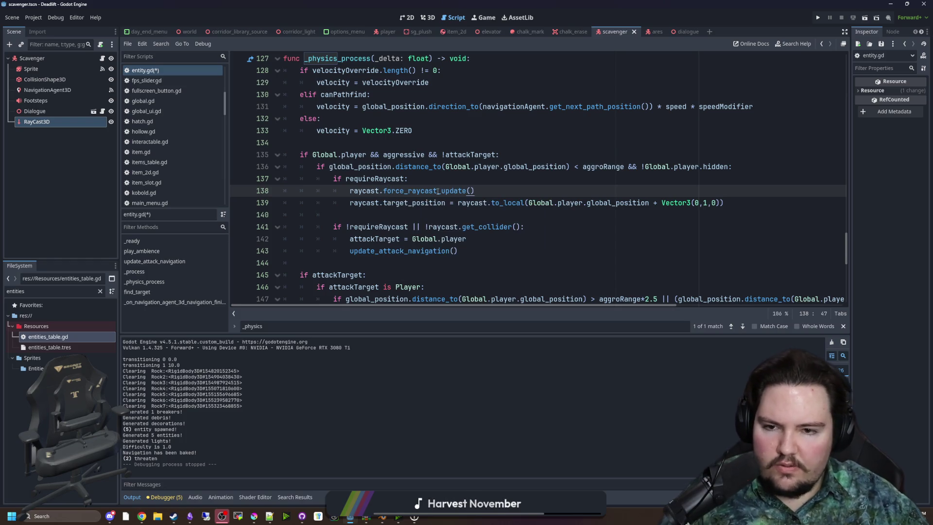
left_click(474, 178)
key("ctrl+s")
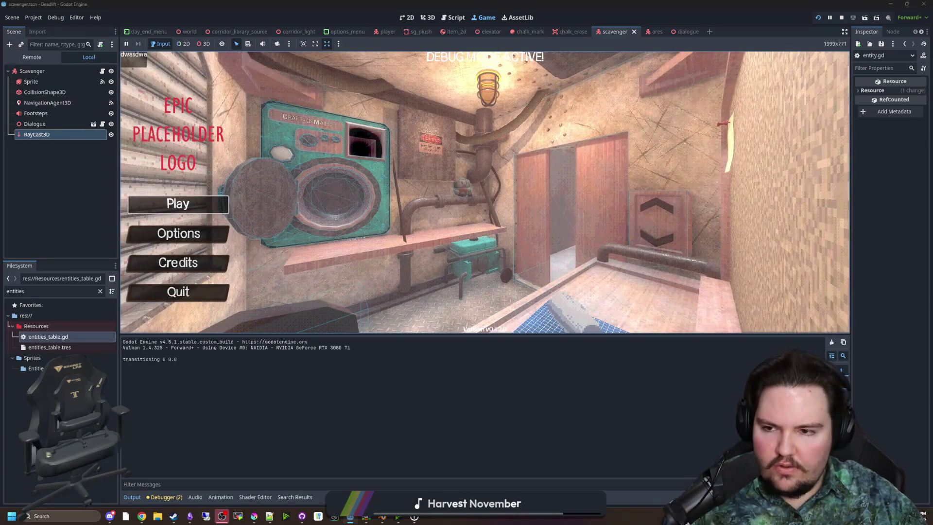
- Play through the elevator into the overgrown corridor toward the scavengers, then stop the playtest with F8
left_click(214, 202)
key("w")
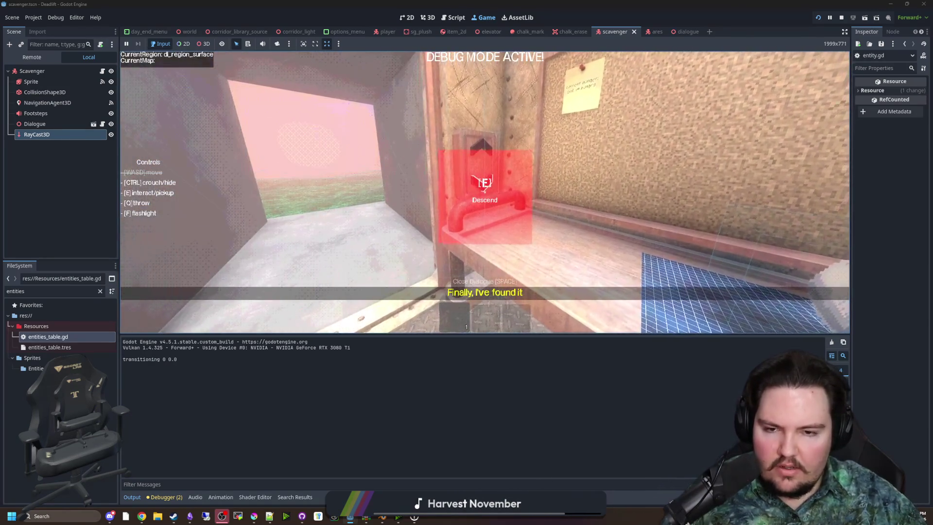
key("e")
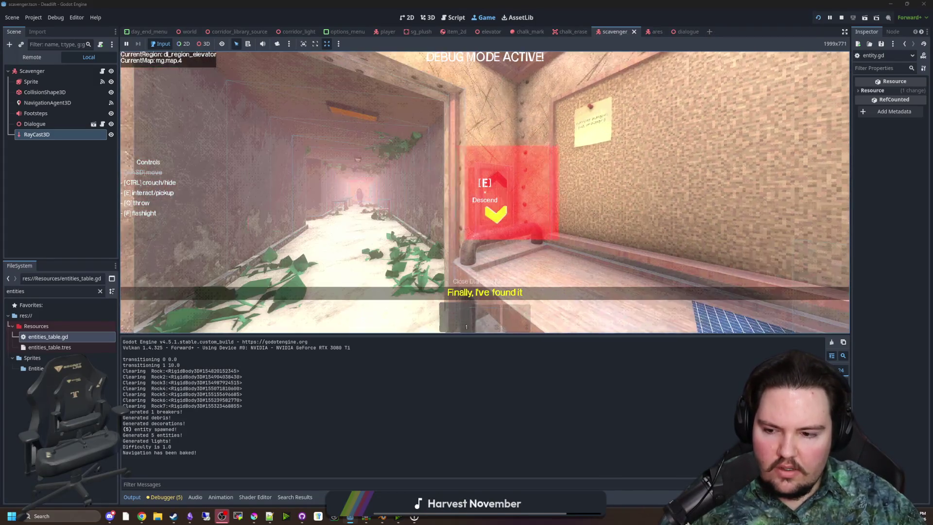
key("w")
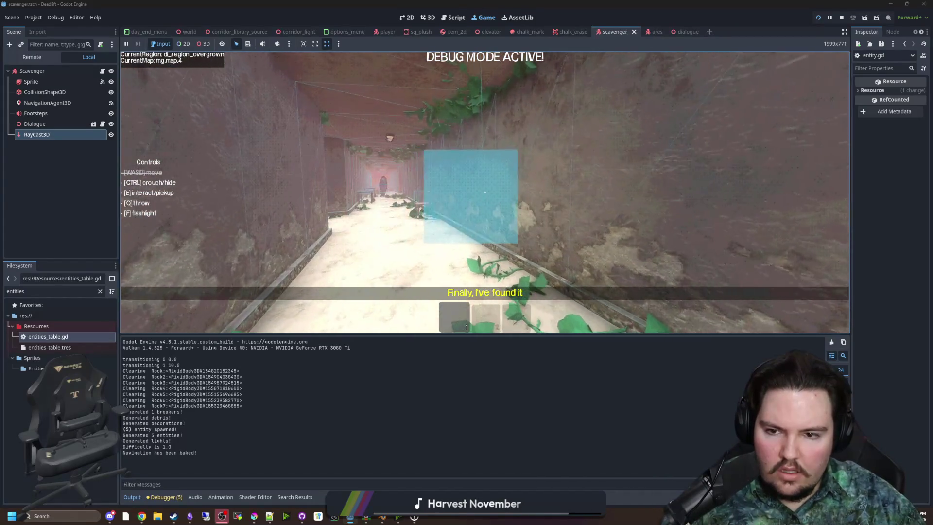
key("w")
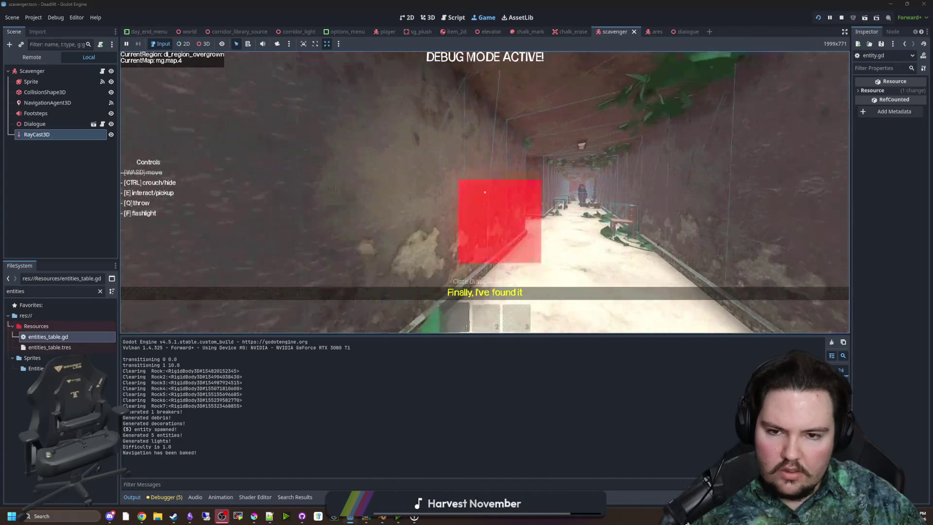
key("w")
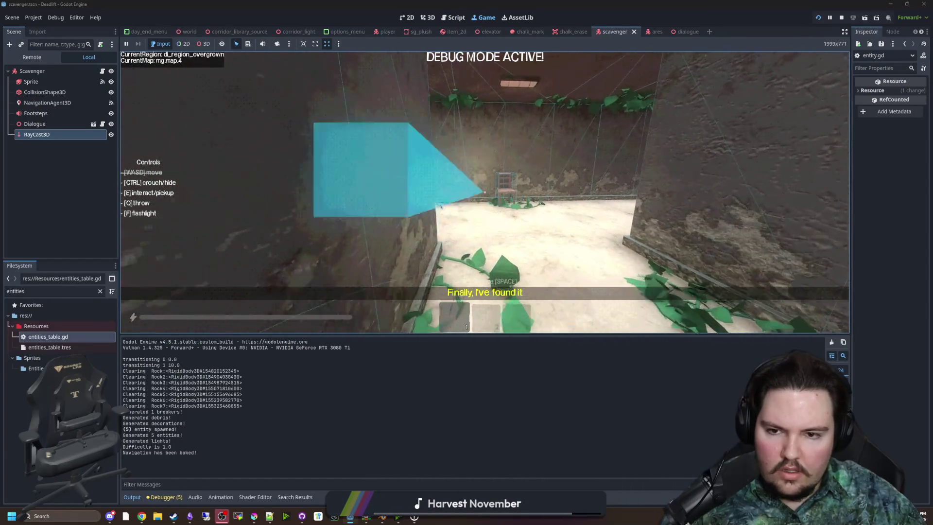
key("w")
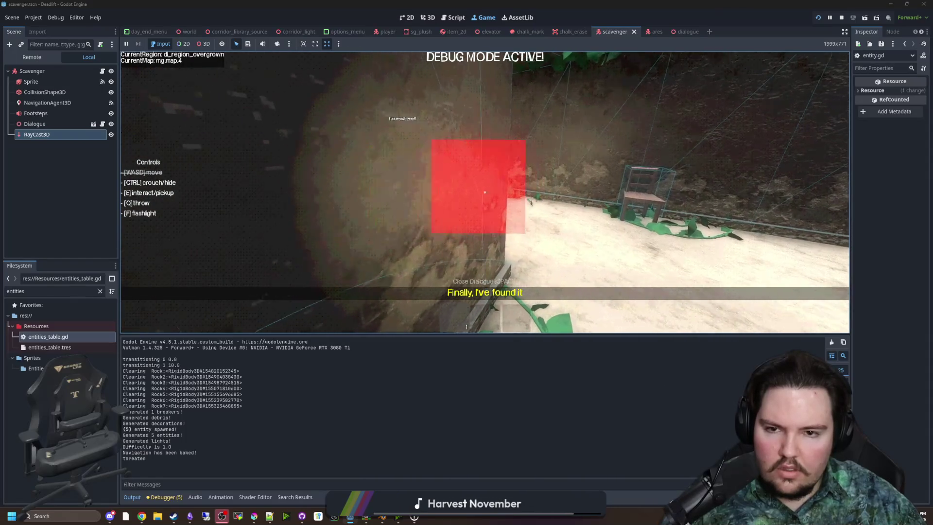
key("w")
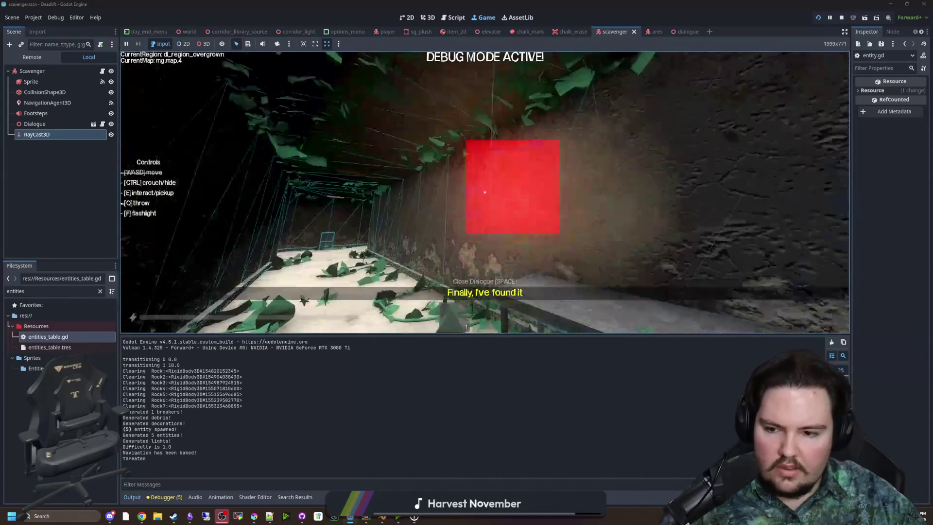
key("w")
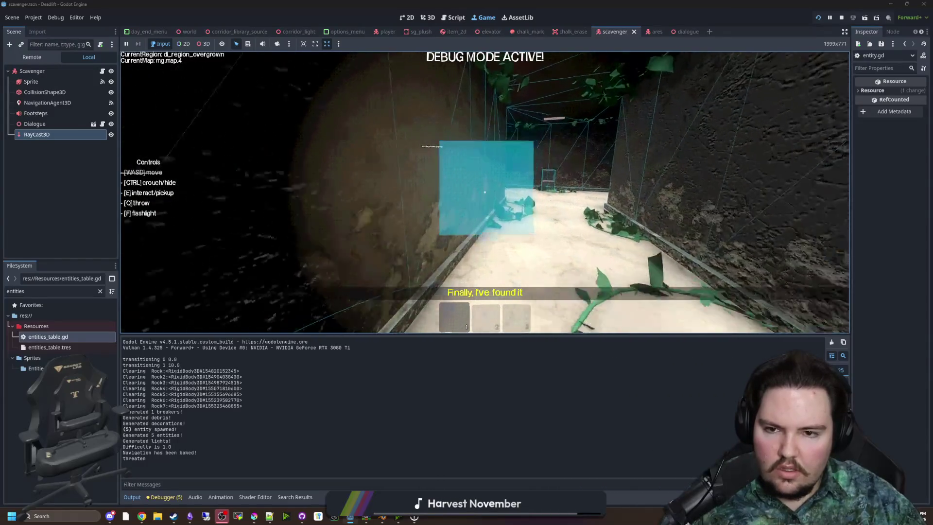
key("w")
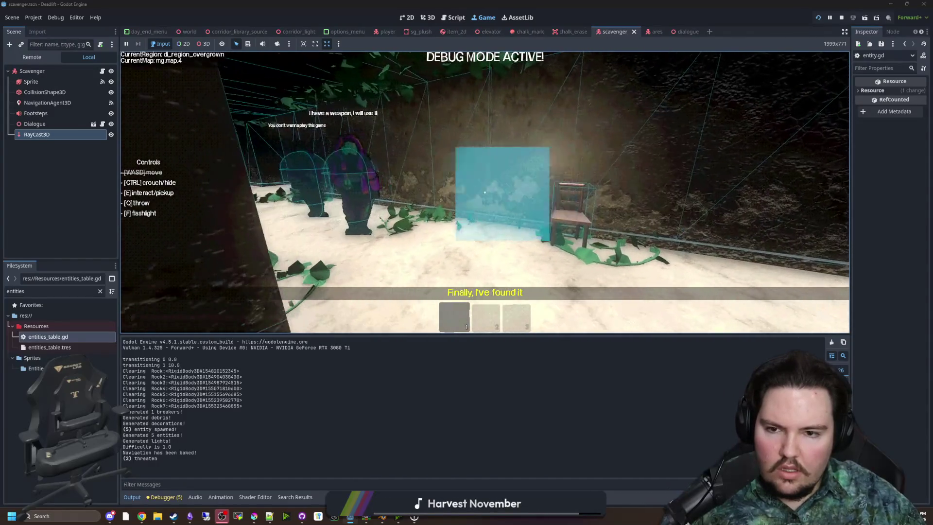
key("super")
key("F8")
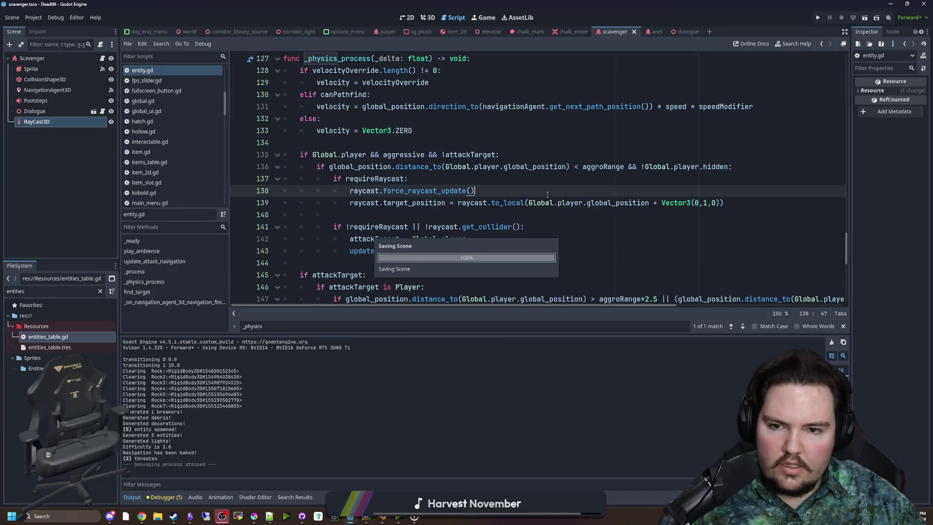
- Insert print(raycast) as the first line of entity.gd's _physics_process, save, and run the game
scroll(547, 194, "up", 5)
left_click(551, 177)
key("ctrl+f")
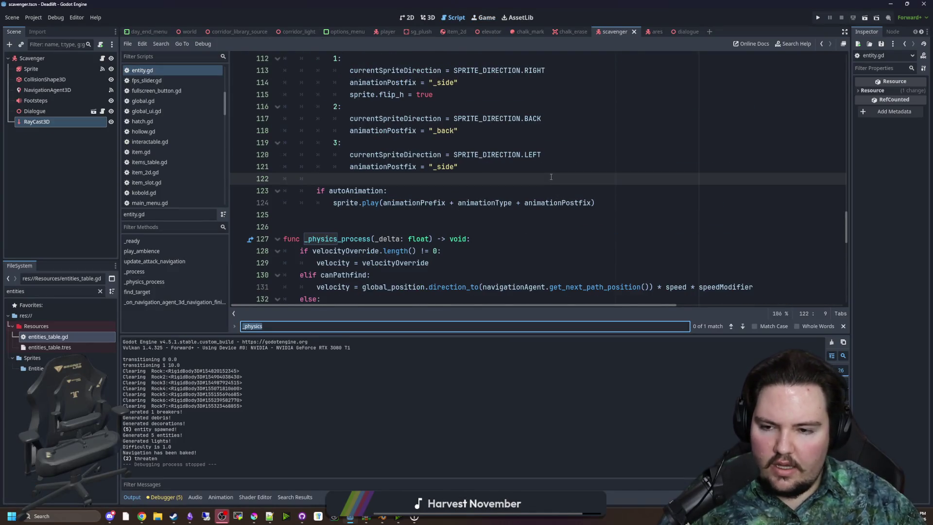
left_click(473, 214)
left_click(473, 237)
key("Return")
type("print(raycast")
left_click(494, 214)
key("ctrl+s")
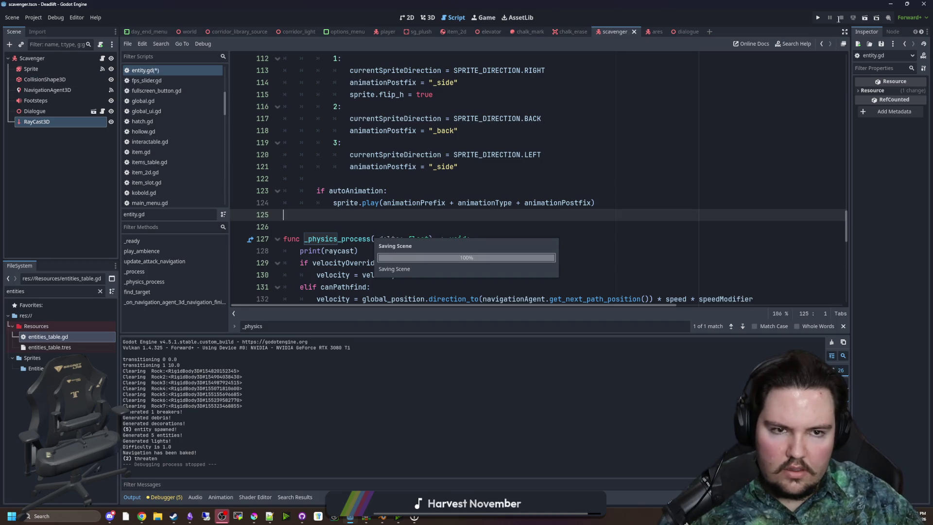
left_click(821, 19)
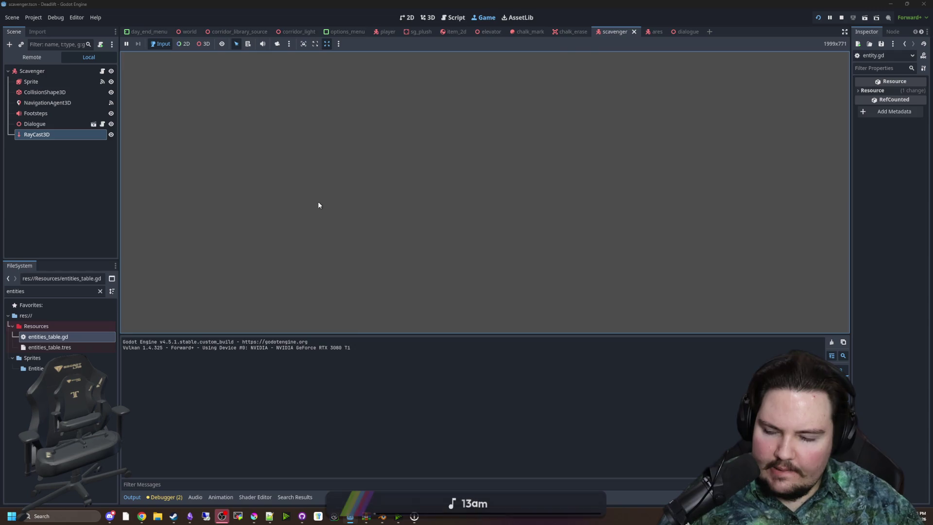
- Play down the elevator, see the Output print <null> for the raycast, and stop the run
type("dwasdwa")
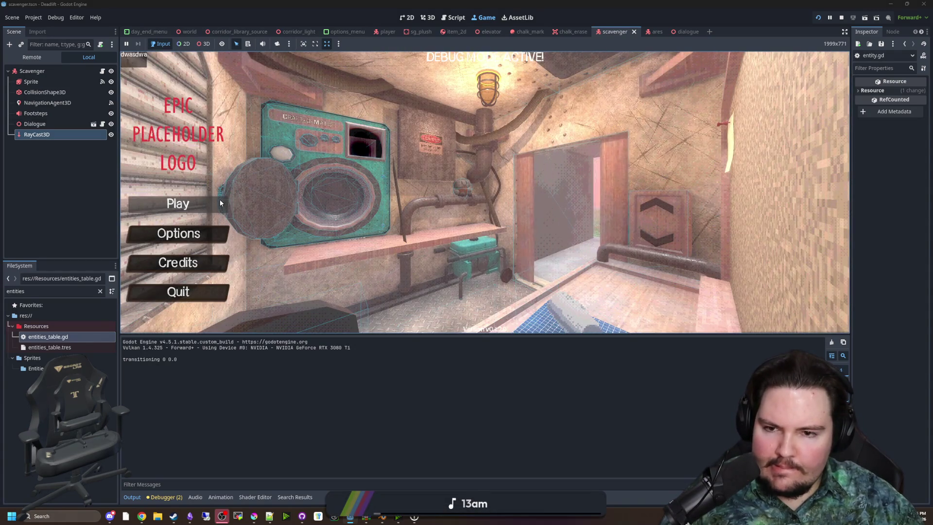
left_click(177, 203)
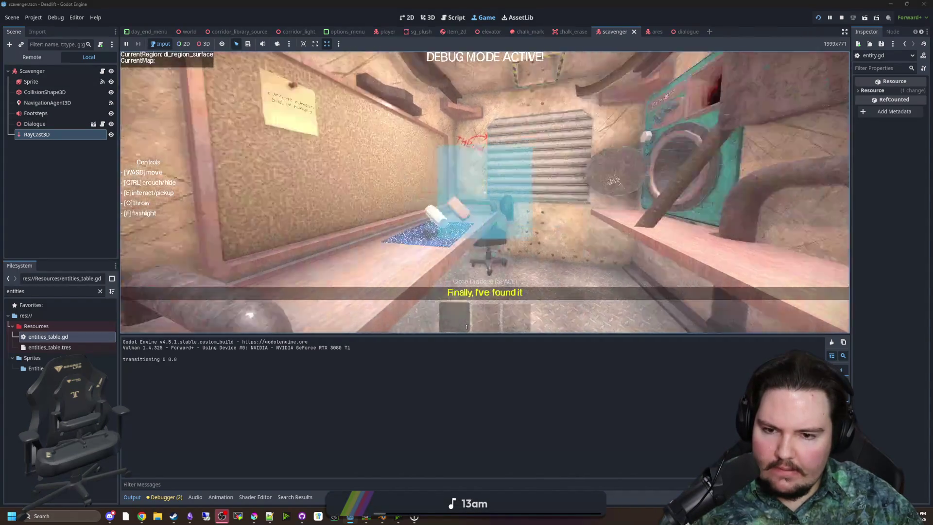
key("e")
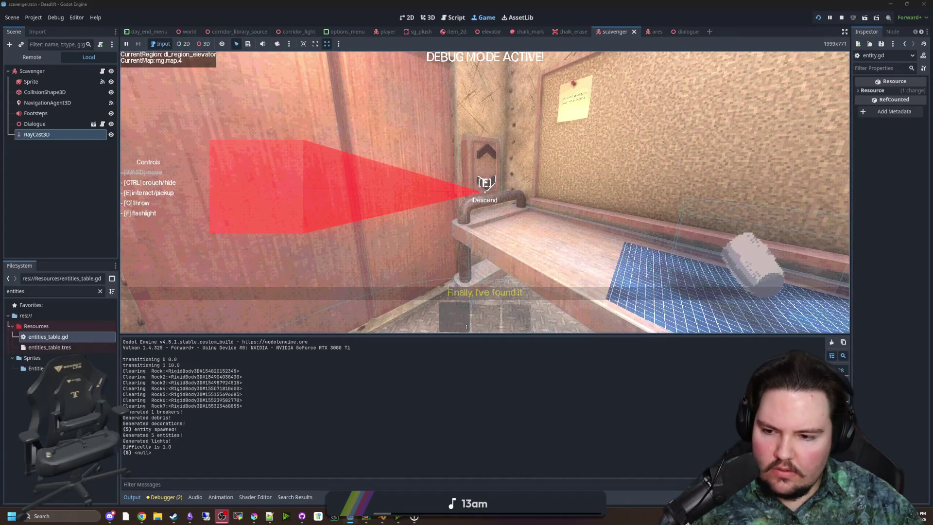
key("super")
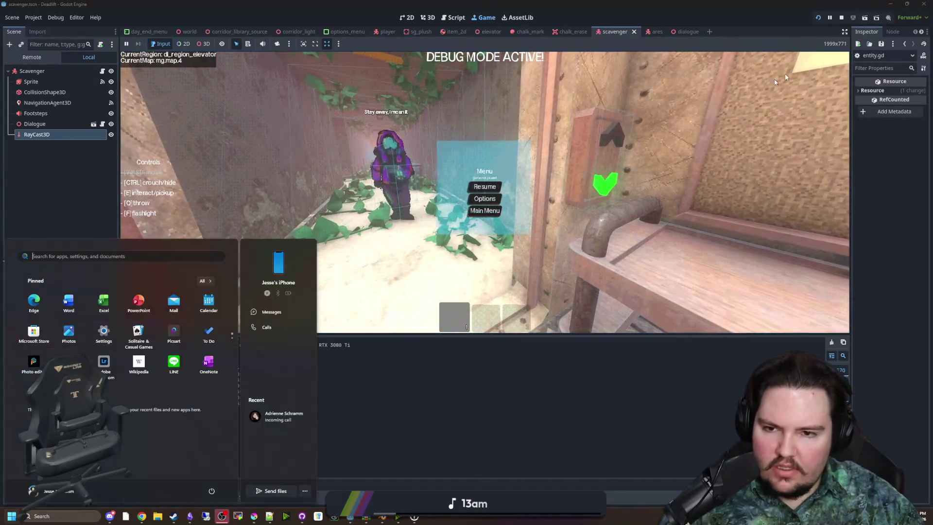
left_click(842, 18)
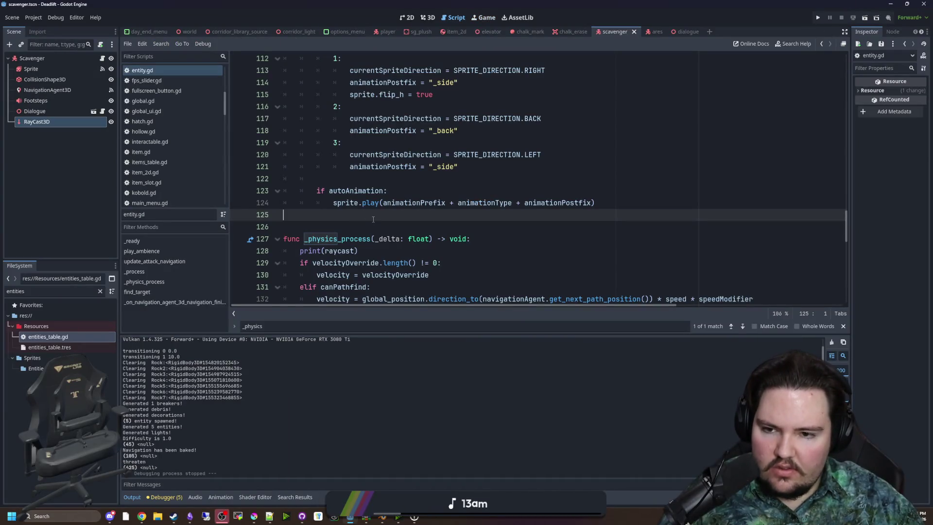
- Delete the print(raycast) debug line from entity.gd and save the script
left_click_drag(365, 250, 279, 250)
key("BackSpace")
key("BackSpace")
scroll(849, 203, "up", 4)
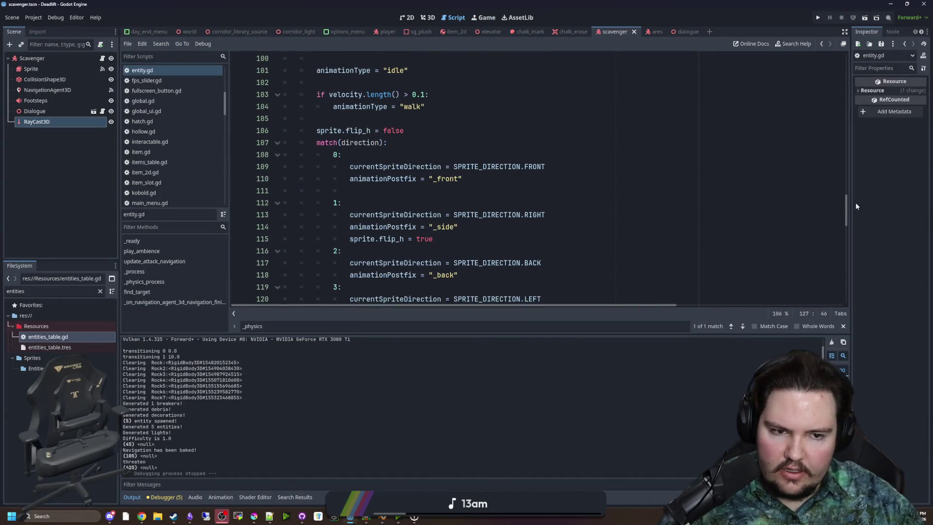
mouse_move(849, 202)
left_mouse_down()
mouse_move(852, 71)
mouse_move(850, 90)
left_mouse_up()
scroll(388, 207, "down", 2)
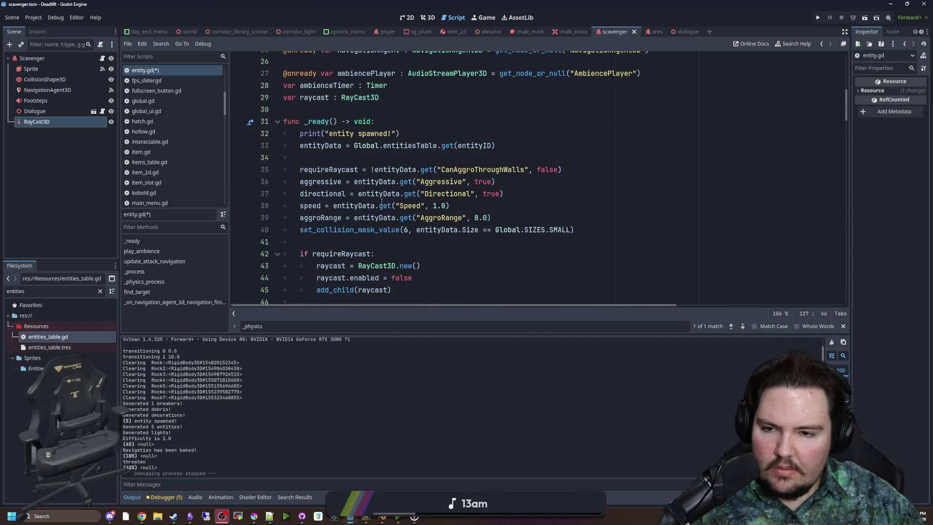
left_click(350, 237)
scroll(362, 212, "down", 1)
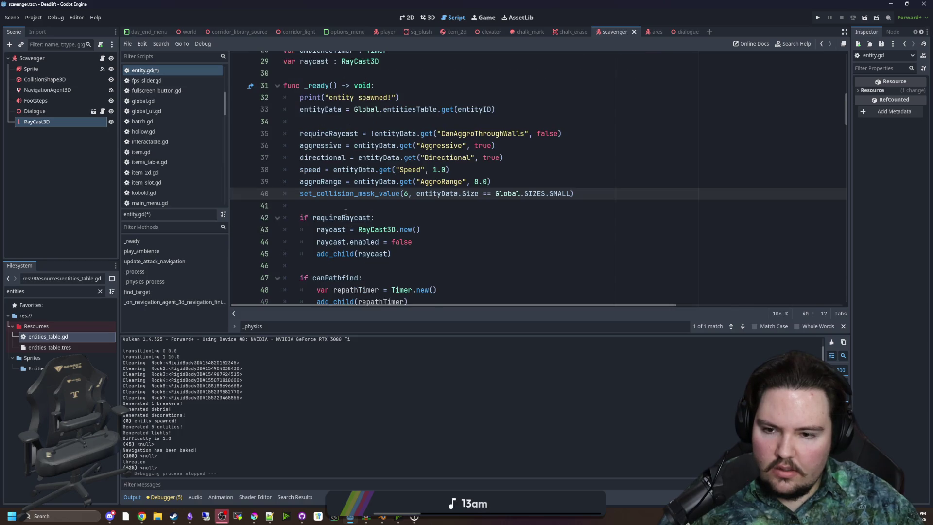
left_click(344, 132)
key("ctrl+s")
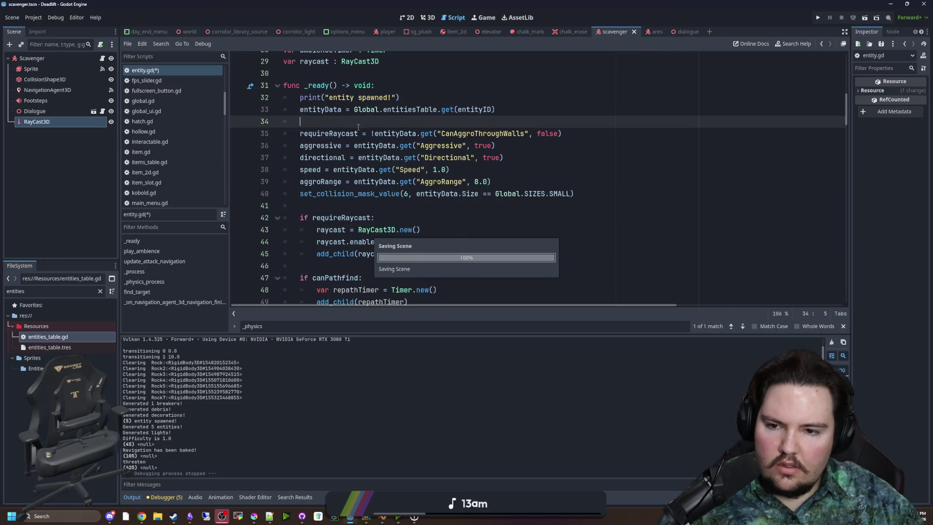
left_click(351, 205)
key("ctrl+s")
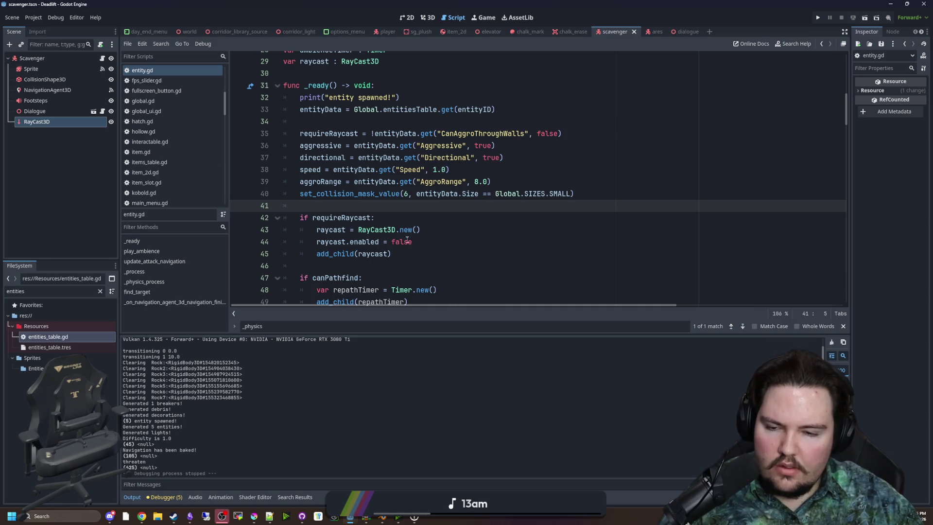
- Check how global.gd loads the table, then add a requireRaycast debug line in _ready and save
scroll(407, 238, "up", 1)
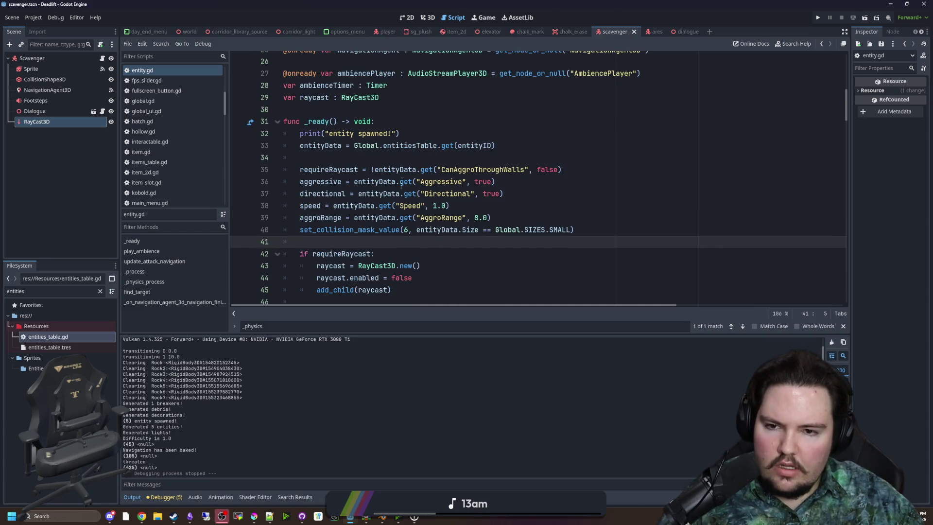
double_click(476, 169)
left_click(439, 157)
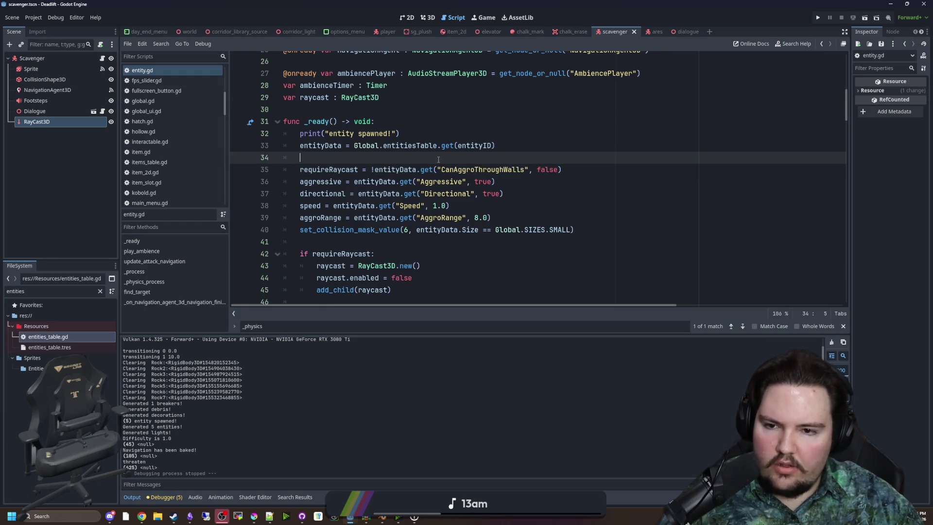
left_click(163, 101)
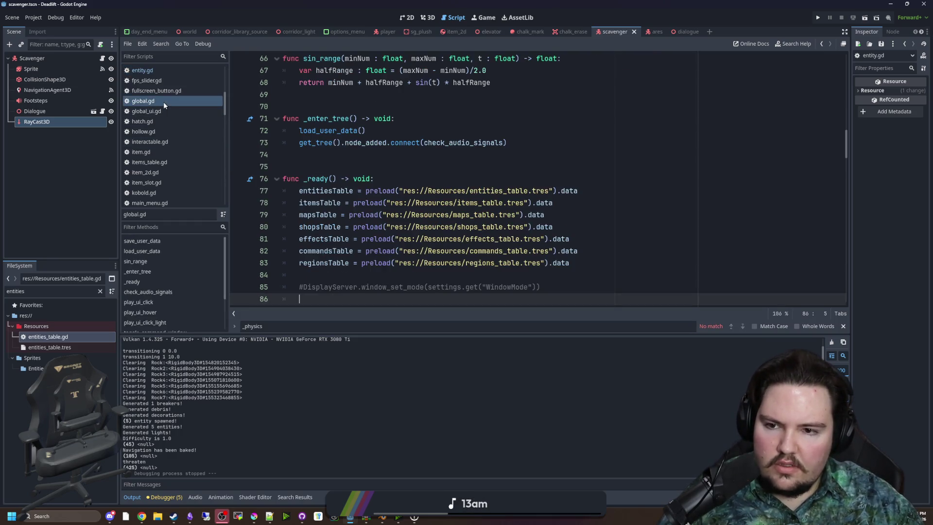
left_click(160, 70)
left_click(441, 250)
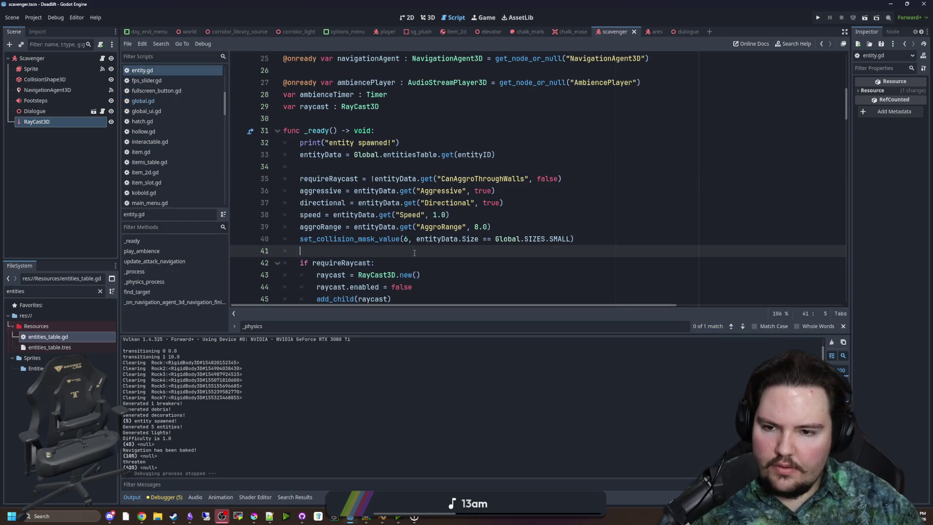
key("Return")
key("Return")
key("Up")
type("requireRaycast")
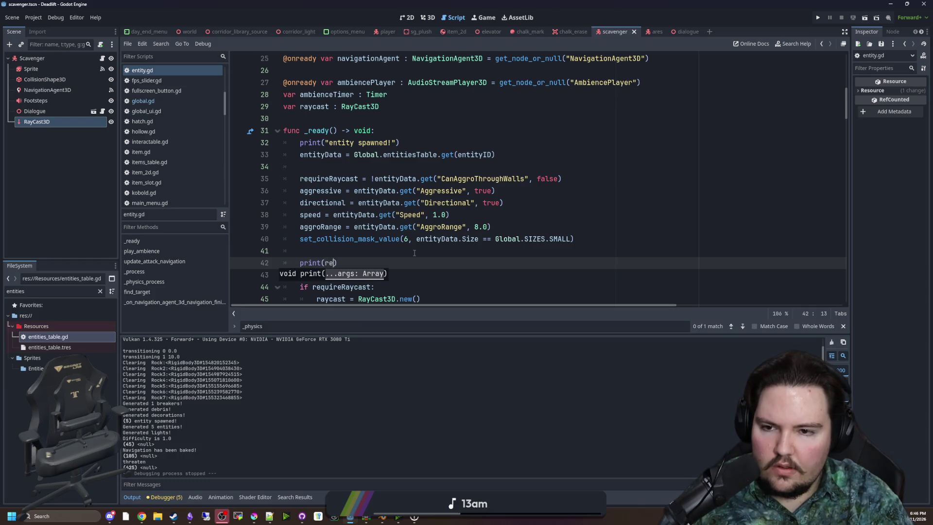
key("Up")
key("ctrl+s")
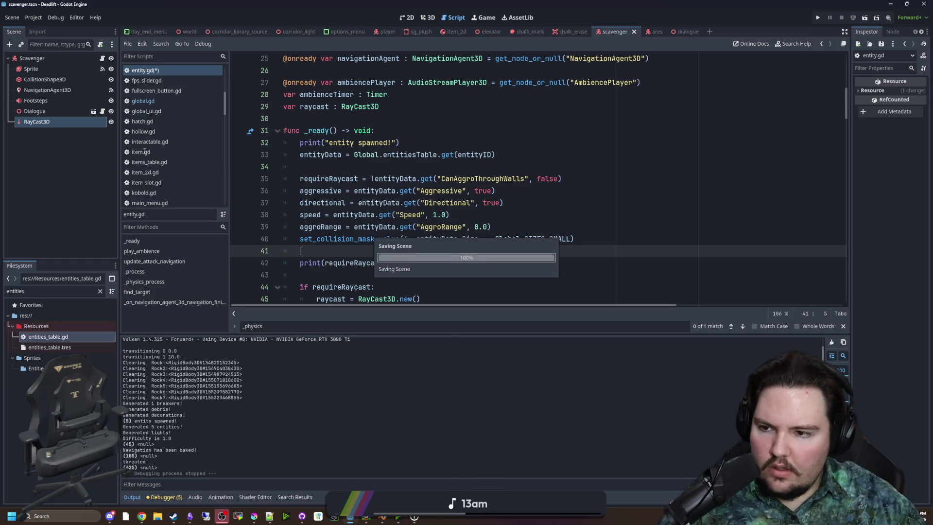
- In entities_table.gd, change the CanAggroThroughWalls default from true to false
double_click(74, 335)
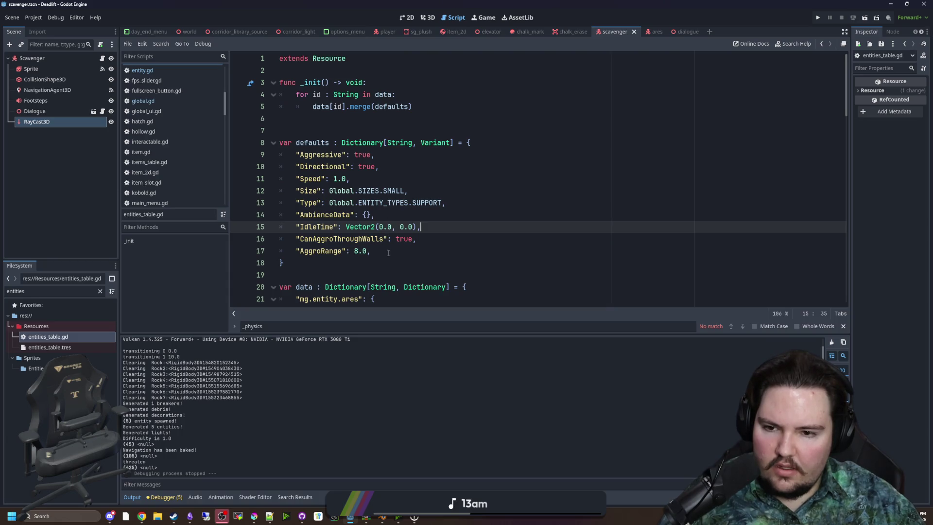
double_click(396, 239)
type("false")
left_click(513, 225)
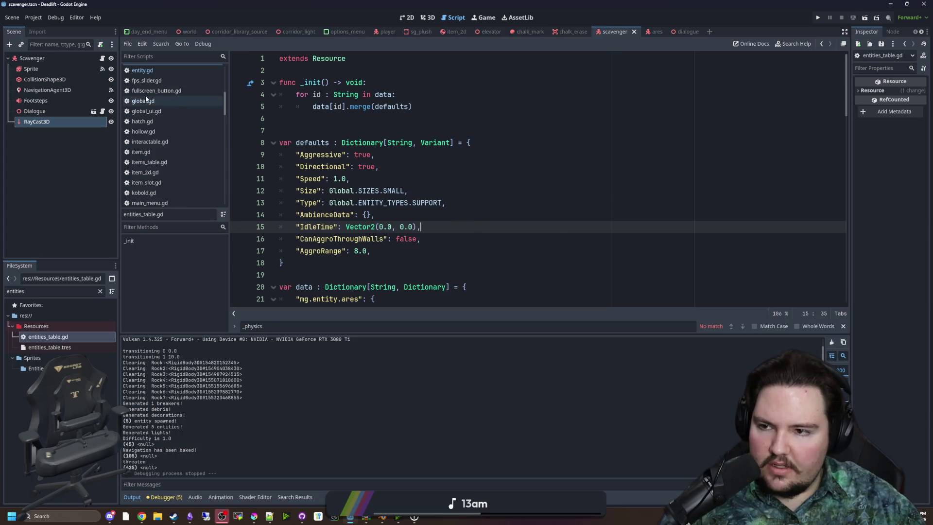
- Remove the print(requireRaycast) line from entity.gd and run the game
left_click(159, 70)
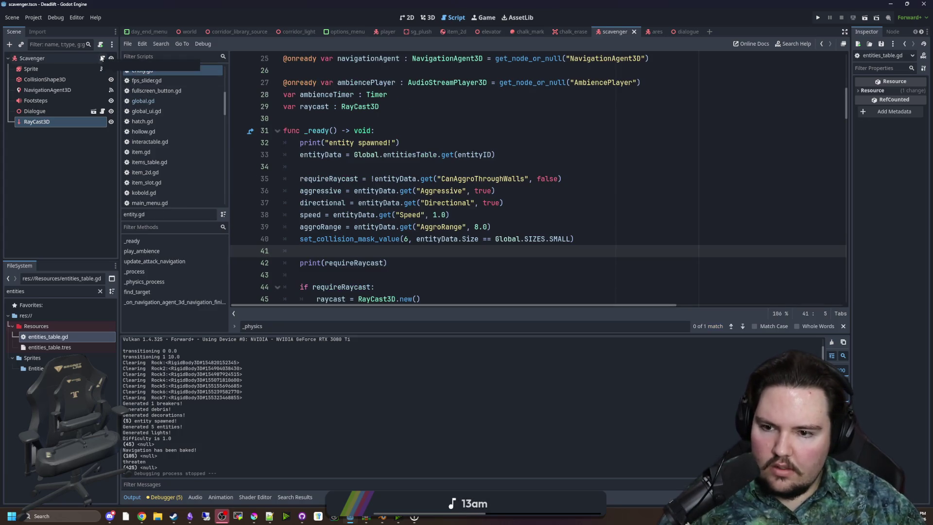
left_click_drag(398, 274, 423, 252)
key("BackSpace")
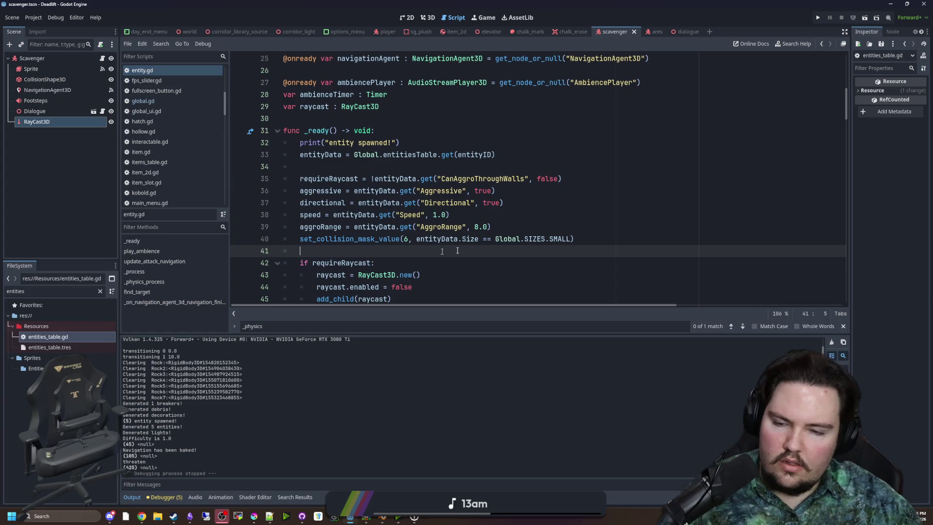
left_click(818, 21)
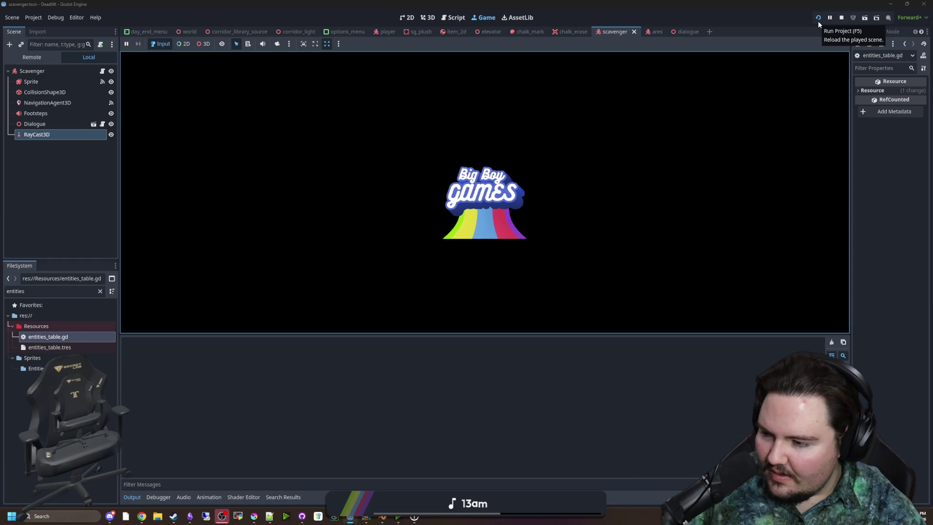
- Restart the game, start playing, and descend to the overgrown level
left_click(817, 21)
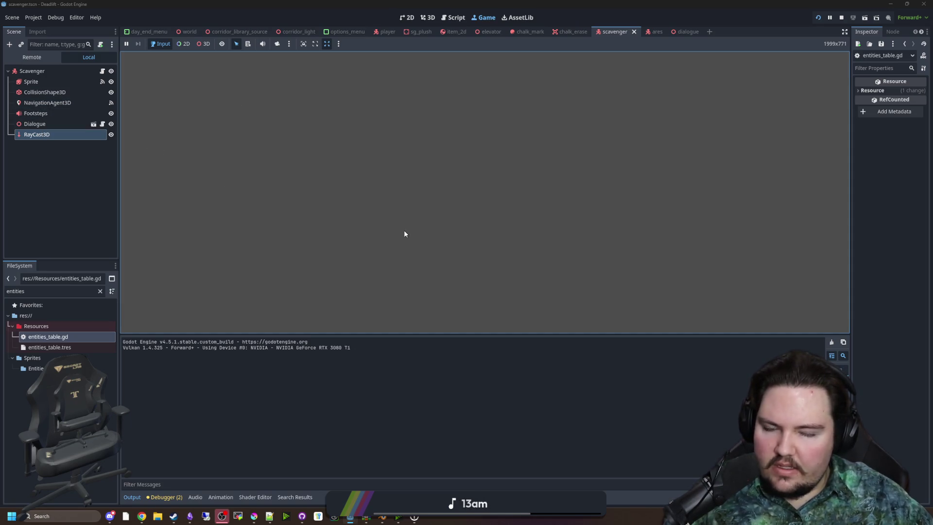
type("dwasdwa")
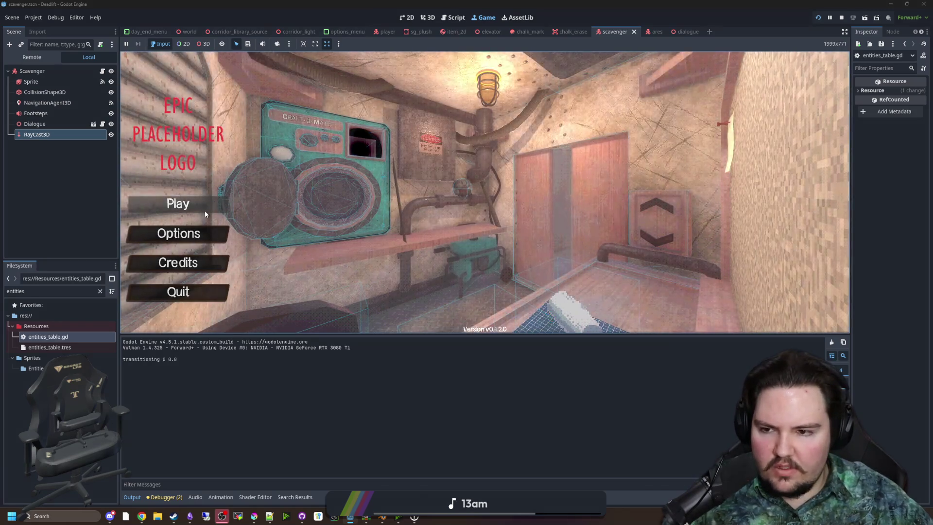
left_click(178, 204)
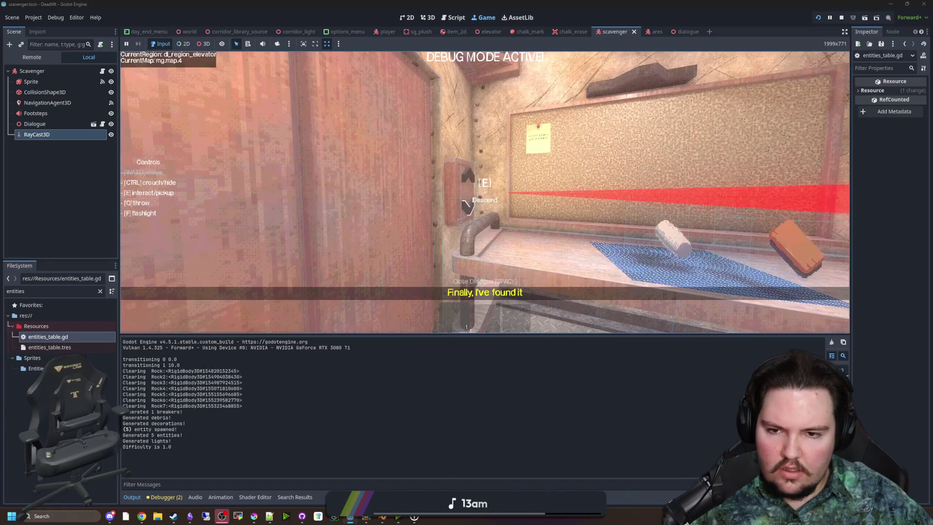
key("e")
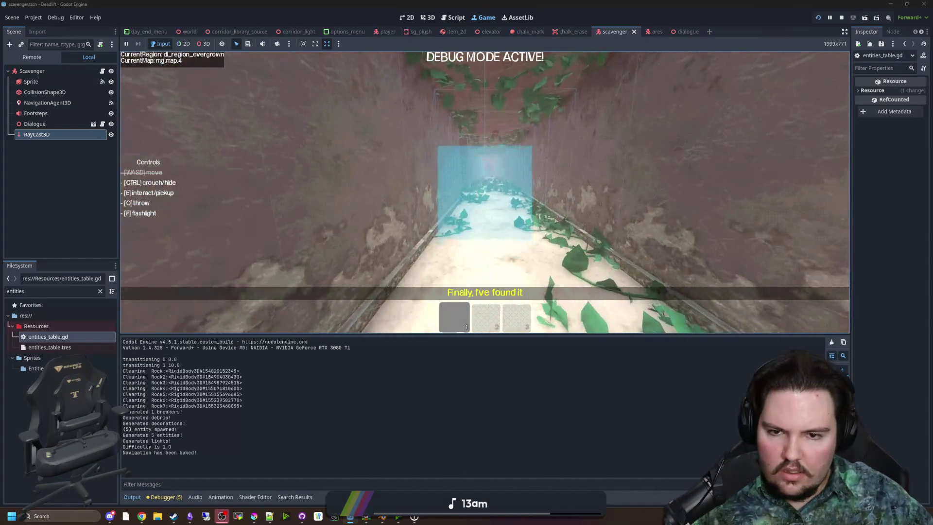
key("w")
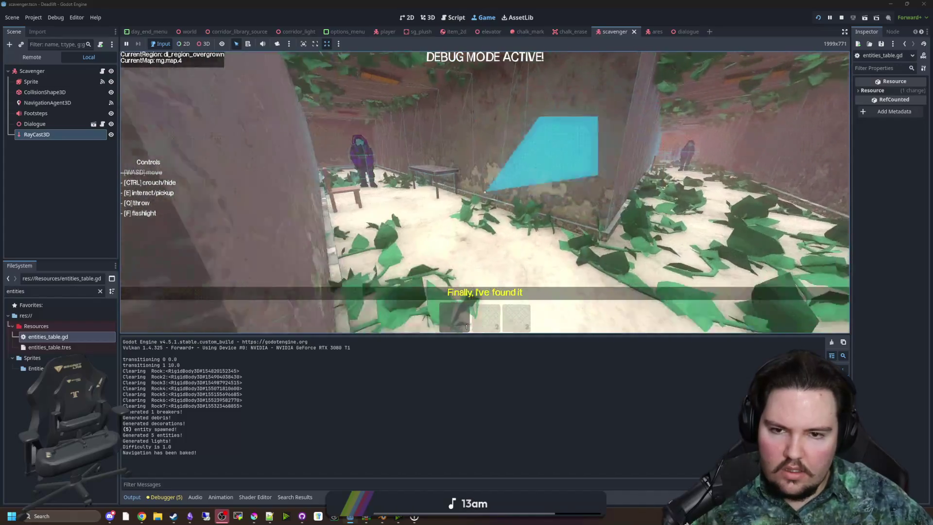
- Walk up to the scavenger until it threatens, then pause and stop the game
key("w")
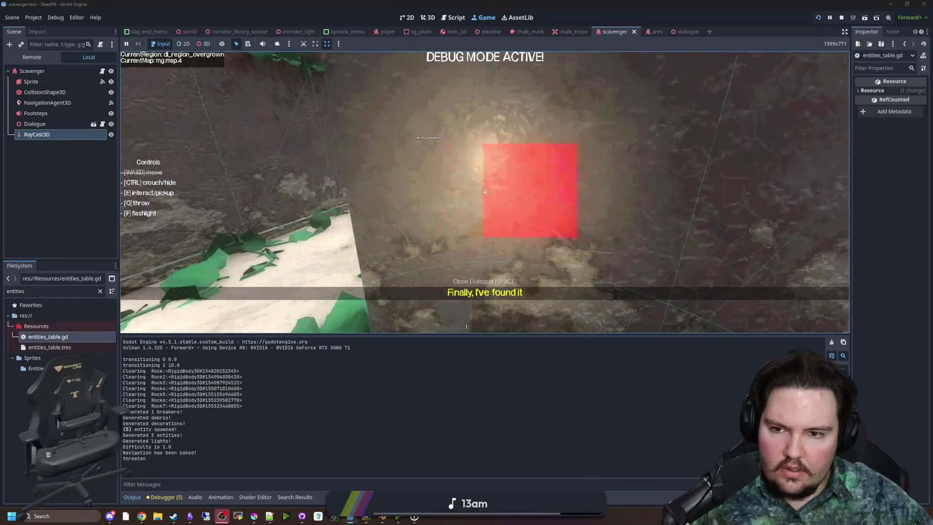
key("w")
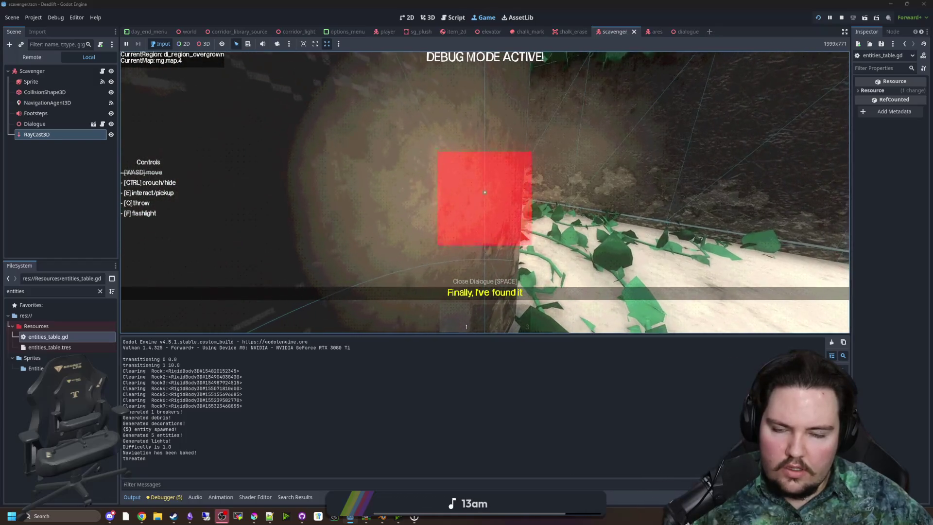
key("w")
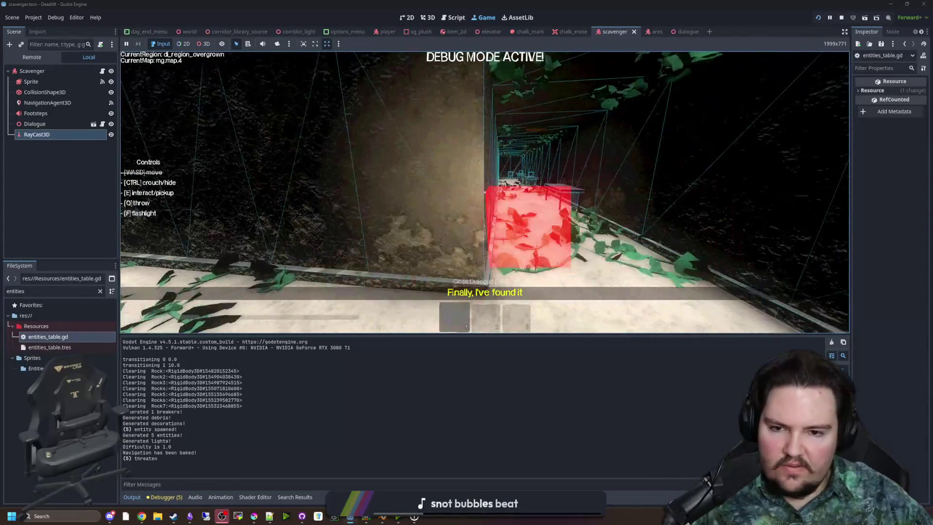
key("w")
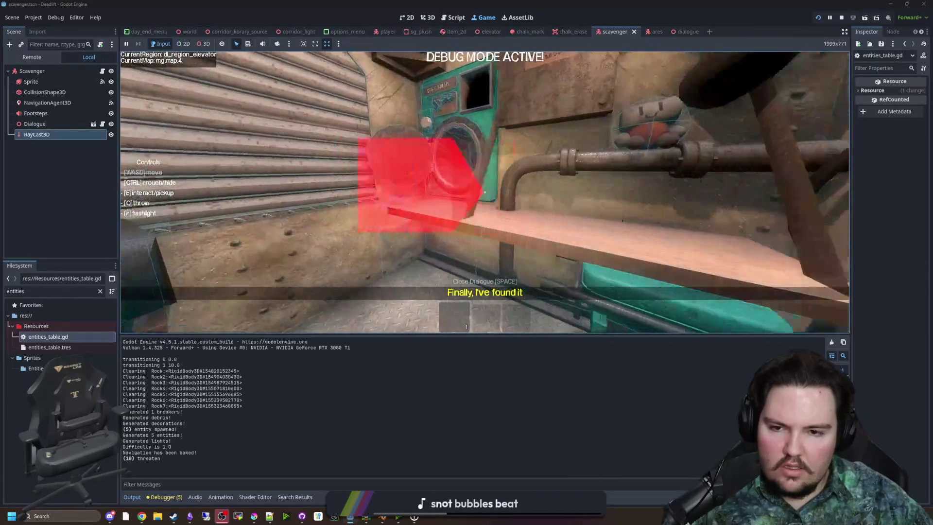
key("Escape")
key("F8")
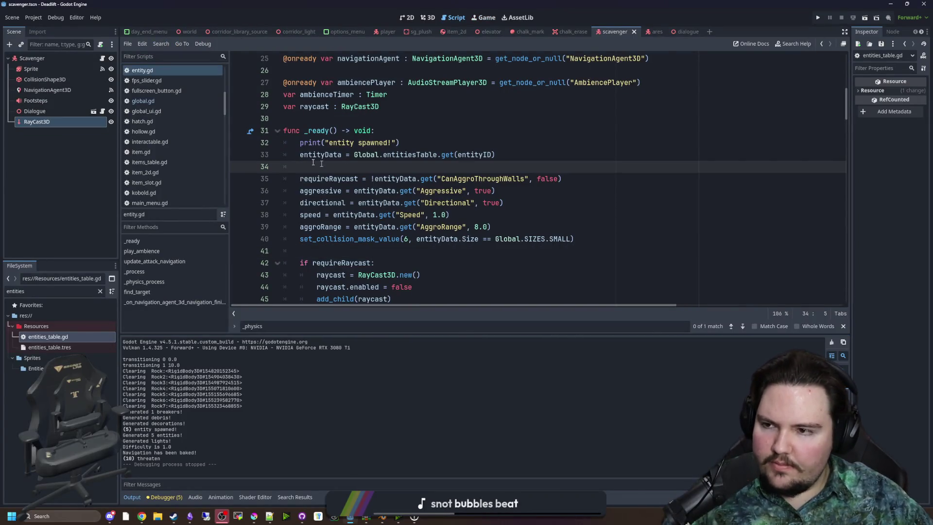
- Open scavenger.gd and look through the else branch and the warnings lists
left_click(102, 58)
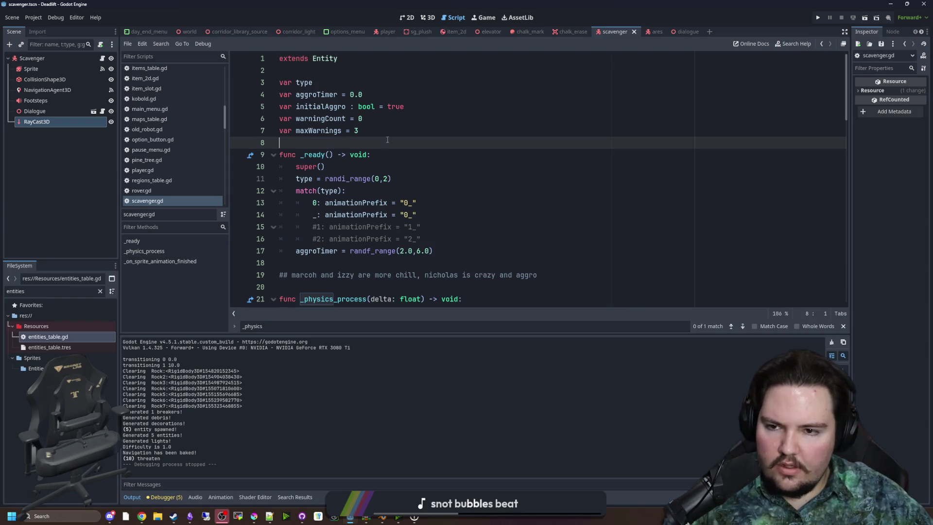
scroll(392, 138, "down", 13)
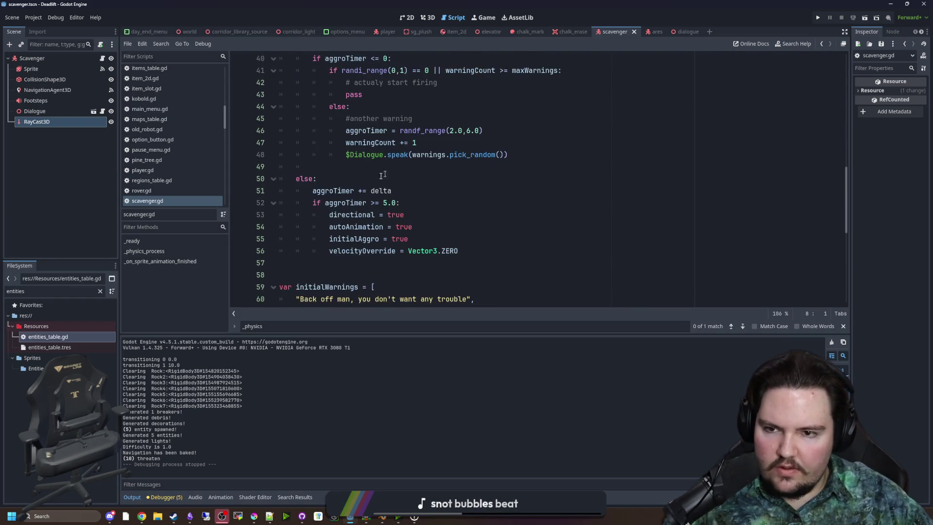
left_click(367, 176)
scroll(364, 179, "down", 8)
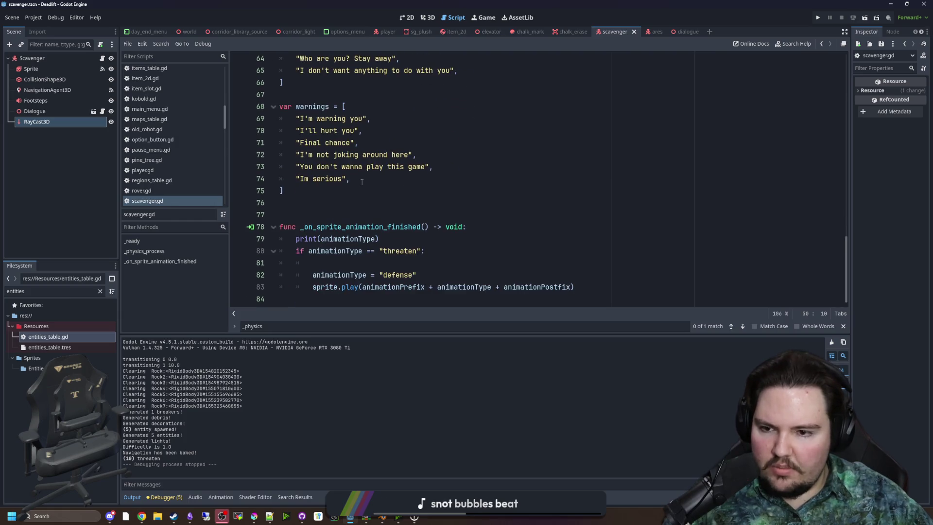
left_click(366, 192)
scroll(341, 209, "up", 4)
left_click(328, 224)
scroll(340, 214, "up", 8)
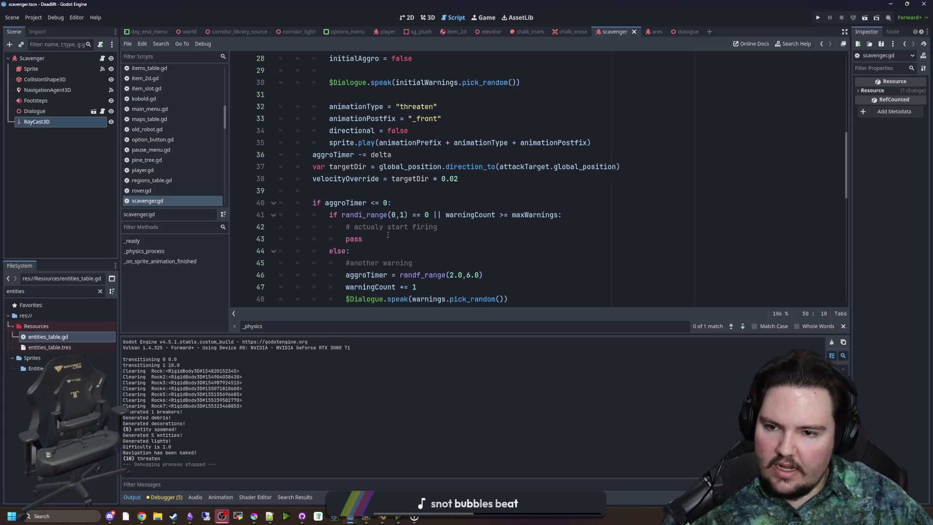
left_click(366, 194)
scroll(404, 209, "up", 3)
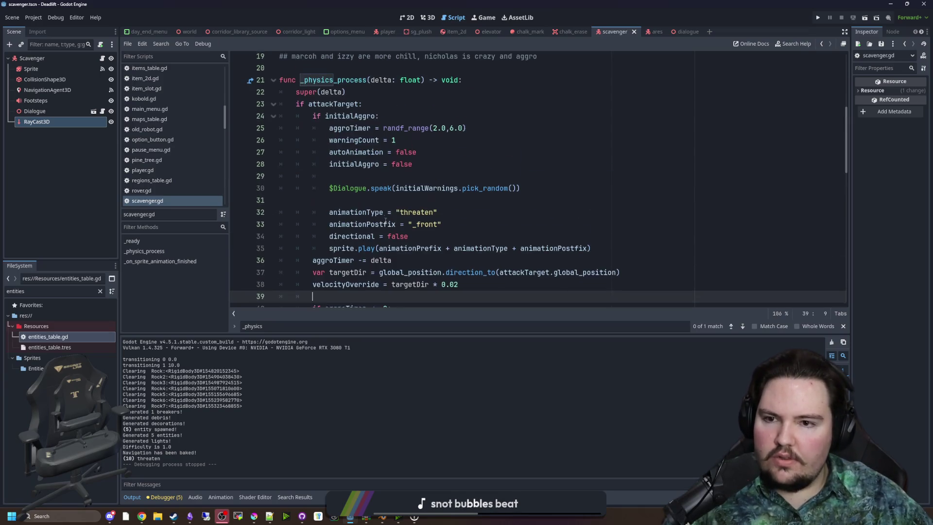
- Check the threaten animation and initialAggro lines, then go to the end of the firing condition
left_click(404, 212)
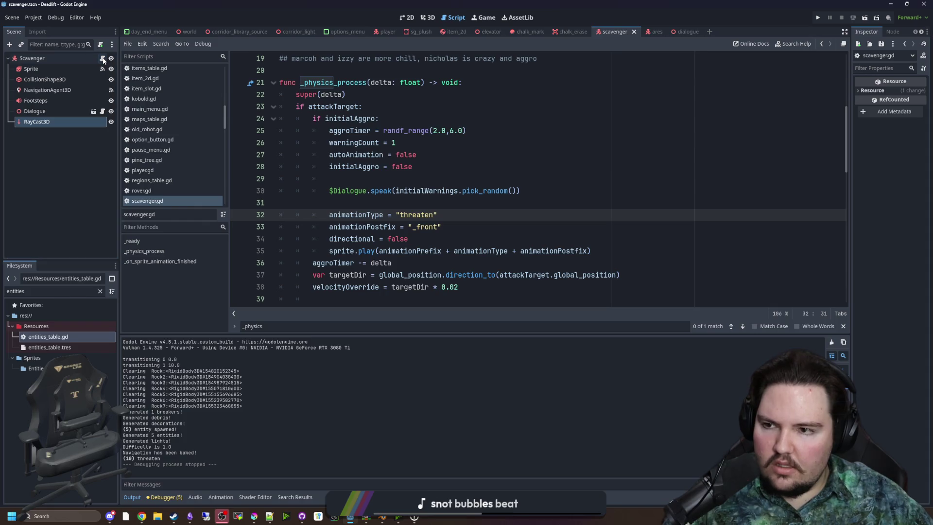
left_click(402, 170)
left_click(404, 179)
scroll(406, 174, "up", 3)
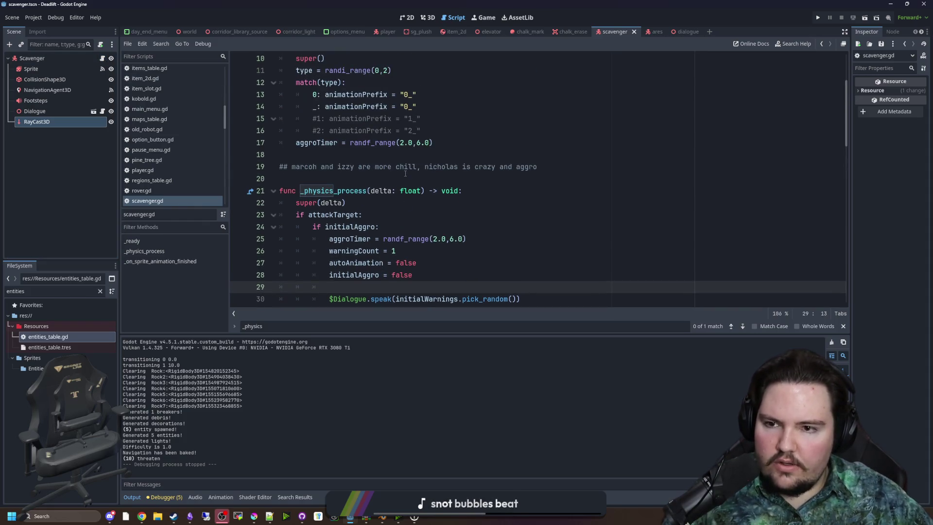
scroll(405, 174, "down", 4)
scroll(405, 173, "down", 1)
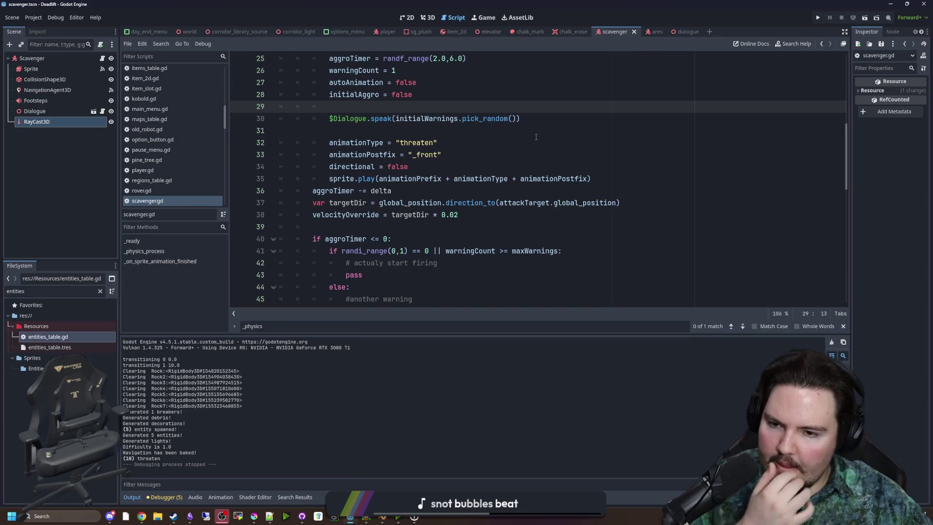
scroll(537, 137, "down", 1)
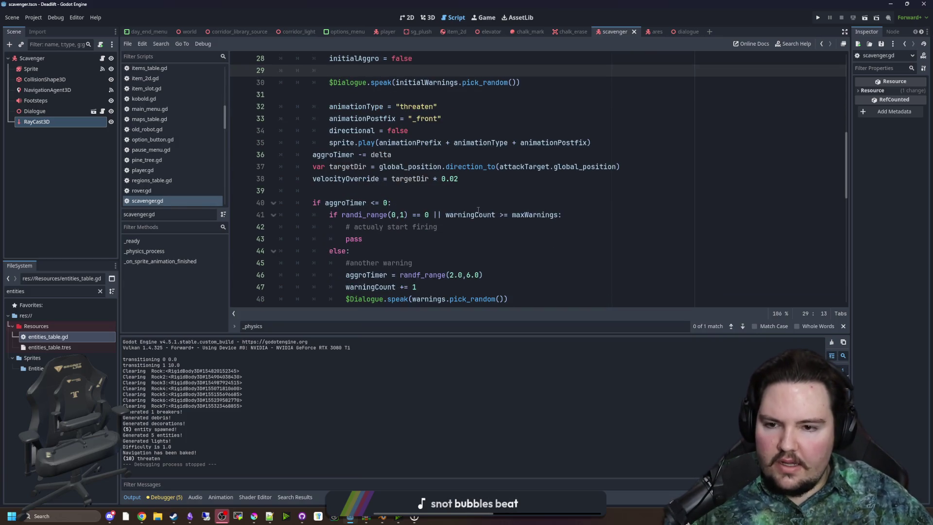
scroll(478, 210, "down", 1)
left_click(576, 178)
- Under the firing condition, add raycast.force_raycast_update() and an if raycast.get_collider() check
key("Return")
key("Return")
key("Up")
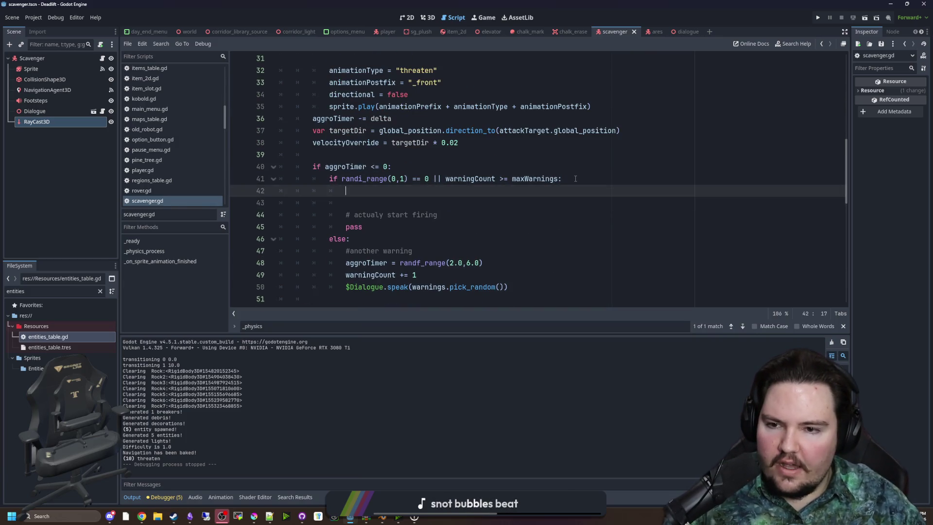
scroll(387, 201, "up", 10)
scroll(357, 144, "down", 5)
scroll(357, 144, "down", 3)
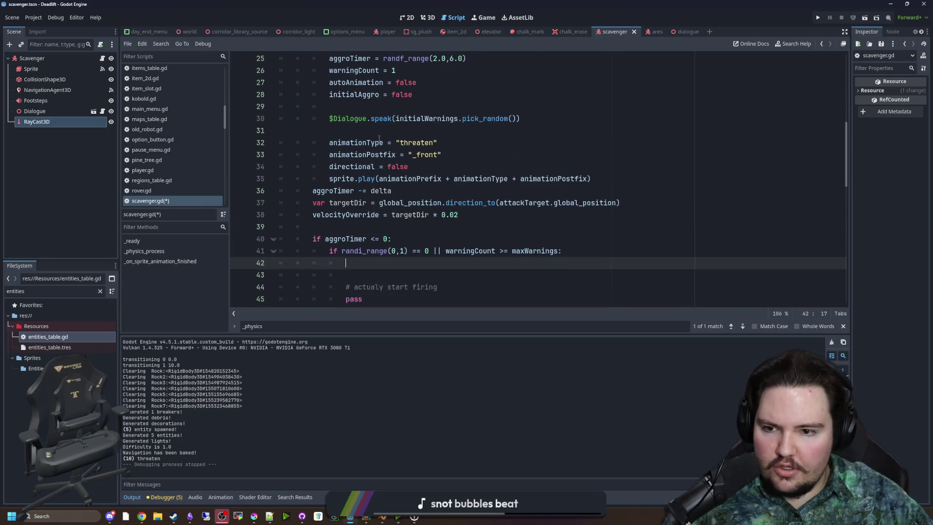
type("raycast.fore")
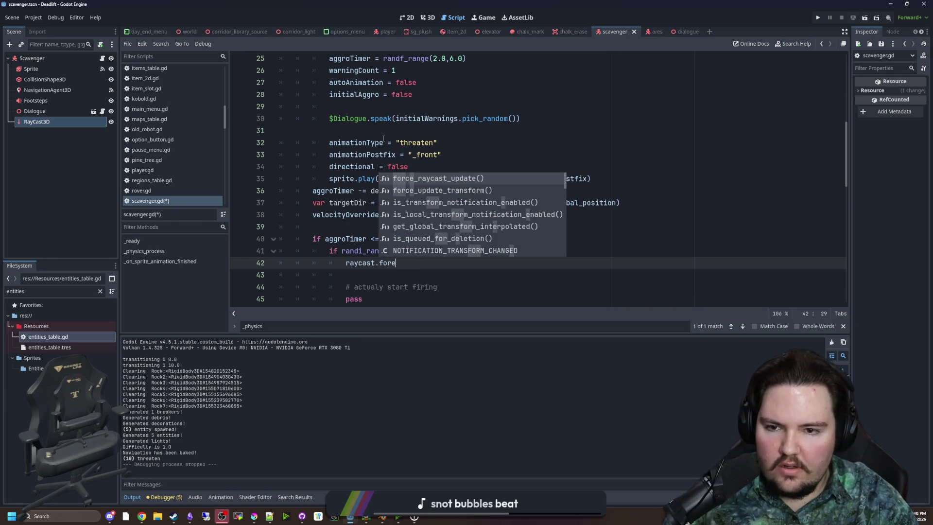
key("Return")
key("Return")
type("if raycast.get_")
key("Return")
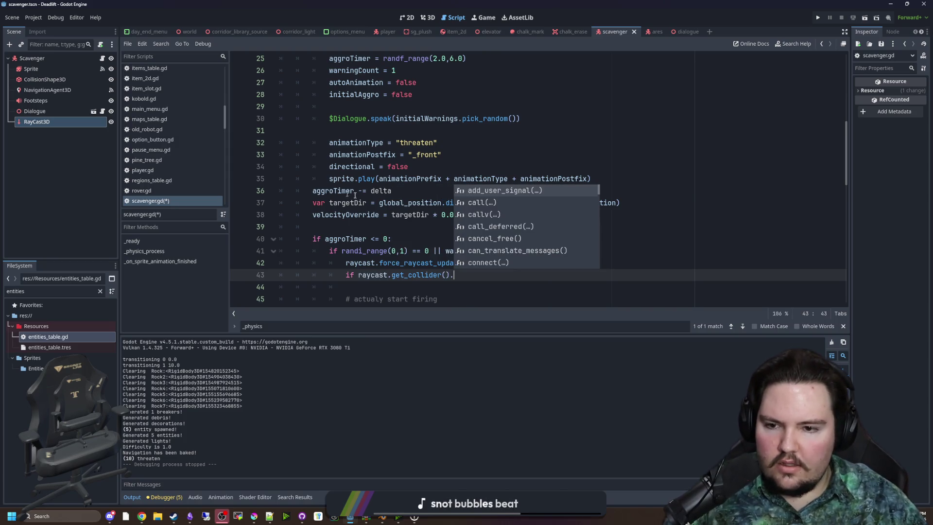
scroll(428, 202, "down", 2)
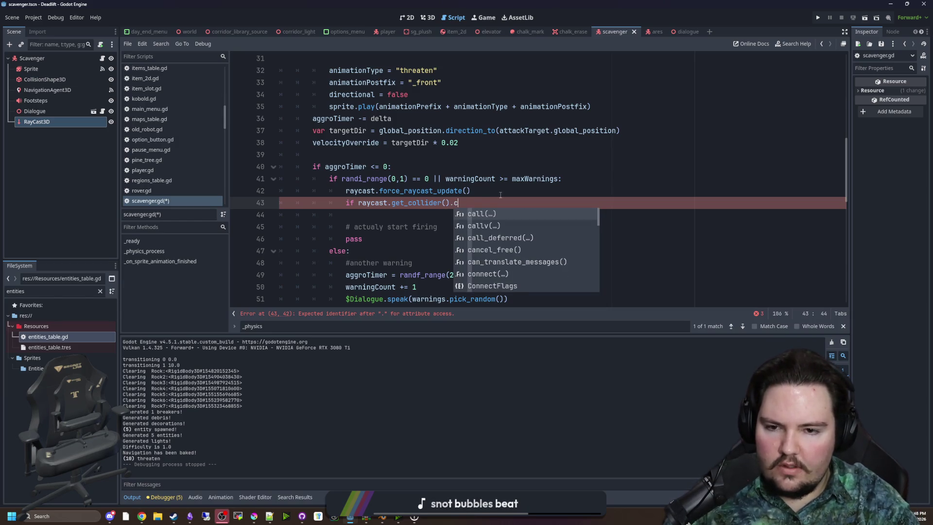
- Negate the collider check and call Global.player.take_damage(2.0) inside it
key("BackSpace")
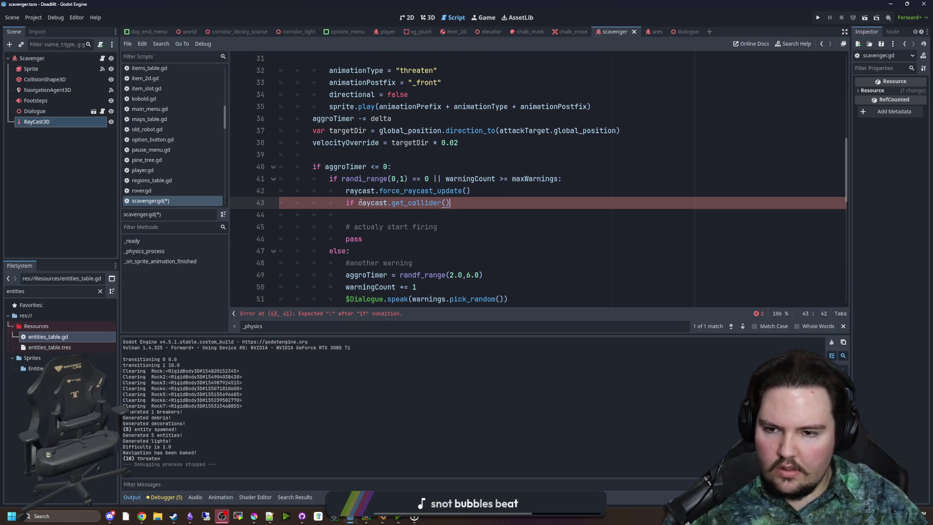
left_click(359, 202)
type("!")
left_click(476, 207)
key("Return")
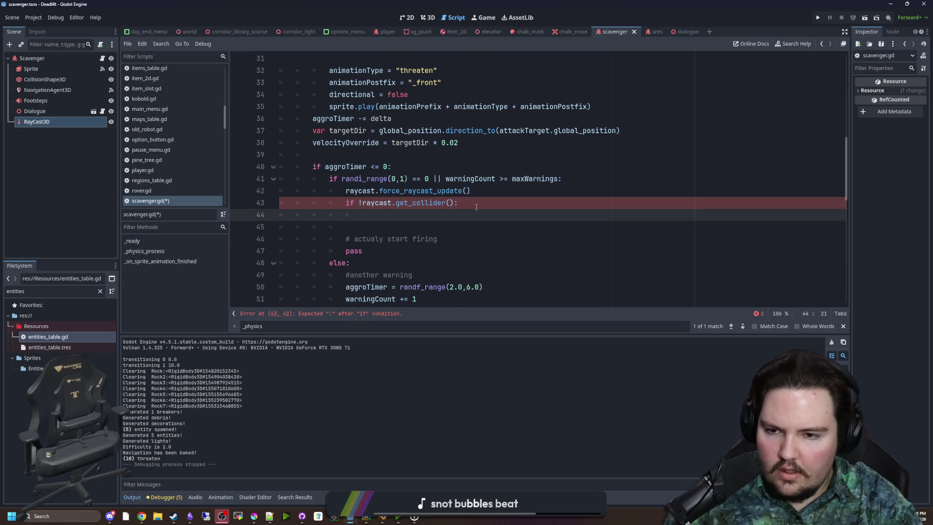
type("Global.")
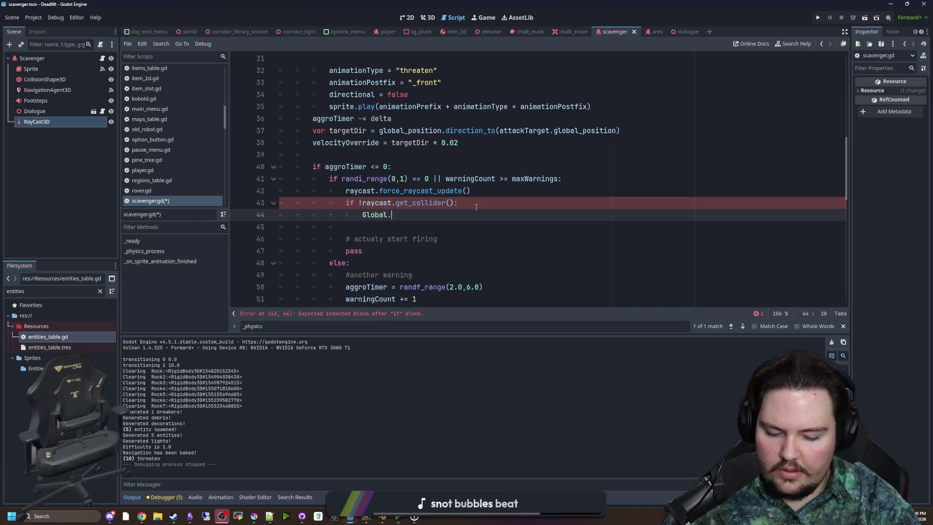
type("player.take")
key("Return")
type("2.0")
left_click(476, 206)
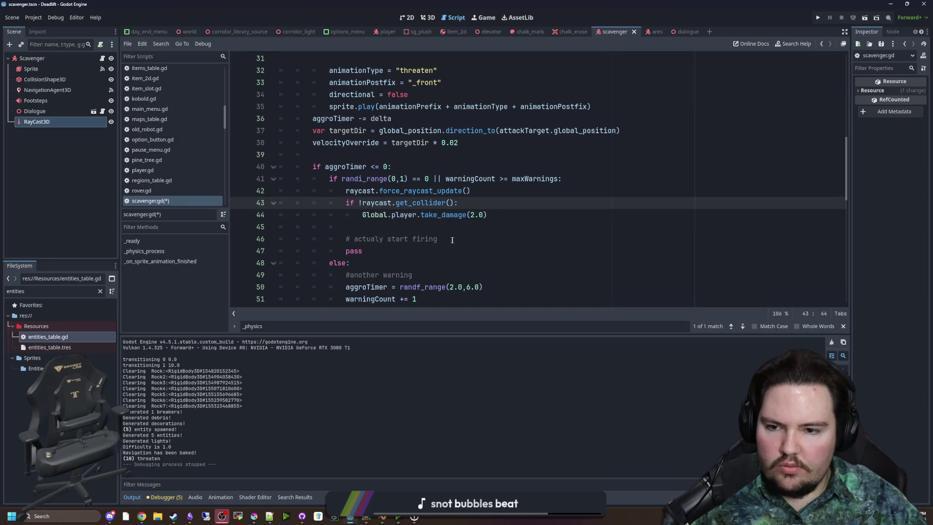
- Delete the '# actualy start firing' comment and pass, and change the damage to 1.0
left_click(451, 251)
left_click(248, 229, "shift")
key("BackSpace")
left_click(474, 214)
key("BackSpace")
type("1")
left_click(510, 205)
- Save the scavenger.gd script
key("ctrl+s")
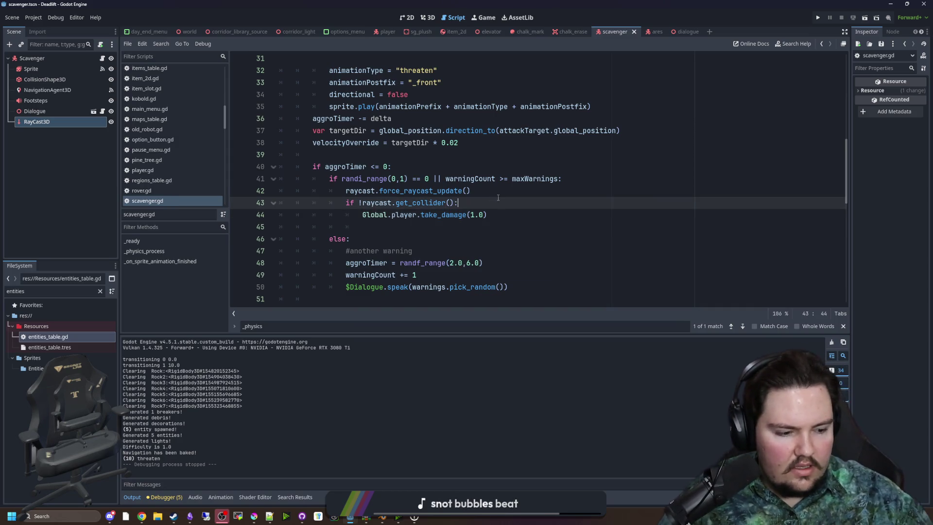
left_click(346, 167)
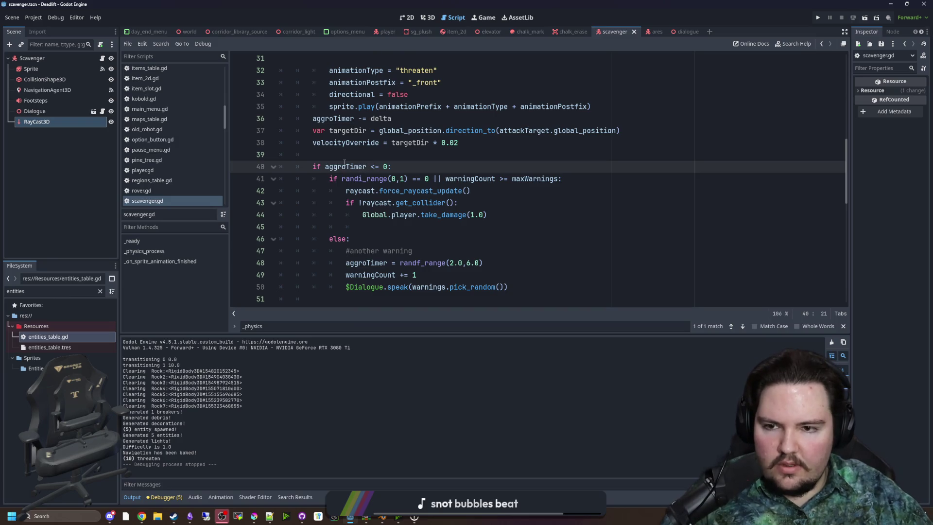
key("ctrl+s")
left_click(496, 219)
key("ctrl+s")
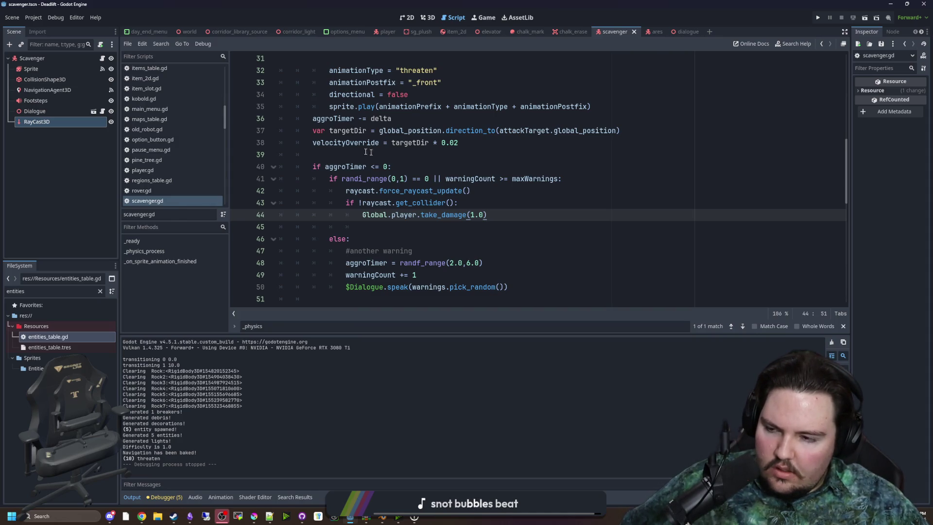
right_click(51, 60)
- Add a Timer child node under Scavenger
left_click(75, 79)
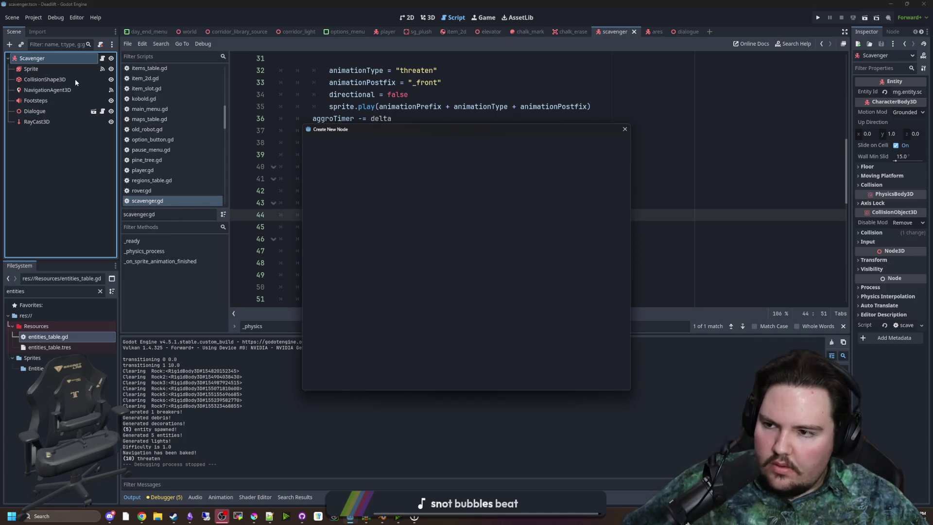
type("timer")
key("Return")
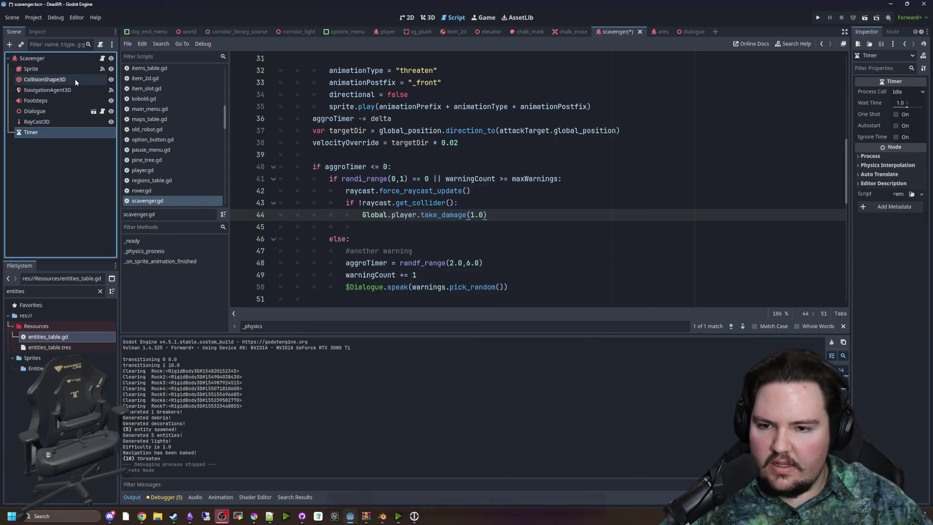
left_click_drag(849, 113, 814, 113)
left_click(447, 222)
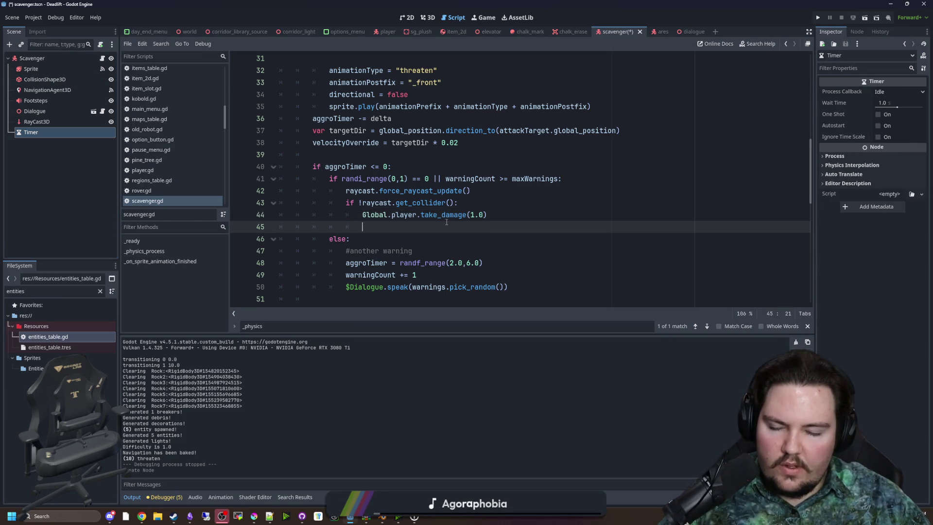
left_click(857, 32)
right_click(850, 80)
left_click(865, 83)
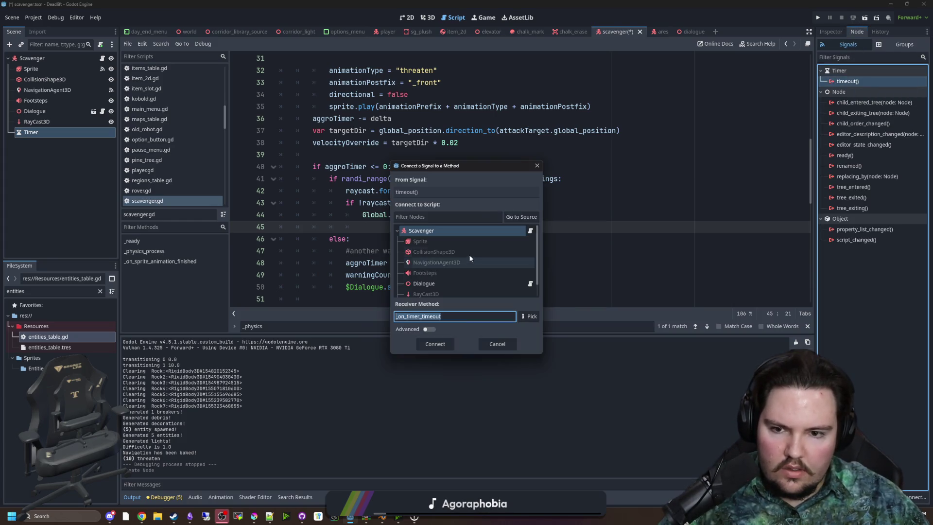
left_click(440, 237)
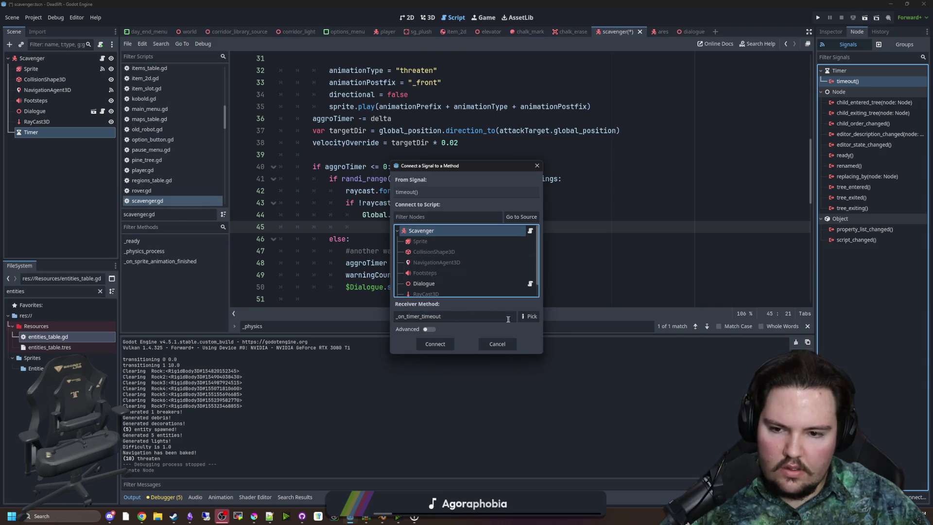
left_click(497, 343)
- Rename the timer to Shoot and connect its timeout signal, creating _on_shoot_timeout
double_click(70, 131)
type("Shoot")
key("Return")
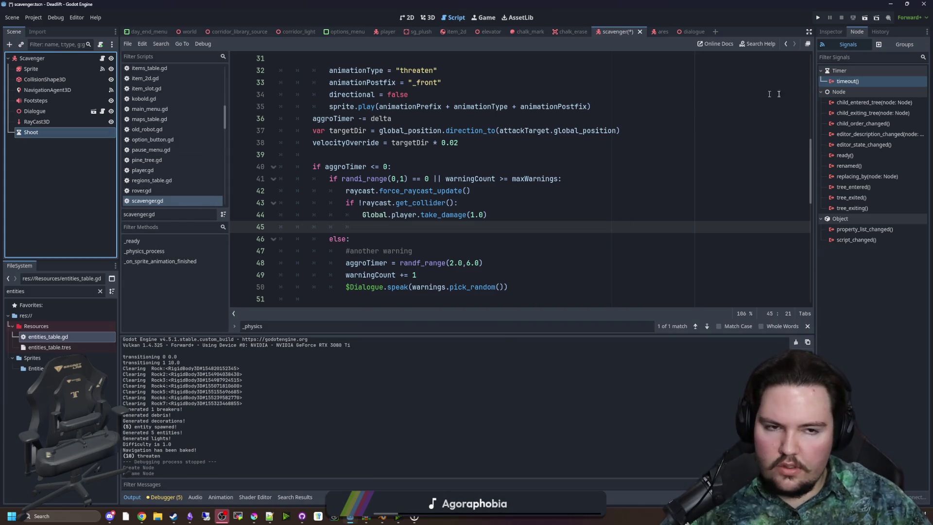
right_click(847, 81)
left_click(870, 87)
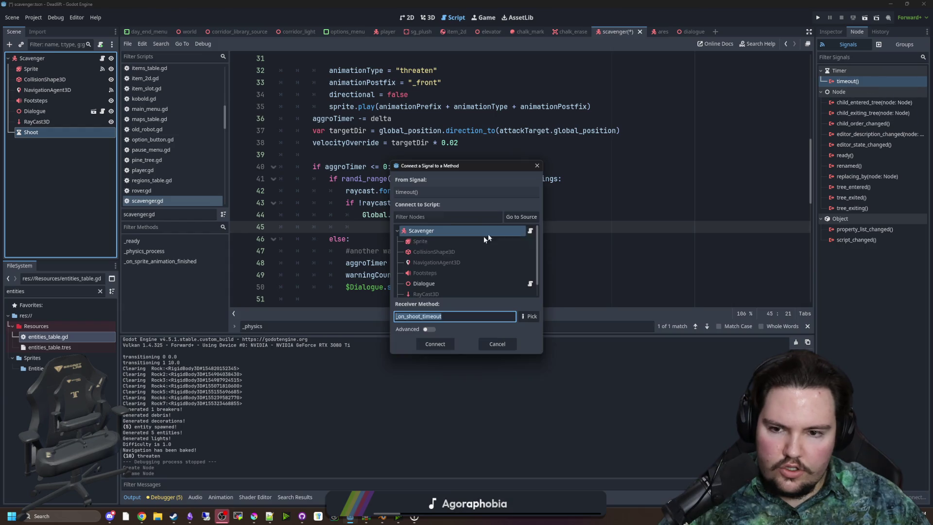
double_click(407, 233)
key("shift+Home")
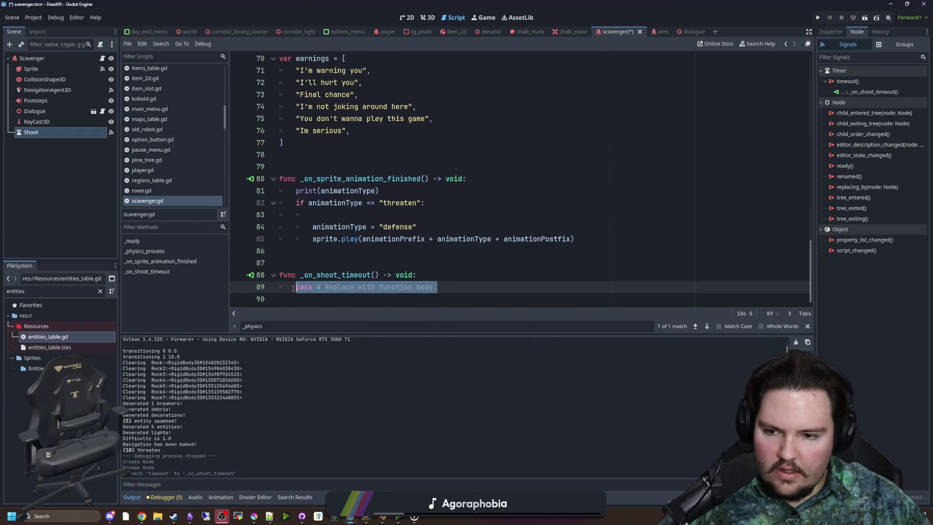
- Replace pass in _on_shoot_timeout with the sprite.play call copied from line 85
key("Up")
key("Up")
left_click_drag(586, 241, 311, 239)
key("ctrl+c")
left_click_drag(437, 287, 296, 286)
key("ctrl+v")
- Select the Sprite node and view the 0_attack_front animation frames
left_click(331, 251)
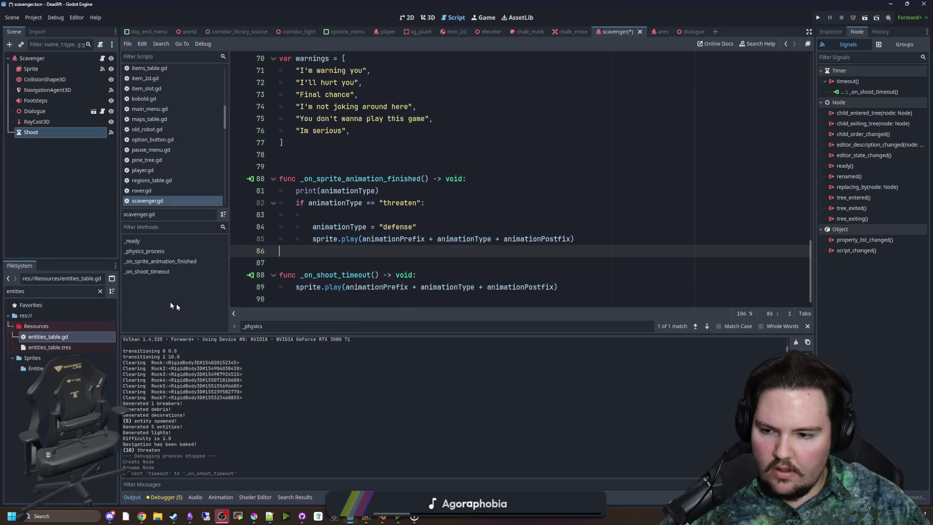
left_click(44, 68)
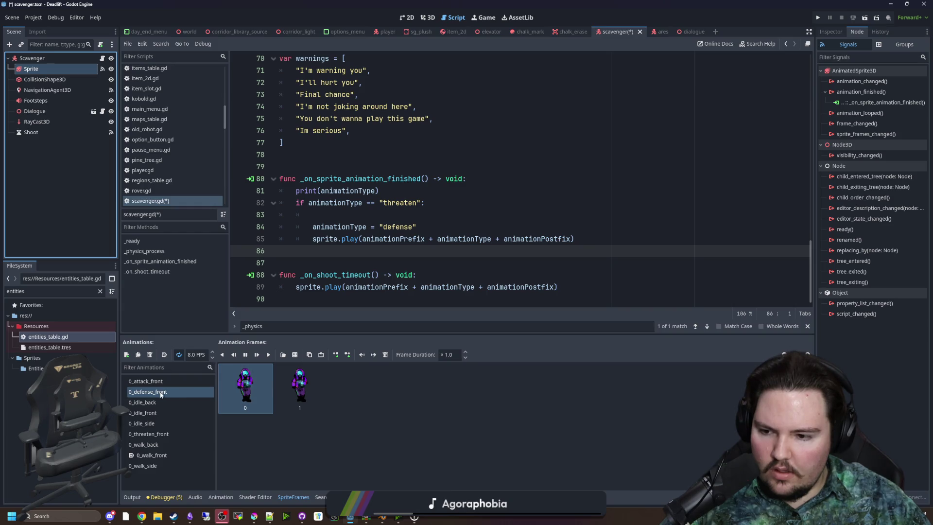
left_click(161, 381)
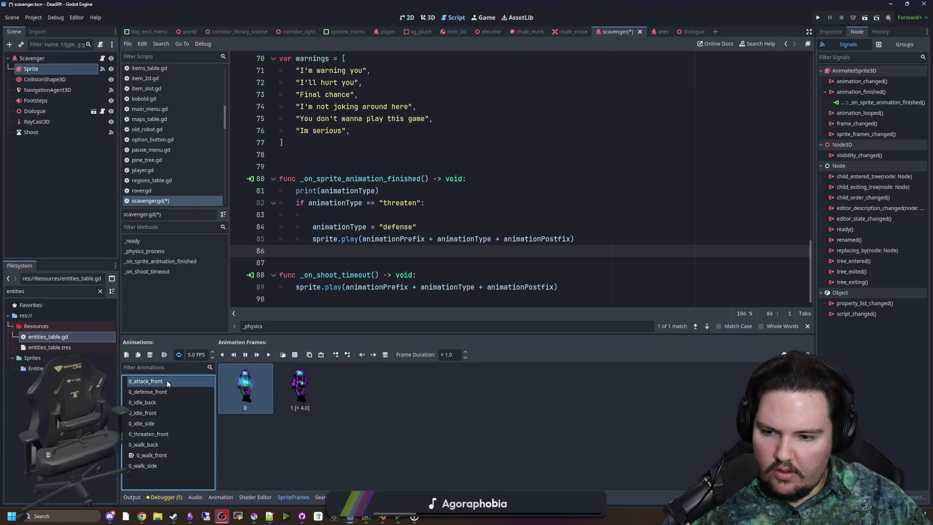
left_click(427, 251)
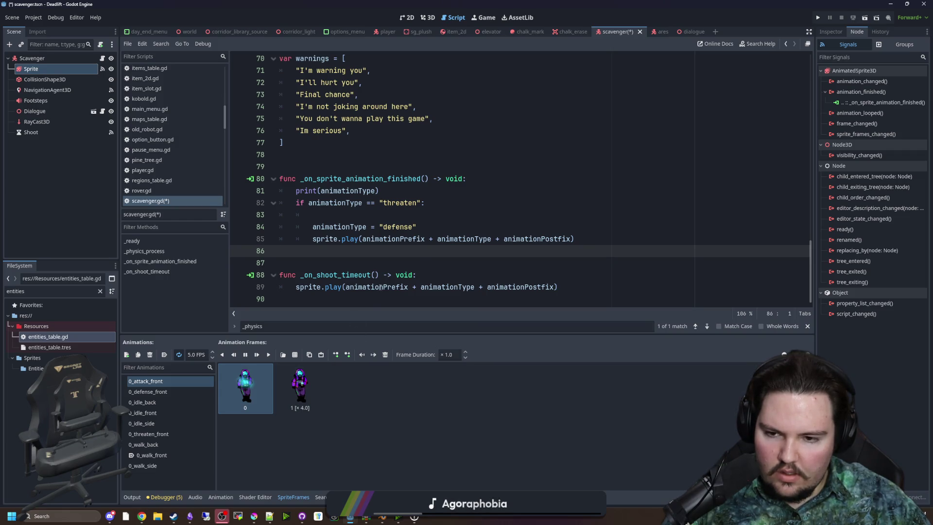
left_click(365, 267)
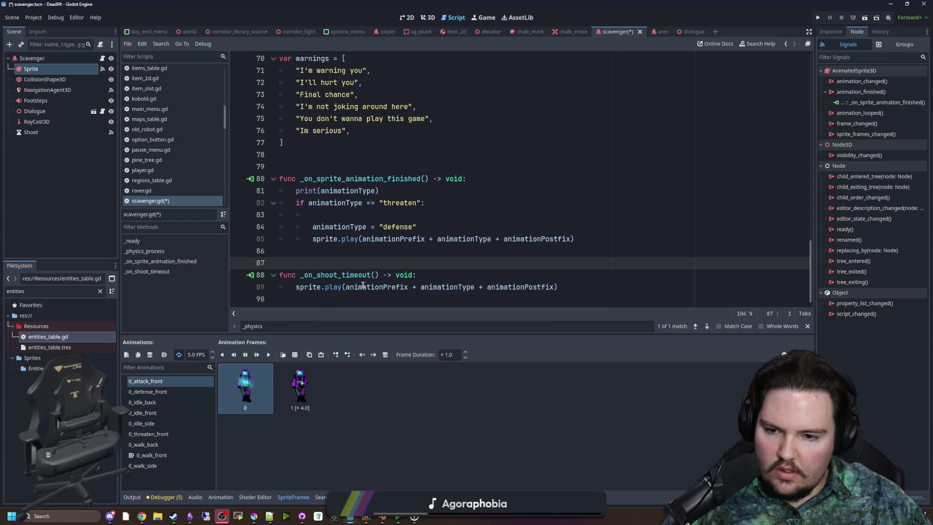
left_click(454, 275)
- In _on_shoot_timeout, put the sprite animation lines under an if attacking condition
key("Return")
type("an")
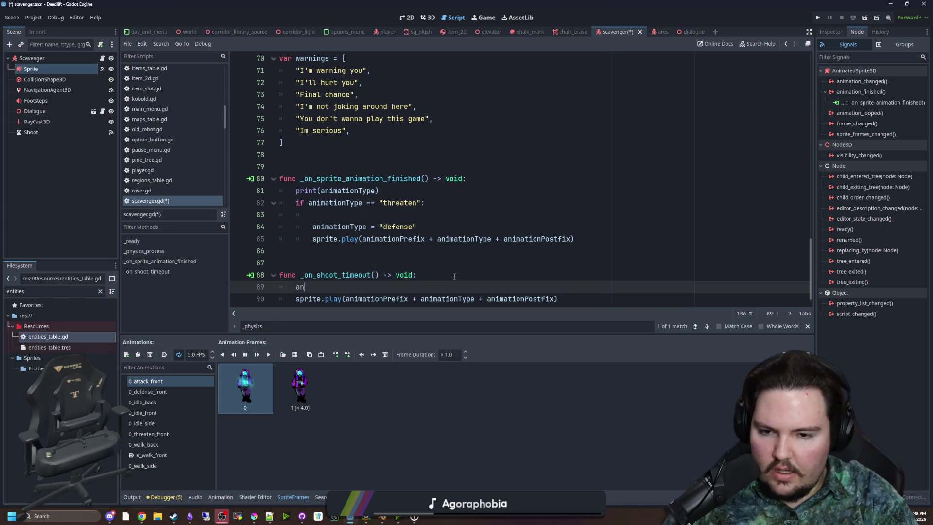
type("imationType == \"")
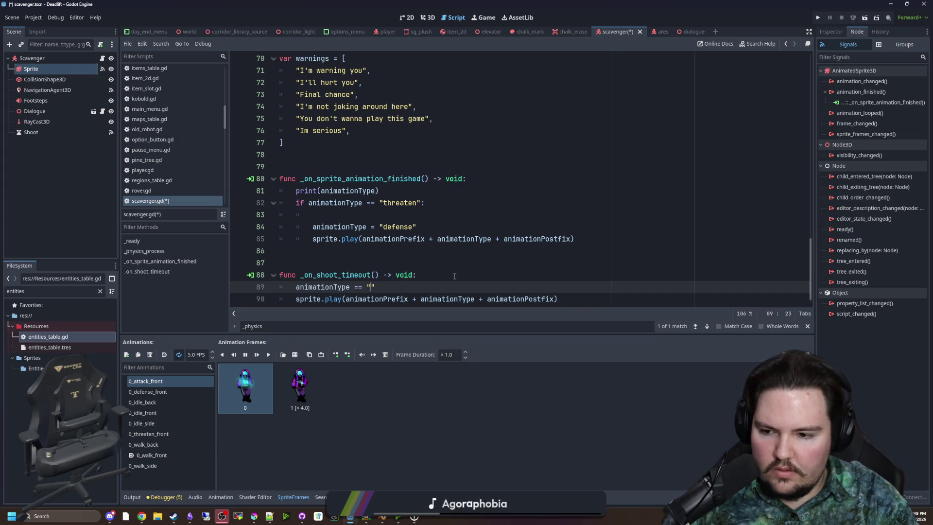
type("attack\"")
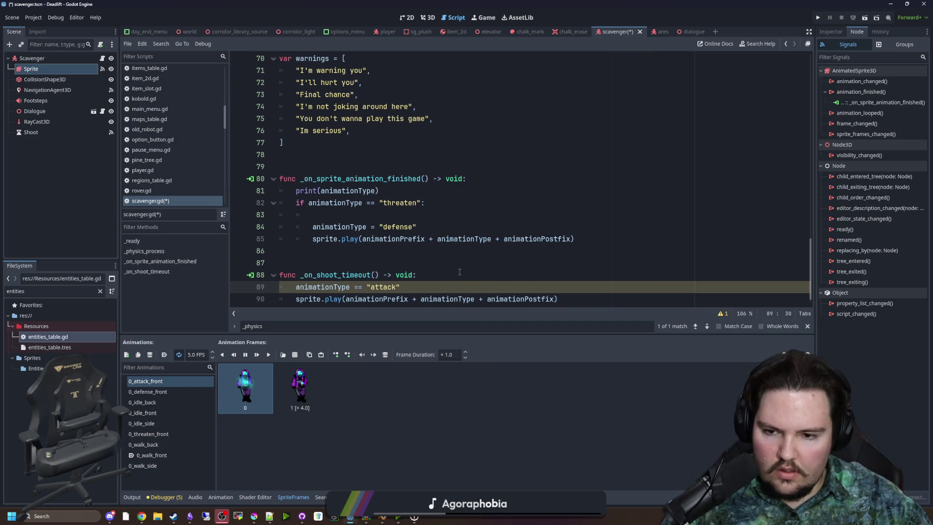
scroll(375, 278, "down", 1)
left_click(448, 262)
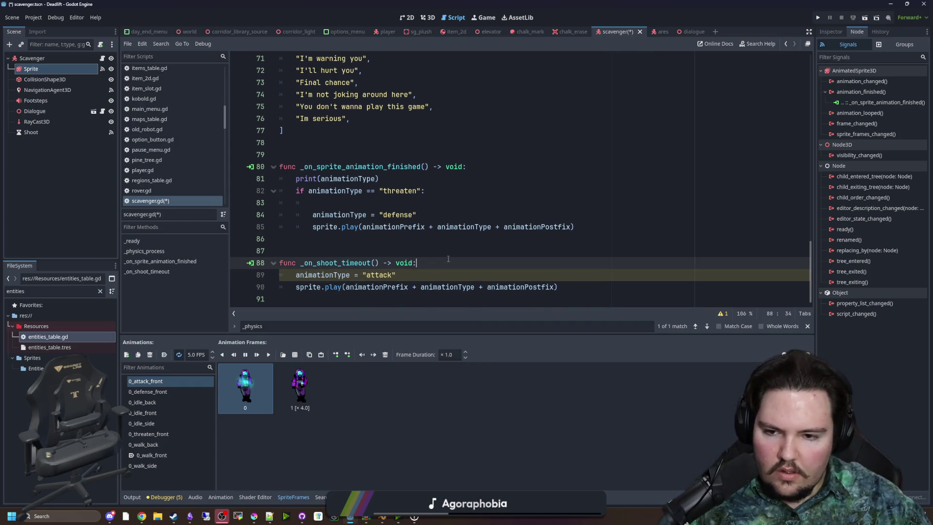
key("Return")
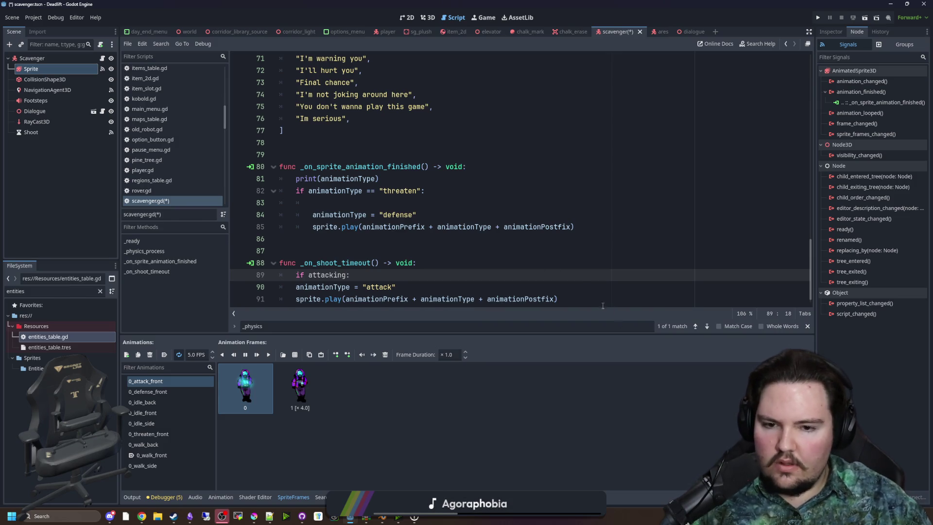
scroll(535, 272, "down", 1)
key("shift+Down")
key("shift+Down")
key("Tab")
- Declare var attacking = false near the top of the script
double_click(326, 262)
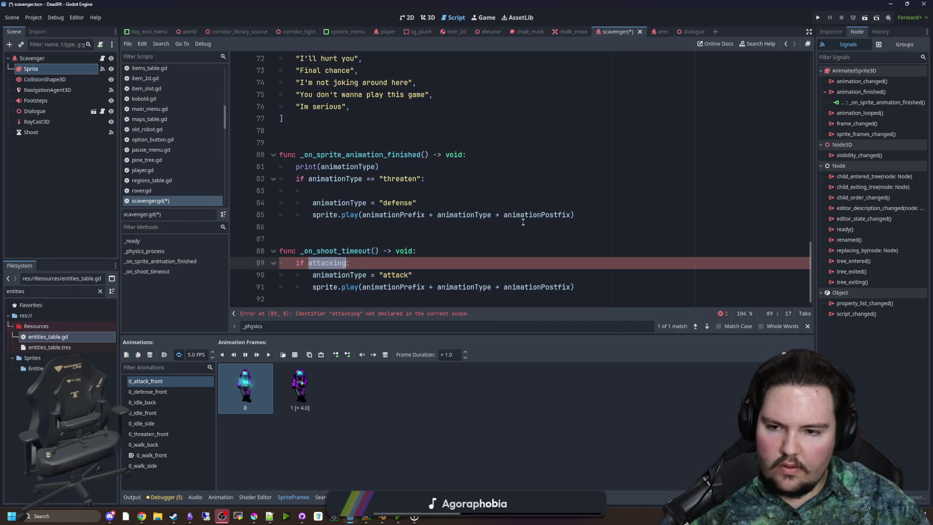
scroll(782, 237, "up", 5)
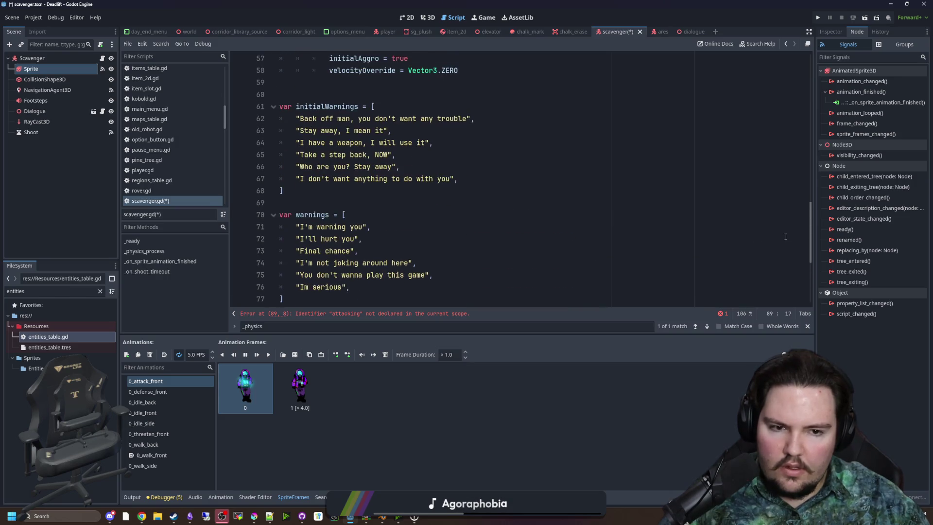
left_click_drag(810, 230, 809, 78)
left_click(408, 139)
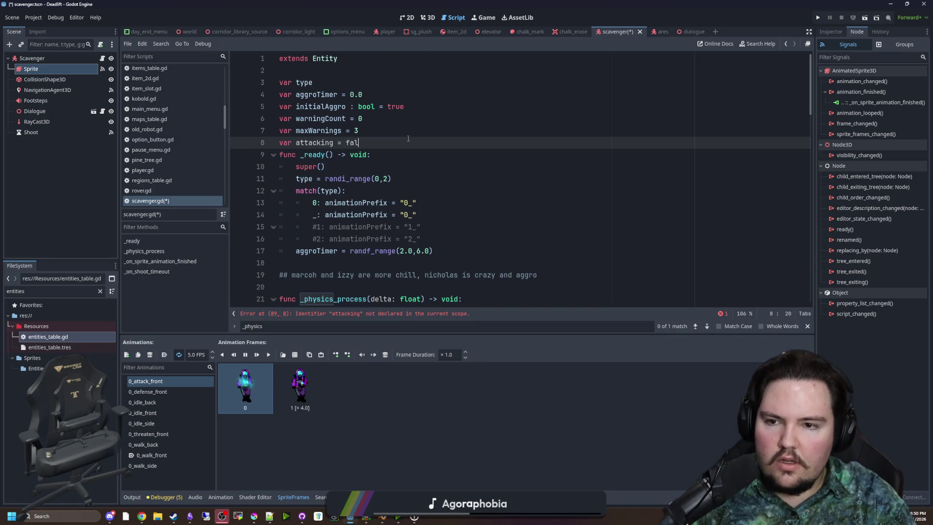
type("se")
key("Return")
scroll(444, 233, "down", 2)
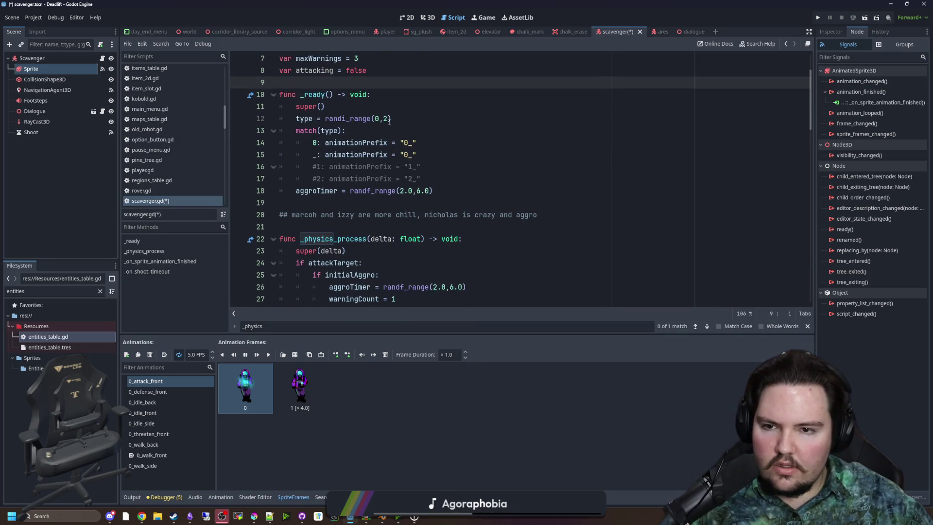
left_click(321, 71)
- Write an attacking = true line below the damage call and cut it
scroll(403, 237, "down", 2)
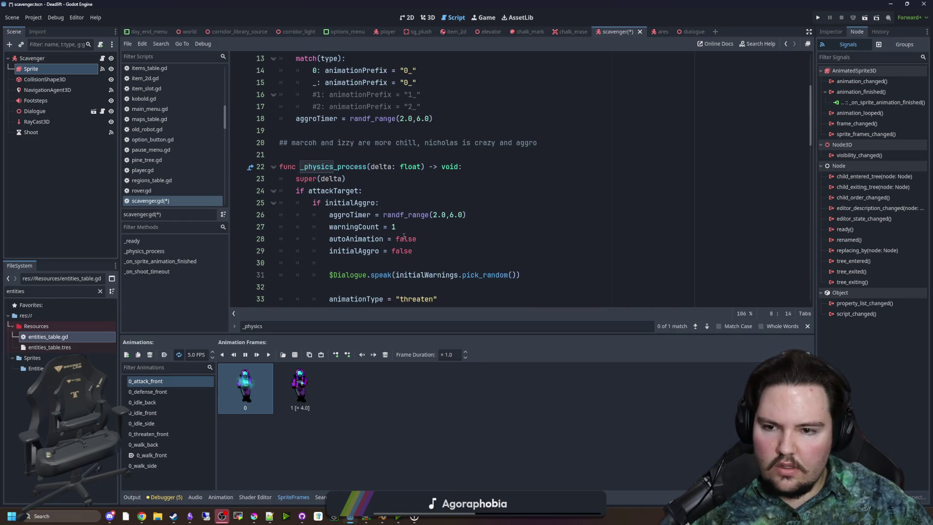
scroll(404, 236, "down", 4)
scroll(395, 214, "up", 3)
scroll(395, 214, "up", 3)
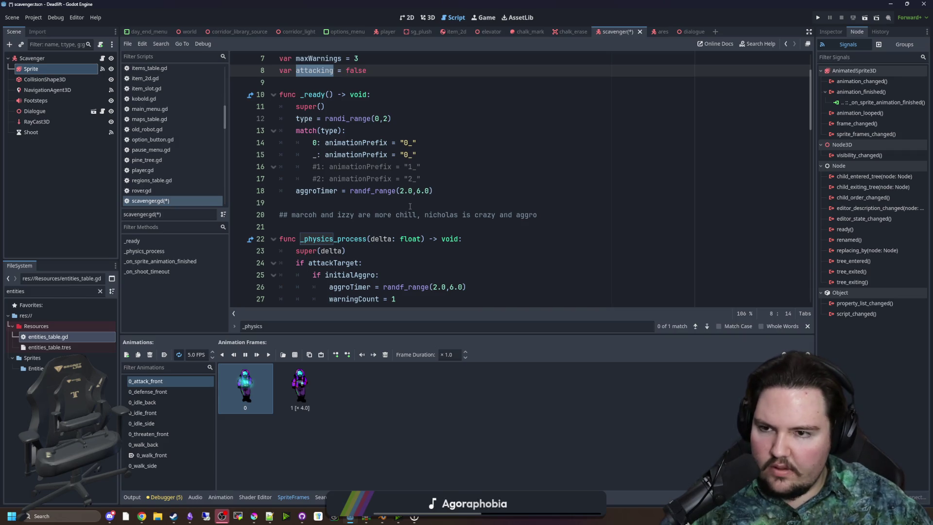
scroll(410, 206, "down", 4)
scroll(413, 204, "down", 5)
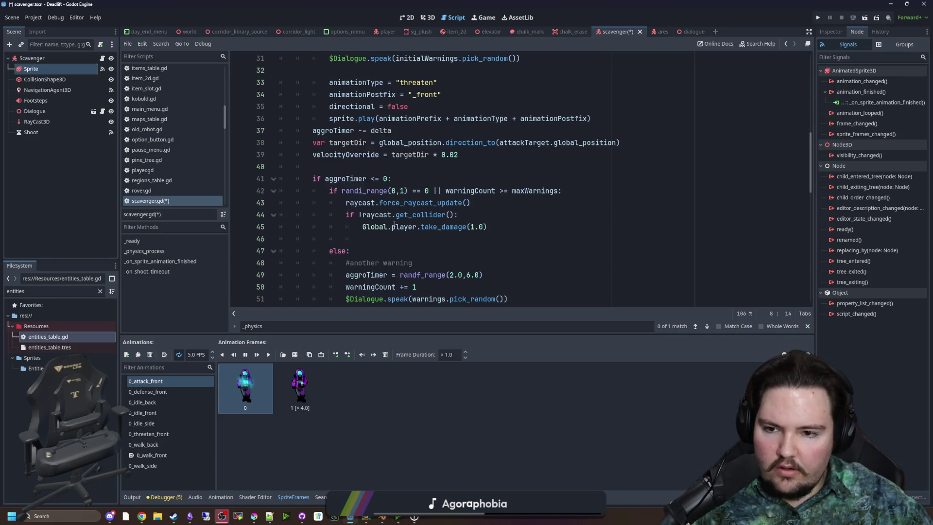
left_click(511, 192)
key("Return")
type("attack")
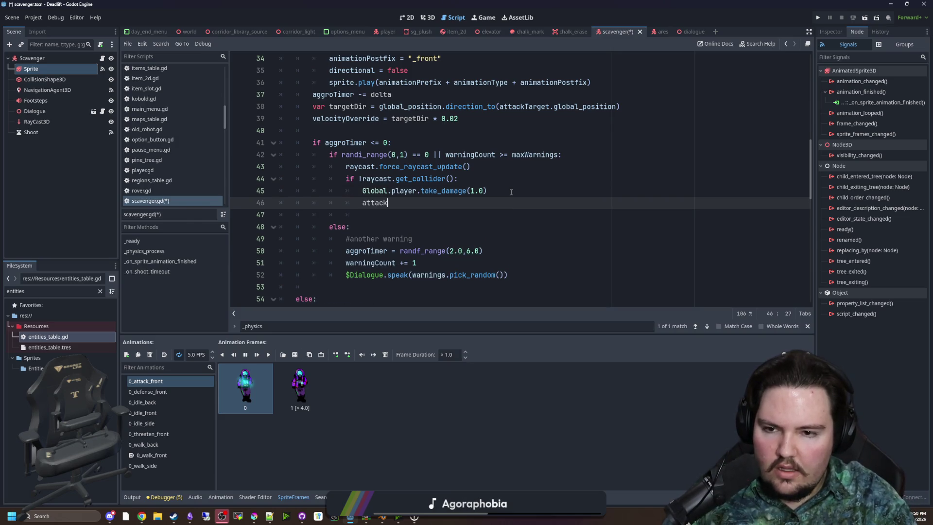
type("ing")
left_click_drag(511, 192, 360, 191)
mouse_move(429, 203)
left_mouse_down()
mouse_move(369, 180)
mouse_move(363, 204)
left_mouse_up()
key("ctrl+x")
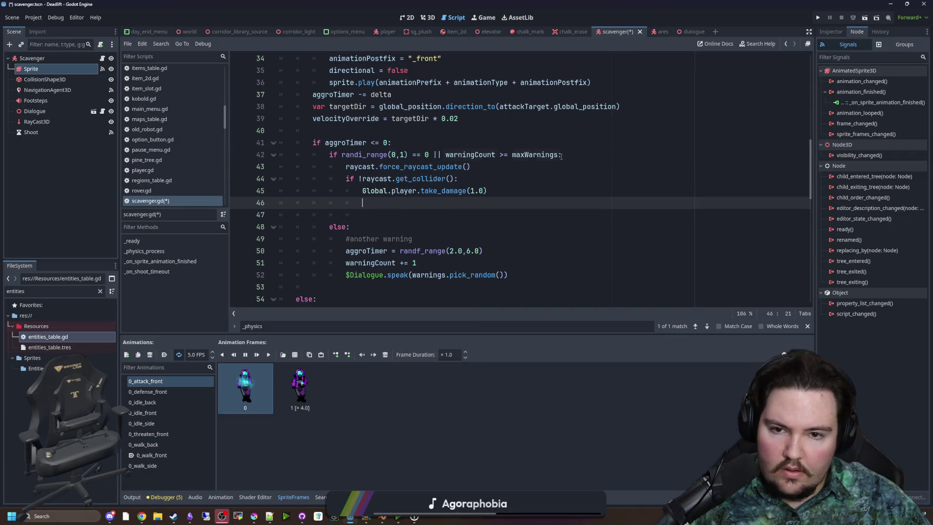
- Paste attacking = true under the warning-count condition and delete the raycast and take_damage lines
left_click(543, 156)
key("Return")
key("ctrl+v")
left_click_drag(505, 203, 281, 179)
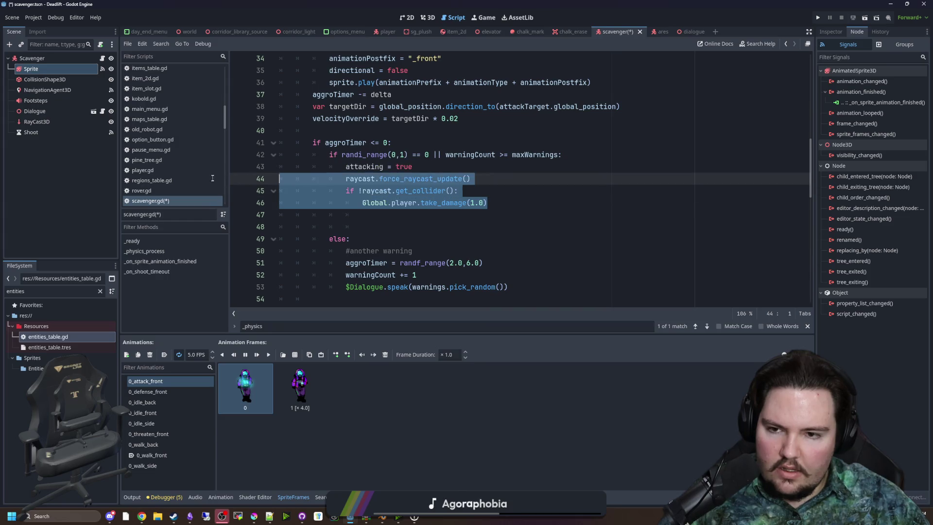
key("BackSpace")
left_click_drag(412, 167, 389, 203)
key("BackSpace")
scroll(388, 203, "down", 10)
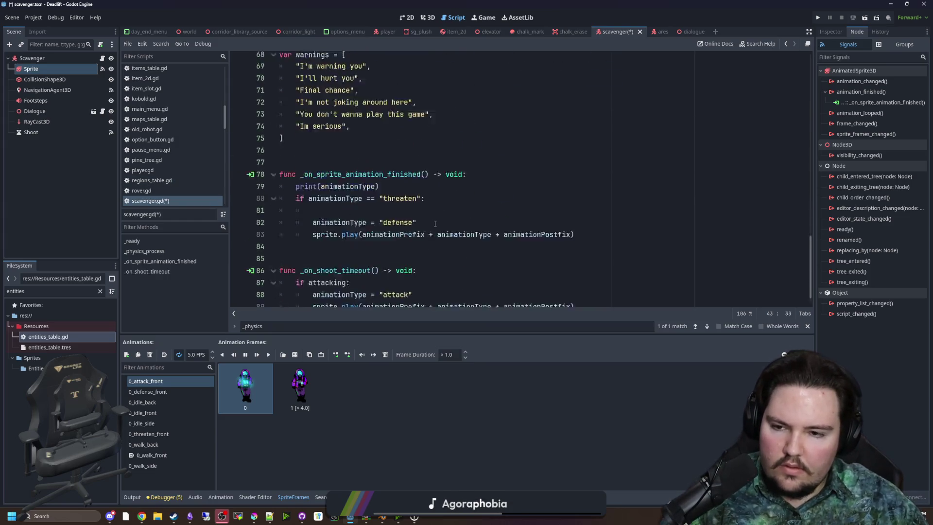
- Paste the raycast check and take_damage code under the attacking check and fix its indentation
left_click(408, 262)
key("Return")
key("ctrl+v")
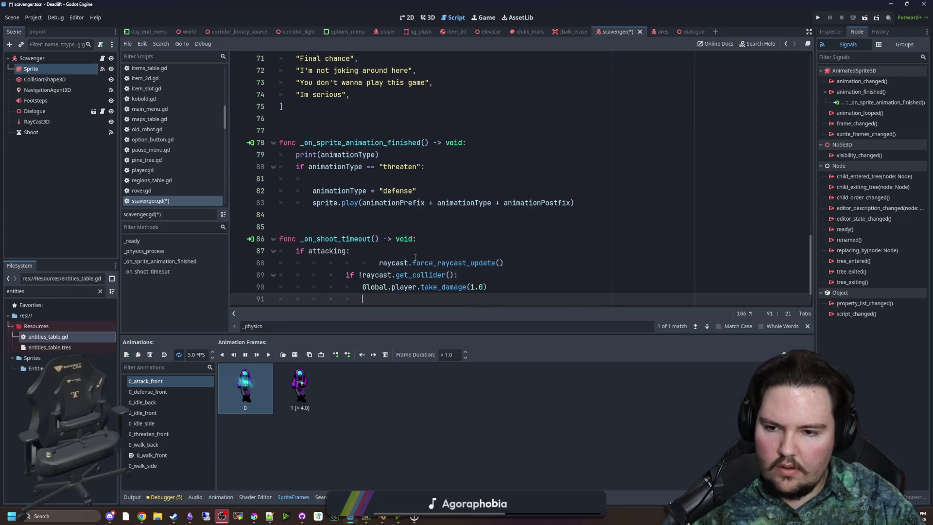
left_click(379, 263)
key("BackSpace")
key("BackSpace")
key("BackSpace")
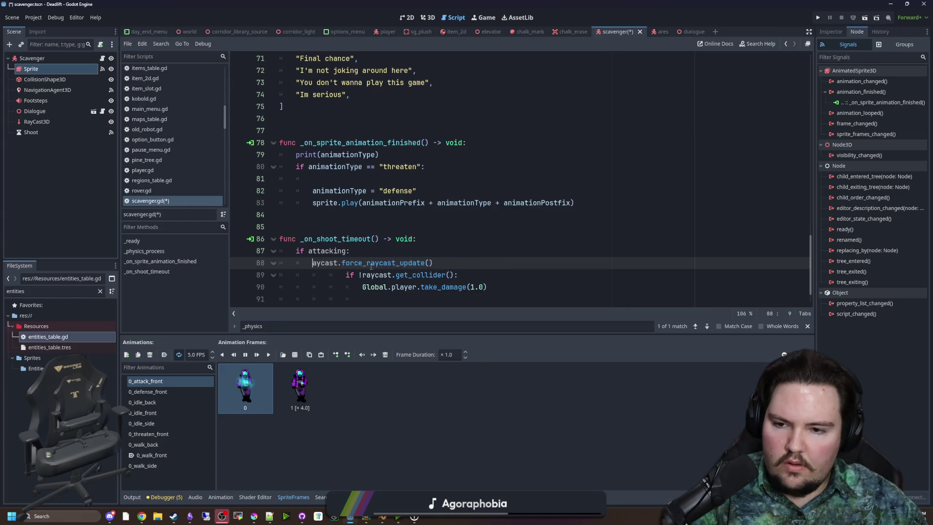
left_click(346, 276)
key("BackSpace")
key("BackSpace")
left_click(296, 262)
key("Tab")
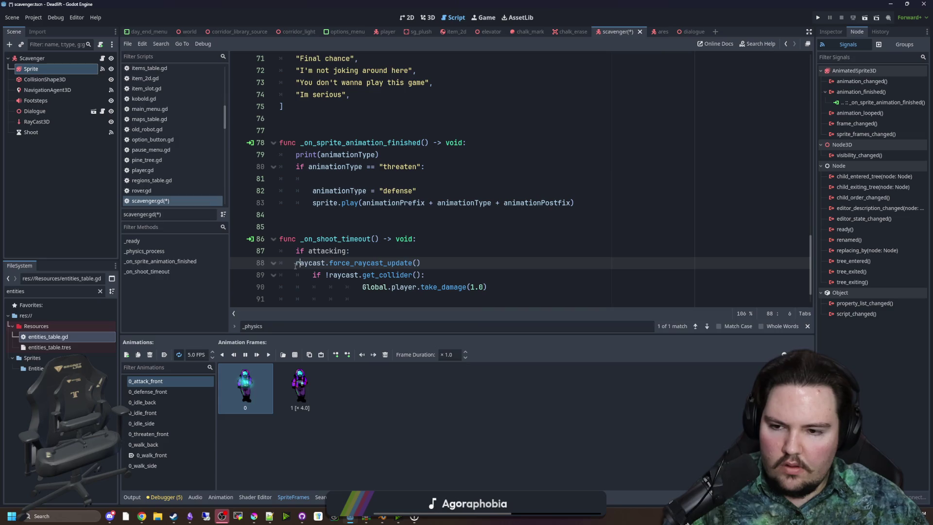
- Turn the checks into early returns with 'if !attacking' and unindent the handler body
scroll(421, 252, "down", 1)
left_click(328, 239)
key("BackSpace")
left_click(446, 239)
type("return")
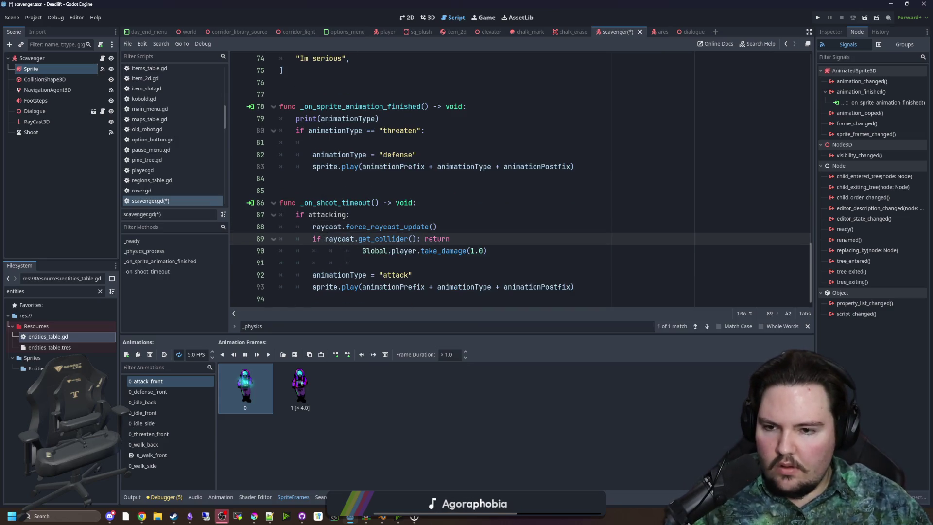
left_click(361, 251)
key("BackSpace")
key("BackSpace")
key("BackSpace")
left_click(311, 214)
type("!")
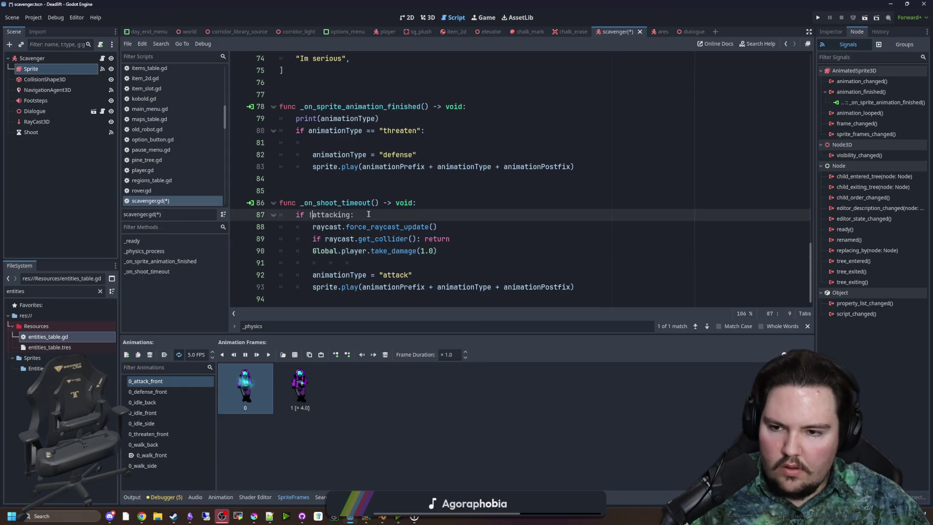
left_click(582, 297, "shift")
key("shift+Tab")
- Tidy blank lines and move the attack animation lines above the damage call
left_click(433, 239)
key("Return")
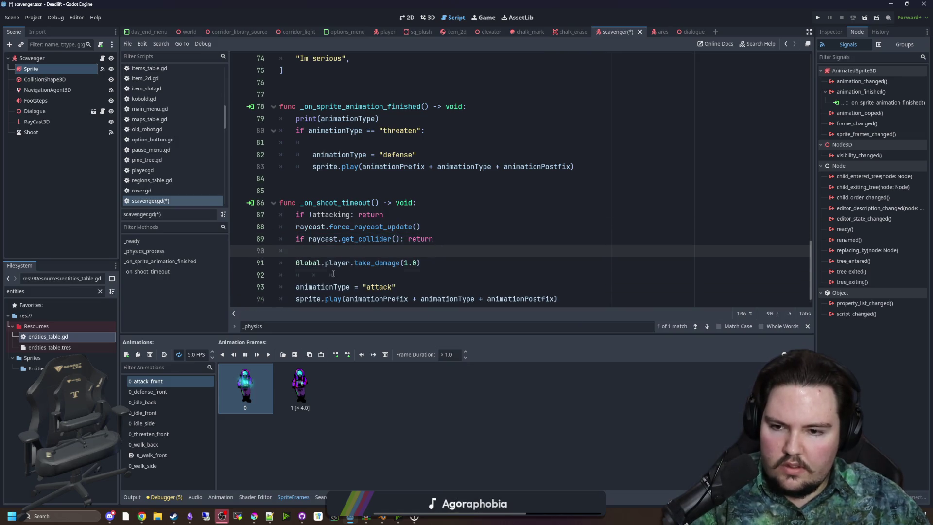
left_click(379, 275)
key("BackSpace")
key("BackSpace")
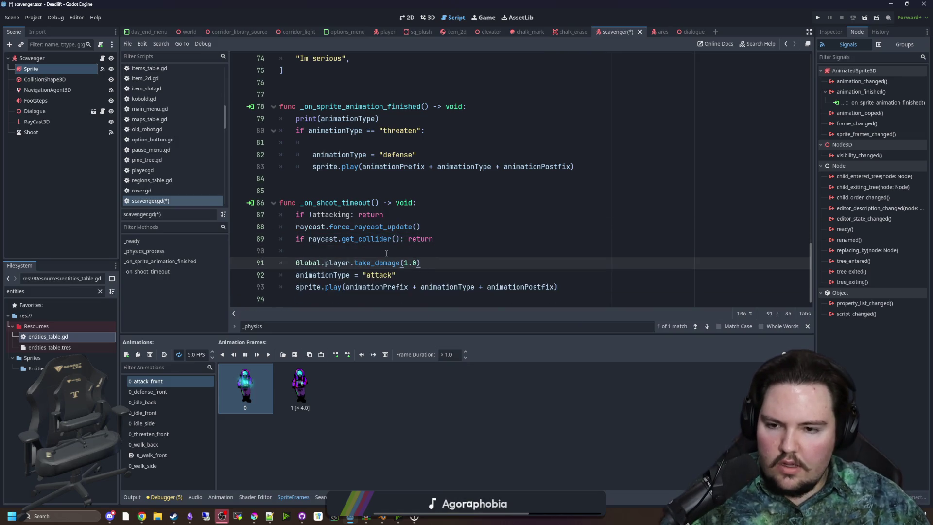
mouse_move(572, 286)
left_mouse_down()
mouse_move(323, 287)
mouse_move(282, 275)
left_mouse_up()
key("ctrl+x")
left_click(318, 253)
key("Return")
key("ctrl+v")
left_click(316, 263)
key("BackSpace")
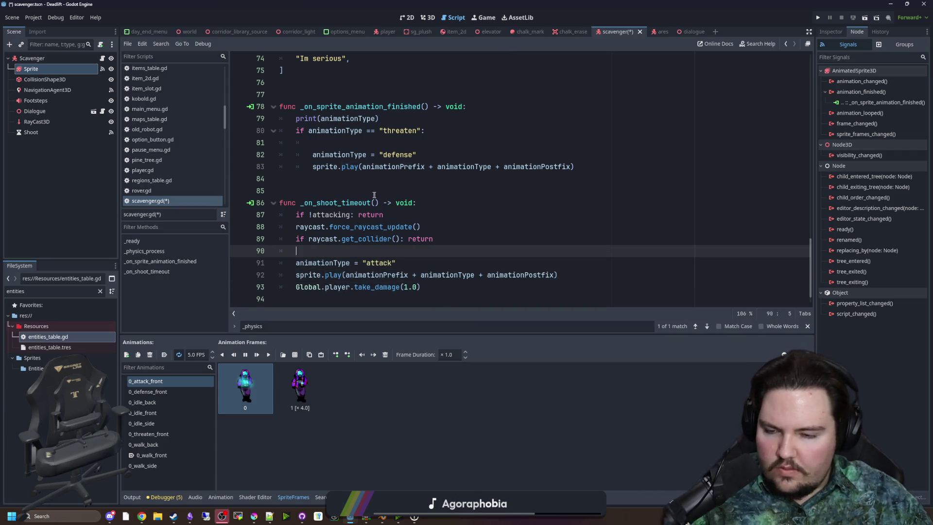
- Check the end of _on_shoot_timeout and save scavenger.gd
scroll(315, 284, "down", 1)
left_click(315, 286)
left_click(446, 234)
key("ctrl+s")
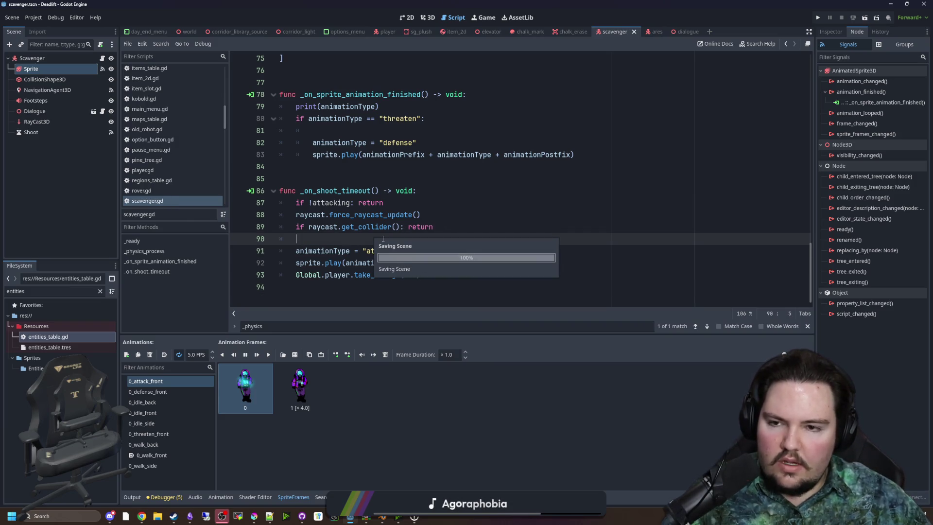
- Copy the word 'attacking' from the script
scroll(384, 241, "up", 3)
left_click(386, 251)
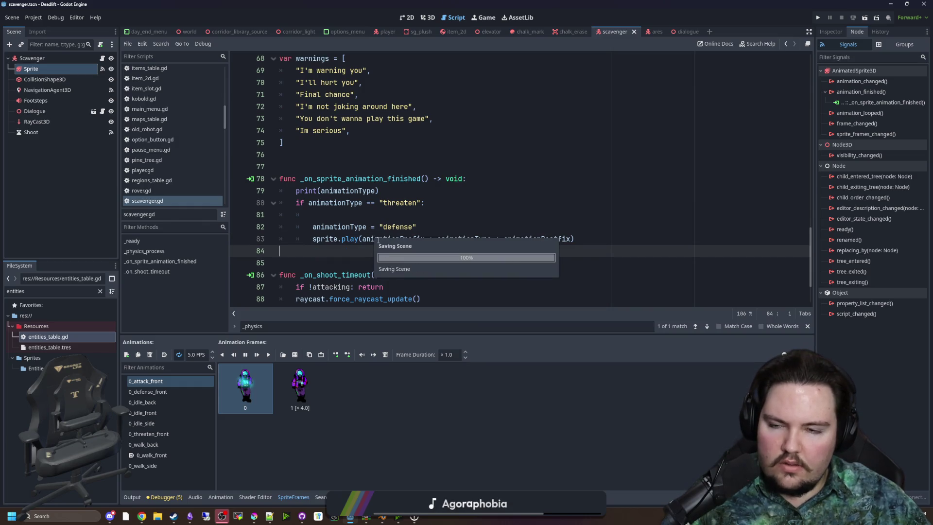
scroll(385, 252, "up", 10)
scroll(391, 225, "up", 3)
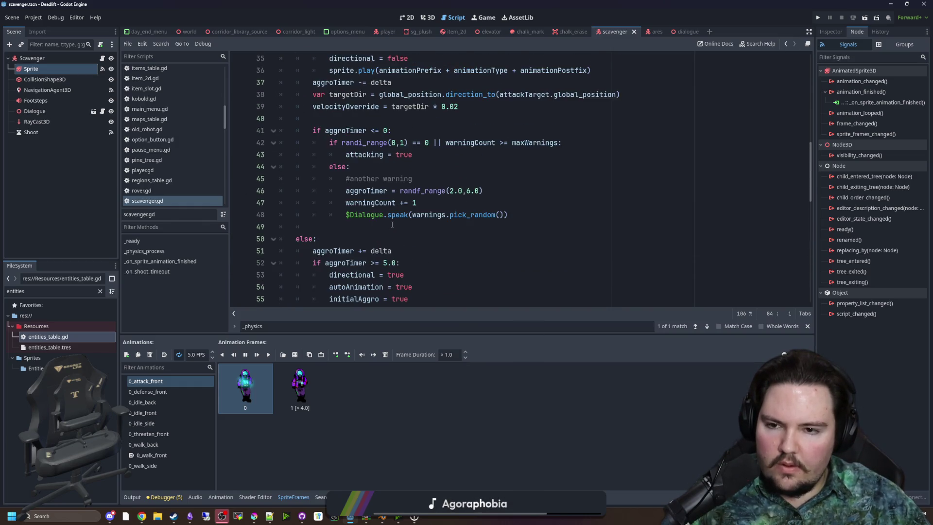
left_click(370, 239)
double_click(370, 227)
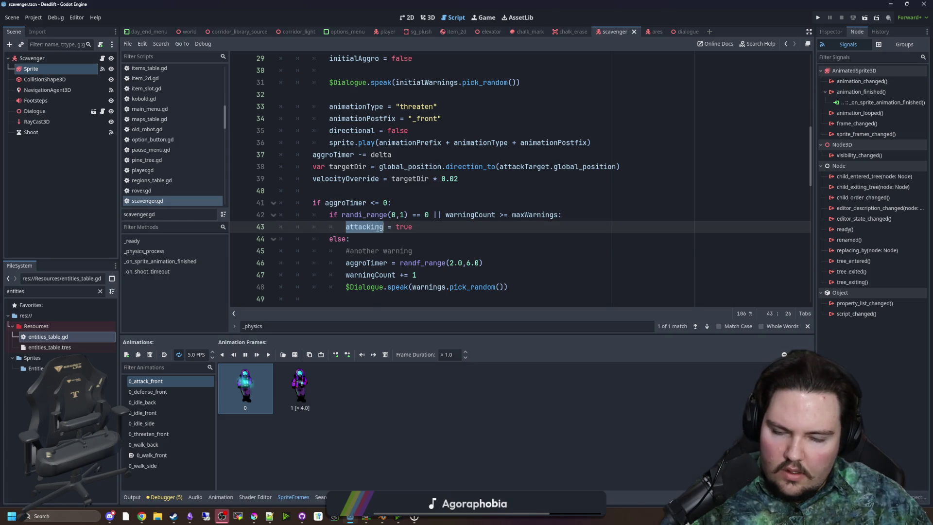
scroll(380, 227, "down", 2)
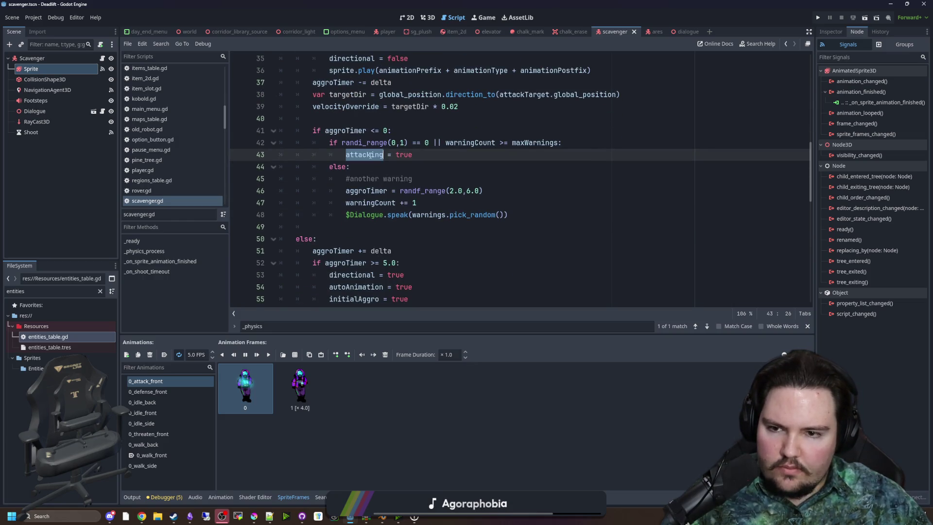
scroll(370, 155, "up", 6)
scroll(314, 197, "down", 8)
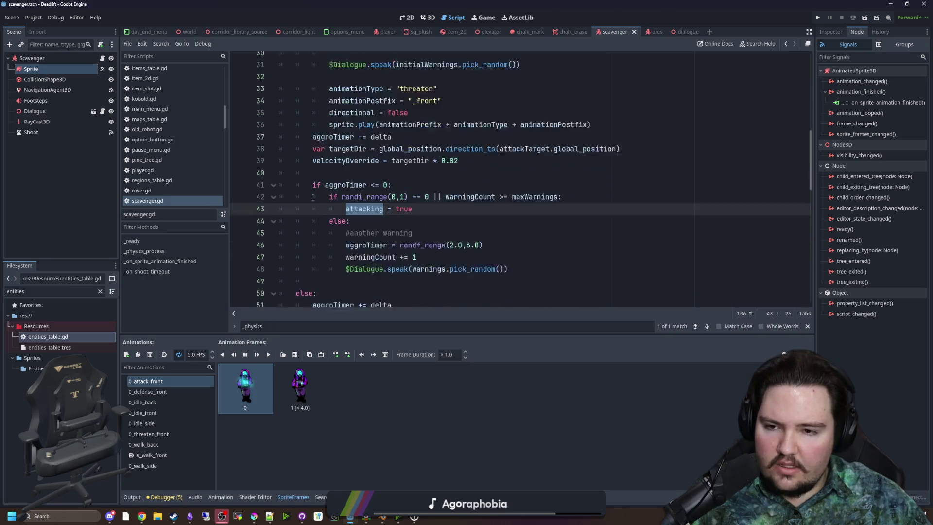
- Add 'attacking = false' as a new first line under else:
left_click(334, 170)
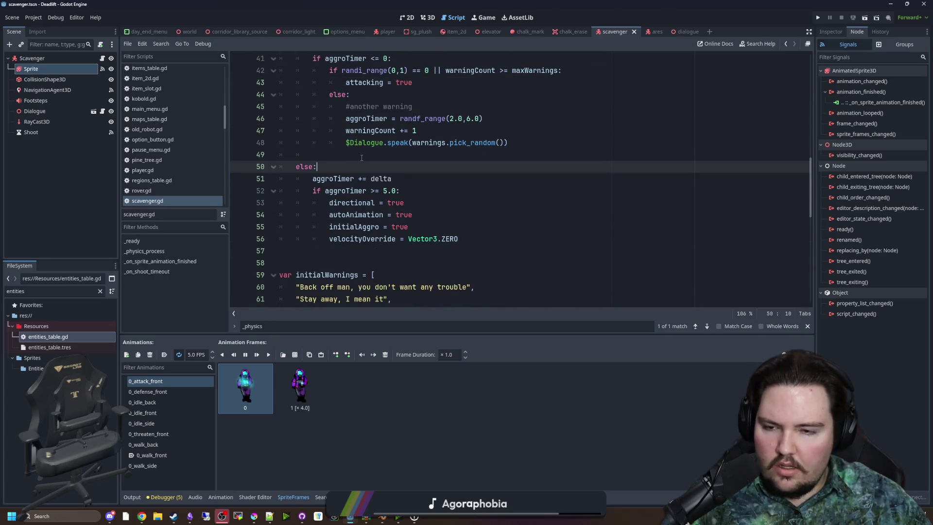
key("Return")
key("ctrl+v")
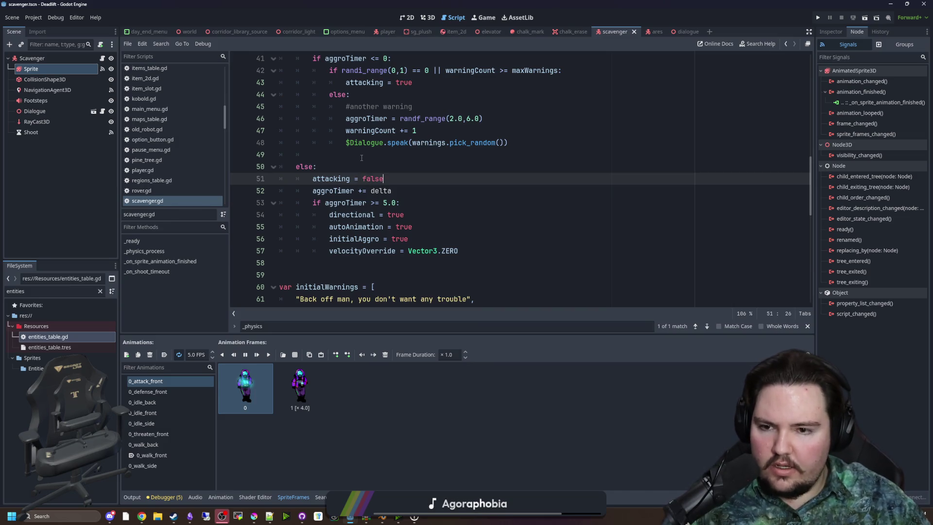
left_click(362, 158)
scroll(369, 166, "down", 6)
scroll(375, 175, "down", 5)
left_click(367, 178)
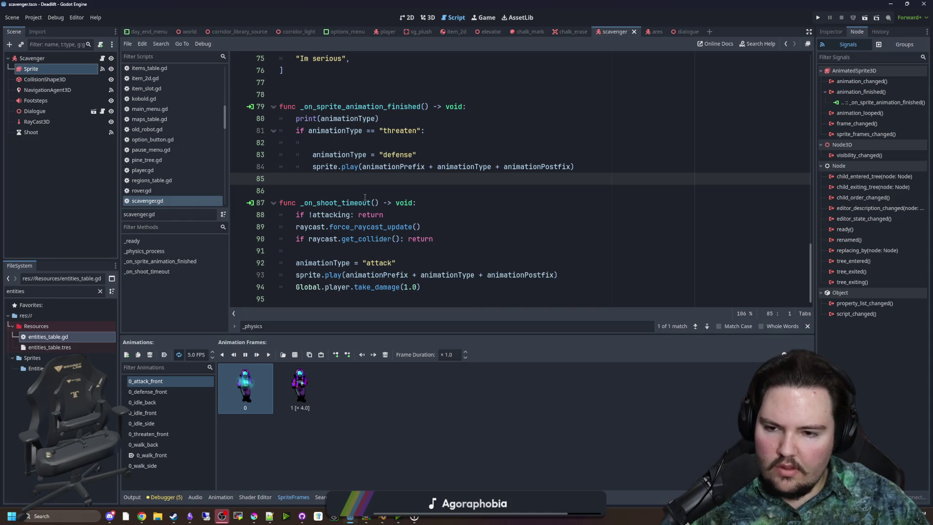
scroll(365, 197, "up", 6)
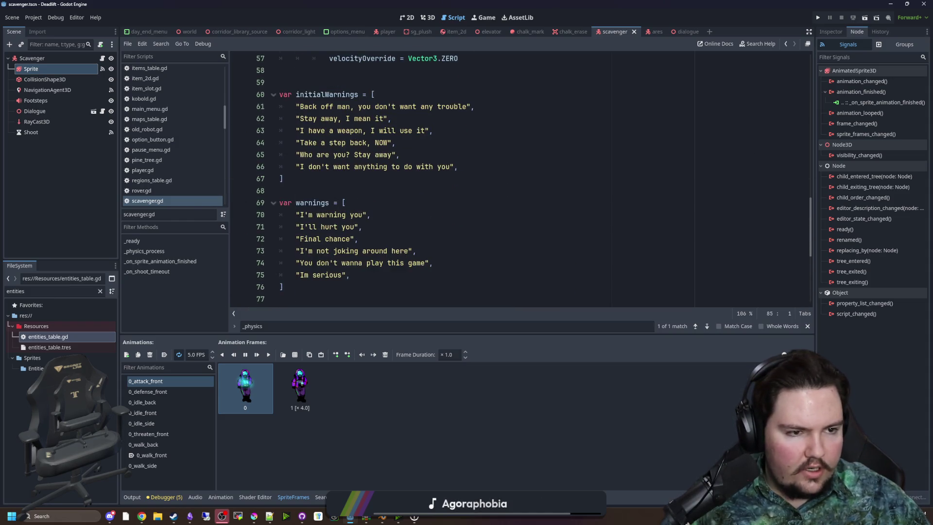
left_click(141, 516)
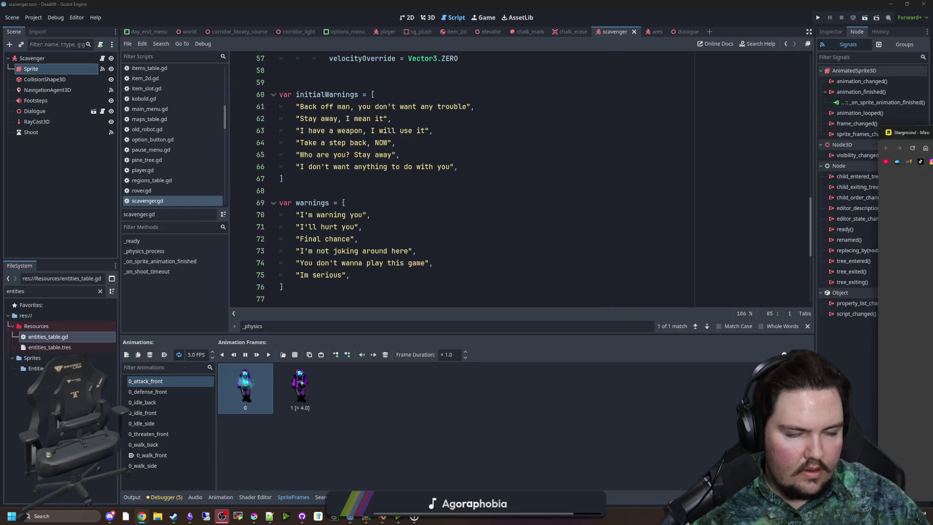
- Open Freesound and search for 'gun' sounds
type("freesound")
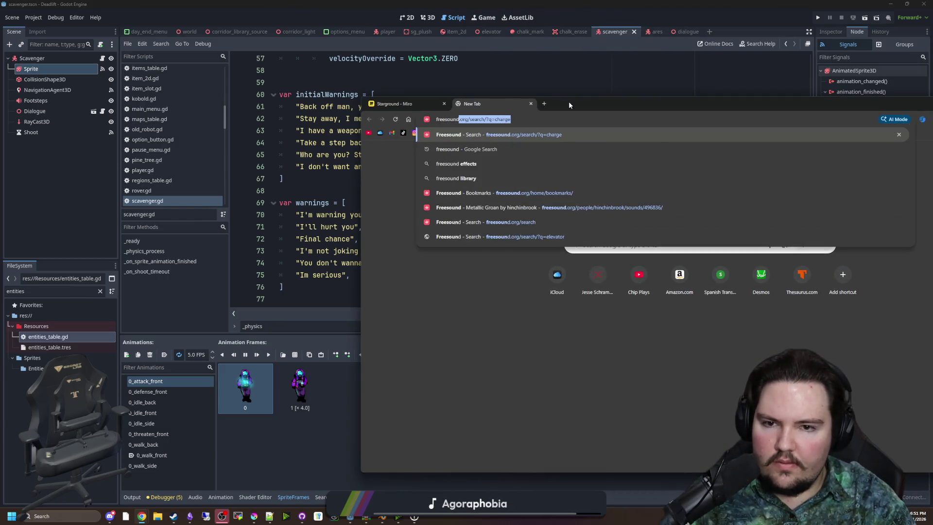
key("Return")
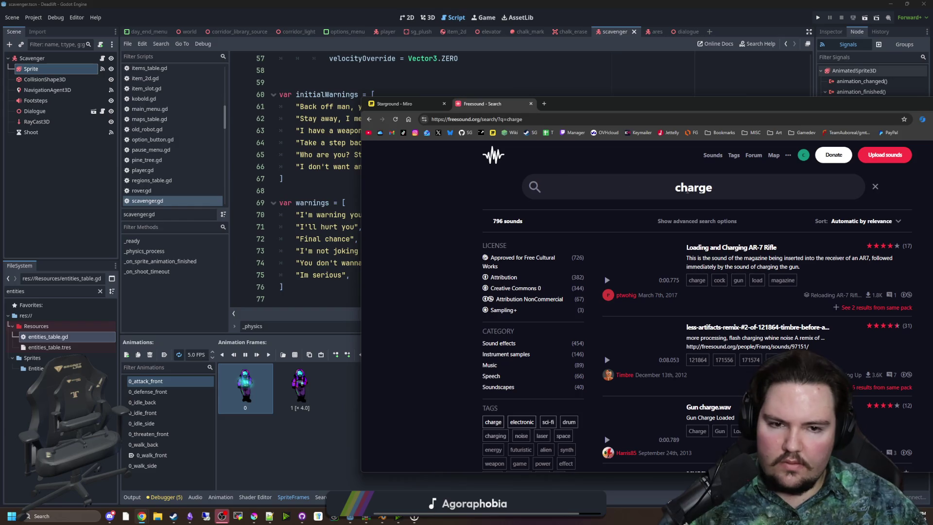
triple_click(631, 182)
type("gun")
key("Return")
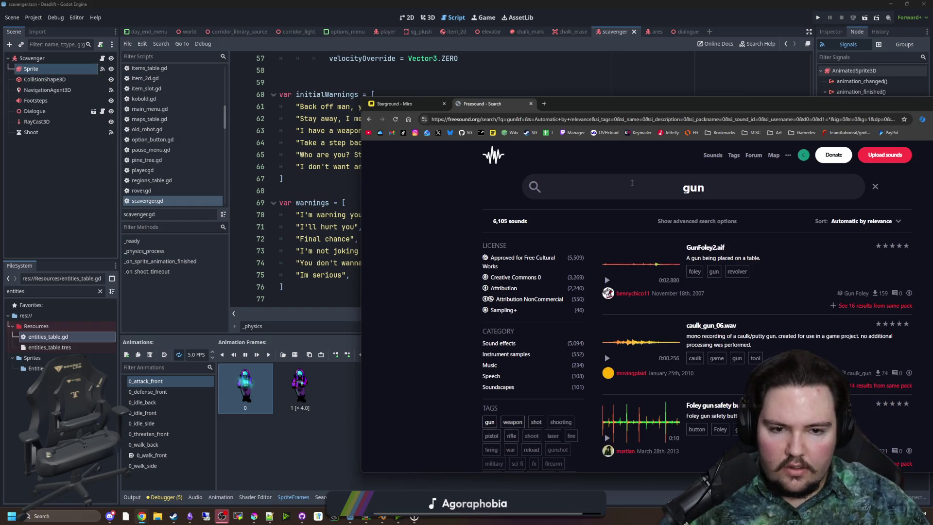
left_click_drag(607, 103, 409, 93)
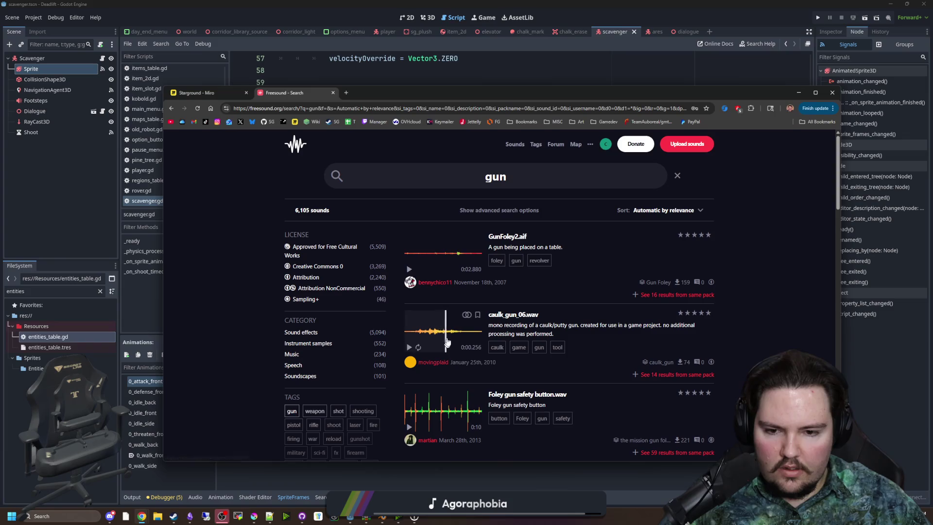
left_click(409, 347)
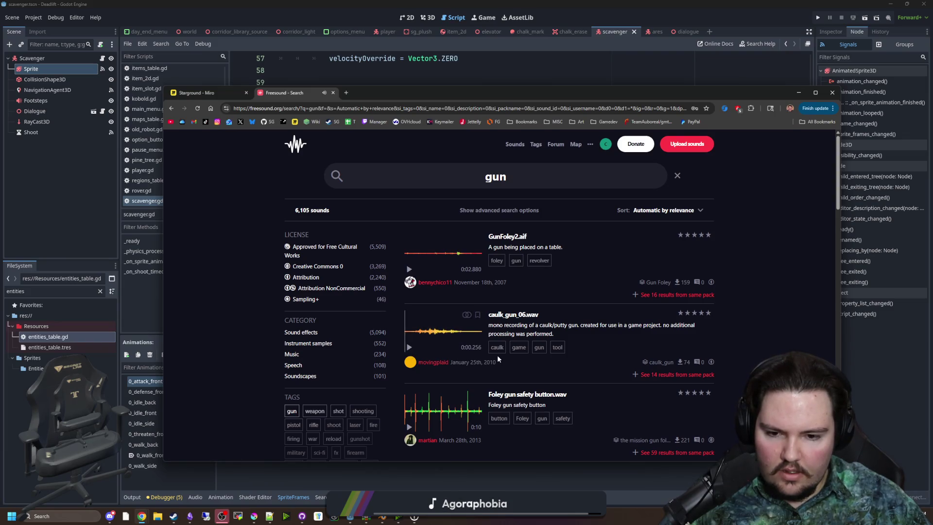
- Sort the gun results by most downloads and restrict them to Creative Commons 0
left_click(679, 212)
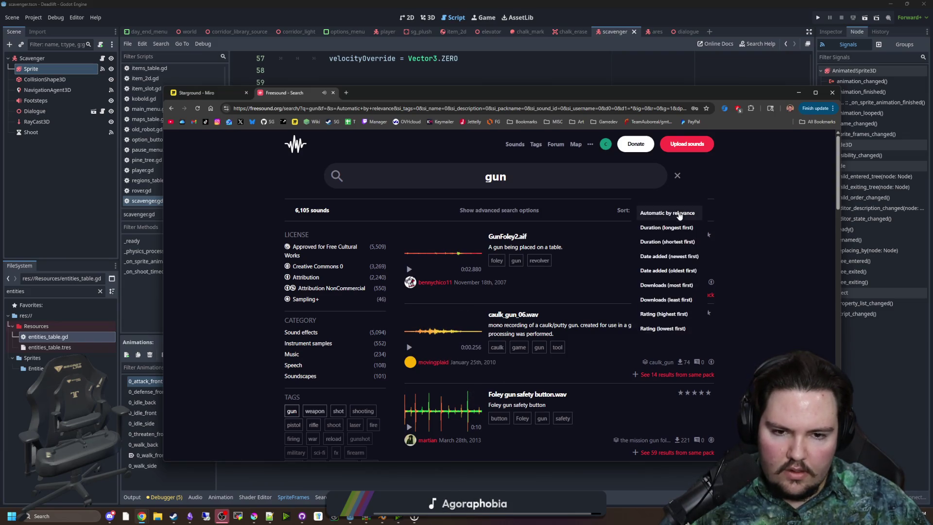
left_click(669, 288)
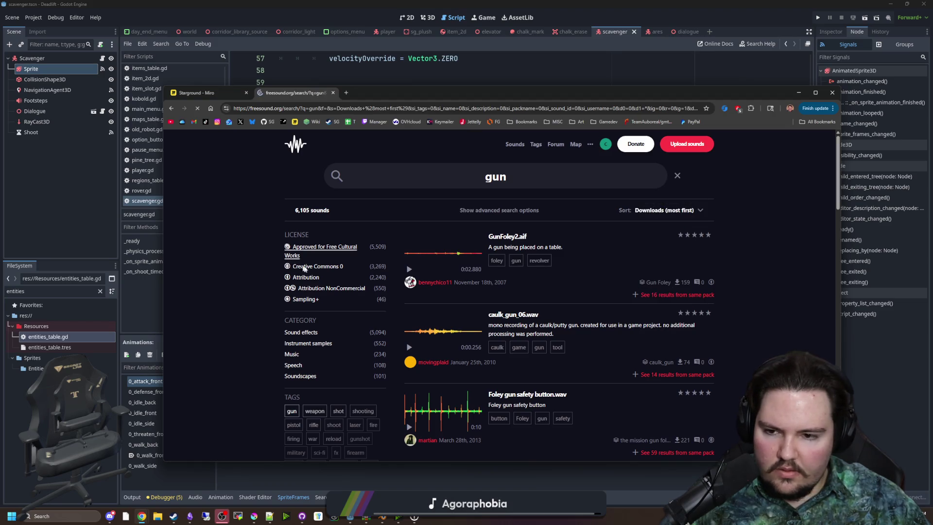
left_click(309, 267)
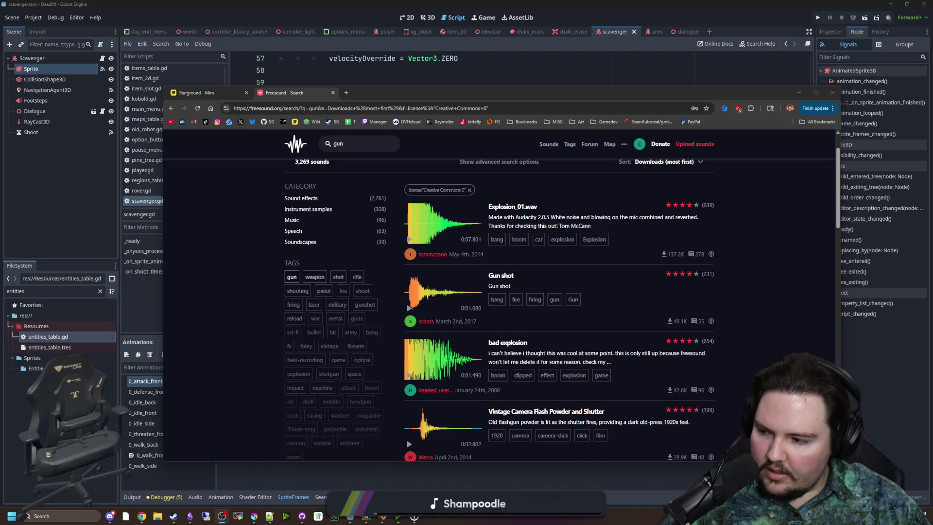
left_click(410, 308)
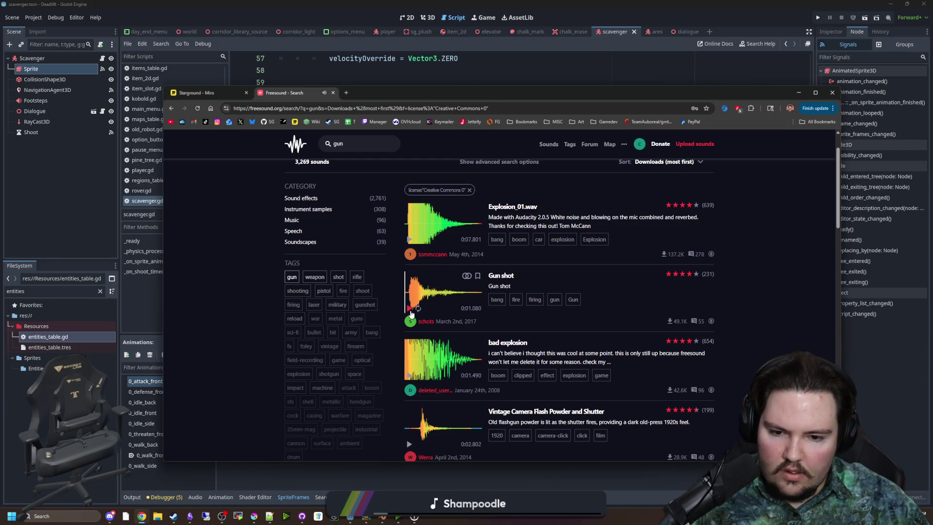
- Preview page-one sounds: 1911 Reload, Empty Gun Shot, 44_black_powder, 9mm pistol shot
scroll(410, 314, "down", 2)
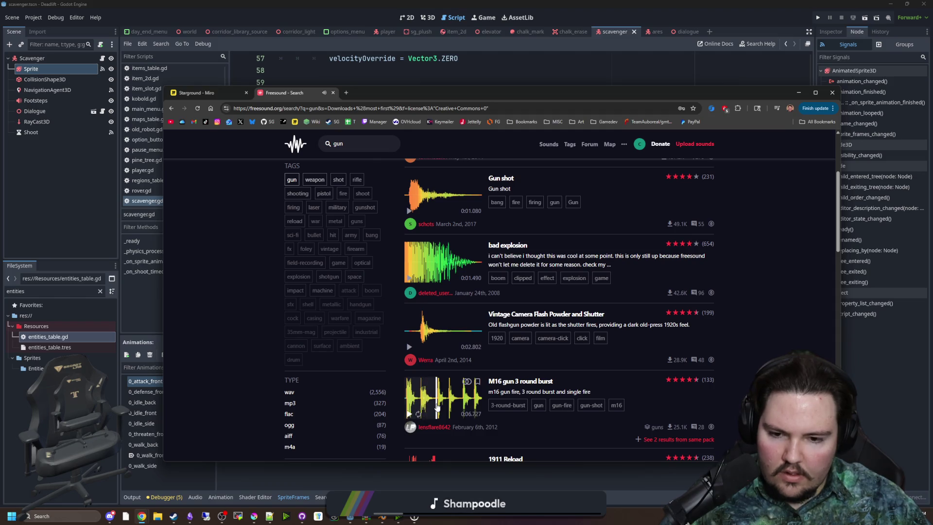
scroll(410, 417, "down", 3)
left_click(410, 336)
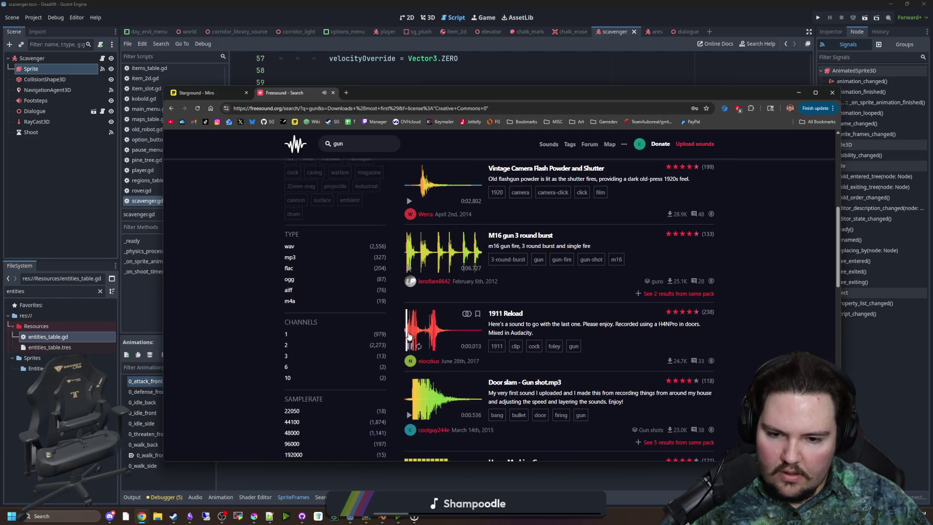
scroll(413, 348, "down", 2)
scroll(413, 348, "down", 2)
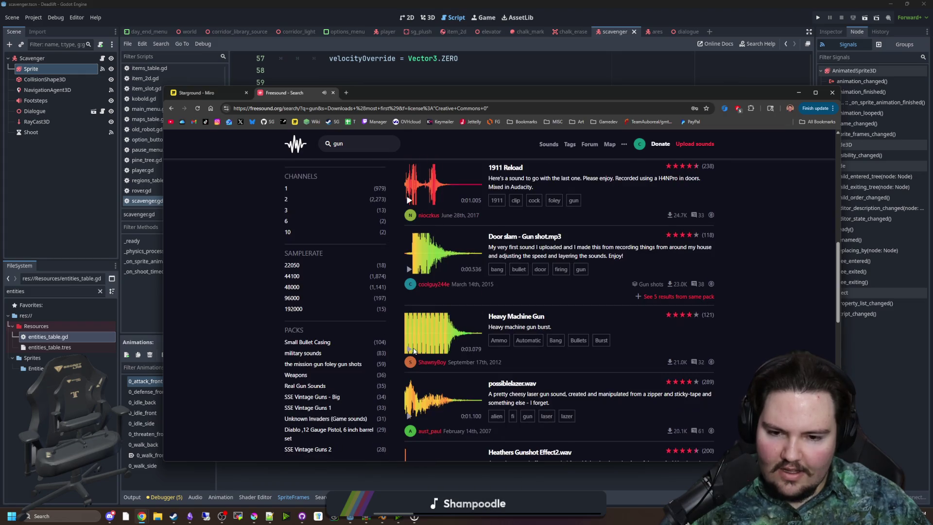
left_click(411, 355)
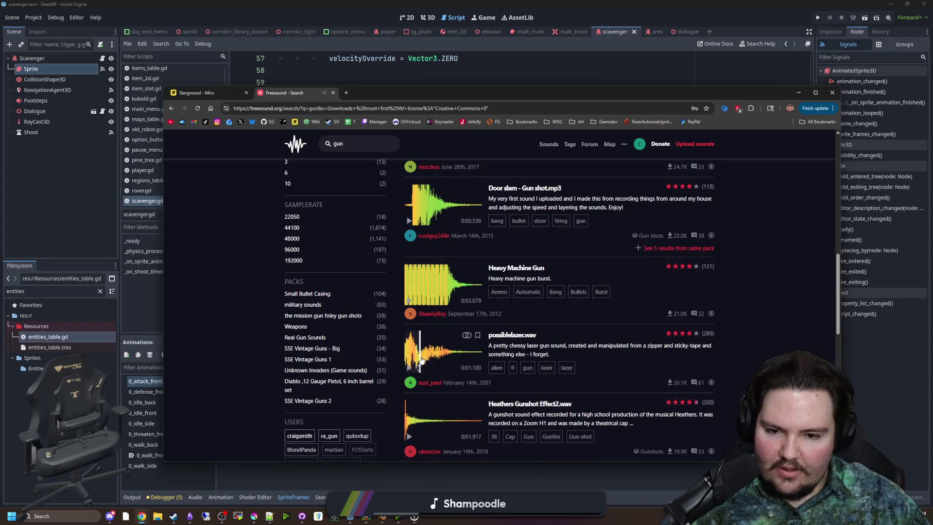
scroll(411, 346, "down", 3)
left_click(410, 346)
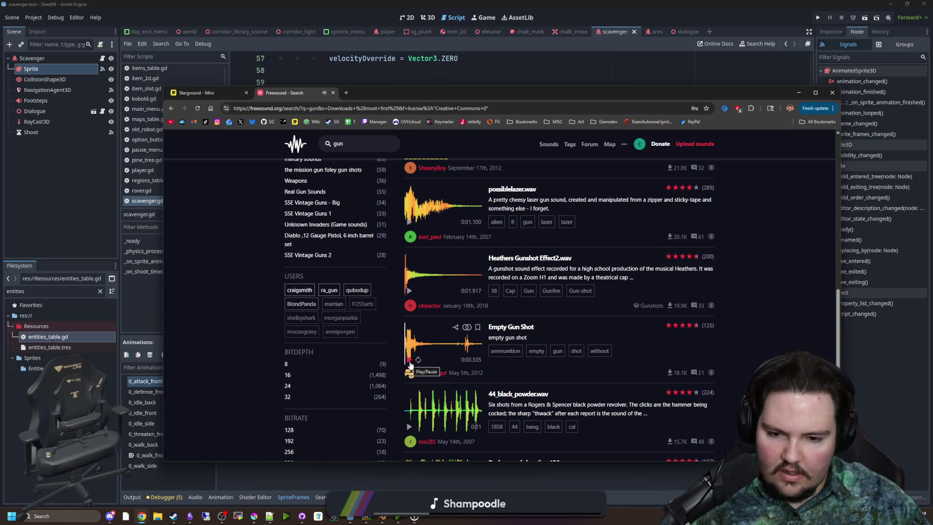
left_click(412, 410)
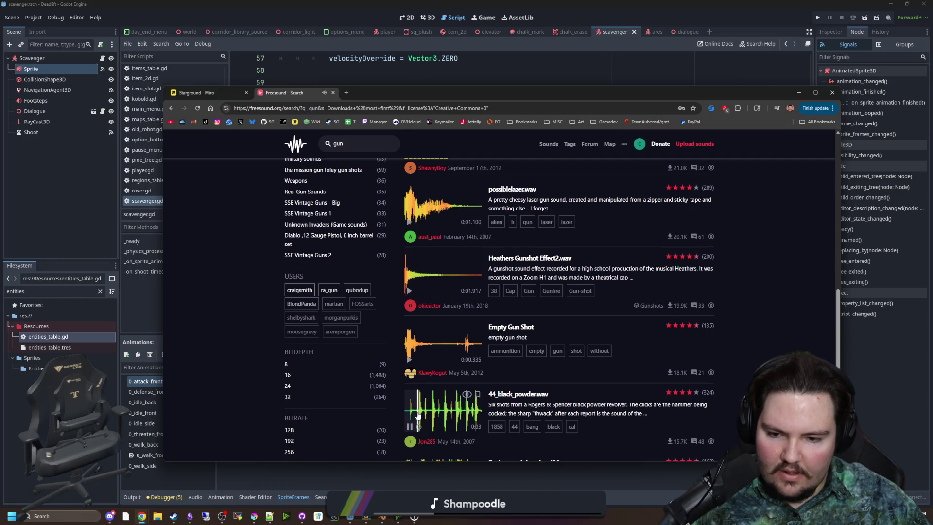
scroll(428, 408, "down", 3)
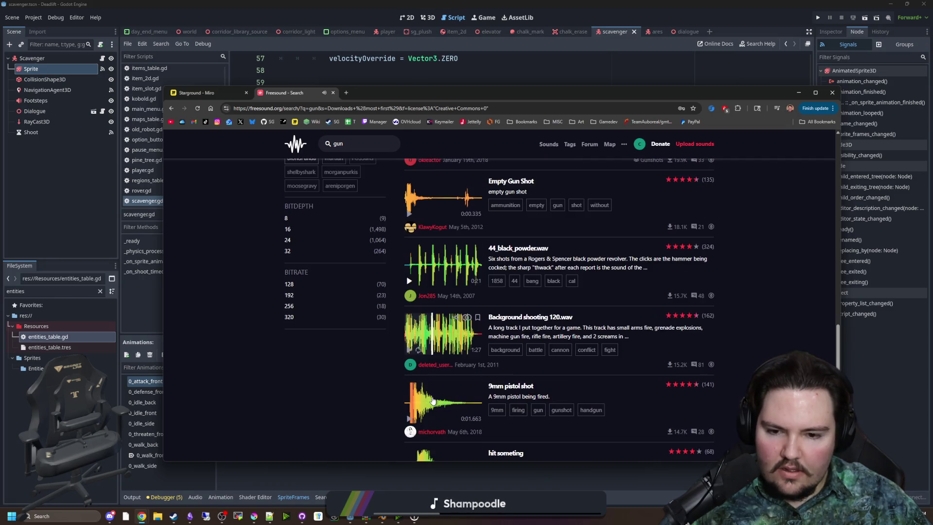
left_click(433, 397)
scroll(434, 396, "down", 1)
left_click(416, 369)
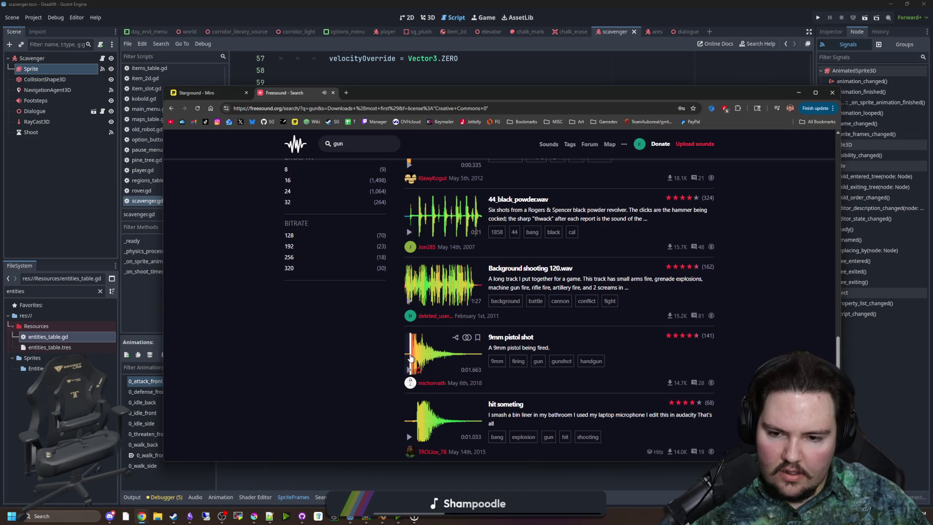
left_click(421, 365)
scroll(422, 366, "down", 1)
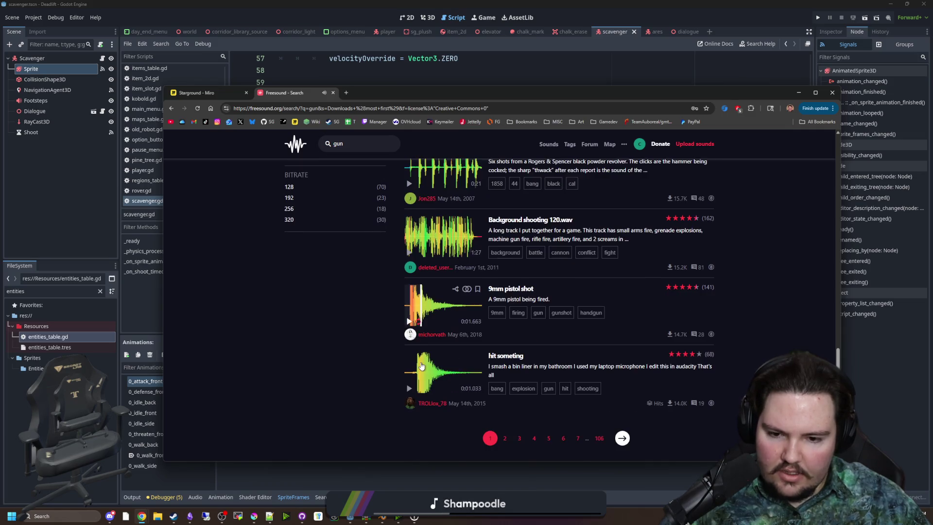
scroll(640, 429, "down", 1)
- Go to results page 2 and preview Machine Gun 001 single shot
left_click(617, 389)
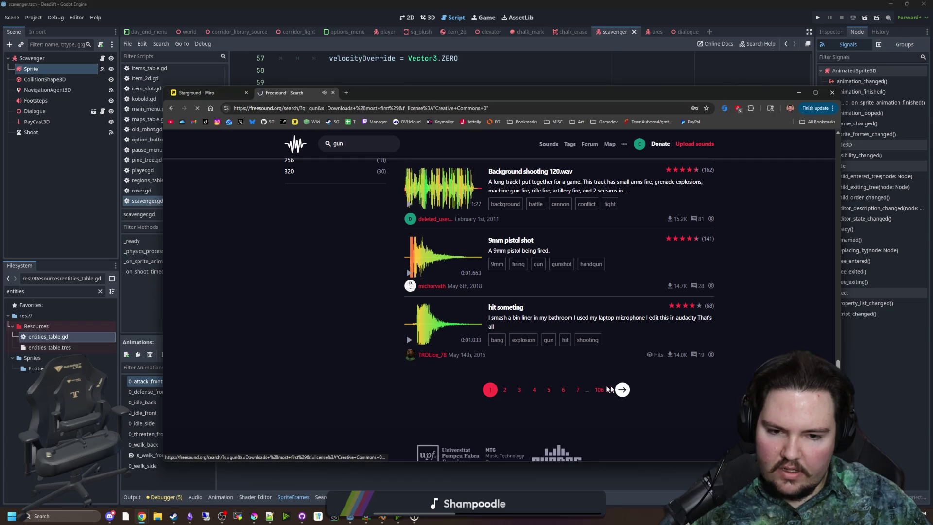
scroll(430, 295, "down", 5)
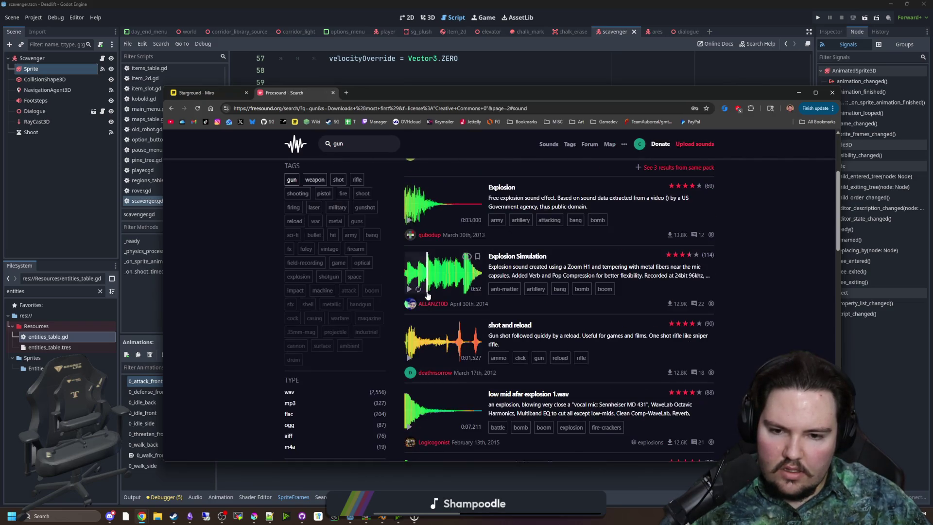
scroll(421, 316, "up", 2)
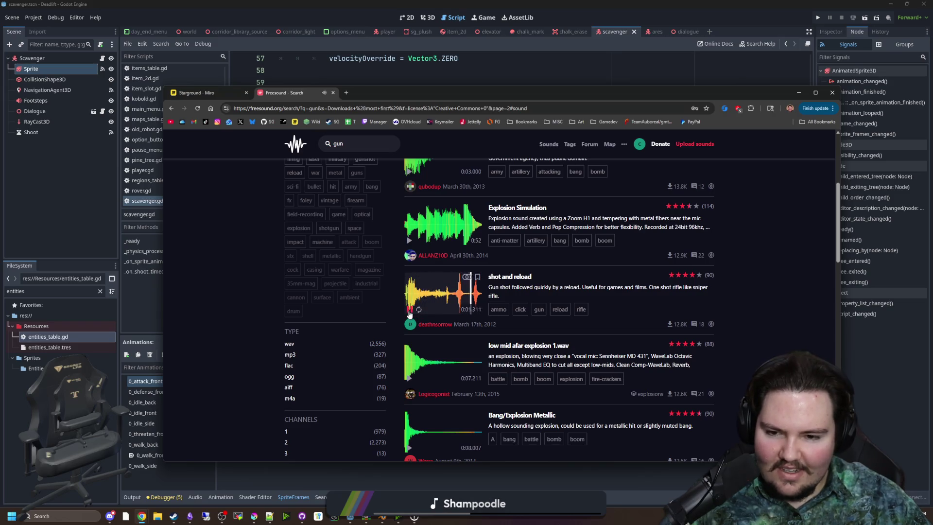
scroll(409, 315, "down", 4)
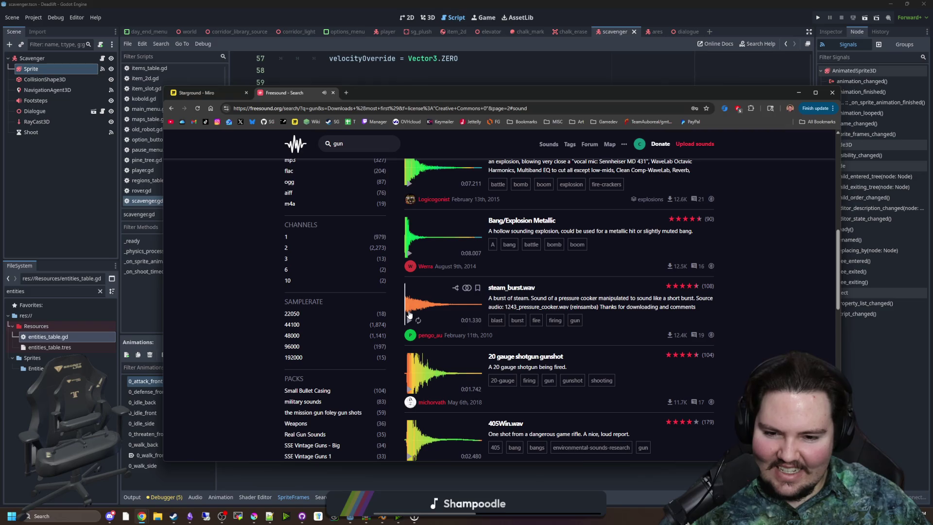
scroll(409, 315, "down", 8)
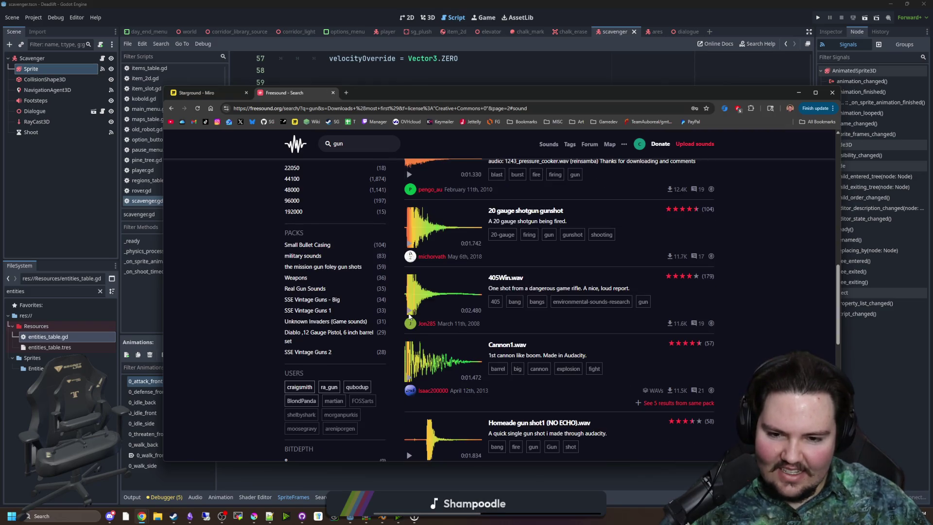
left_click(409, 281)
left_click(408, 281)
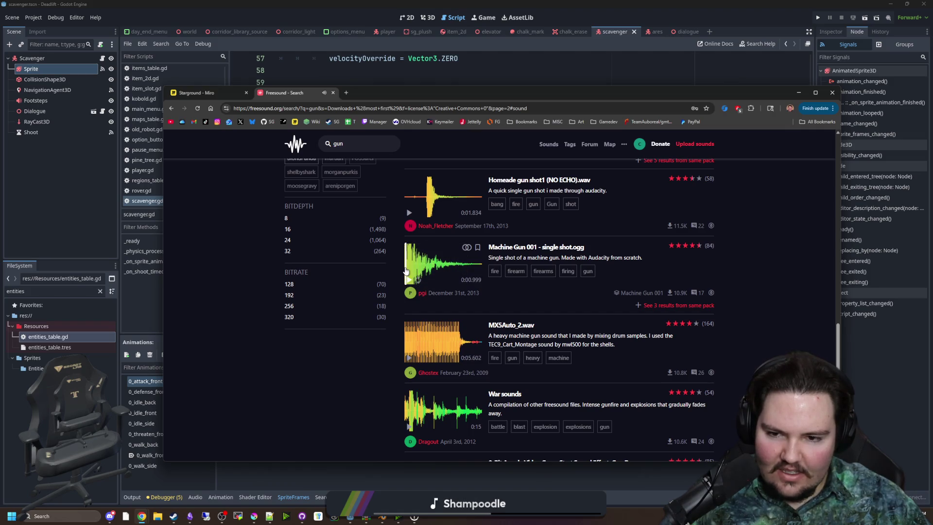
- Preview the 20 gauge shotgun and 405Win sounds, then open Machine Gun 001 in a background tab
scroll(409, 281, "down", 3)
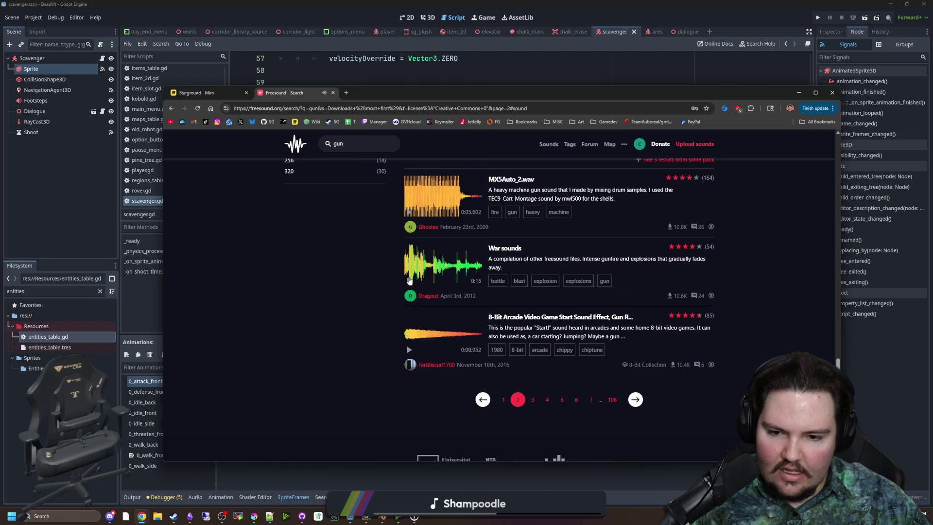
left_click(483, 396)
scroll(439, 279, "down", 4)
scroll(440, 278, "down", 5)
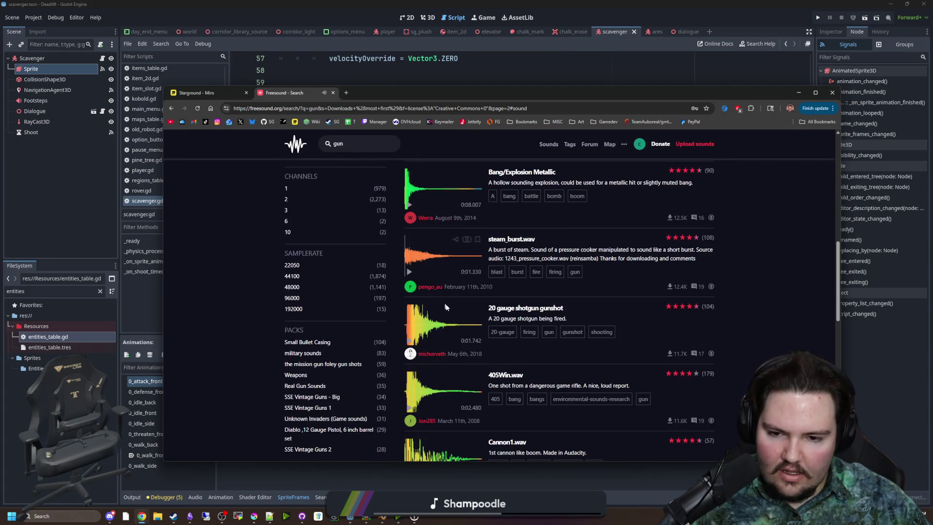
left_click(410, 325)
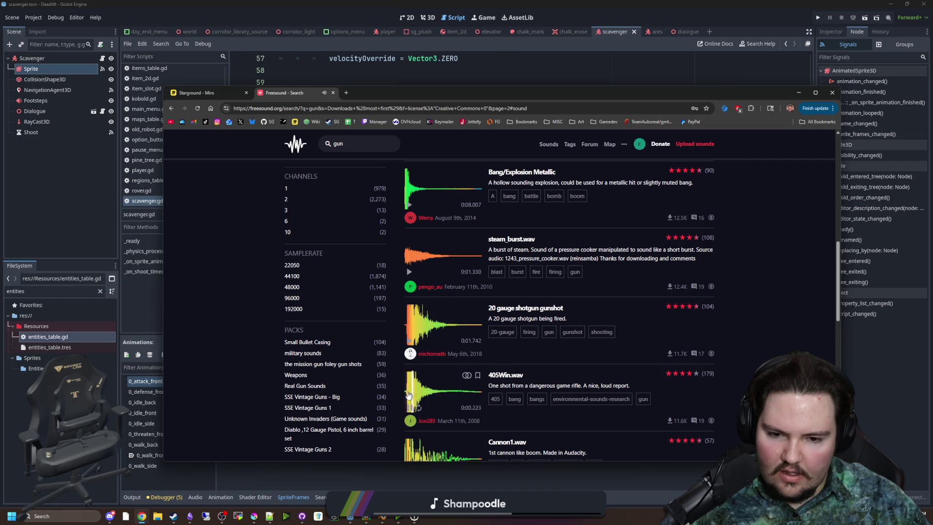
left_click(408, 395)
scroll(411, 285, "down", 2)
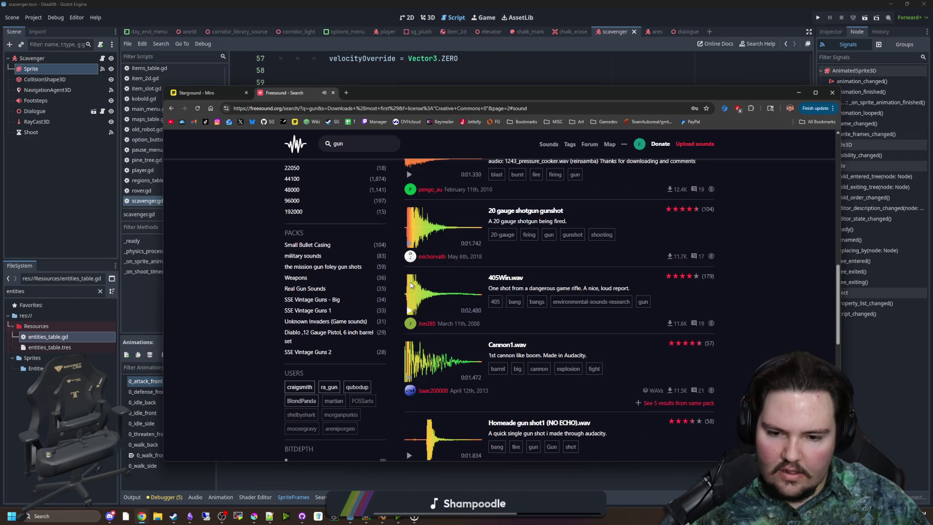
scroll(409, 297, "up", 2)
scroll(408, 297, "up", 2)
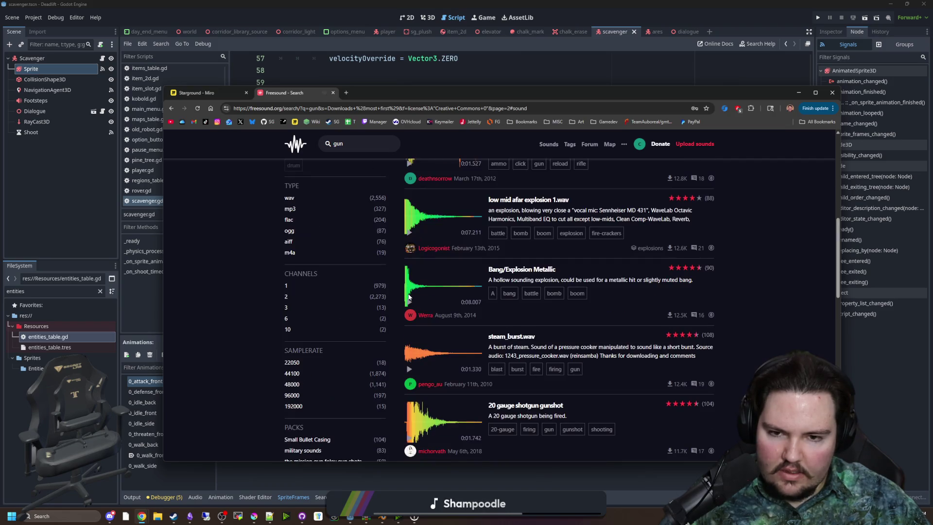
scroll(407, 287, "up", 8)
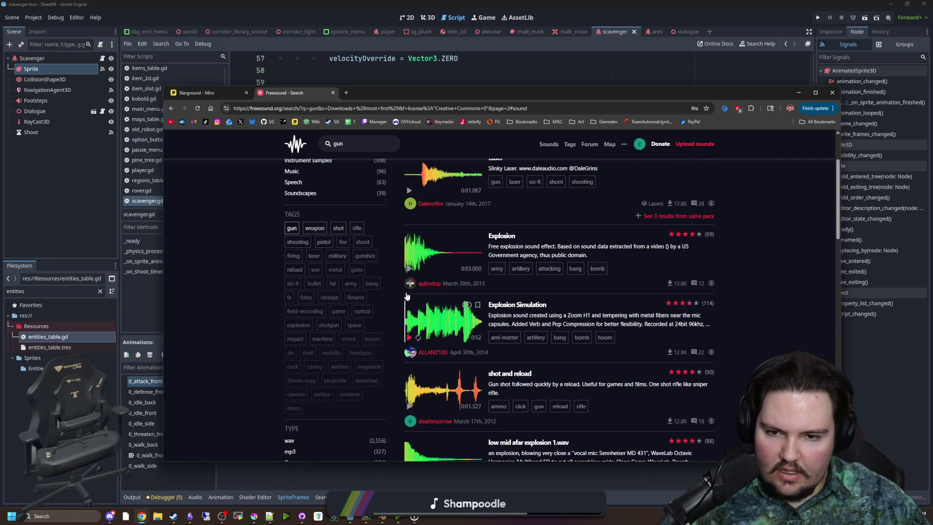
scroll(407, 294, "down", 5)
scroll(407, 295, "down", 3)
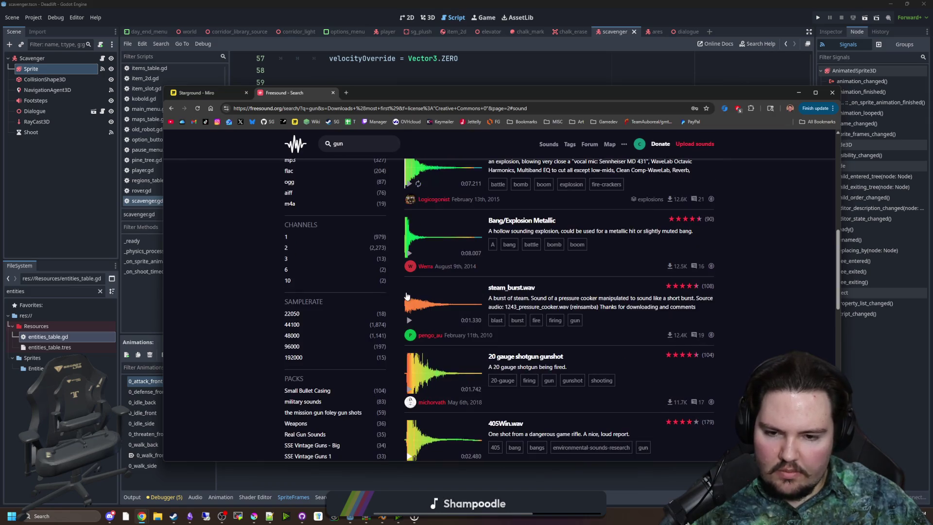
scroll(407, 312, "down", 5)
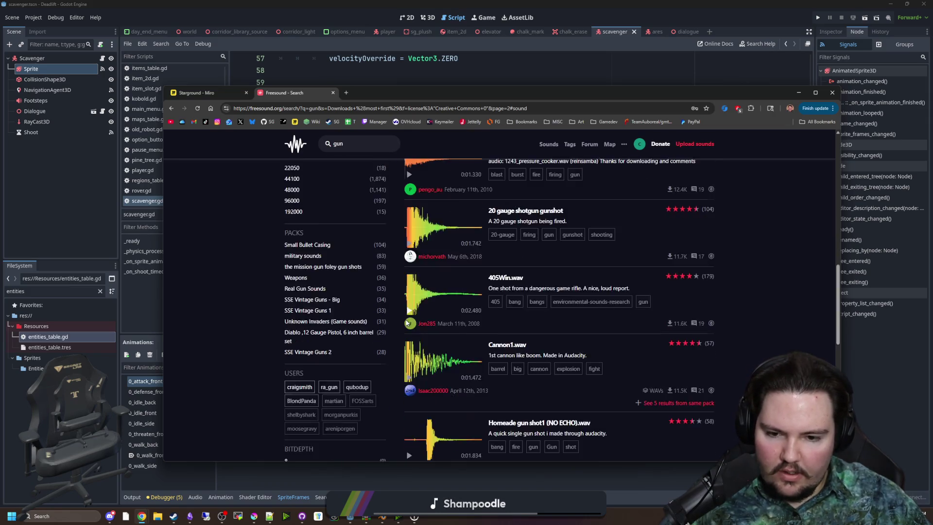
scroll(419, 359, "down", 1)
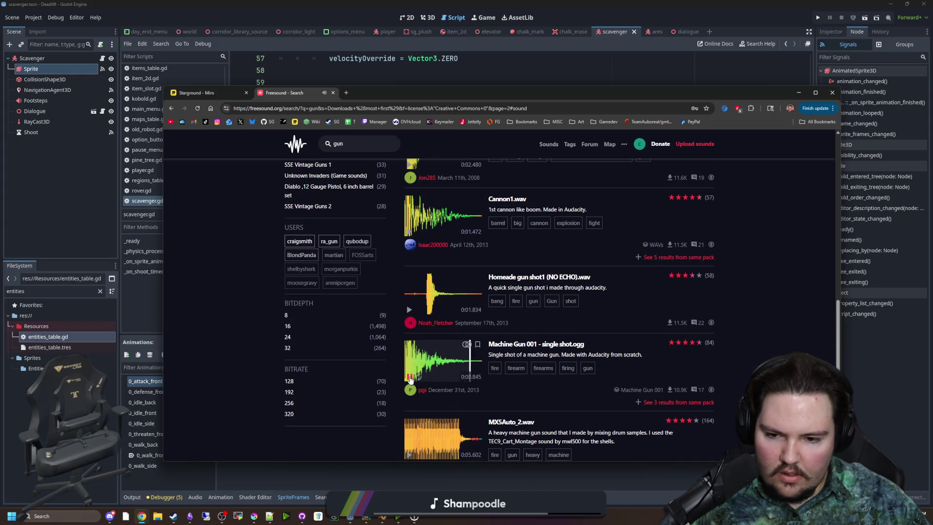
middle_click(516, 345)
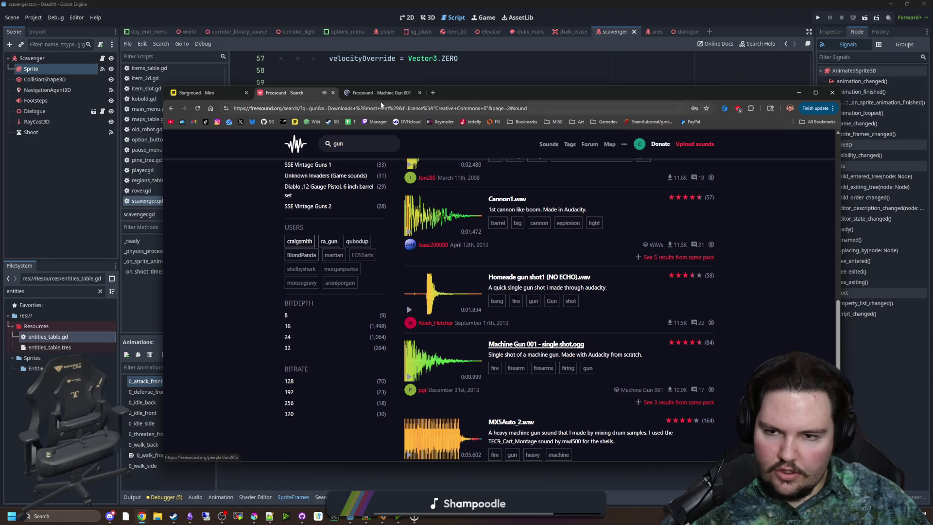
scroll(395, 182, "up", 10)
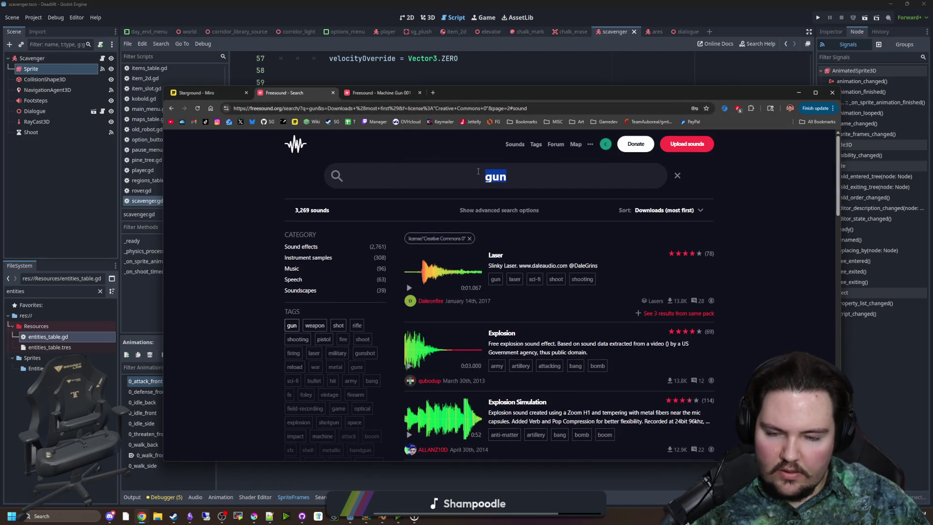
- Search 'reload', audition the pistol reload preview, then switch to the Machine Gun 001 tab
type("reload")
key("Return")
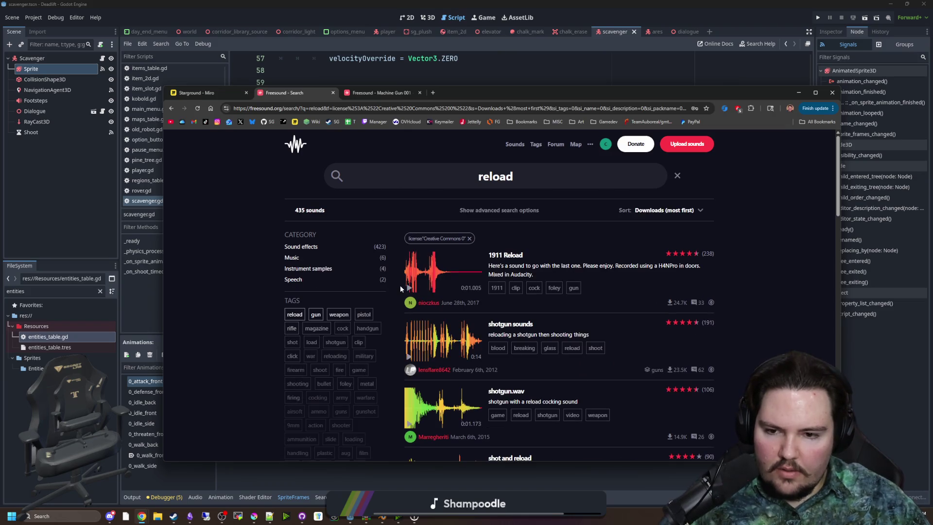
scroll(412, 291, "down", 5)
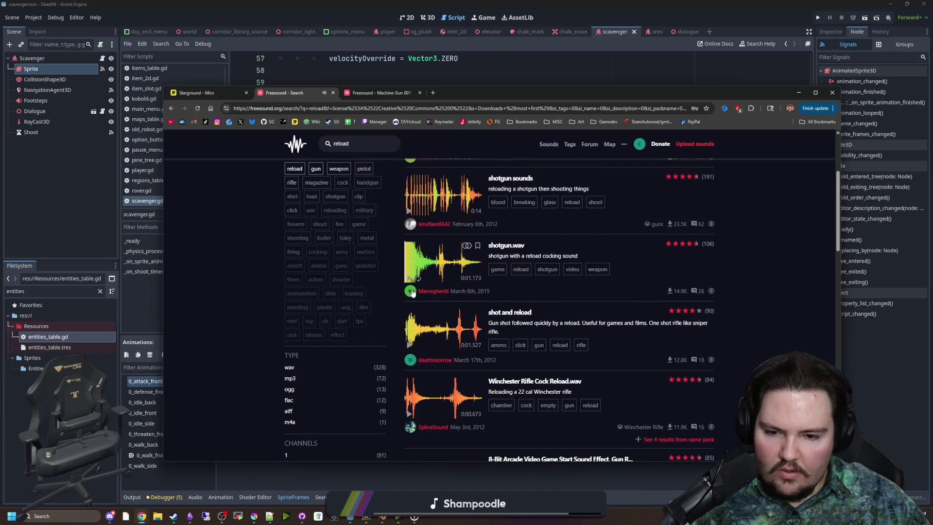
scroll(412, 291, "down", 3)
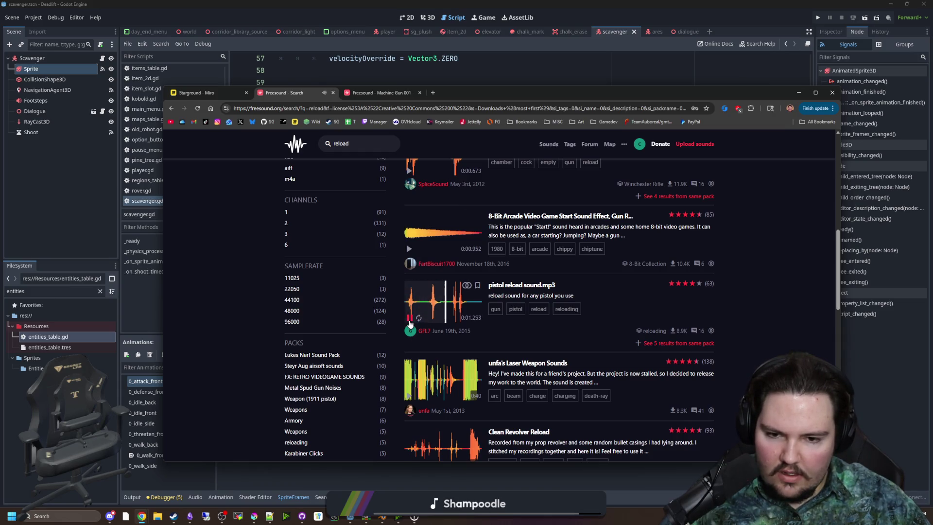
left_click(409, 319)
left_click(409, 318)
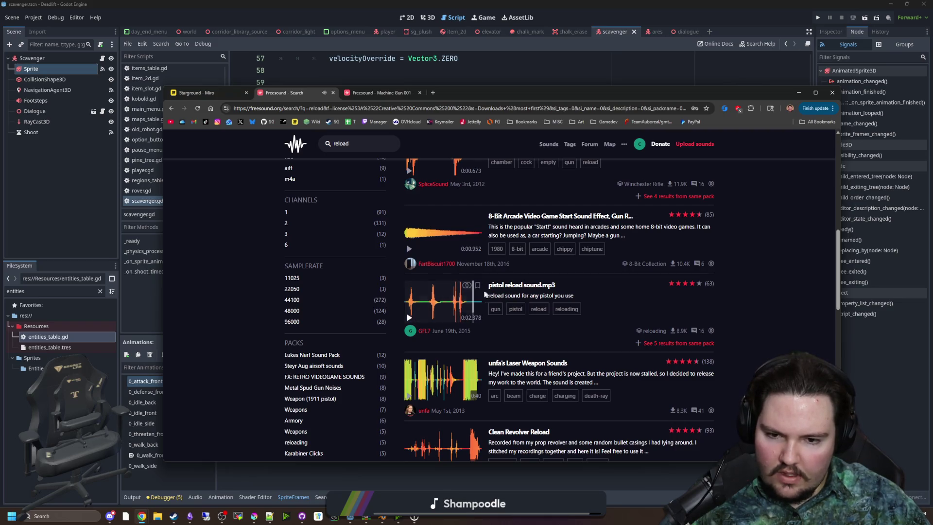
left_click(409, 318)
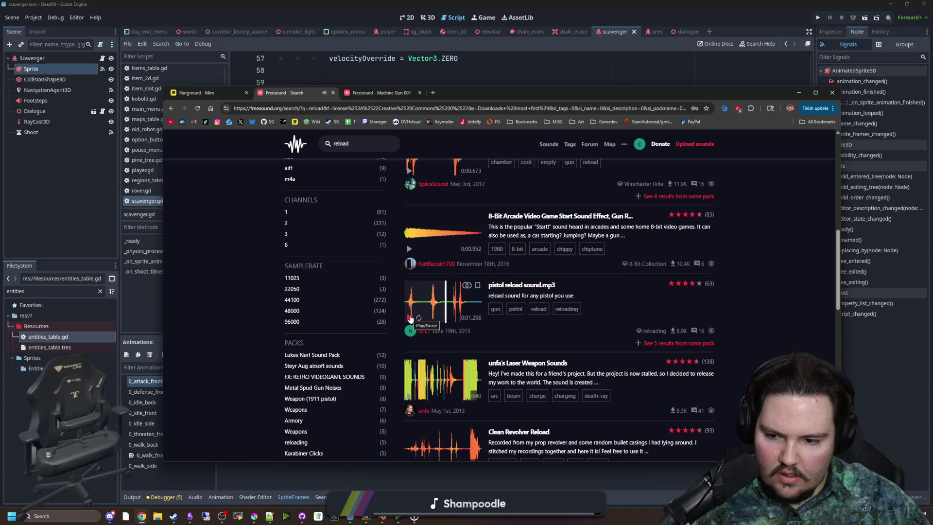
left_click(380, 93)
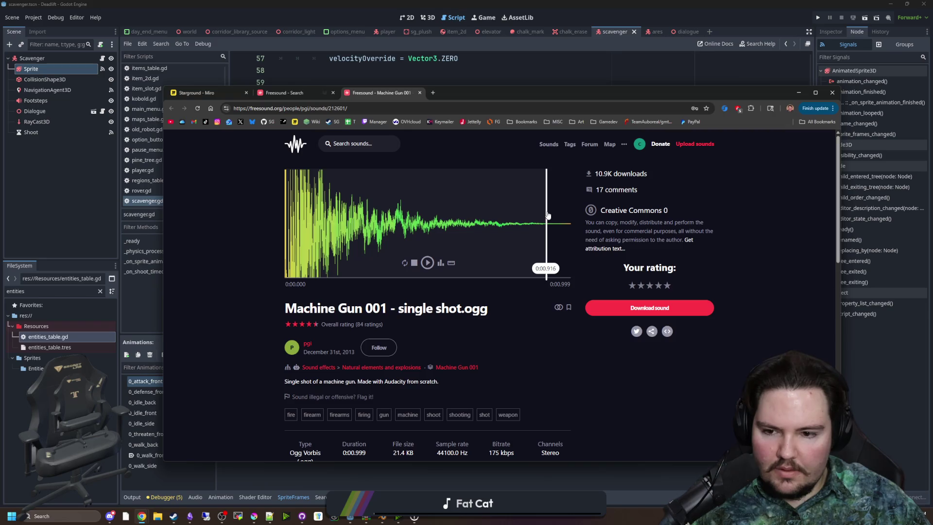
- Switch to Godot and check the Sprite's animation frame duration
left_click_drag(571, 94, 145, 129)
key("alt+Tab")
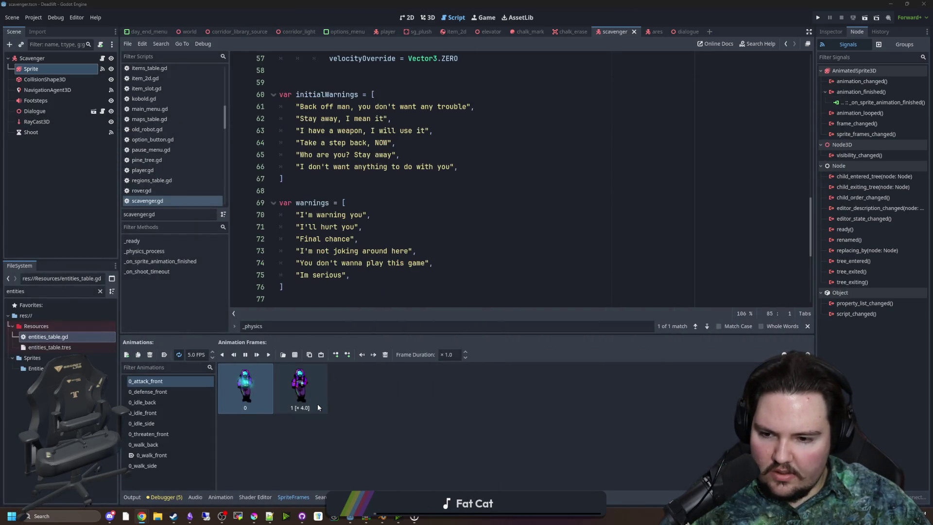
left_click(307, 394)
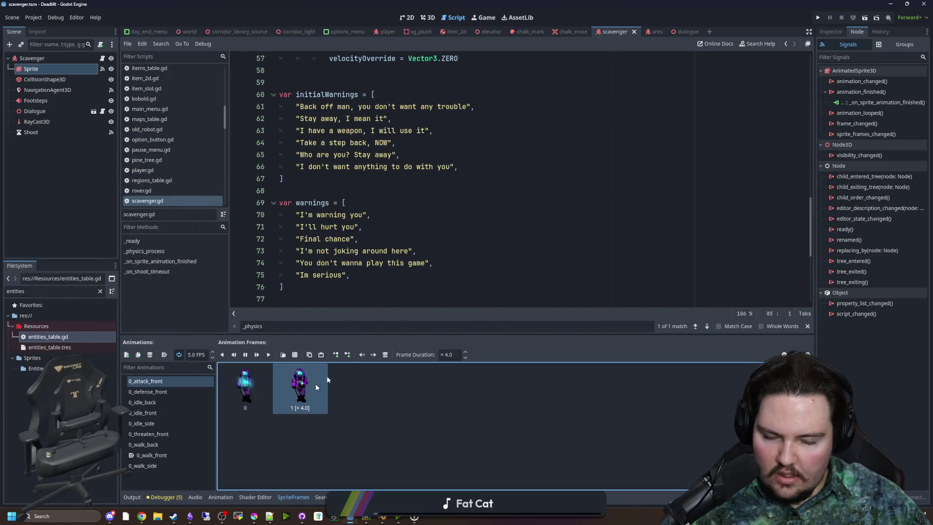
left_click(829, 33)
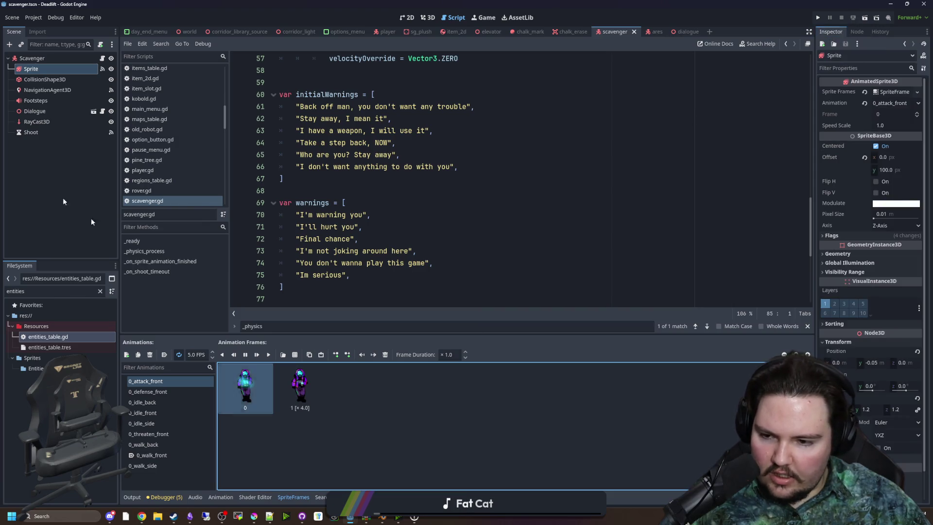
- Download Machine Gun 001 - single shot.ogg and pistol reload sound.mp3, then hide the browser
left_click(142, 516)
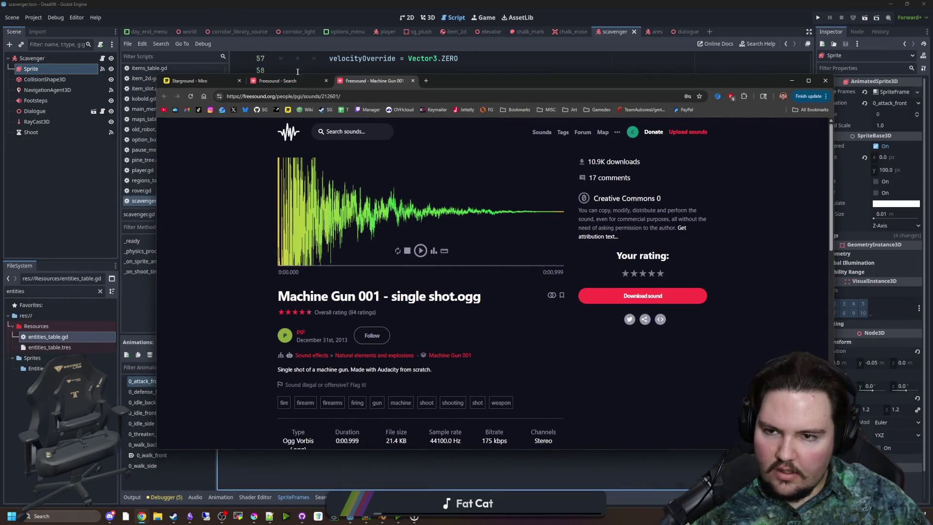
left_click(287, 81)
left_click(402, 304)
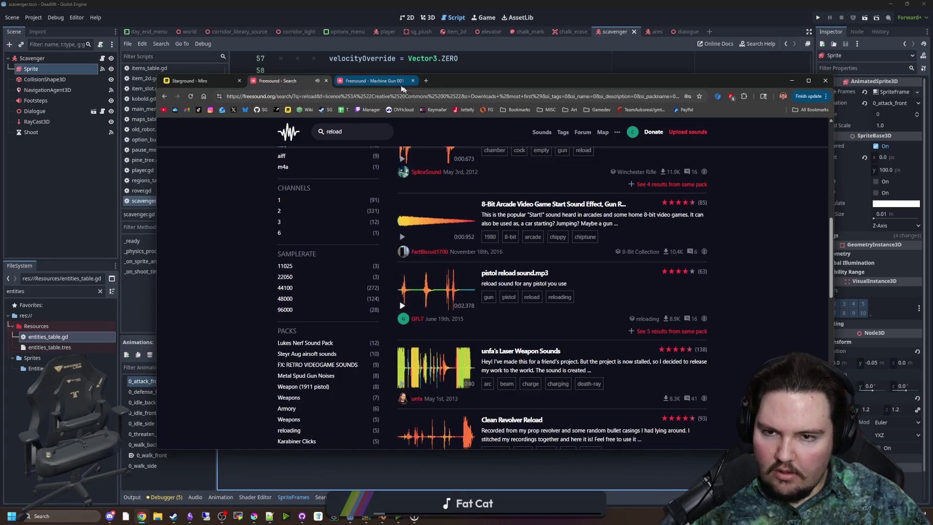
left_click(403, 86)
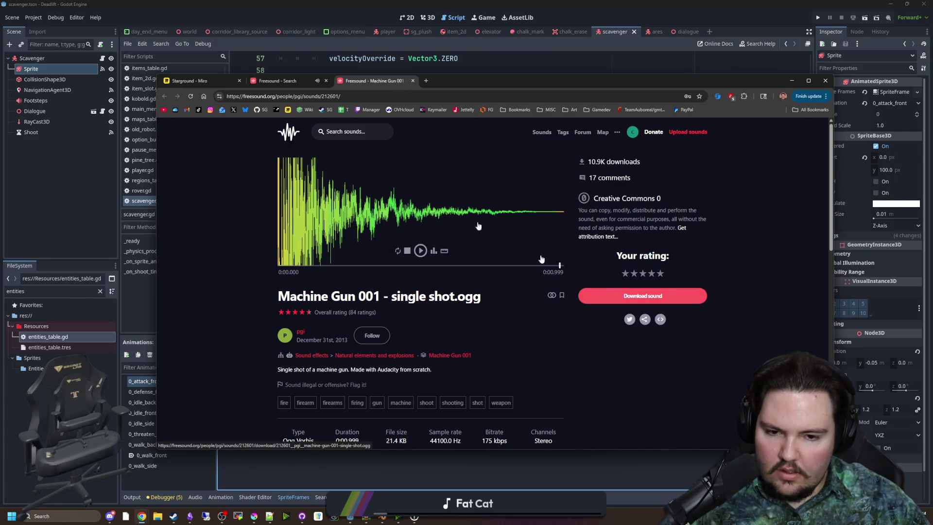
left_click(643, 295)
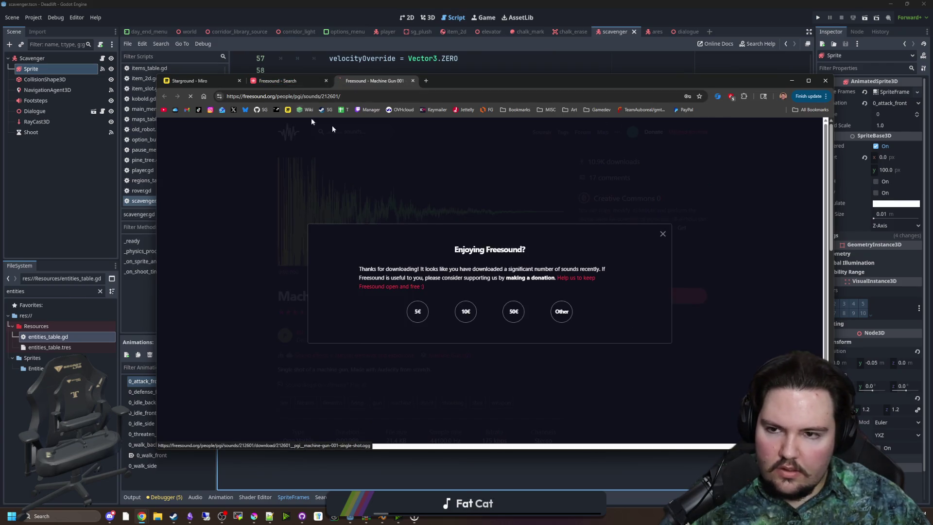
left_click(279, 81)
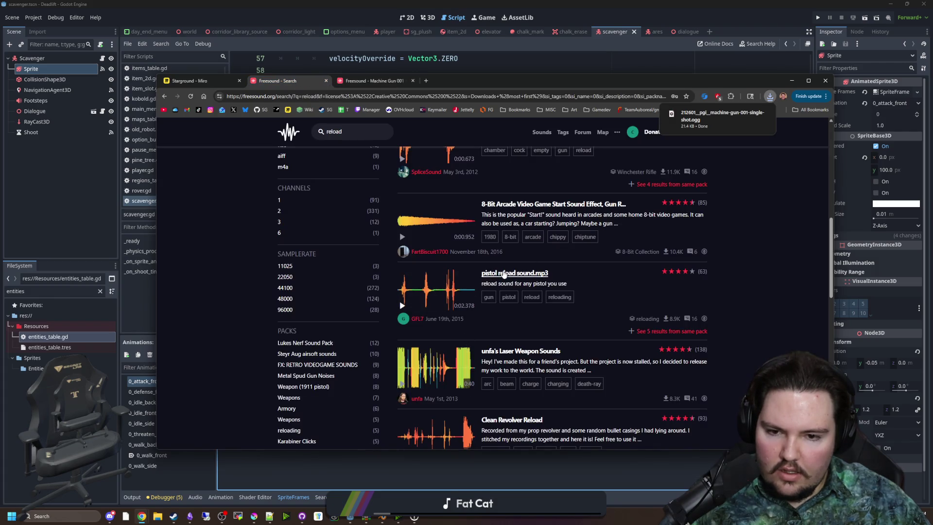
left_click(514, 273)
left_click(640, 297)
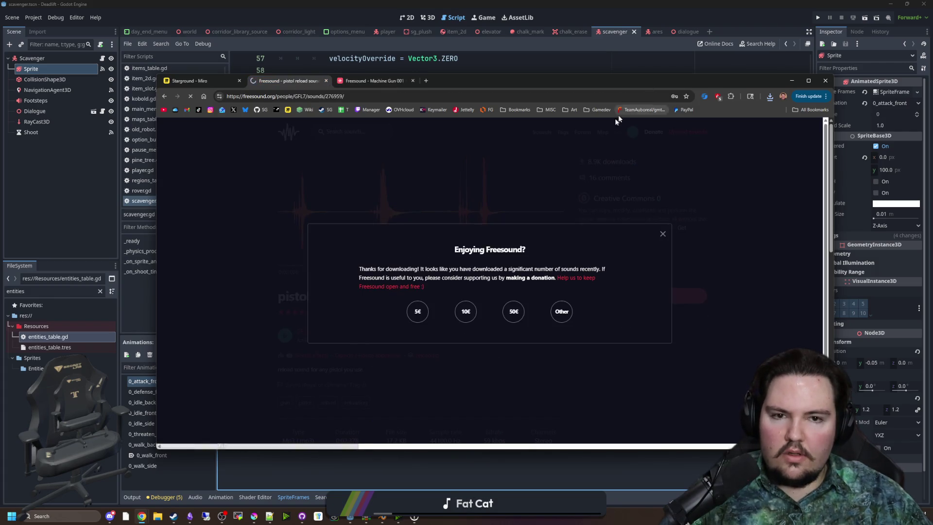
left_click(792, 81)
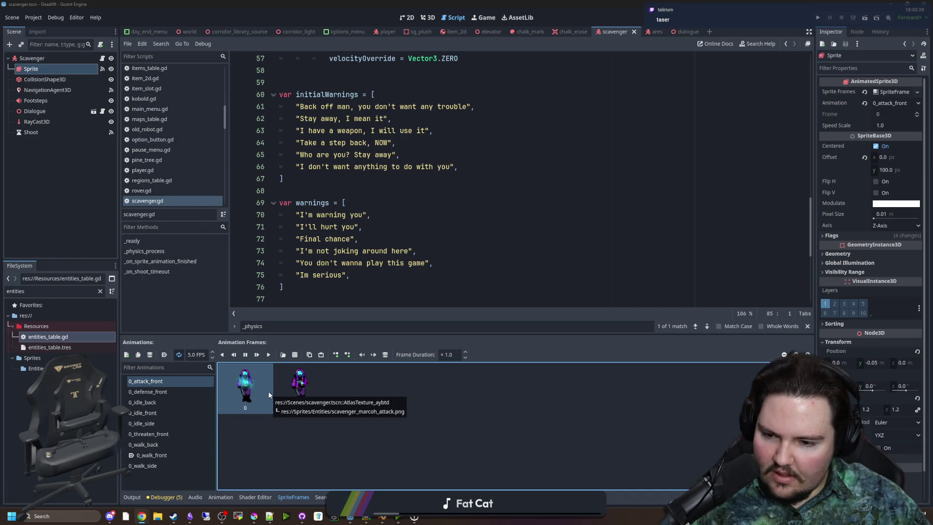
- Frame the scavenger in the 3D view, save the scene, and clear the FileSystem filter
left_click(427, 18)
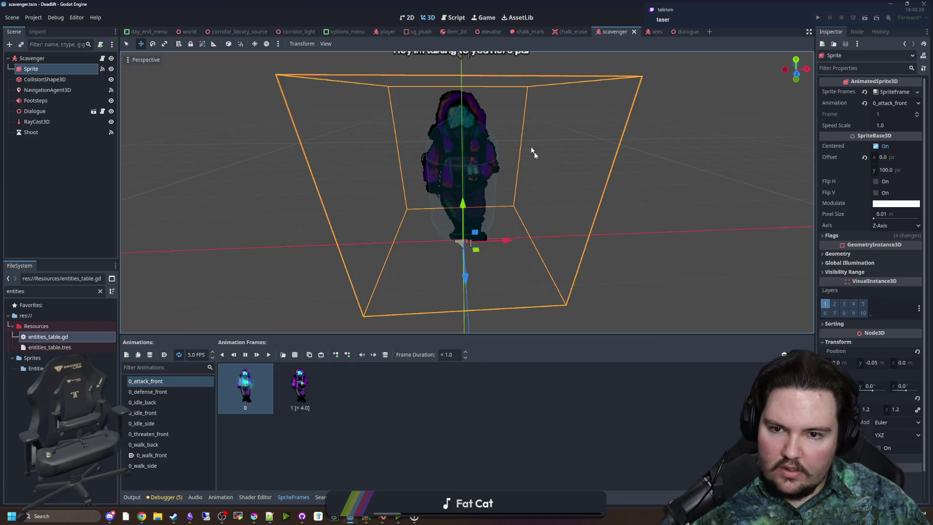
scroll(523, 138, "up", 10)
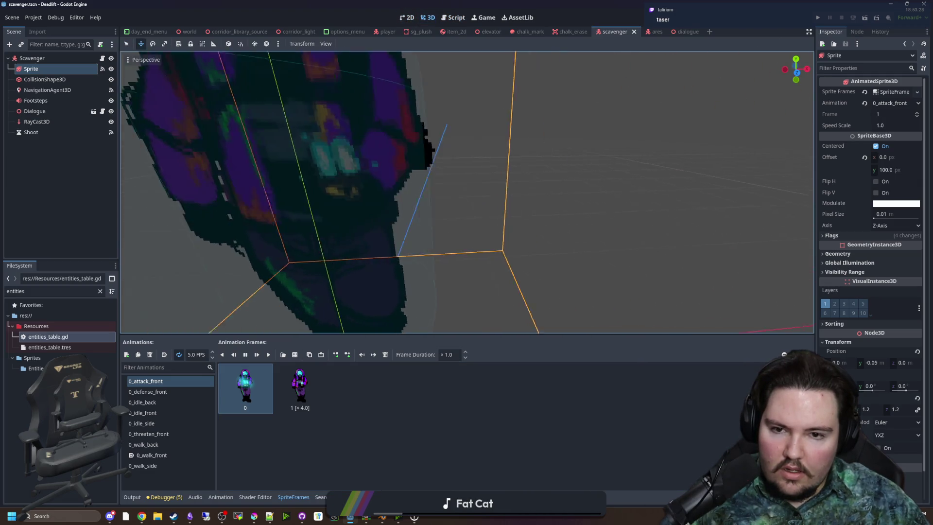
left_click_drag(523, 137, 486, 141)
key("f")
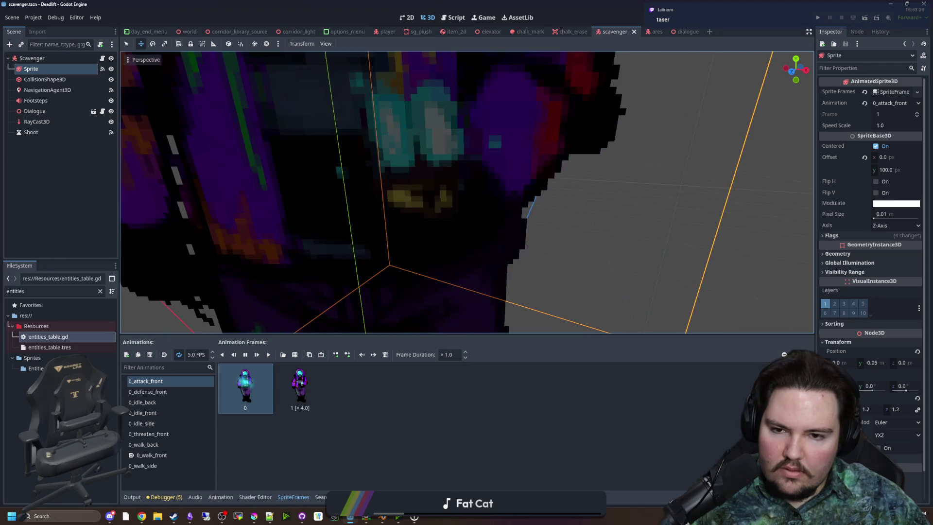
scroll(589, 235, "down", 3)
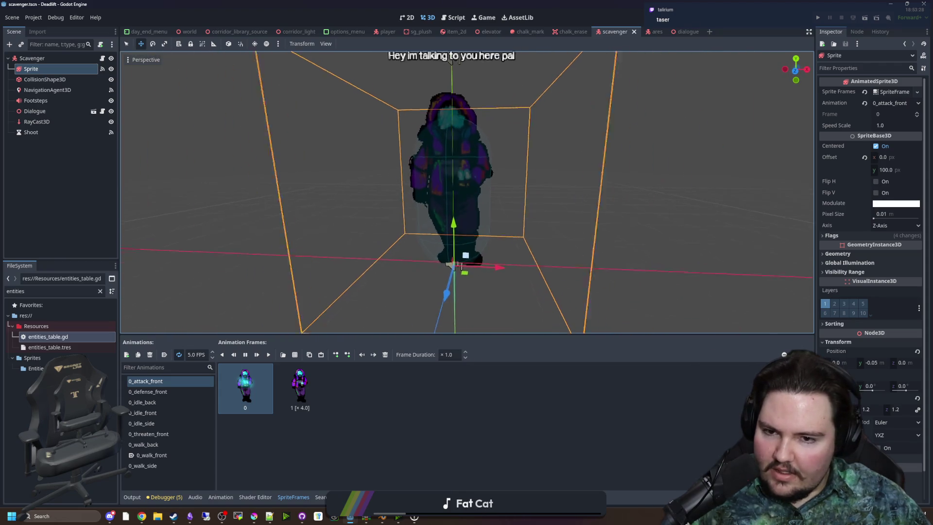
key("ctrl+s")
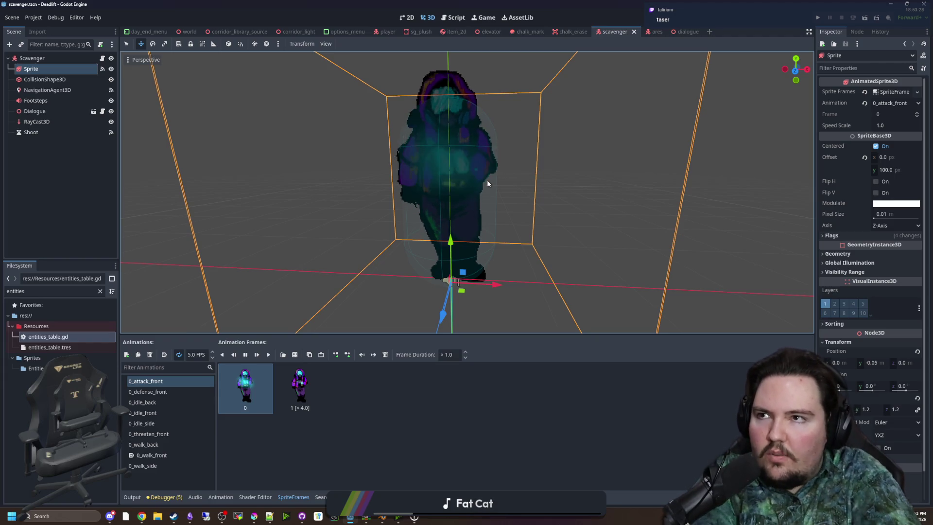
left_click(253, 400)
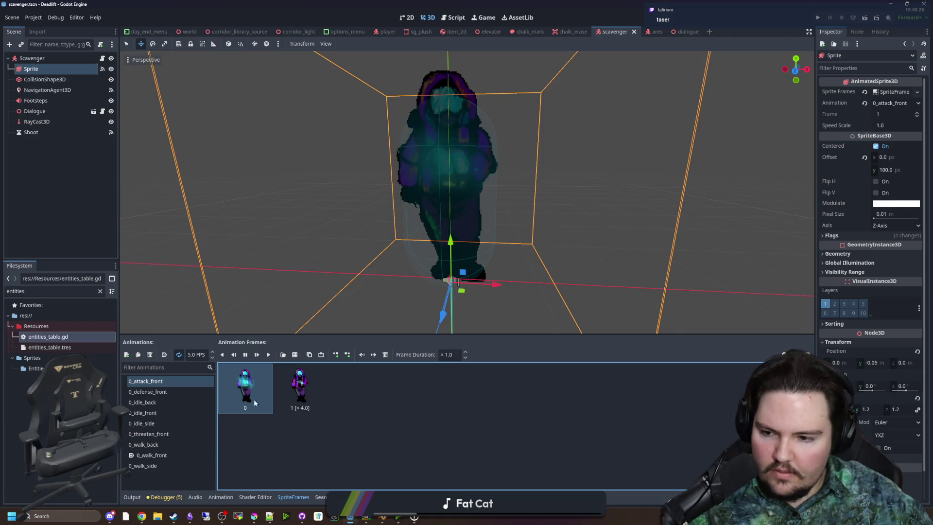
left_click(100, 291)
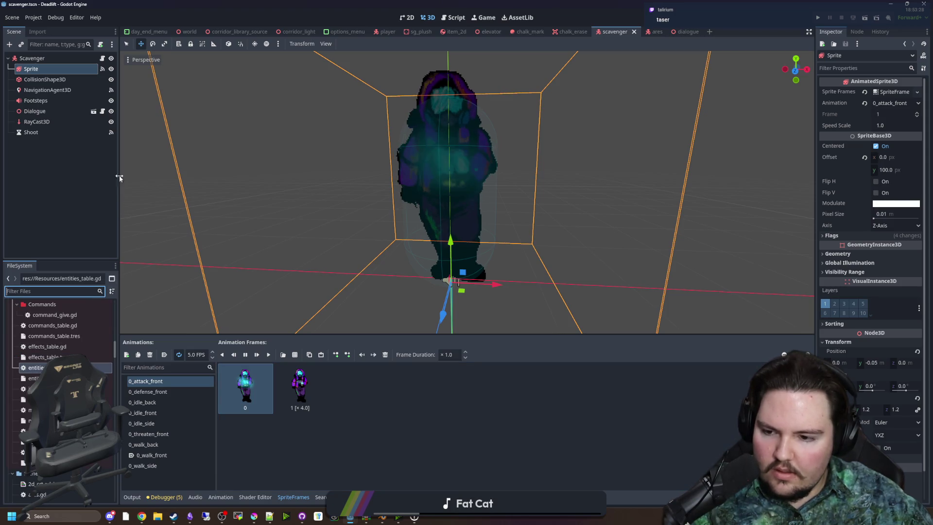
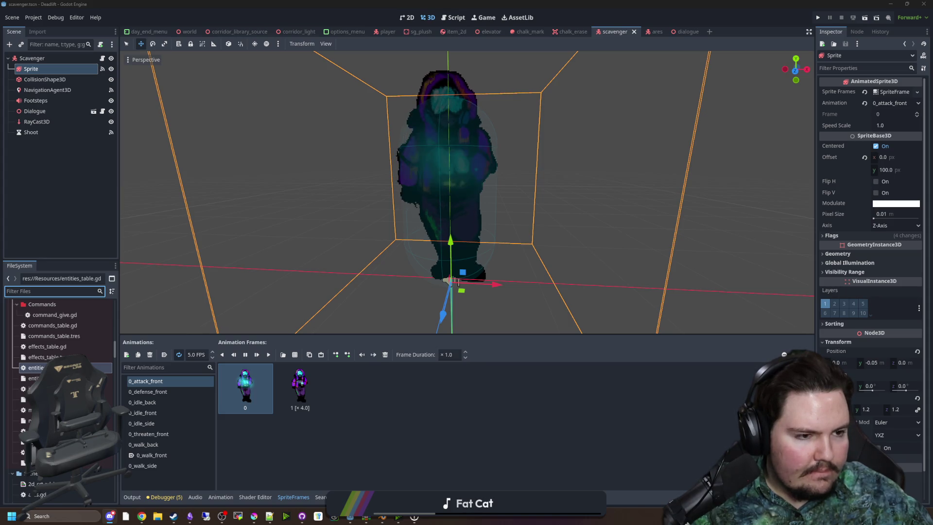
- In scavenger.gd, rename the _on_shoot_timeout function to _on_attack_timeout
left_click(410, 427)
scroll(146, 88, "down", 3)
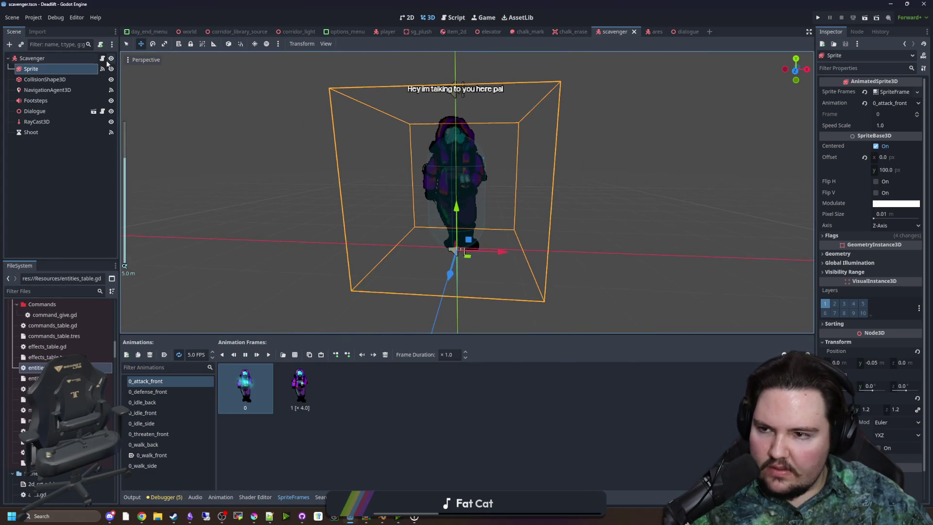
left_click(101, 58)
left_click(385, 189)
scroll(385, 189, "down", 6)
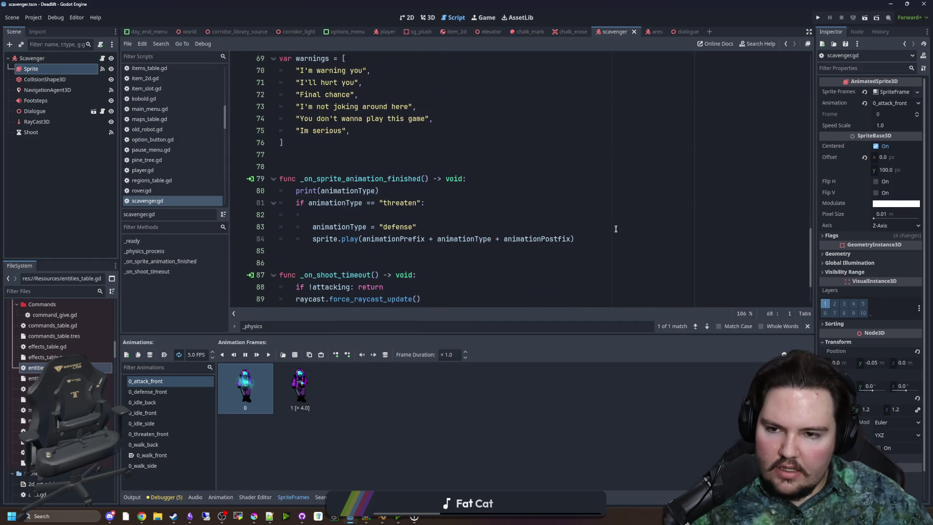
left_click(386, 186)
double_click(335, 204)
type("attack")
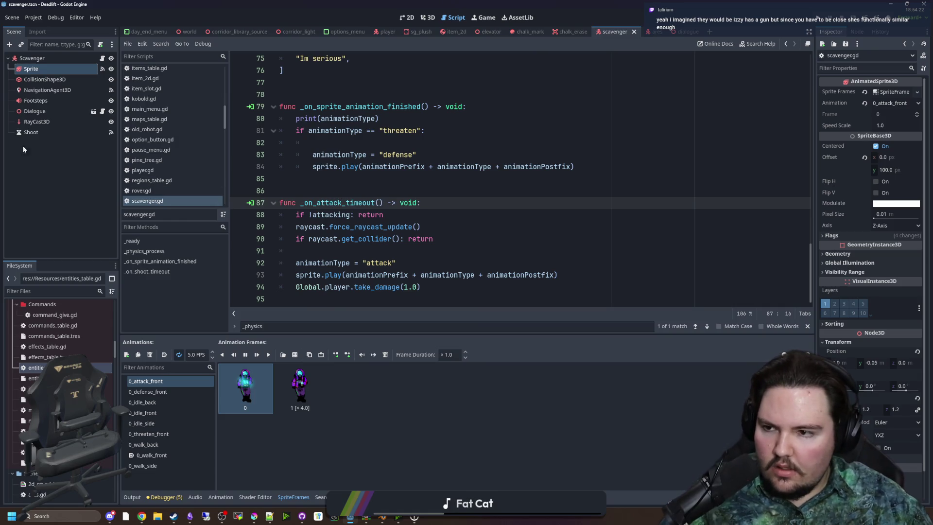
- Rename the Shoot timer node to Attack
left_click(31, 132)
key("F2")
type("Attack")
key("Return")
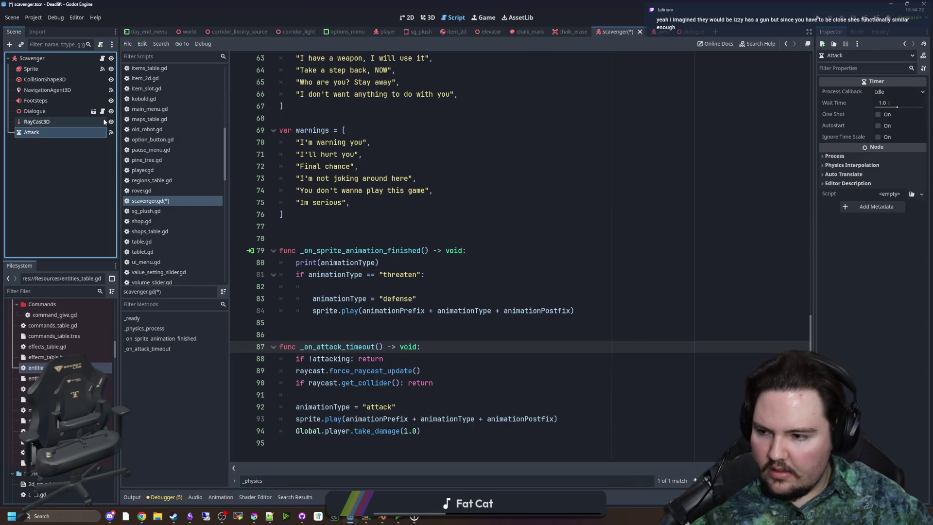
left_click(530, 194)
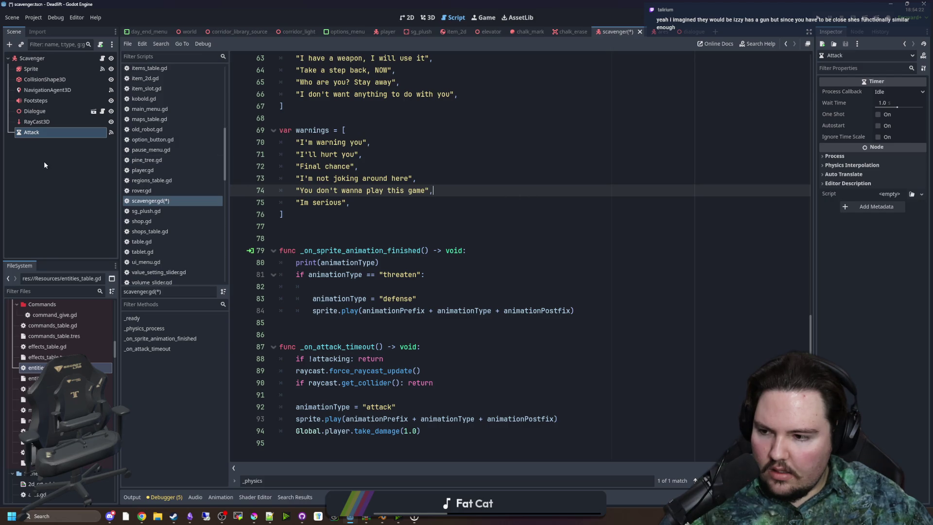
- Save the script, disconnect the old _on_shoot_timeout connection and connect Attack's timeout to _on_attack_timeout
left_click(41, 122)
left_click(94, 133)
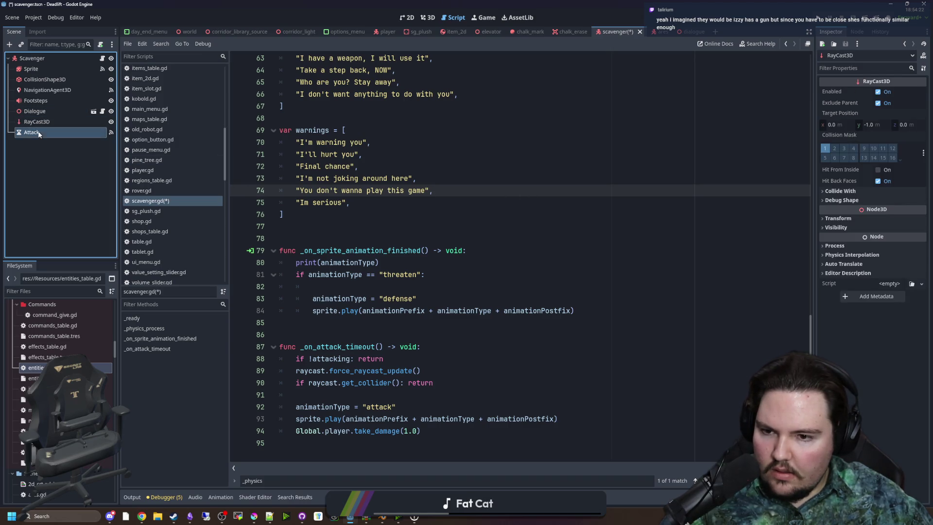
left_click(110, 132)
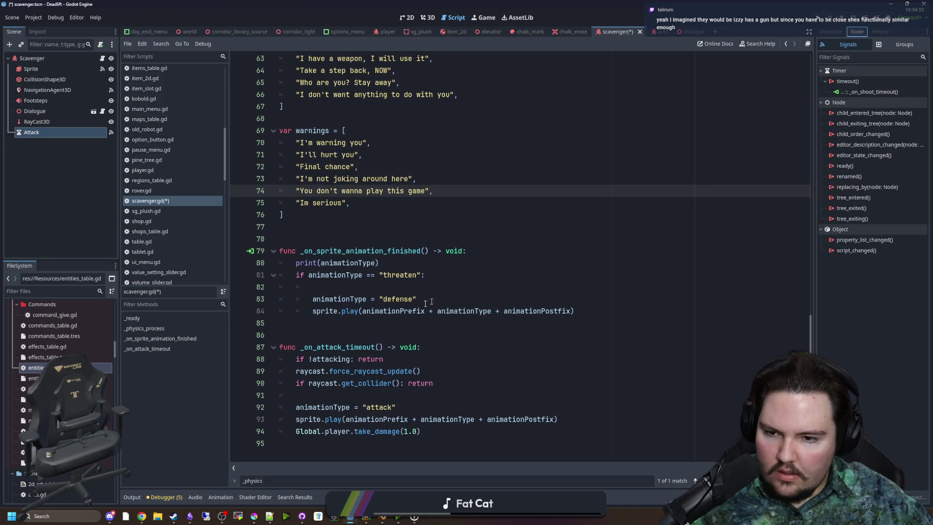
left_click(342, 334)
key("ctrl+s")
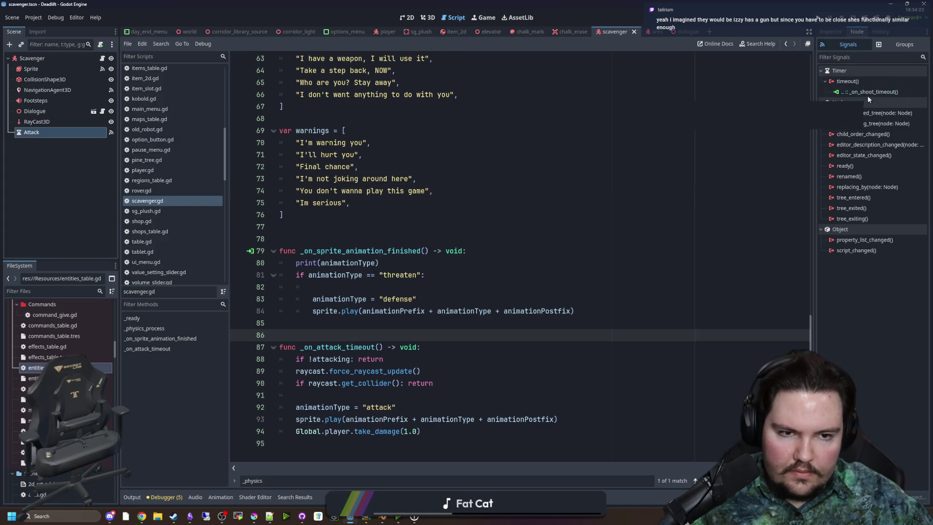
right_click(868, 92)
left_click(886, 117)
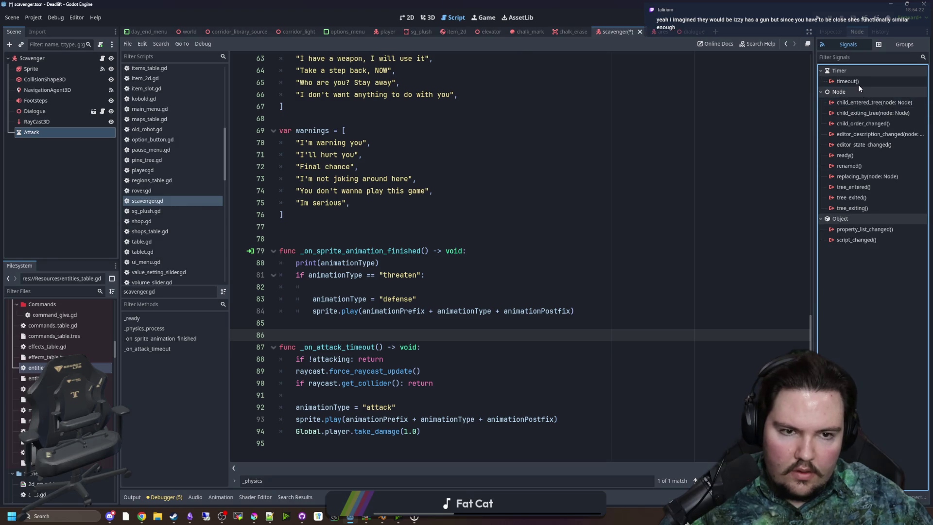
double_click(847, 82)
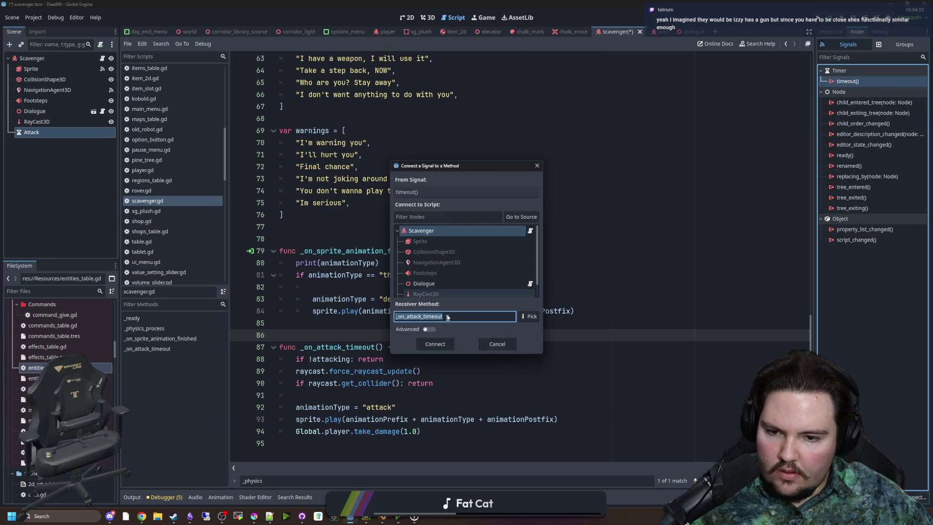
left_click(434, 344)
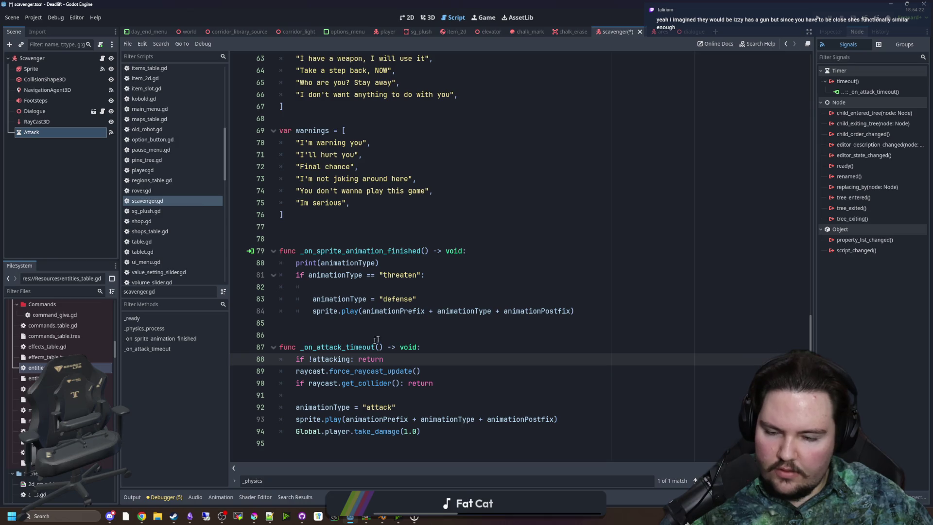
left_click(439, 349)
- Save the script and add an attackType variable line at the end of the variable list
key("ctrl+s")
scroll(806, 347, "up", 6)
left_click_drag(817, 347, 819, 117)
left_click(391, 190)
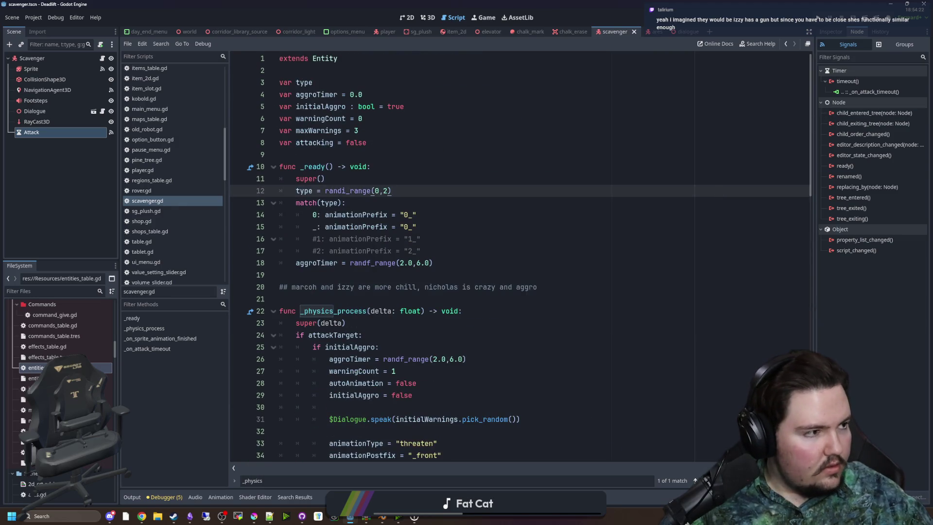
left_click(733, 128)
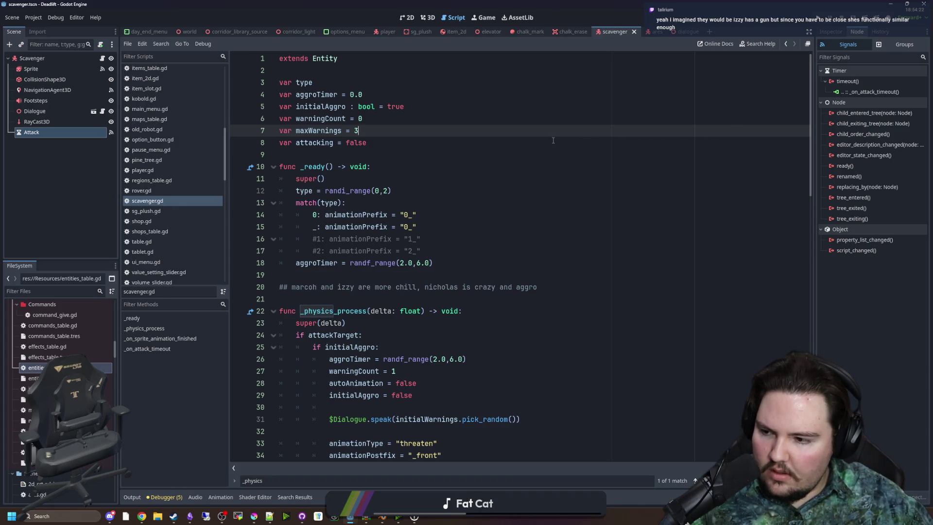
left_click(474, 167)
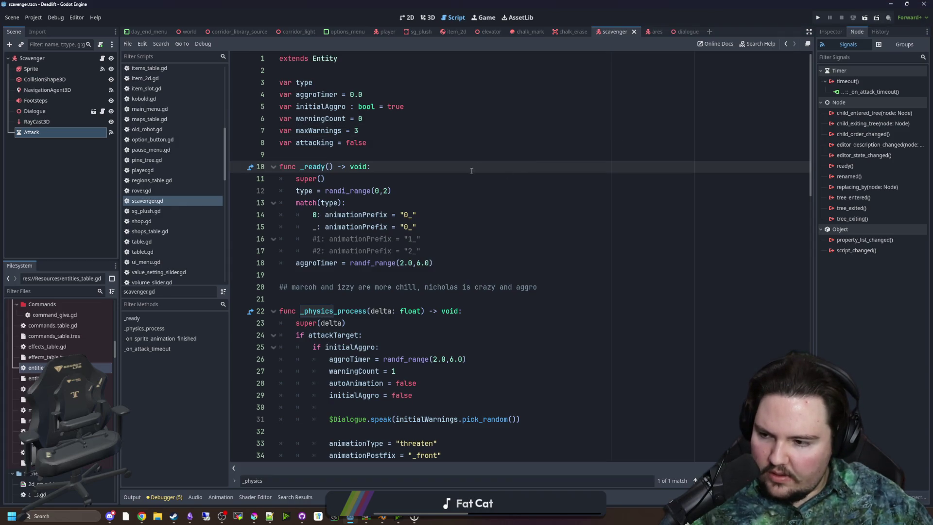
left_click(316, 159)
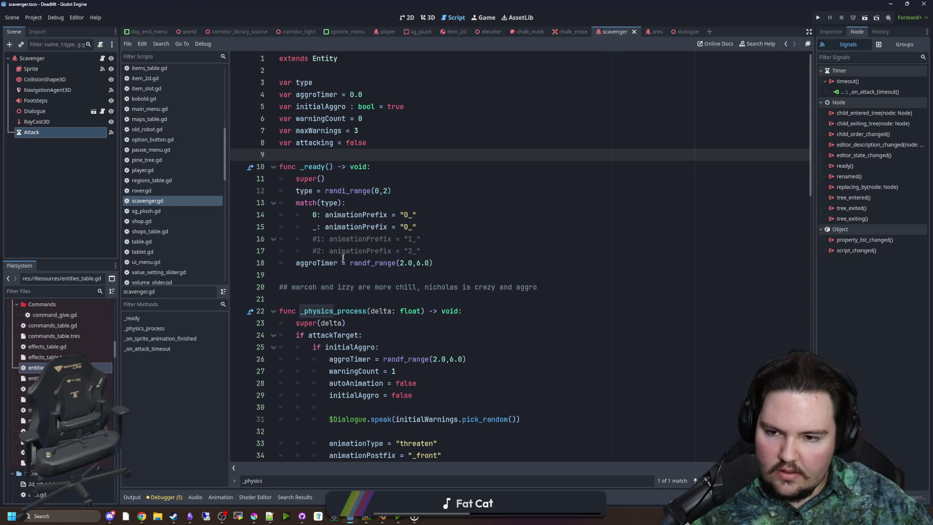
left_click(335, 277)
left_click(305, 167)
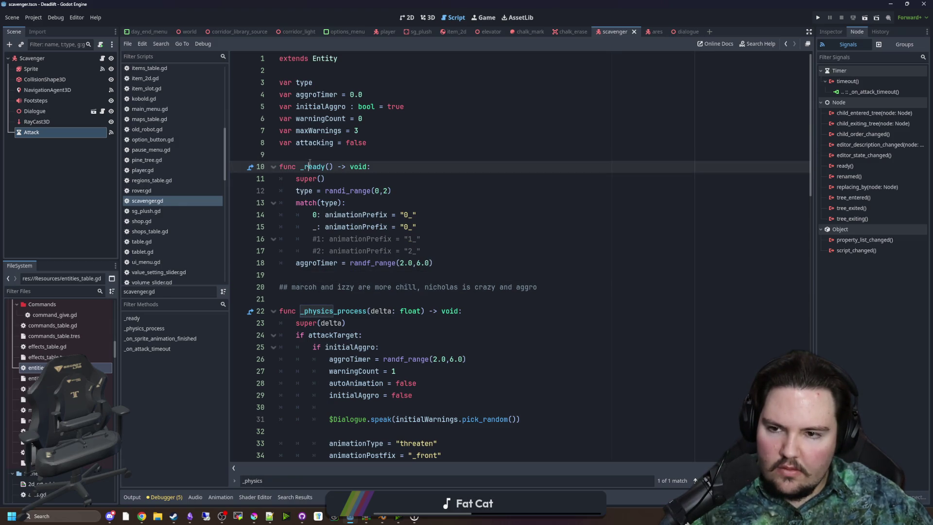
left_click(319, 155)
key("Return")
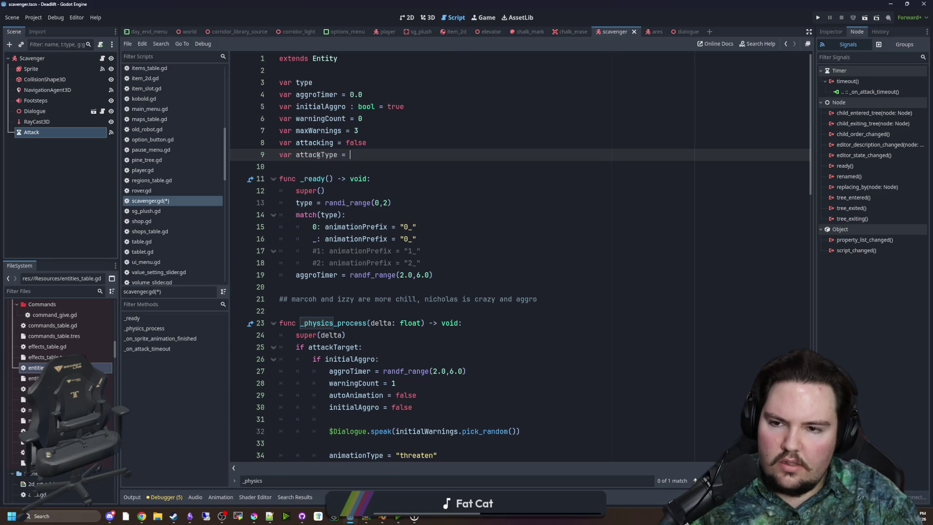
key("ctrl+space")
key("Escape")
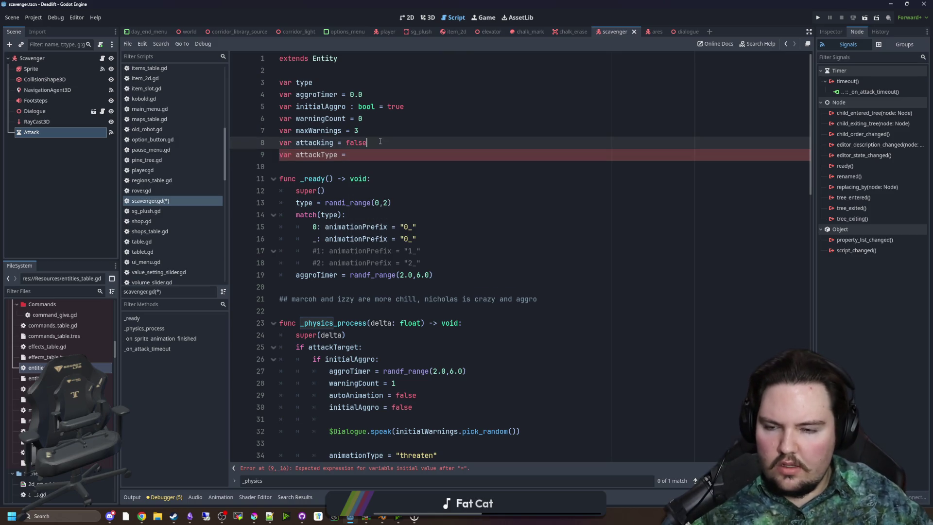
- Declare enum ATTACK_TYPES{MELEE, RANGED} above the attackType variable
key("ctrl+shift+Return")
type("enuma")
key("BackSpace")
type("A")
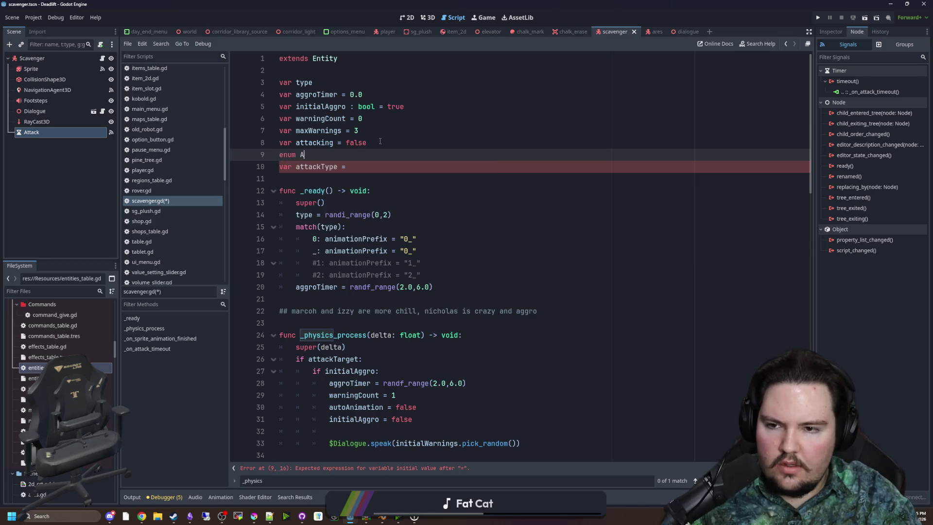
type("TTACK_TYPES{melee,")
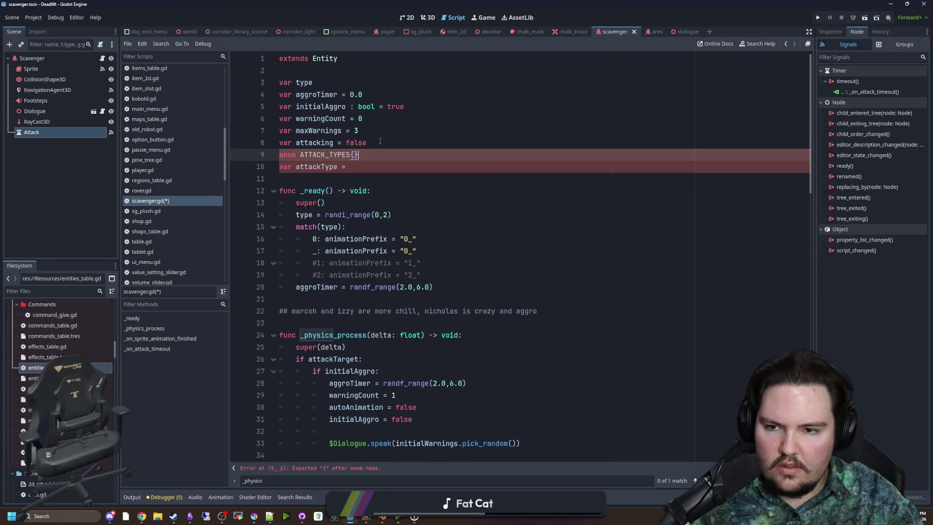
key("BackSpace")
key("BackSpace")
key("BackSpace")
type("MELEE, RANGED")
key("Down")
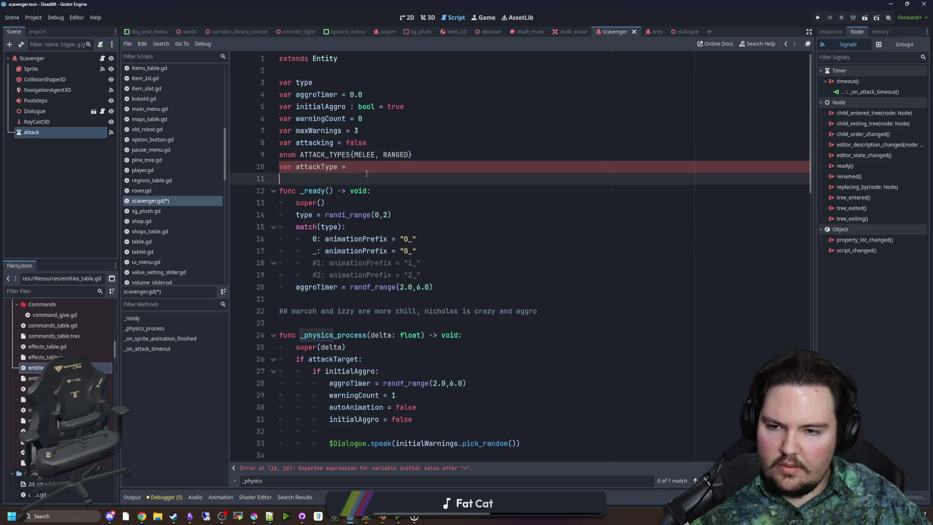
- In _ready's match, put case statements on their own lines and set type 0's attackType = ATTACK_TYPES.MELEE
left_click(426, 239)
left_click(321, 239)
key("Return")
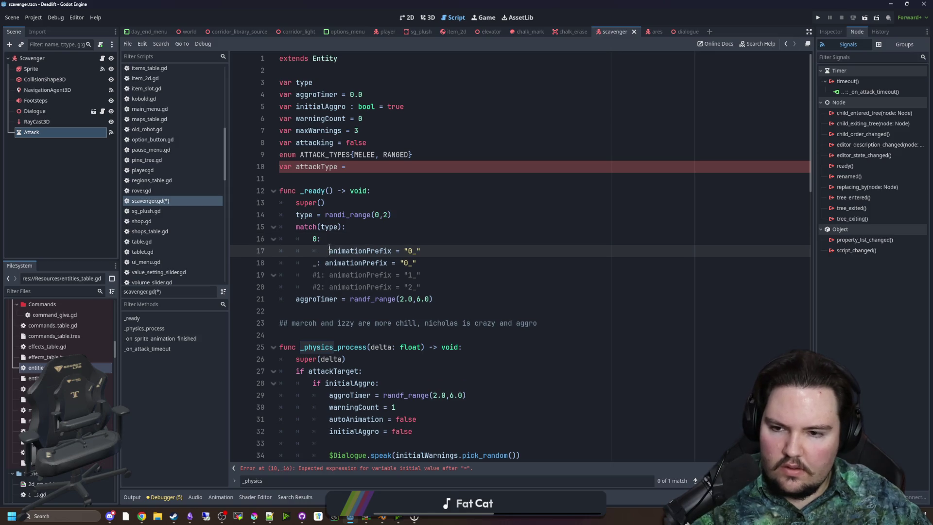
left_click(325, 263)
key("Return")
left_click(440, 251)
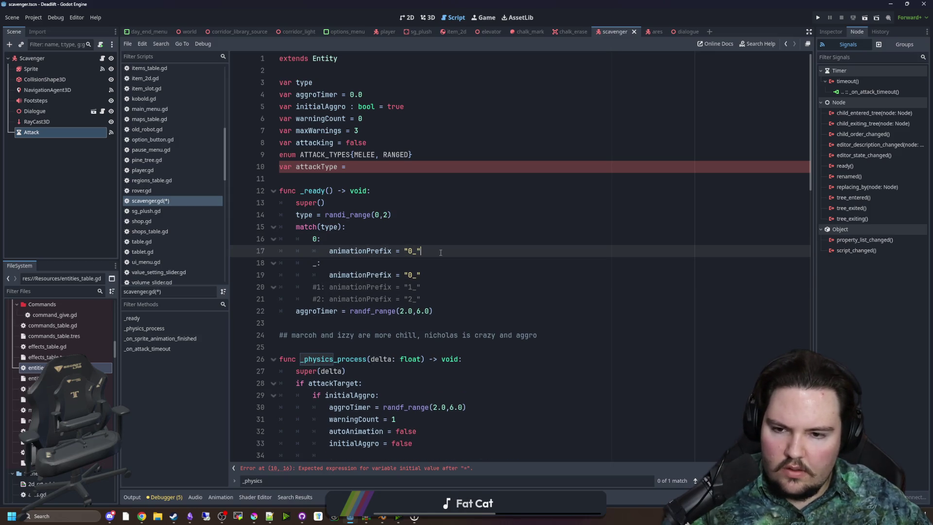
key("Return")
type("attackT")
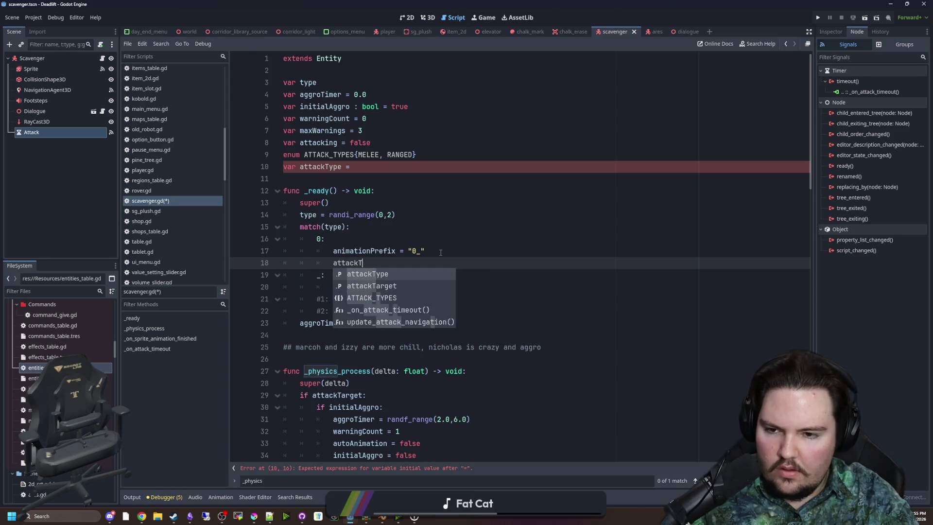
type("ype = AT")
key("Return")
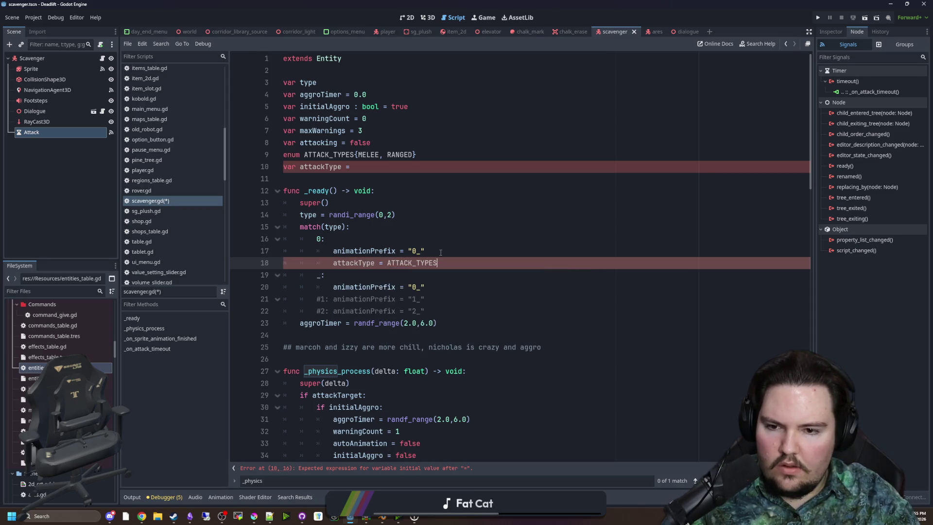
type(".MELEE")
key("Return")
left_click(440, 251)
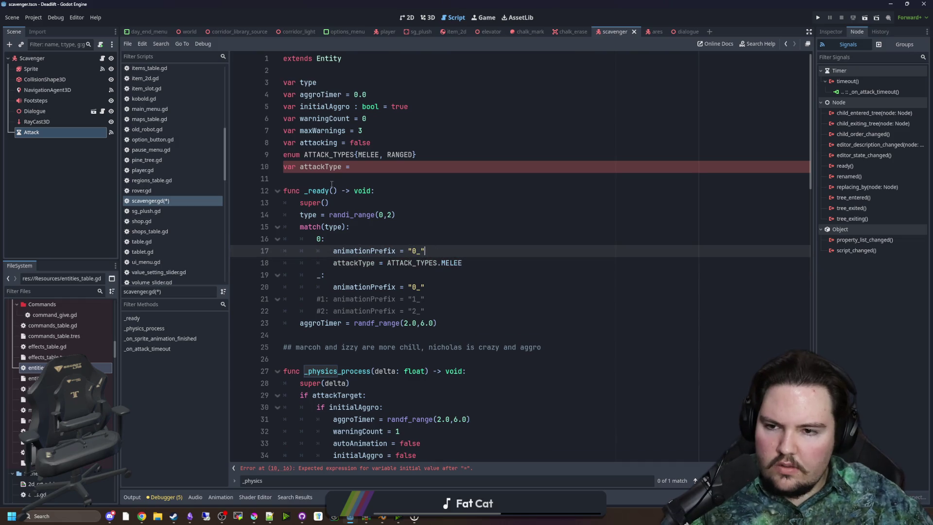
left_click(356, 168)
type(": att")
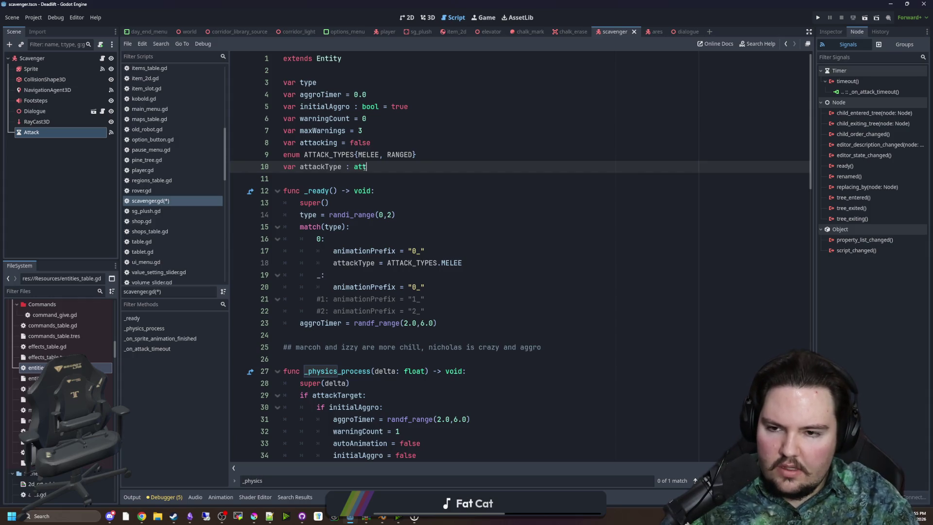
key("BackSpace")
key("BackSpace")
key("BackSpace")
- Type attackType as ATTACK_TYPES and check where attackType is used in the script
type("ATTACK_TYPES")
left_click(325, 166)
scroll(326, 167, "down", 2)
double_click(321, 95)
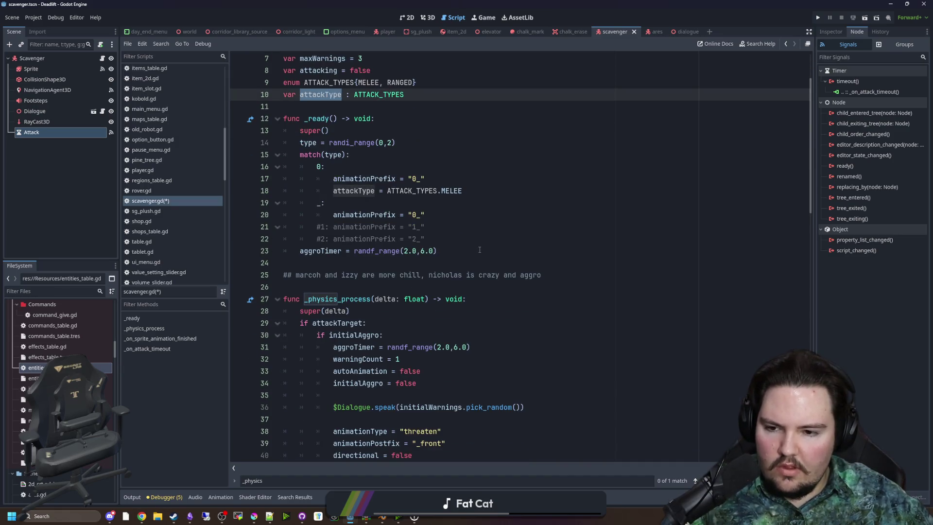
scroll(480, 249, "down", 15)
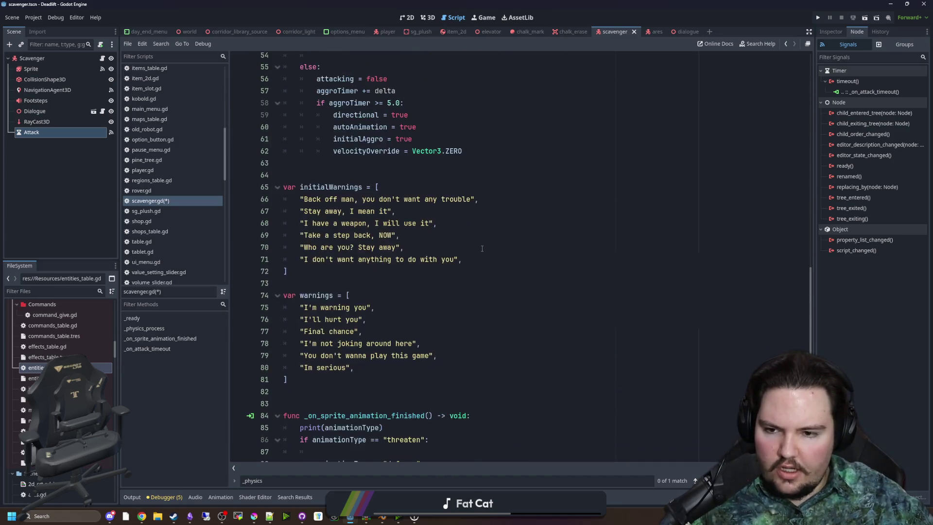
scroll(481, 249, "down", 5)
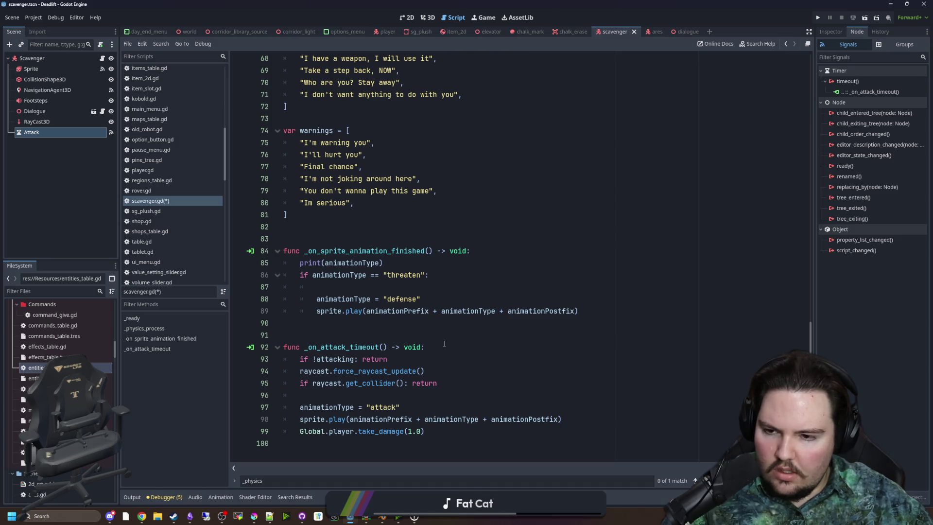
scroll(444, 343, "up", 18)
scroll(444, 343, "up", 4)
- Save scavenger.gd and bring up the Scavenger root node's actions menu
left_click(332, 178)
key("ctrl+s")
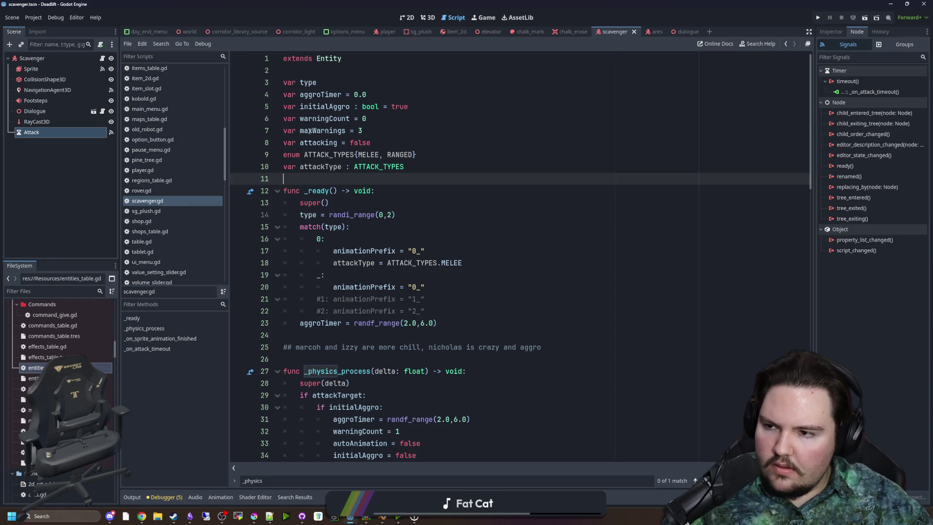
left_click(73, 58)
right_click(73, 59)
- Add an AudioStreamPlayer3D child to Scavenger and name it Attack
left_click(109, 86)
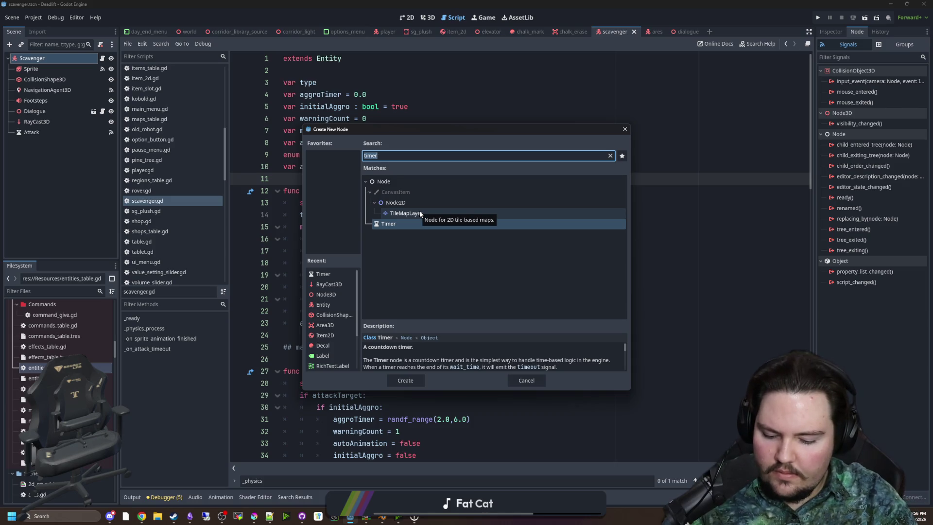
type("audio")
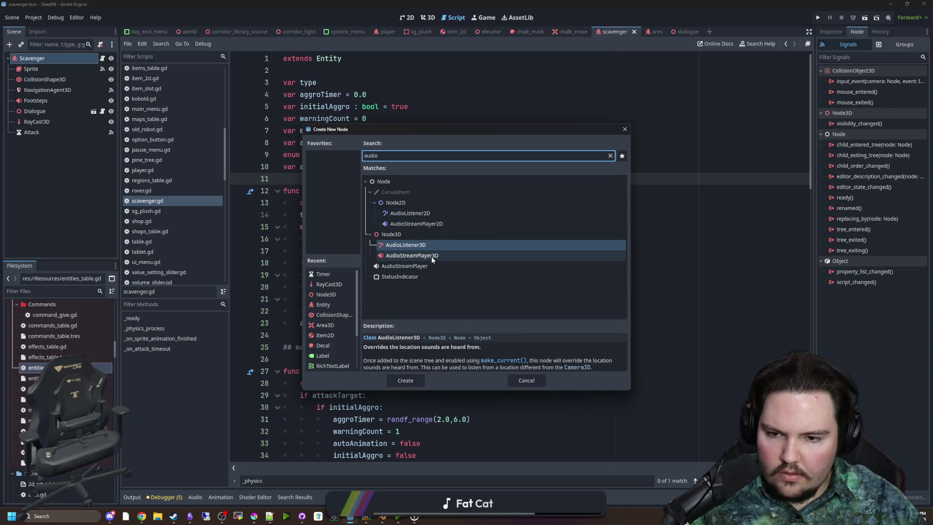
double_click(431, 256)
double_click(73, 142)
type("Attack")
key("Return")
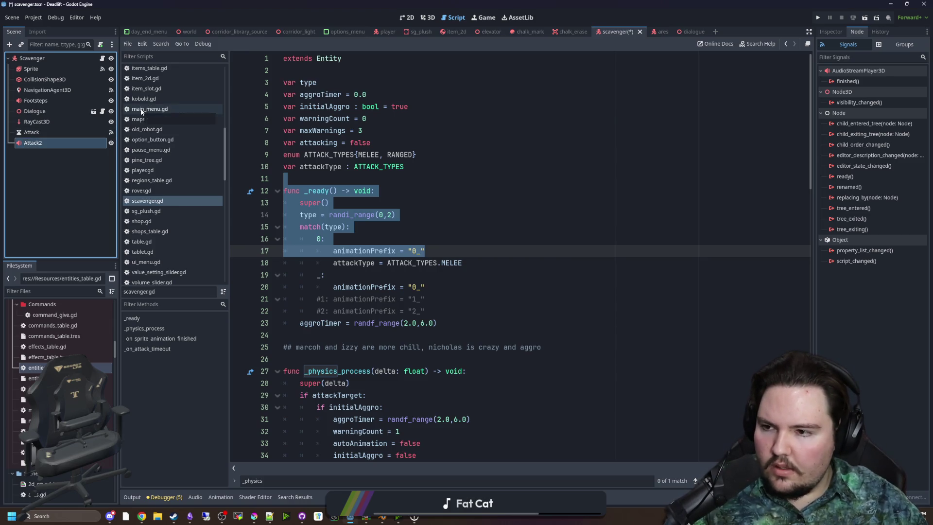
- Rename the timer to AttackTimer, confirm the audio node as Attack, and save the scene
double_click(58, 132)
type("AttackTimer")
key("Return")
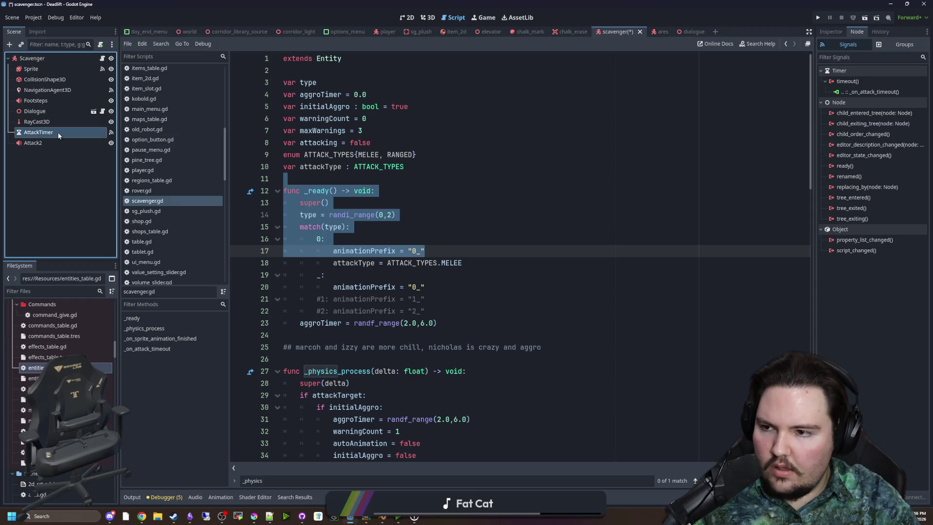
left_click(685, 119)
double_click(49, 142)
key("Return")
left_click(386, 238)
key("ctrl+s")
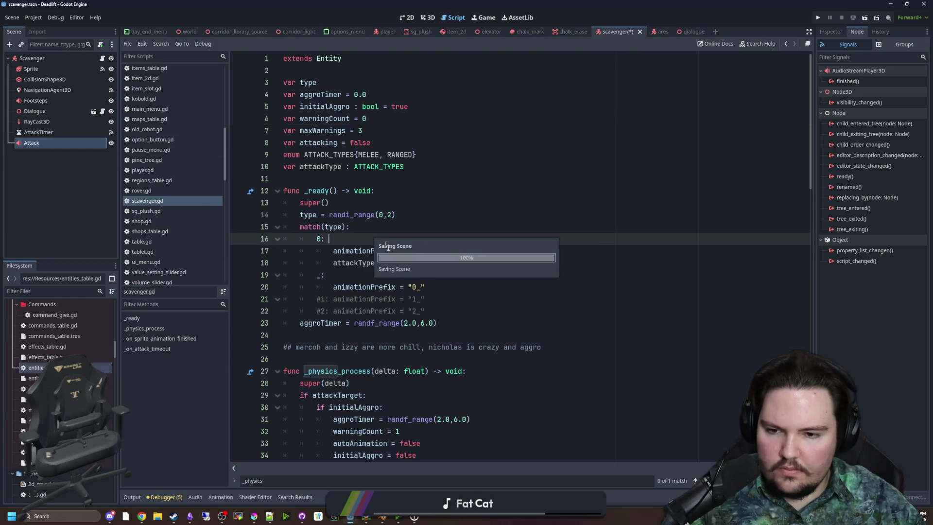
left_click(382, 274)
key("ctrl+s")
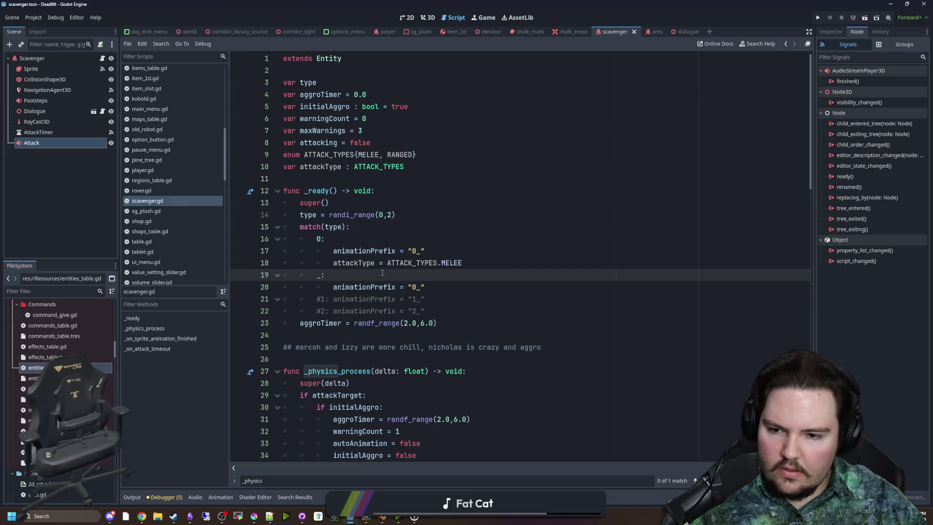
- Copy the attackType = ATTACK_TYPES.MELEE line into the match's default _: branch
left_click_drag(468, 264, 333, 263)
key("ctrl+c")
left_click(471, 287)
key("Return")
key("ctrl+v")
left_click(355, 275)
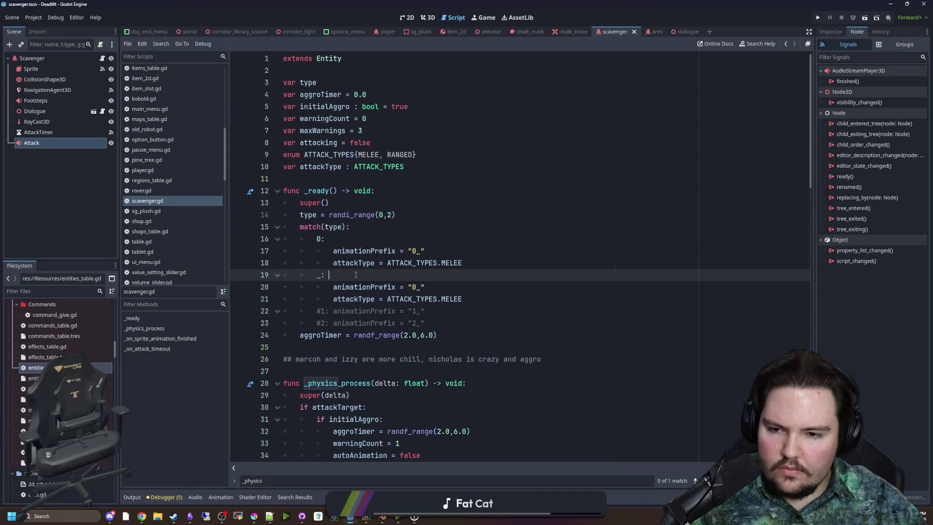
left_click(362, 263)
- Review the updated scavenger.gd code and save it
scroll(420, 286, "down", 1)
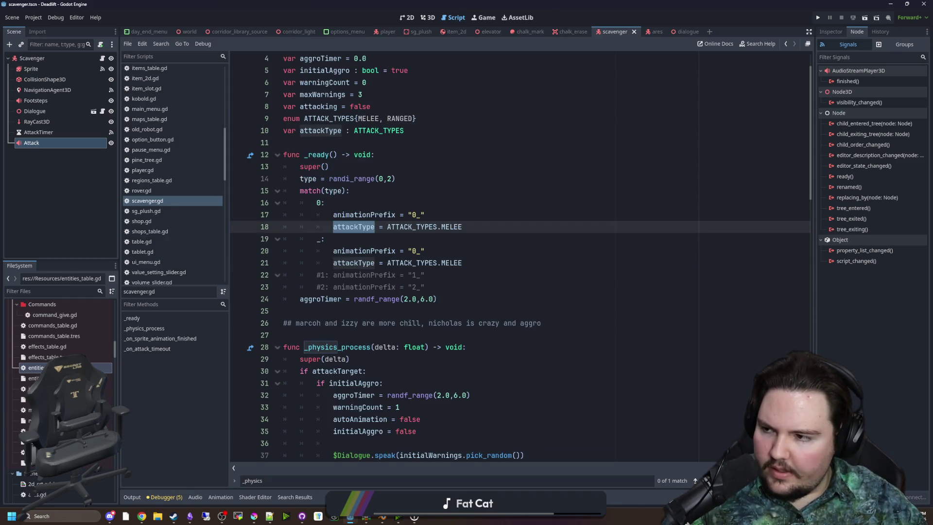
scroll(371, 272, "up", 1)
left_click(370, 273)
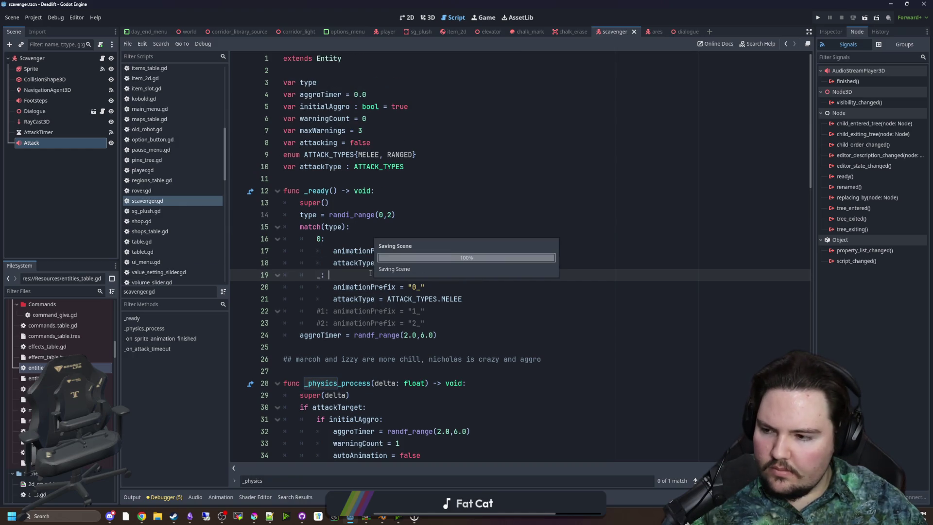
scroll(371, 273, "down", 4)
left_click(346, 224)
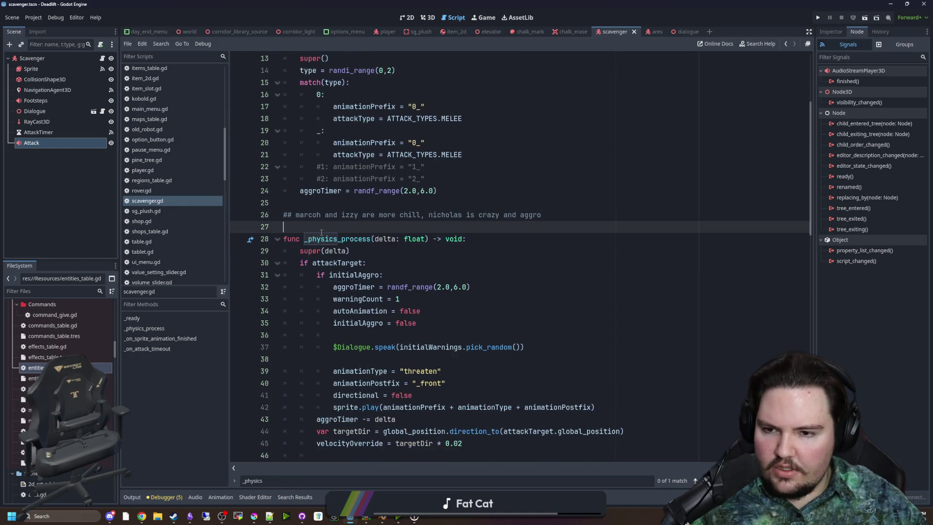
scroll(362, 264, "down", 4)
scroll(362, 265, "down", 15)
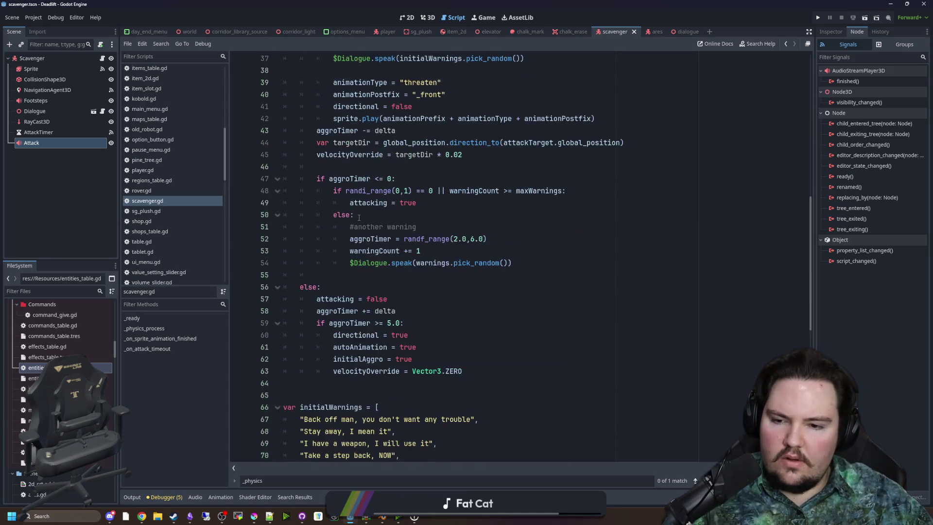
left_click(320, 227)
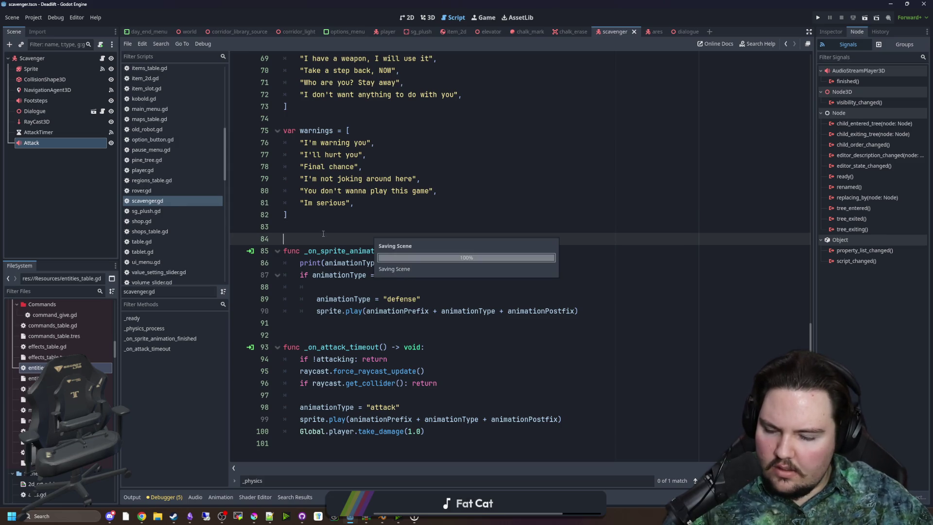
scroll(340, 232, "up", 10)
scroll(355, 229, "up", 12)
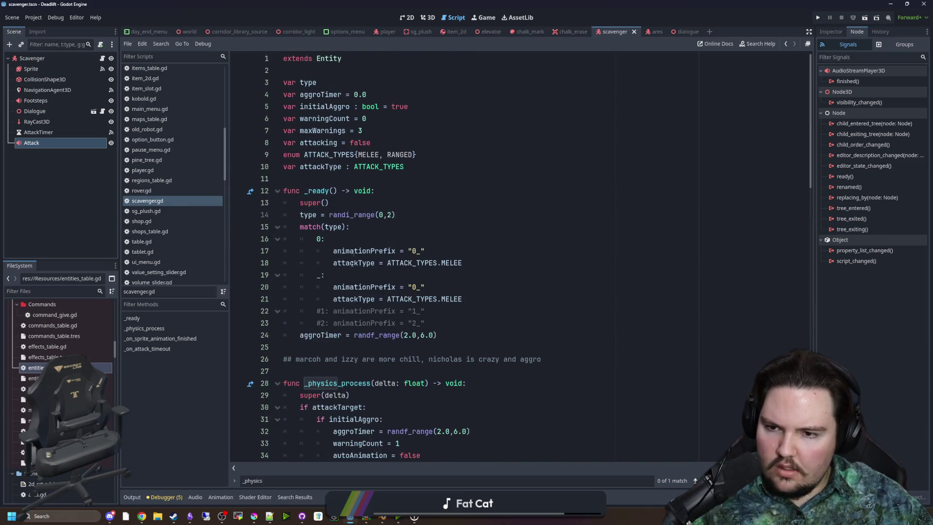
left_click(339, 181)
key("ctrl+s")
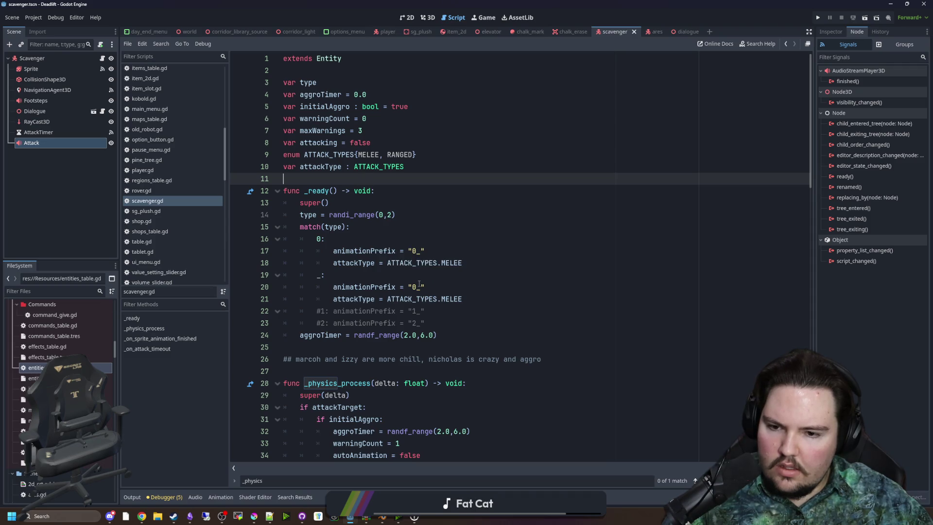
scroll(393, 316, "down", 2)
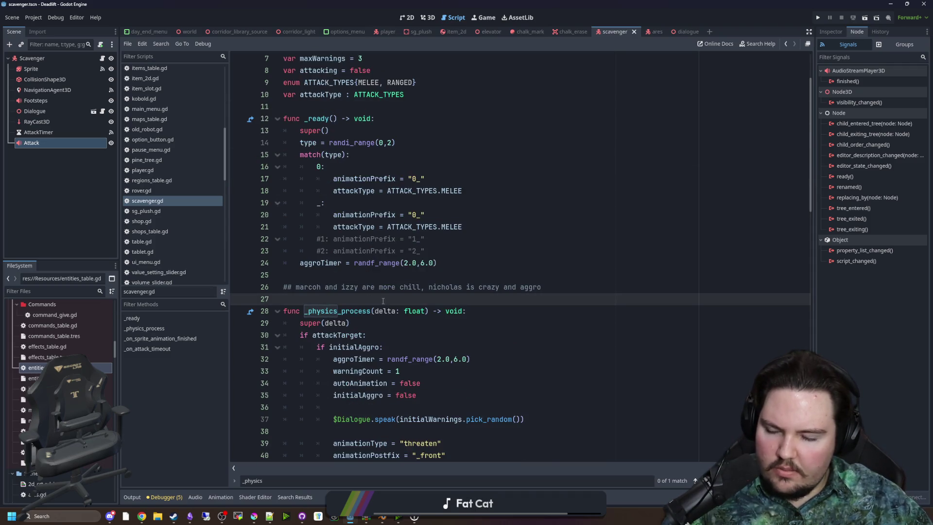
scroll(383, 304, "down", 7)
scroll(383, 301, "down", 5)
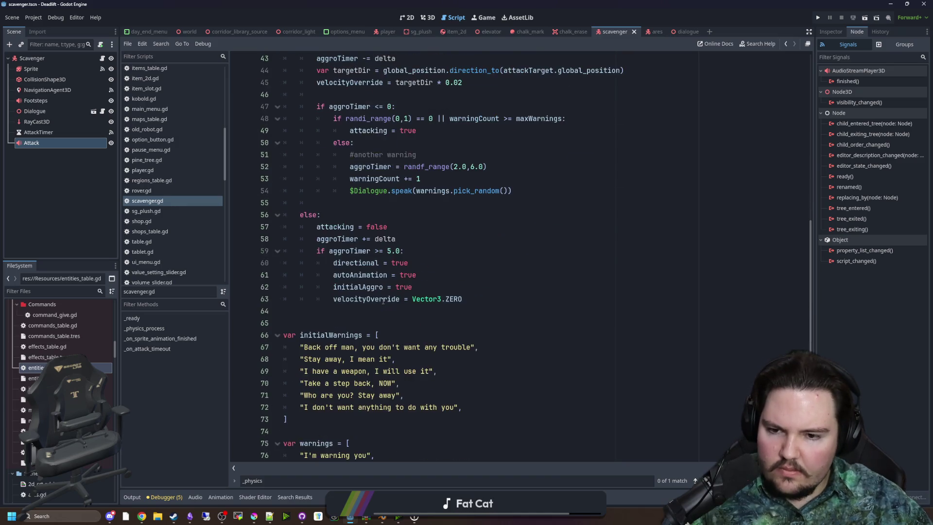
left_click(353, 308)
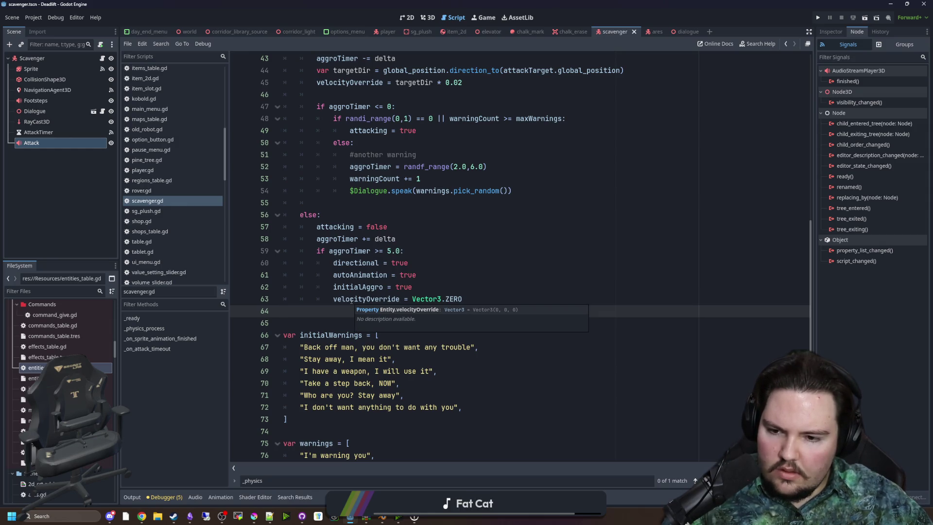
scroll(347, 290, "down", 5)
left_click(368, 245)
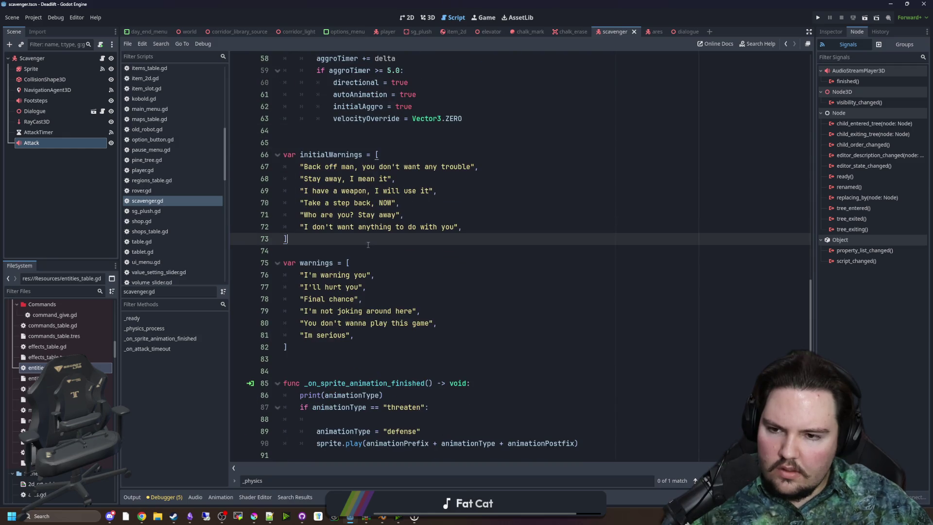
scroll(353, 261, "down", 4)
left_click(374, 238)
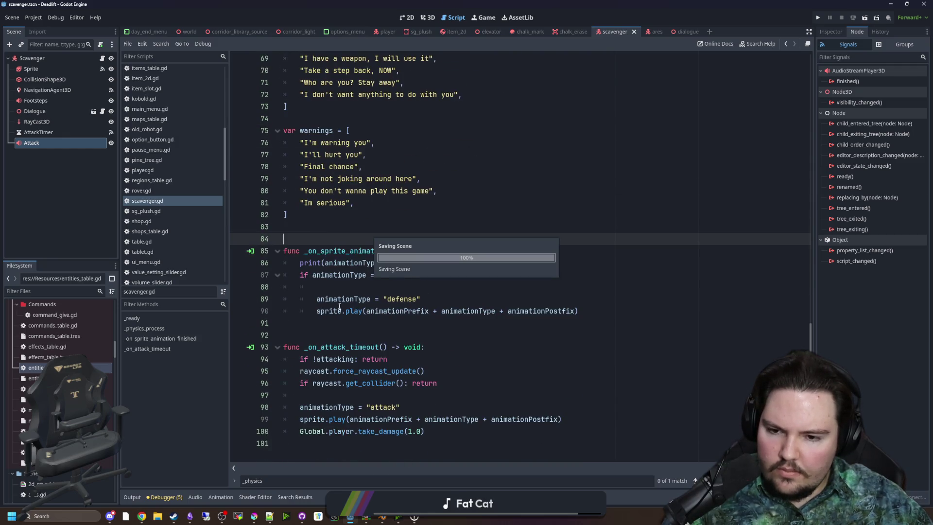
left_click(394, 324)
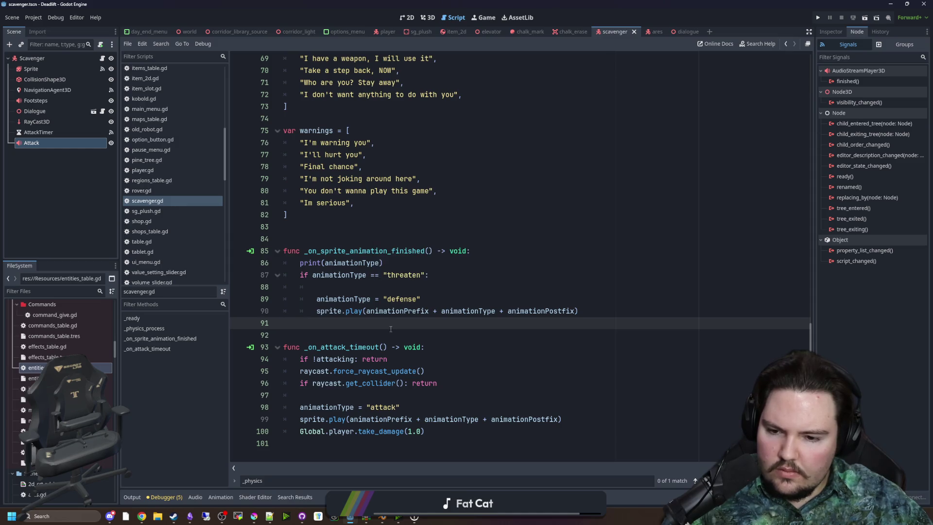
scroll(437, 292, "up", 20)
scroll(446, 285, "up", 2)
double_click(321, 167)
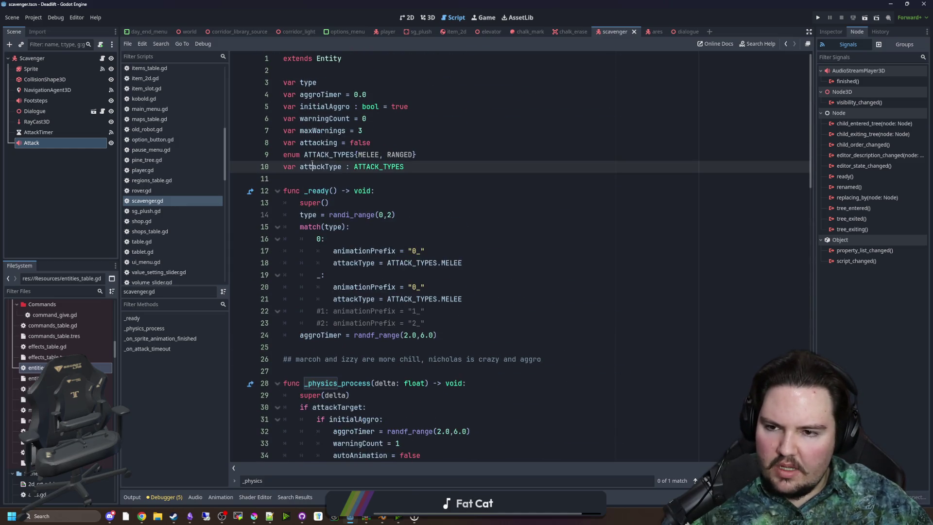
double_click(324, 168)
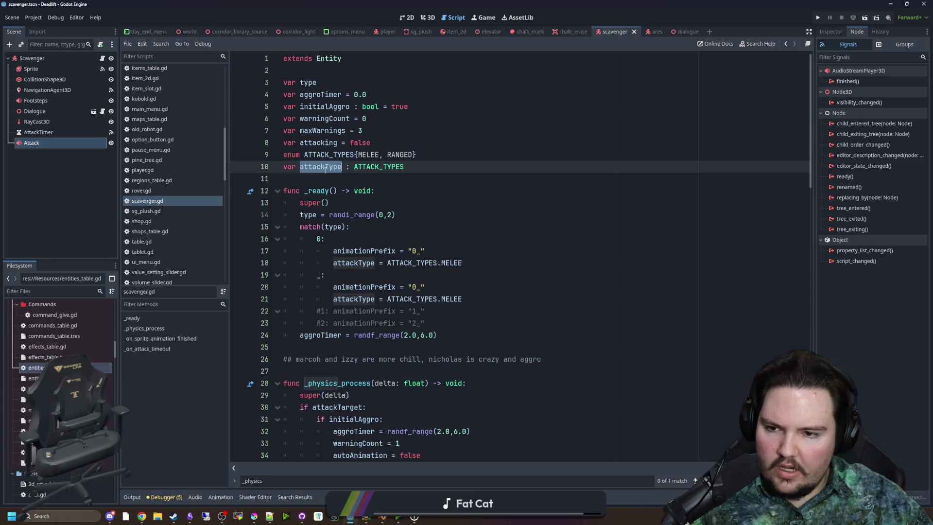
left_click(433, 333)
double_click(330, 167)
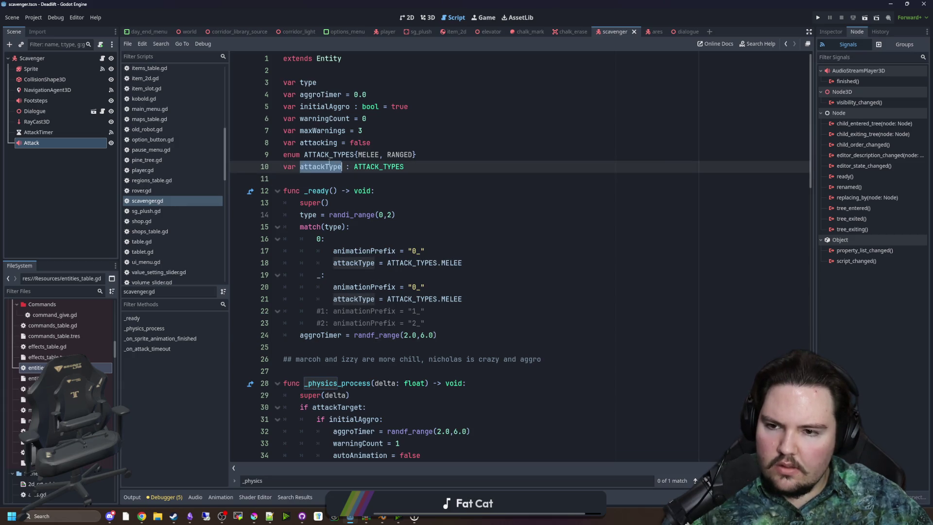
scroll(412, 328, "down", 15)
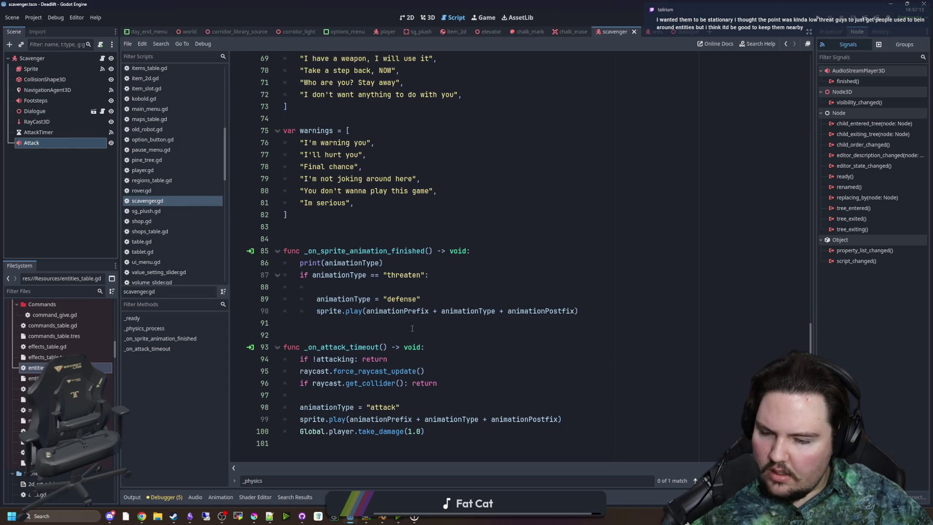
left_click(428, 347)
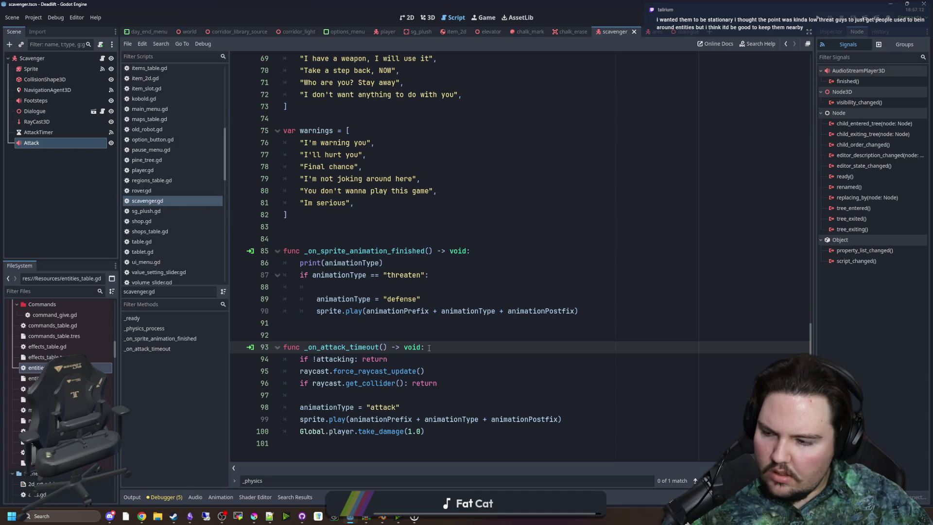
left_click(430, 355)
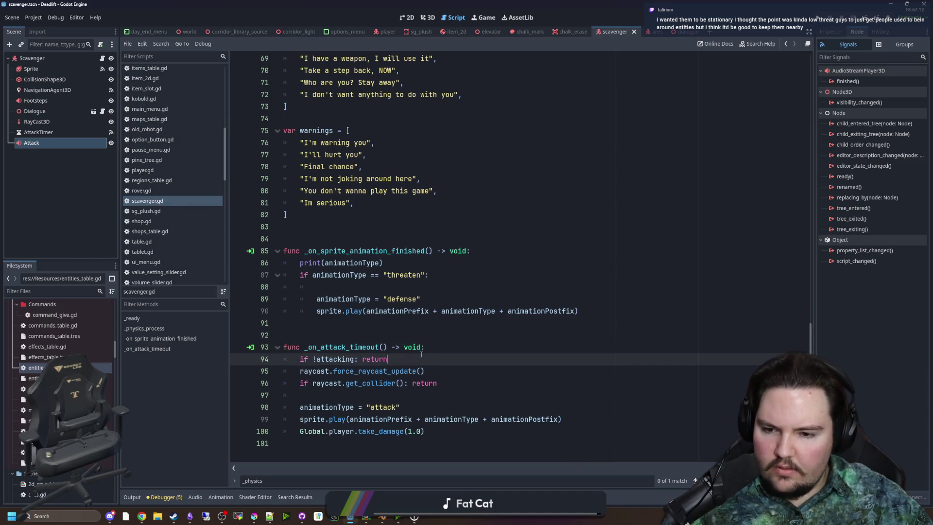
left_click(427, 352)
left_click(425, 359)
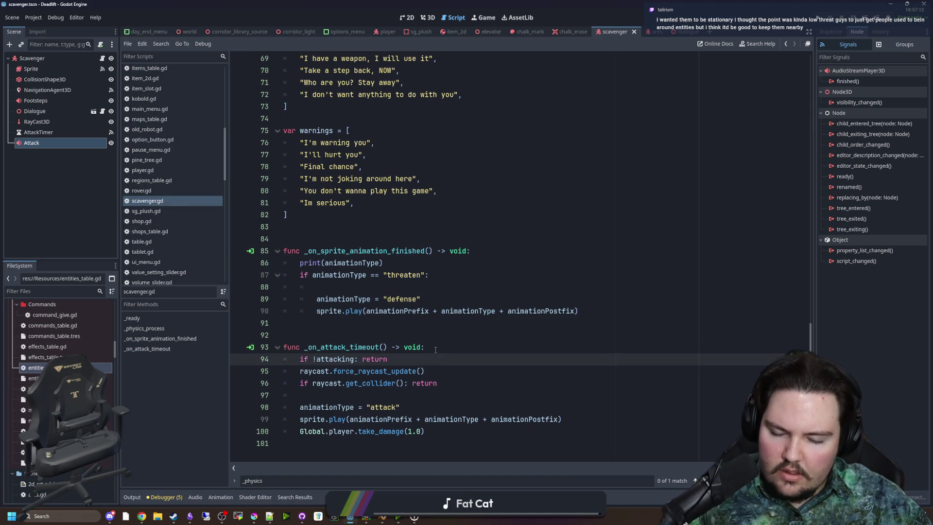
left_click(444, 384)
- Add an 'if attackType == ATTACK_TYPES.MELEE:' check after the collider check in _on_attack_timeout
key("Return")
key("Return")
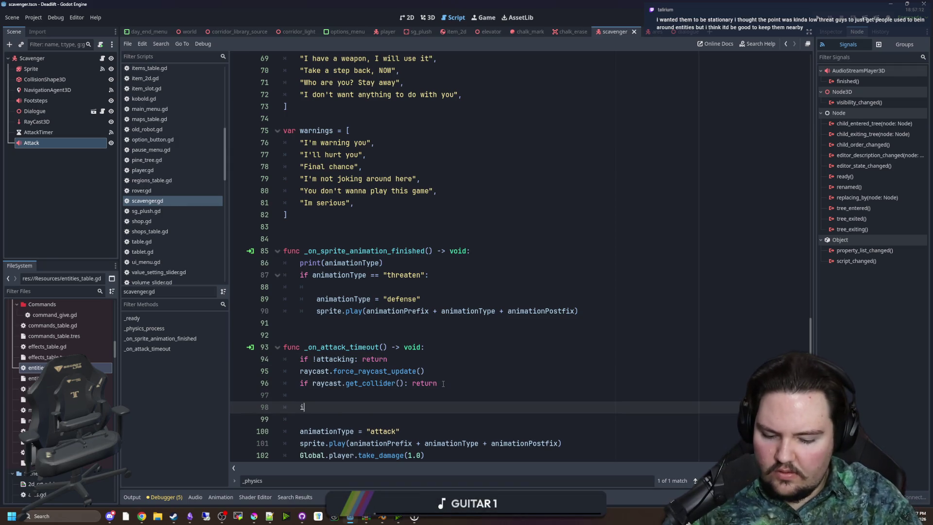
type("if attackType")
scroll(447, 420, "down", 1)
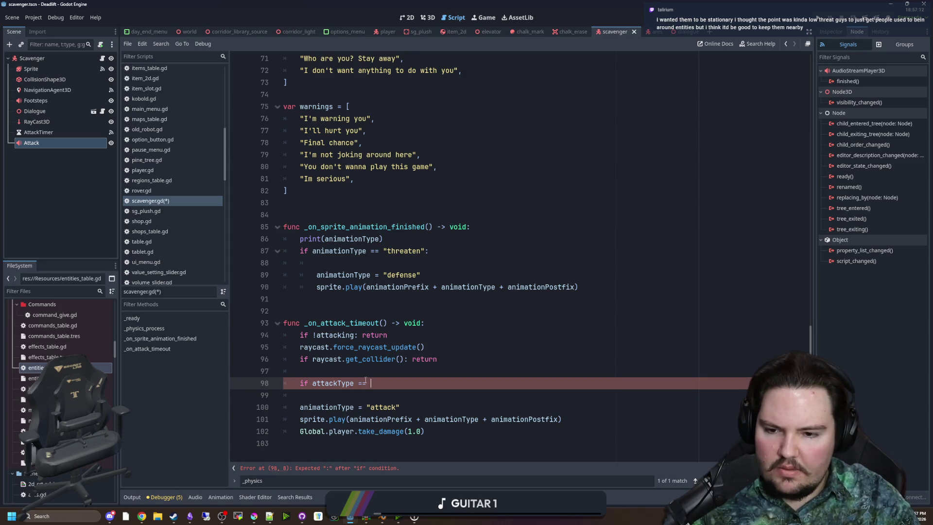
type("ATTACK_TYPES.MELEE:")
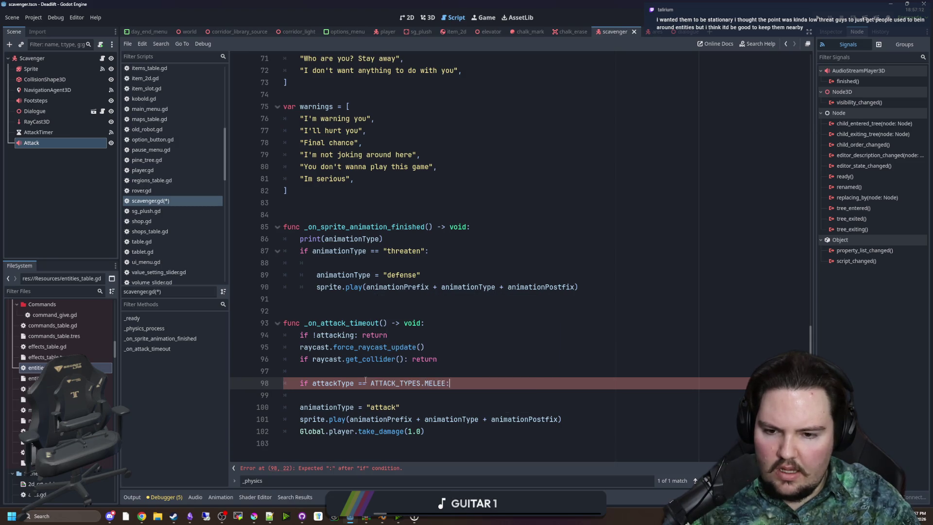
key("Return")
key("Return")
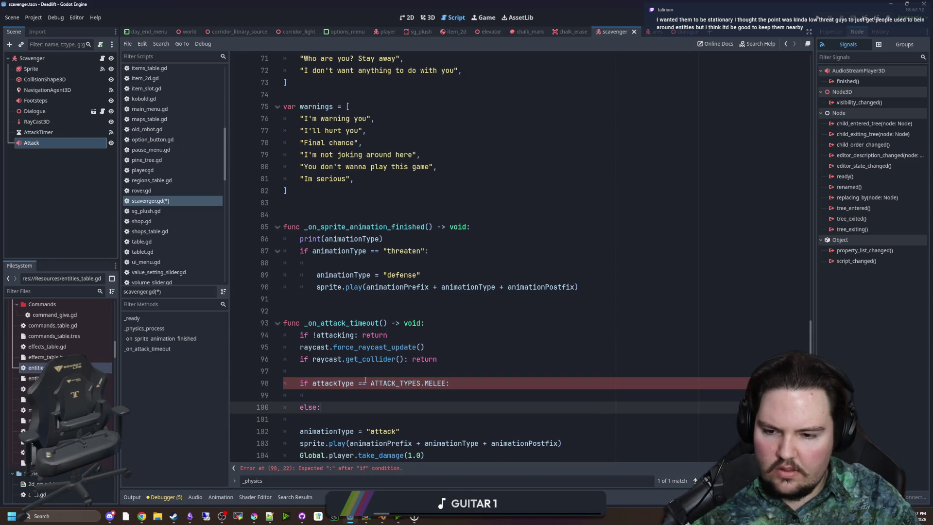
- Move the attack animation and sprite play lines above the melee check
scroll(366, 380, "down", 1)
mouse_move(425, 430)
left_mouse_down()
mouse_move(365, 431)
mouse_move(286, 412)
left_mouse_up()
left_click(583, 421)
mouse_move(583, 420)
left_mouse_down()
mouse_move(273, 413)
mouse_move(327, 345)
left_mouse_up()
left_click(317, 358)
key("BackSpace")
scroll(359, 345, "down", 1)
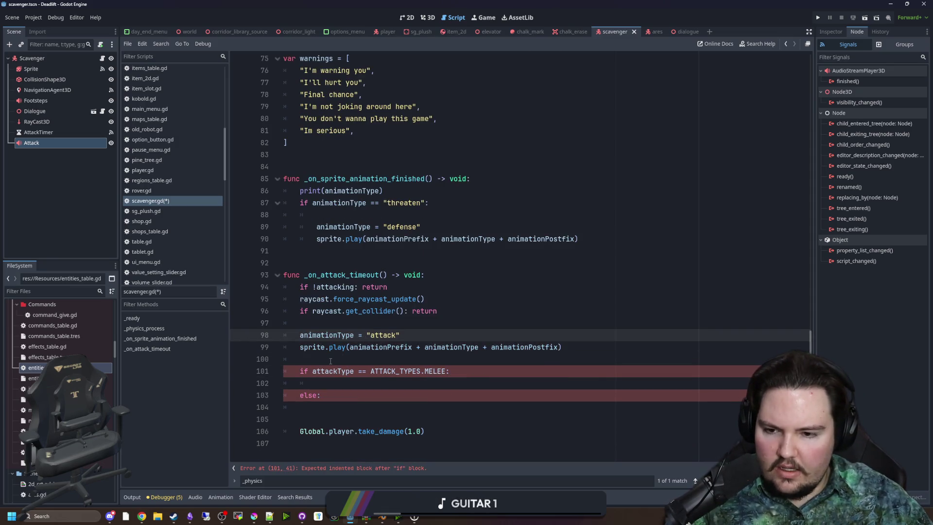
left_click(330, 361)
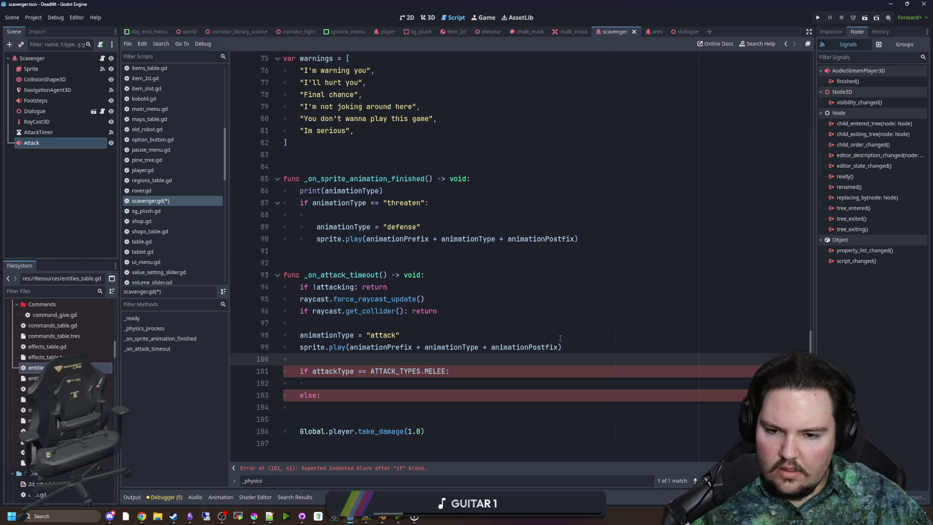
left_click_drag(584, 343, 299, 335)
key("BackSpace")
key("BackSpace")
key("BackSpace")
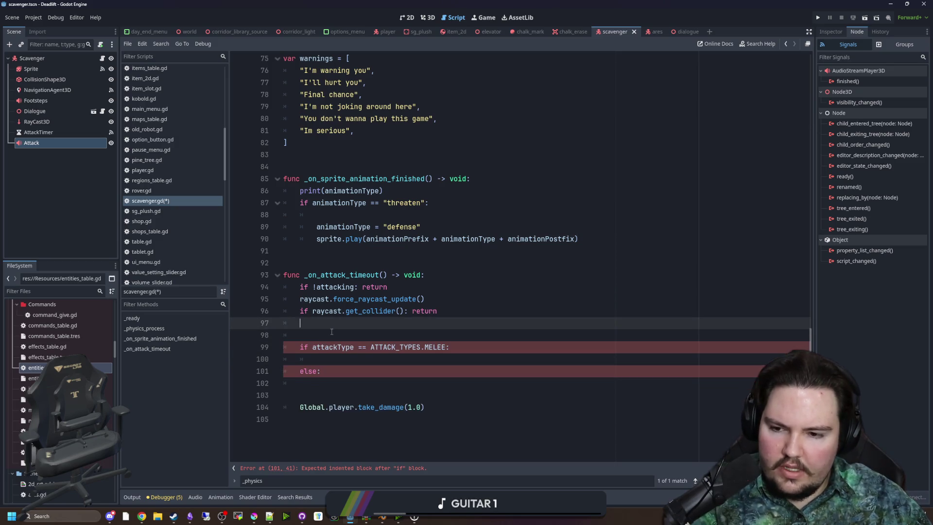
- Restore the animation lines and place the take_damage call beneath them
left_click(340, 344)
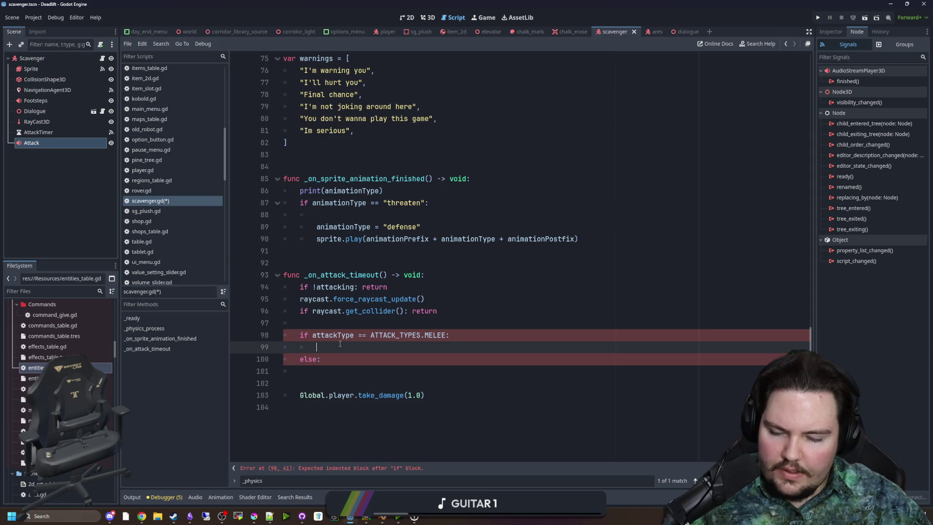
left_click(325, 371)
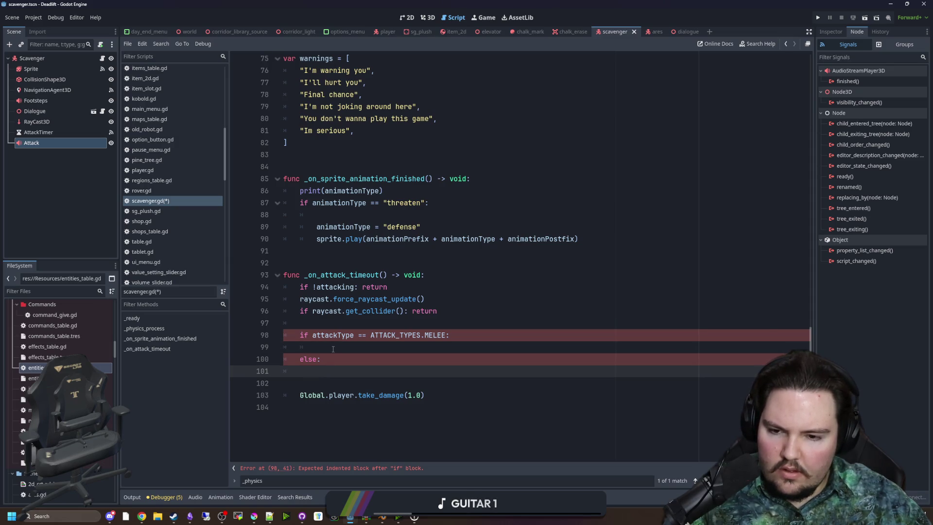
key("ctrl+z")
key("ctrl+z")
key("ctrl+z")
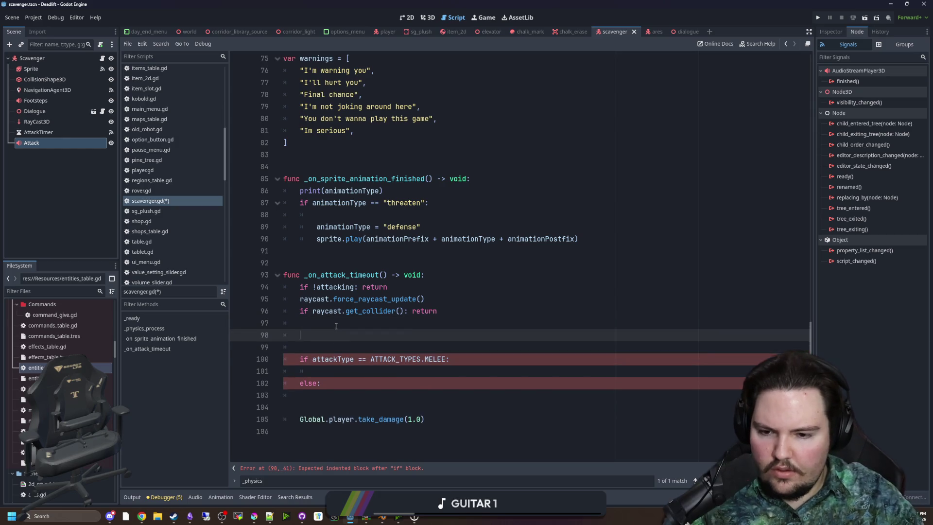
key("ctrl+z")
key("ctrl+z")
key("ctrl+z")
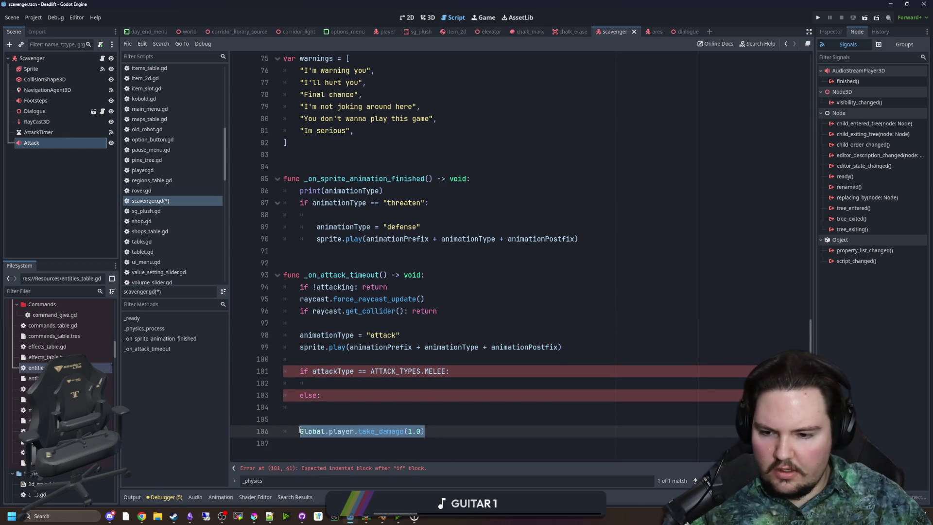
left_click(563, 347)
key("Return")
type("Global.player.take_damage(1.0)")
key("Return")
- Start a 'var inRange =' line holding the melee condition cut from the if statement
left_click(322, 321)
key("Return")
key("Return")
key("Up")
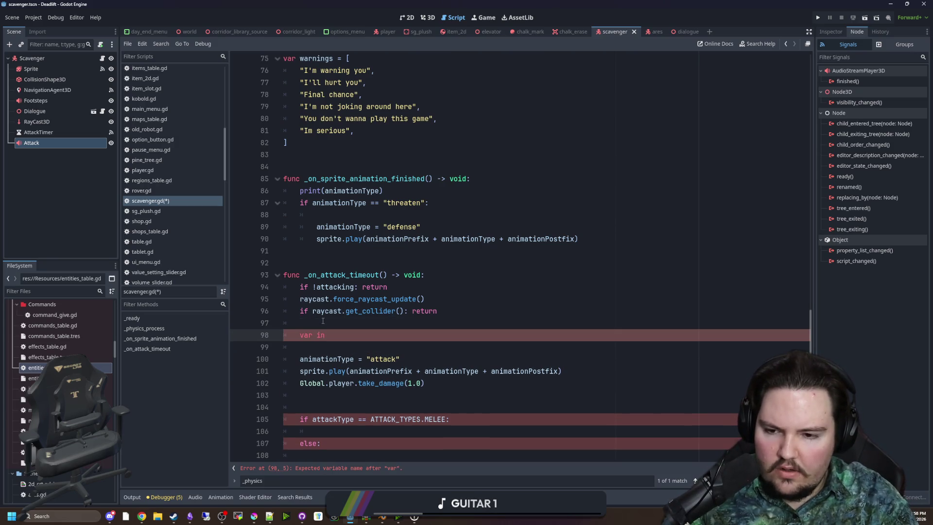
type("Range =")
left_click(373, 441)
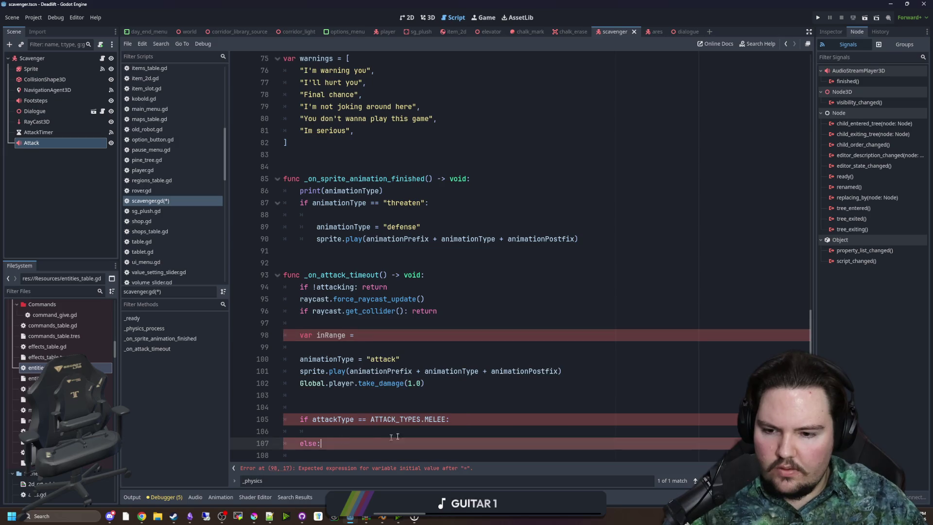
left_click_drag(446, 419, 311, 419)
key("ctrl+x")
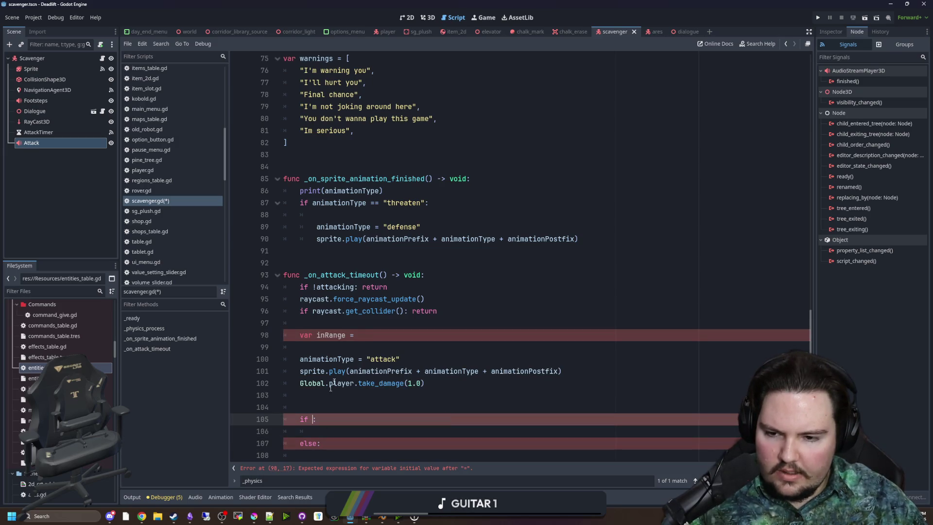
left_click(365, 335)
key("ctrl+v")
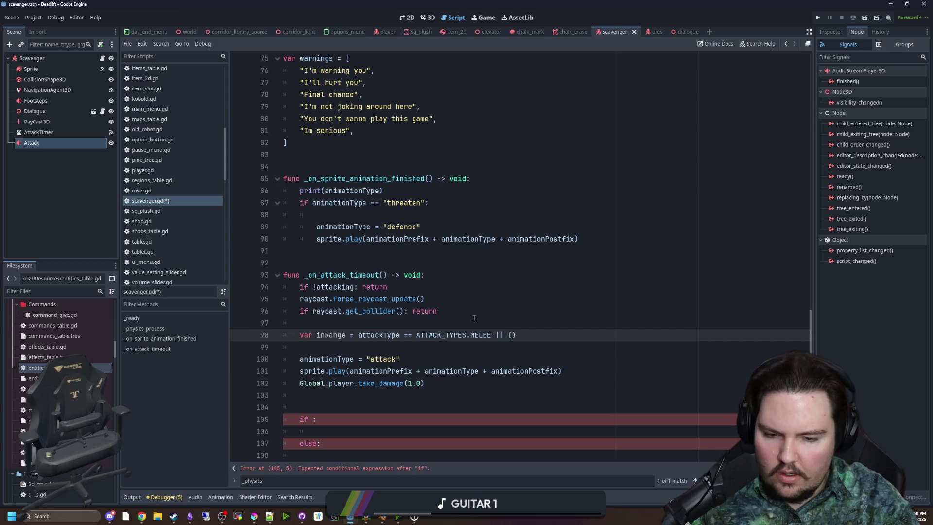
key("Right")
left_click_drag(490, 334, 358, 334)
key("ctrl+c")
left_click(513, 335)
key("ctrl+v")
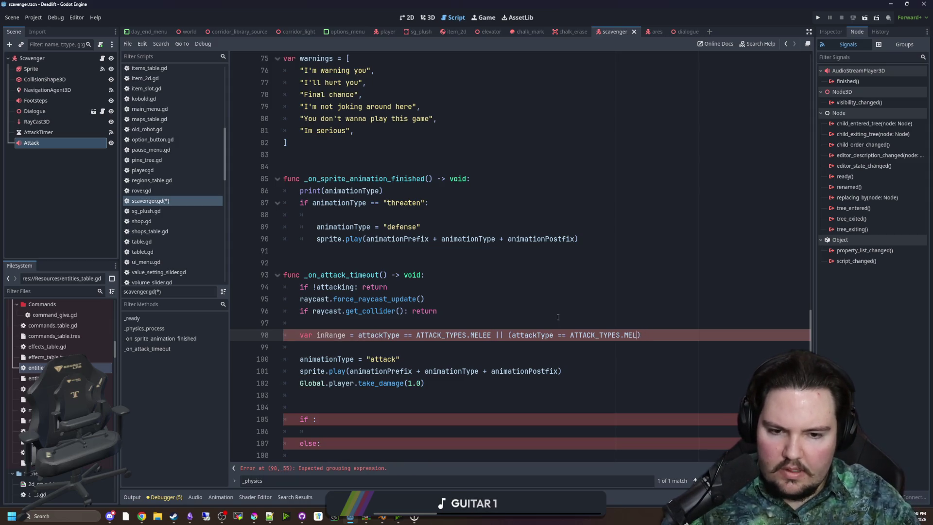
- Extend inRange with a ranged check using global_position.distance_to(attackTarget.global_position)
type("NGED && global")
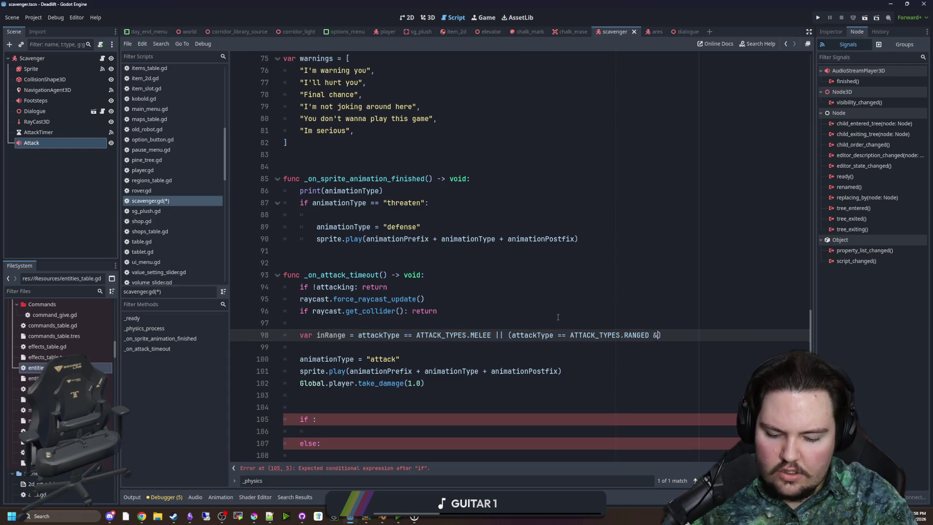
type("_")
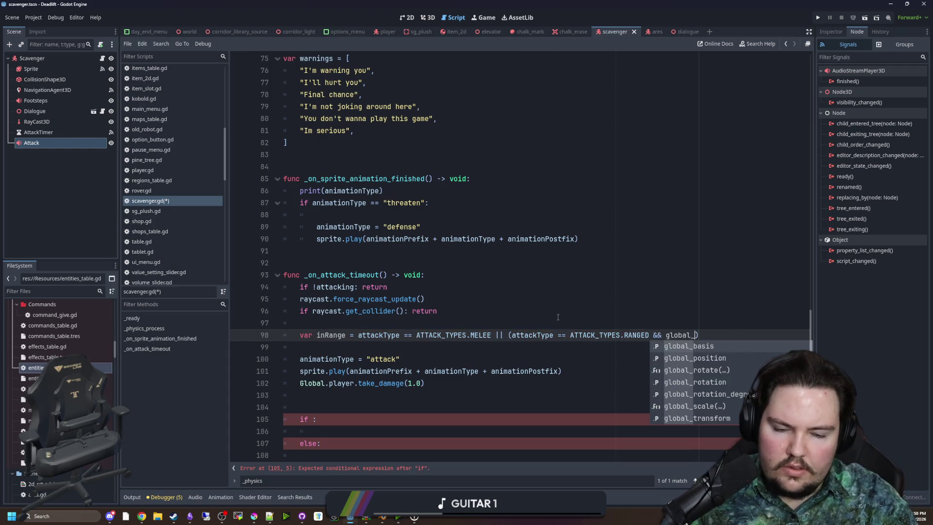
type("dist")
key("BackSpace")
key("BackSpace")
key("BackSpace")
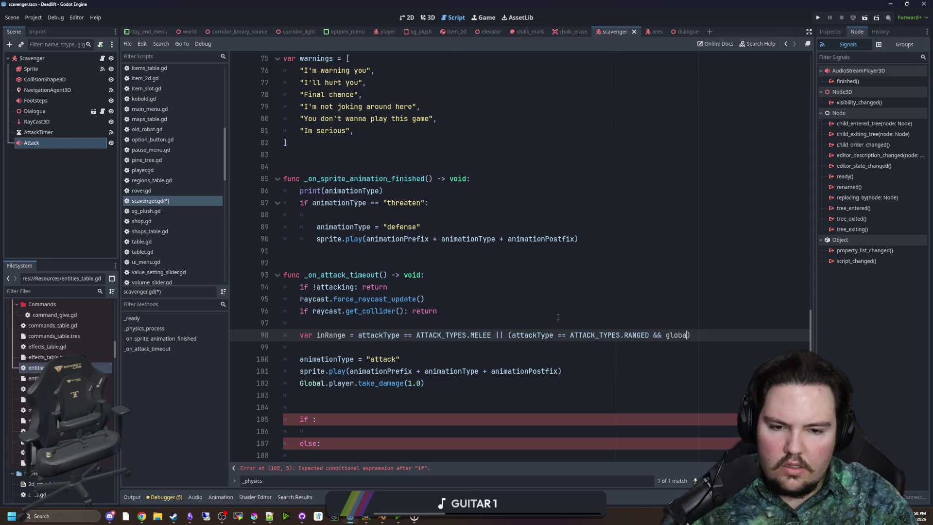
type("global_position.dist")
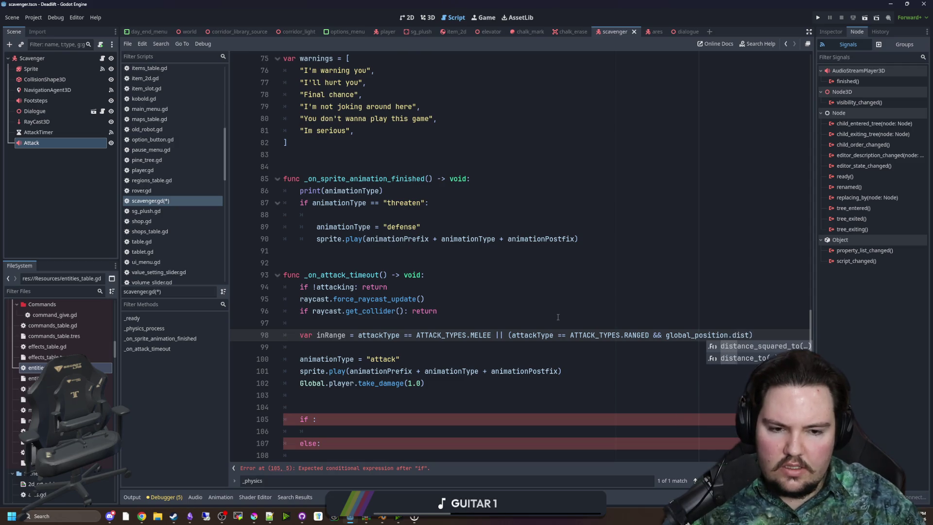
key("Down")
key("Return")
scroll(558, 316, "up", 1)
type("ttackT")
type("ar")
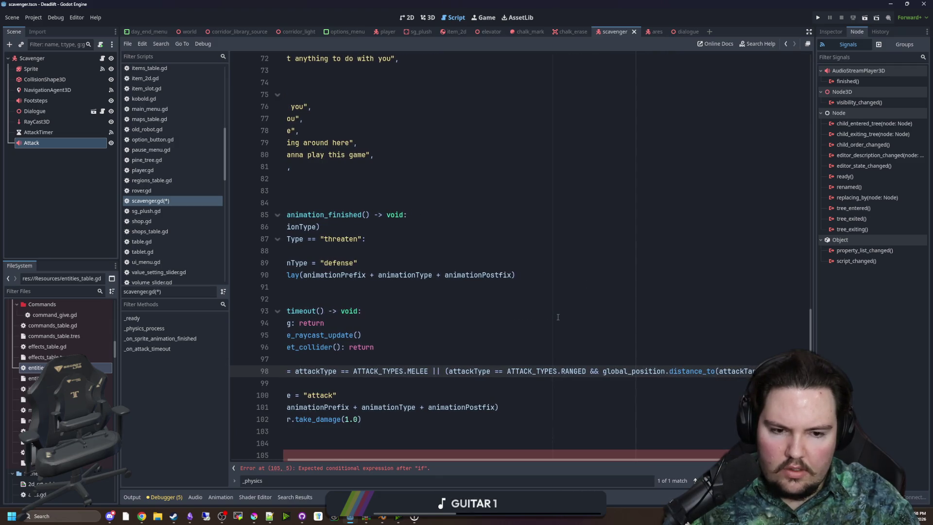
type("get.glob")
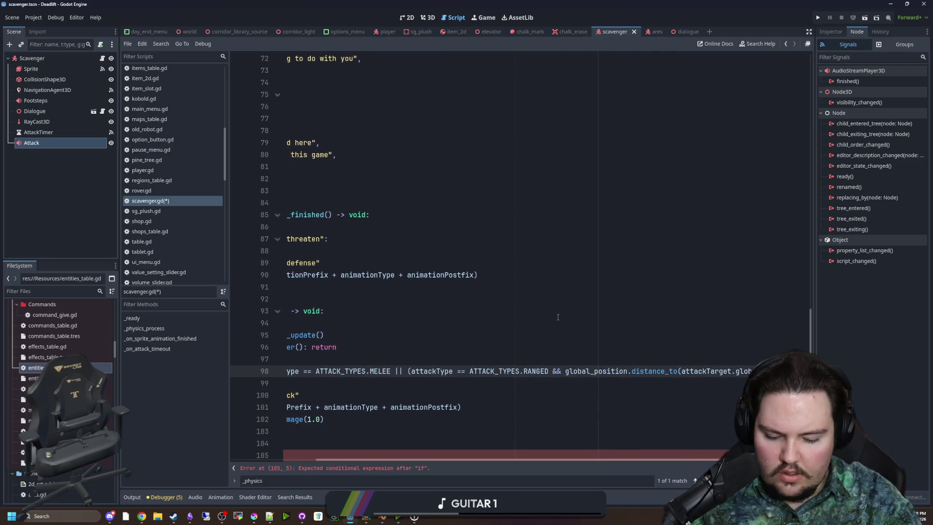
type("al_pos")
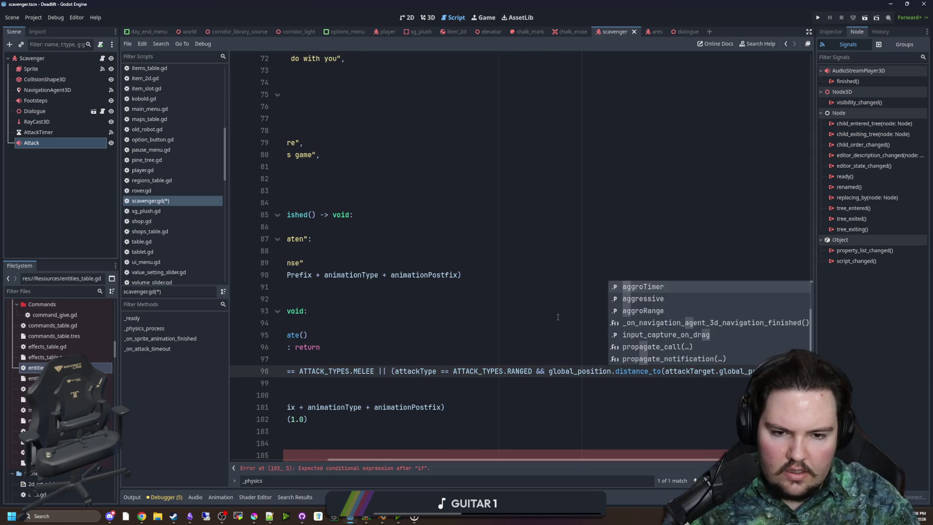
key("Return")
scroll(557, 317, "down", 2)
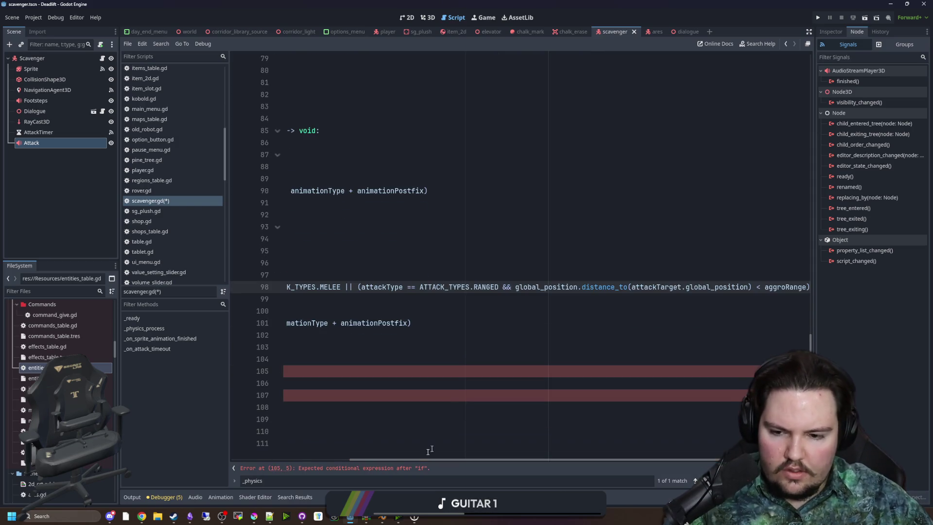
- Delete the leftover if/else block and put '$Attack.play()' in its place
mouse_move(416, 458)
left_mouse_down()
mouse_move(298, 459)
mouse_move(283, 347)
left_mouse_up()
key("BackSpace")
key("Delete")
key("Delete")
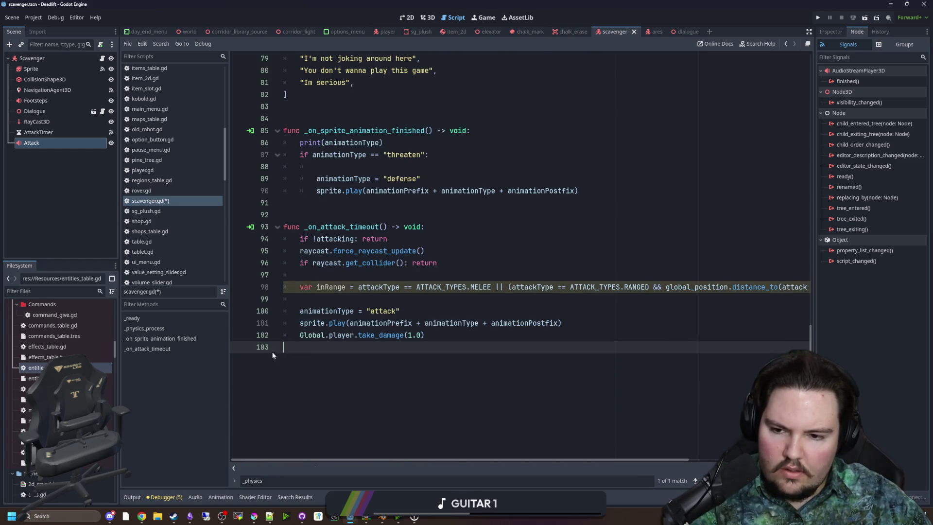
key("BackSpace")
mouse_move(49, 142)
left_mouse_down()
mouse_move(421, 325)
mouse_move(414, 319)
left_mouse_up()
type(".play()")
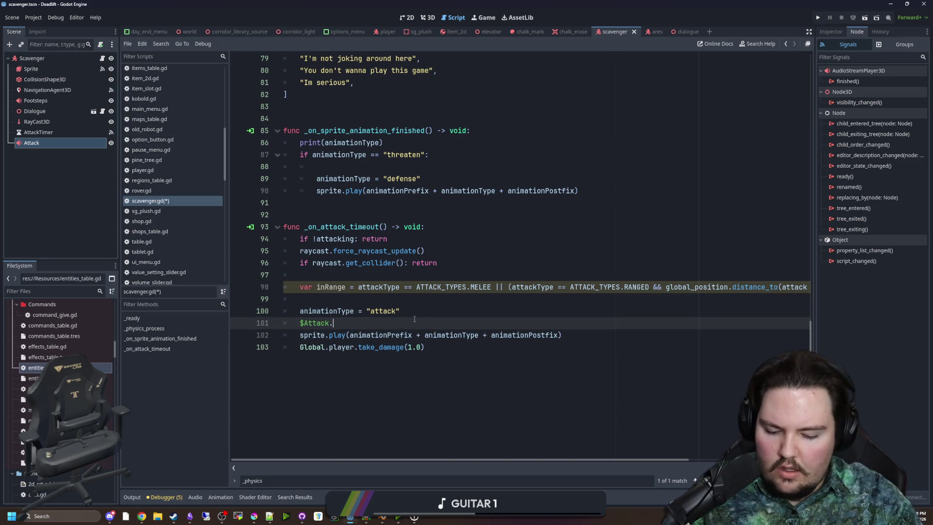
- Add 'if !attackTarget: return' right after the attacking check
left_click(394, 295)
left_click(425, 273)
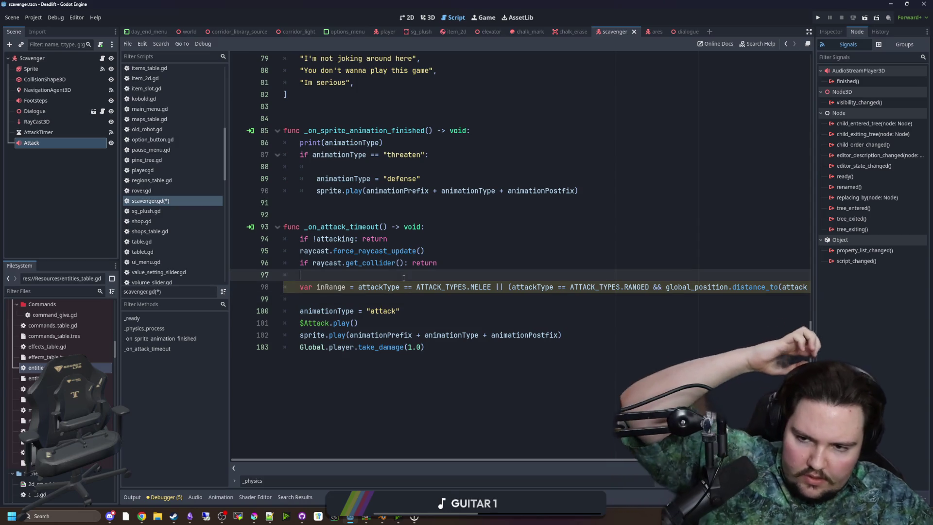
left_click(421, 238)
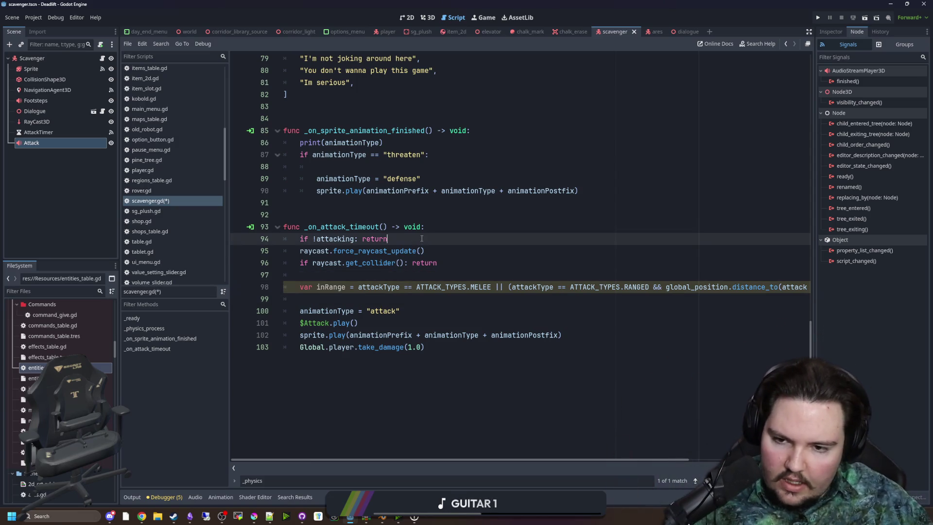
key("Return")
type("if !attackTarg")
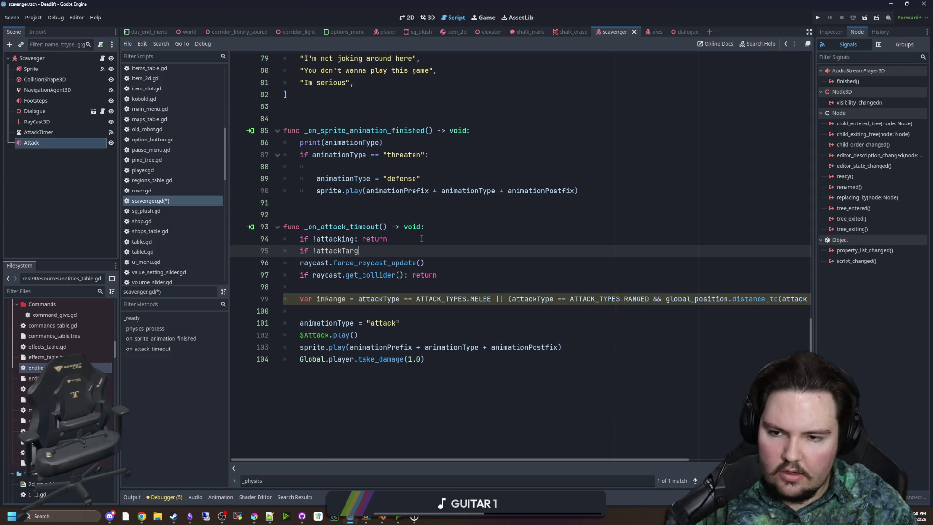
type("et: return")
left_click(421, 238)
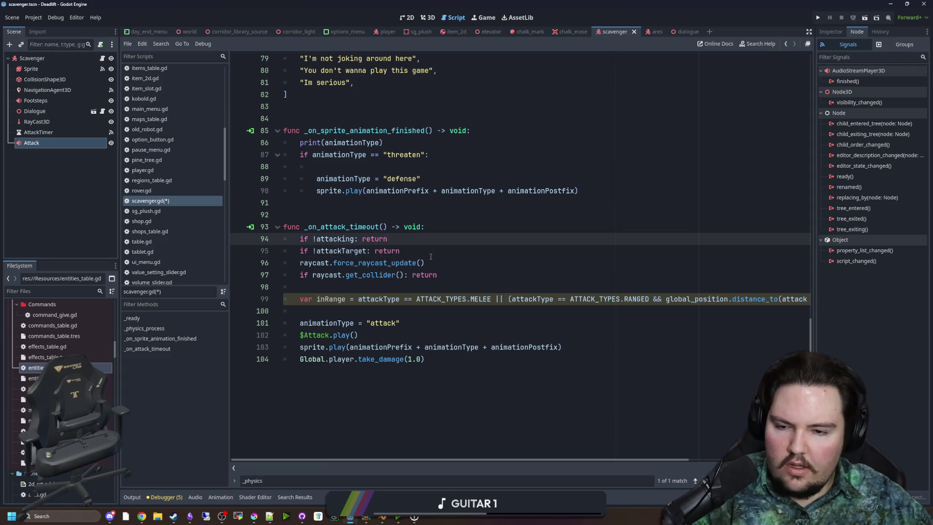
left_click(413, 249)
key("Return")
left_click(412, 239)
scroll(405, 325, "up", 2)
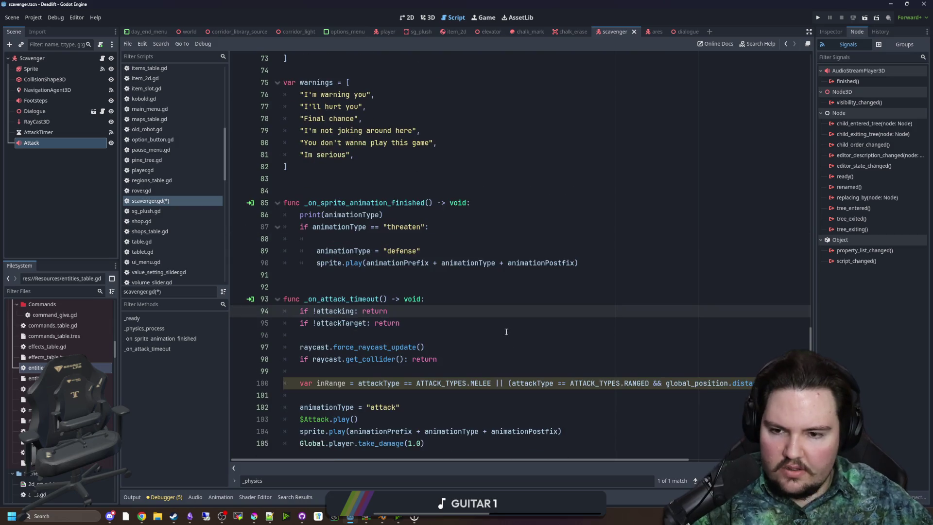
left_click(360, 394)
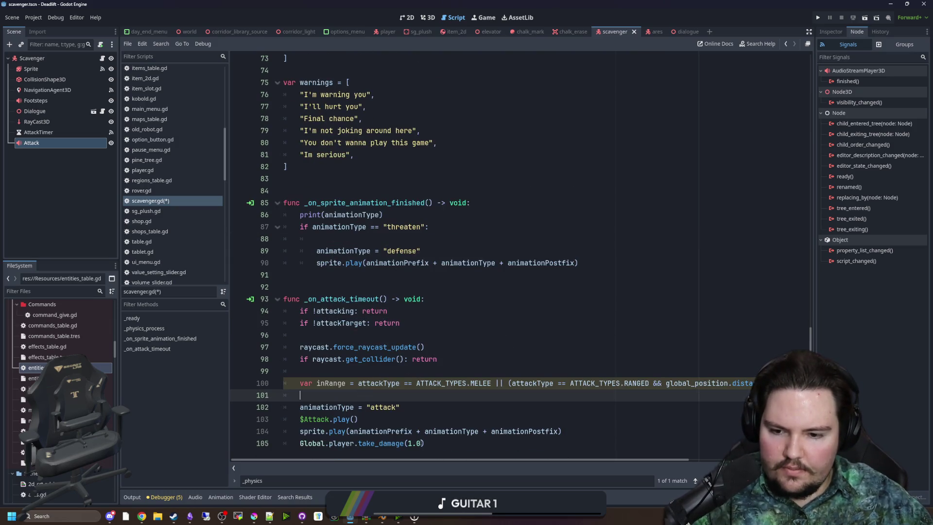
- Swap RANGED and MELEE in the inRange expression on line 100
mouse_move(420, 459)
left_mouse_down()
mouse_move(594, 457)
mouse_move(383, 456)
mouse_move(631, 459)
left_mouse_up()
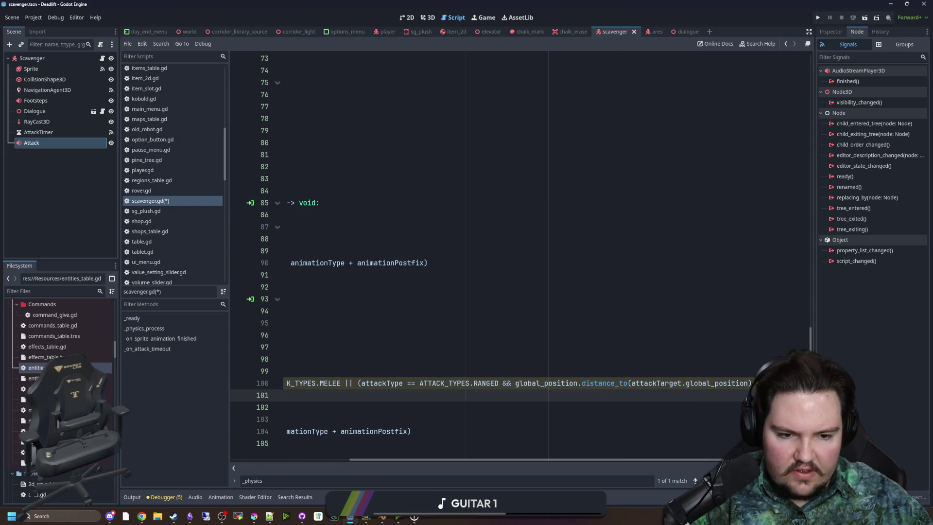
left_click(756, 383)
scroll(545, 402, "left", 3)
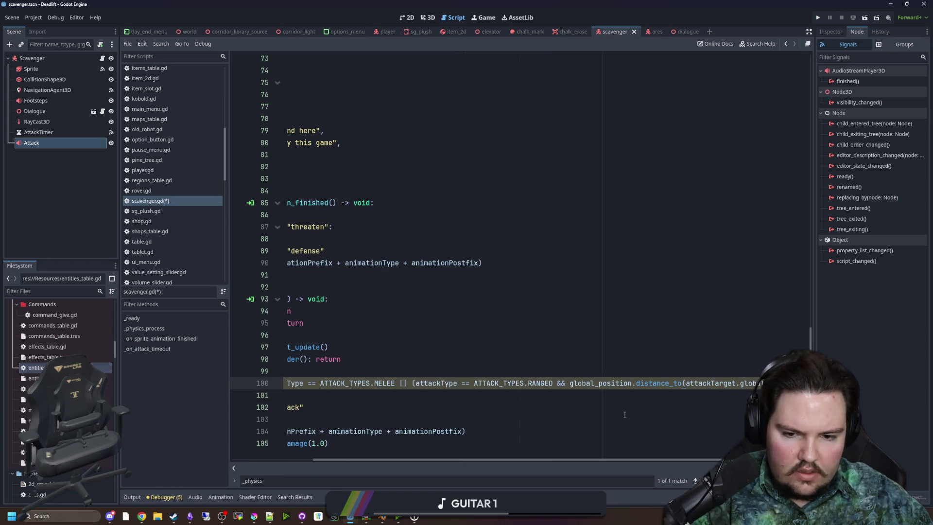
double_click(533, 383)
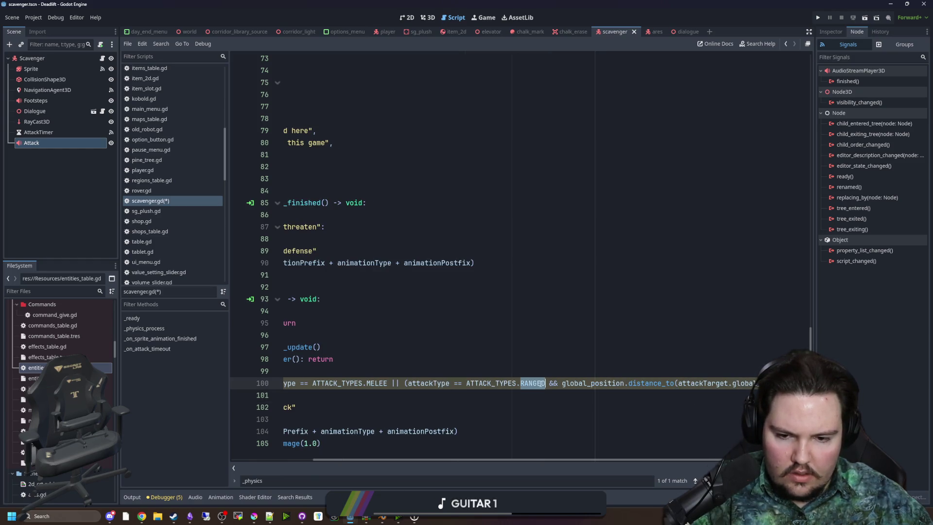
type("MELEE")
double_click(377, 383)
type("RANGED")
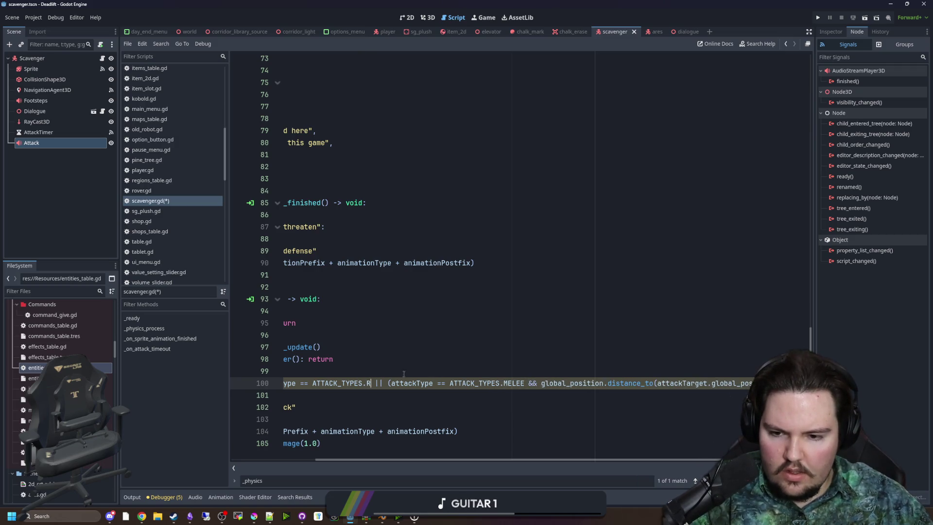
key("Up")
key("Up")
key("Up")
mouse_move(409, 462)
left_mouse_down()
mouse_move(508, 447)
mouse_move(359, 448)
mouse_move(579, 447)
left_mouse_up()
mouse_move(437, 382)
left_mouse_down()
mouse_move(723, 383)
mouse_move(438, 383)
left_mouse_up()
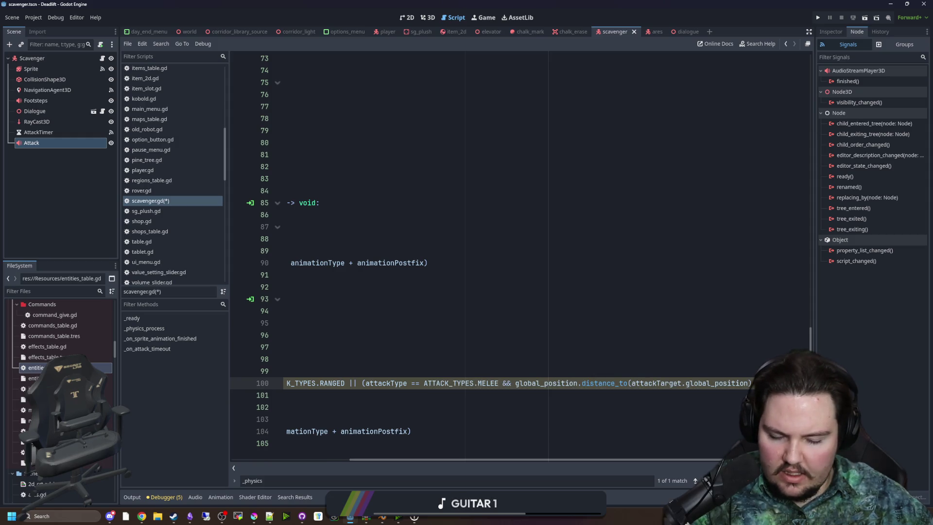
scroll(501, 257, "right", 3)
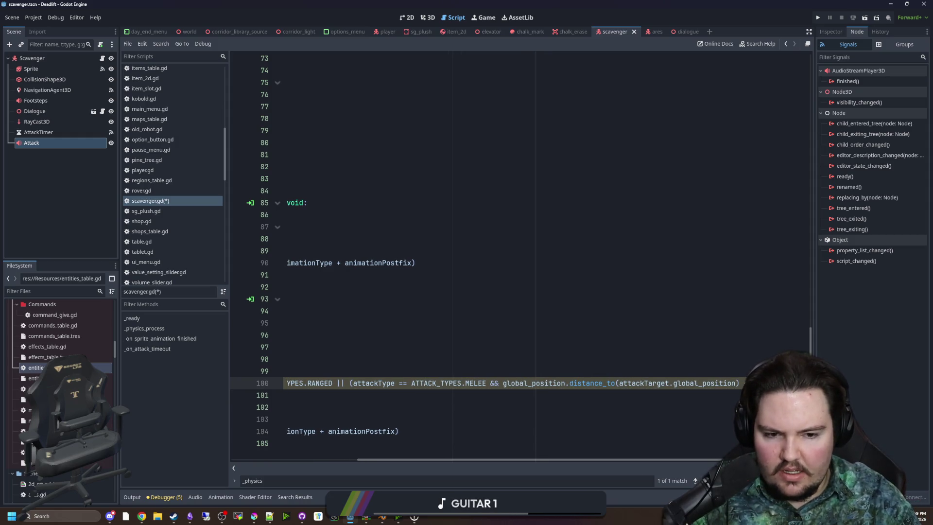
scroll(506, 258, "left", 3)
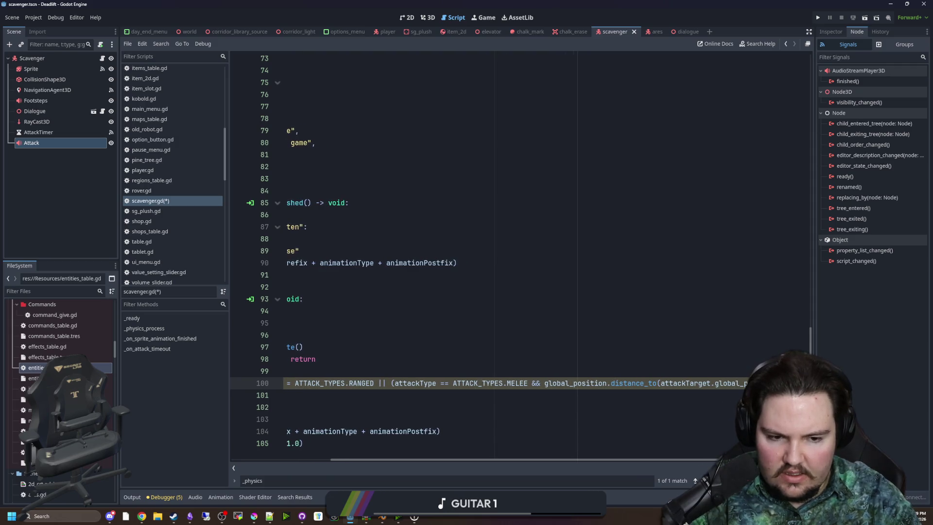
scroll(470, 459, "left", 5)
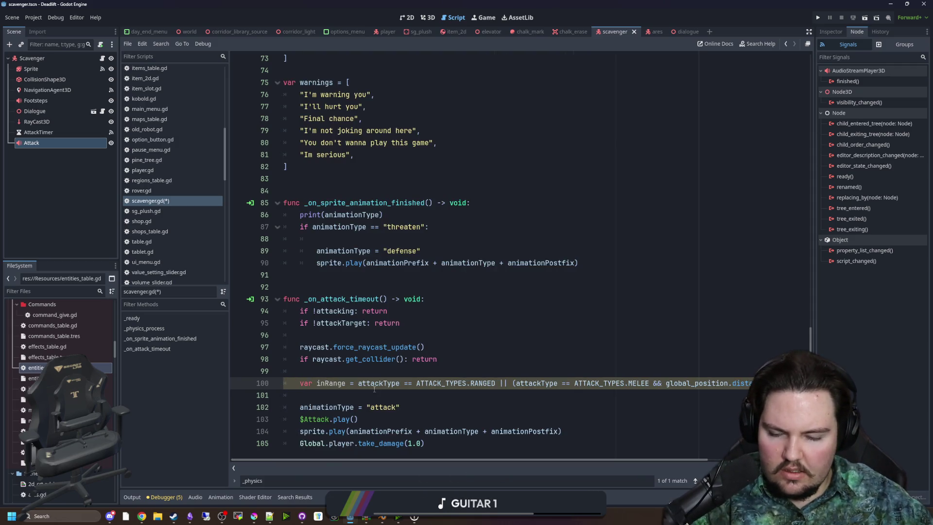
- Save the script and add 'if !inRange: return' below the inRange line
left_click(351, 395)
left_click(359, 371)
key("ctrl+s")
key("Down")
key("Down")
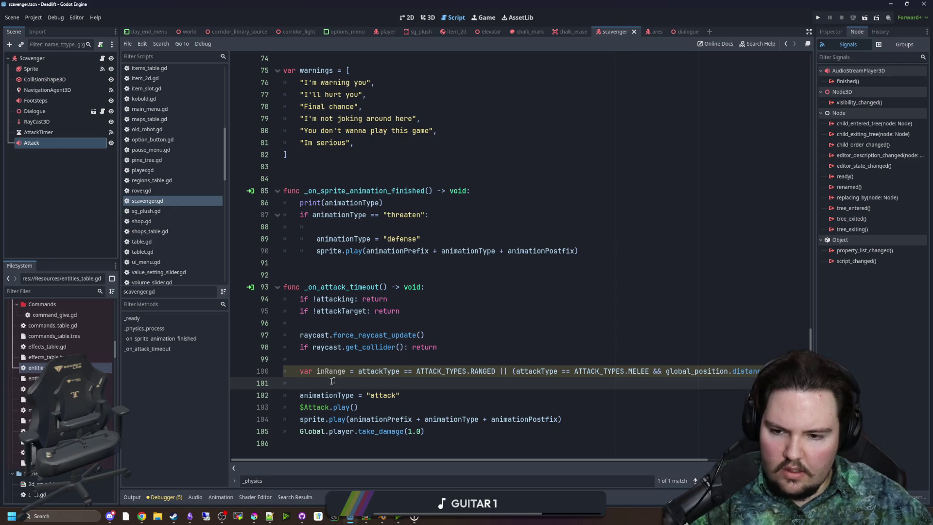
type("if !")
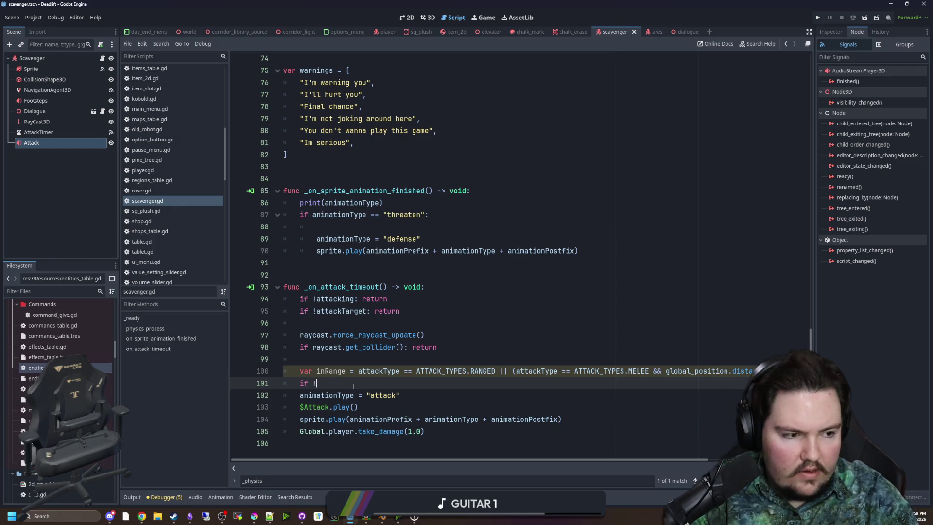
type("inRange: return")
key("Return")
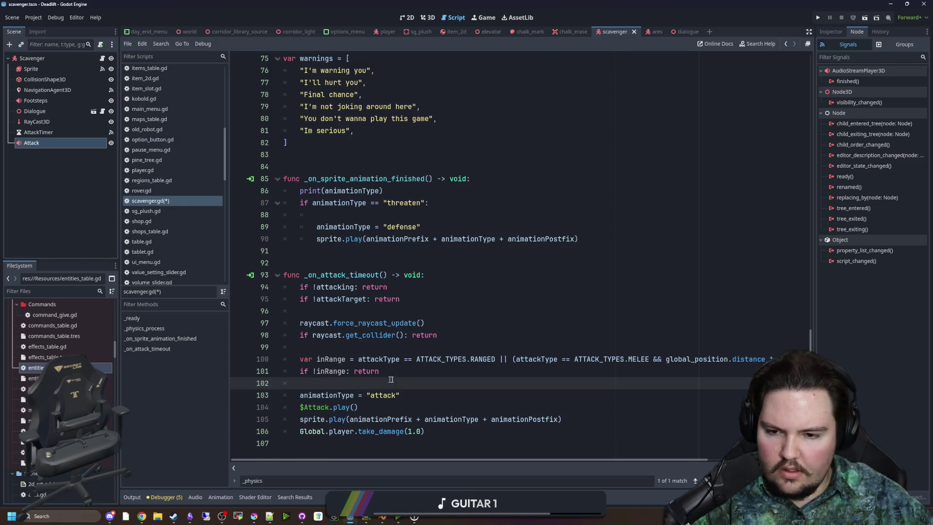
left_click_drag(439, 335, 284, 323)
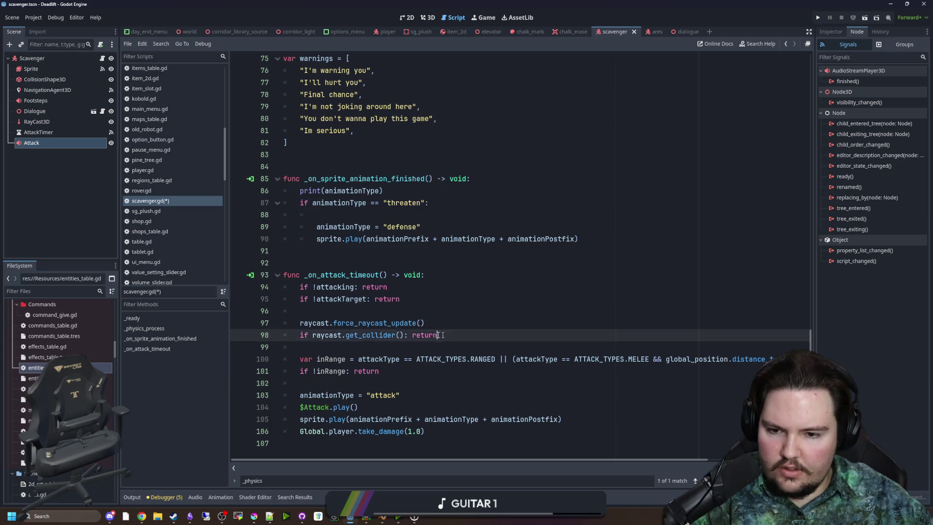
- Move the raycast update and get_collider lines below the inRange guard
key("BackSpace")
key("BackSpace")
key("BackSpace")
left_click(335, 336)
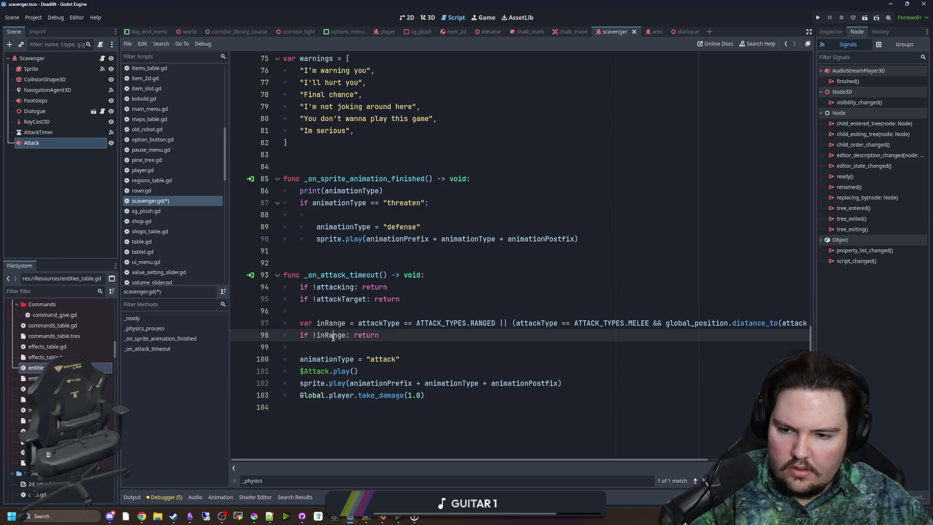
key("Return")
key("Return")
type("raycast.force_raycast_update() \tif raycast.get_collider(): return")
- Remove the extra indentation from the moved raycast lines and save scavenger.gd
left_click(316, 359)
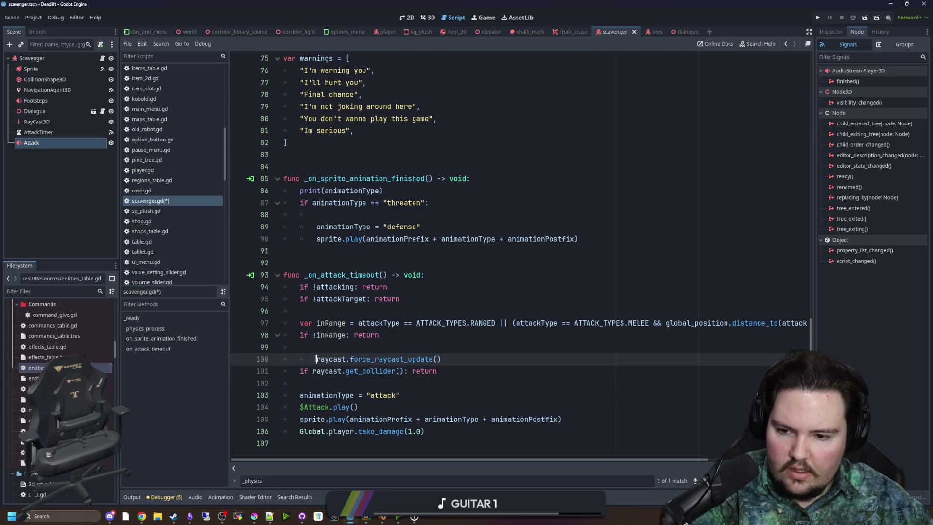
key("BackSpace")
left_click(333, 348)
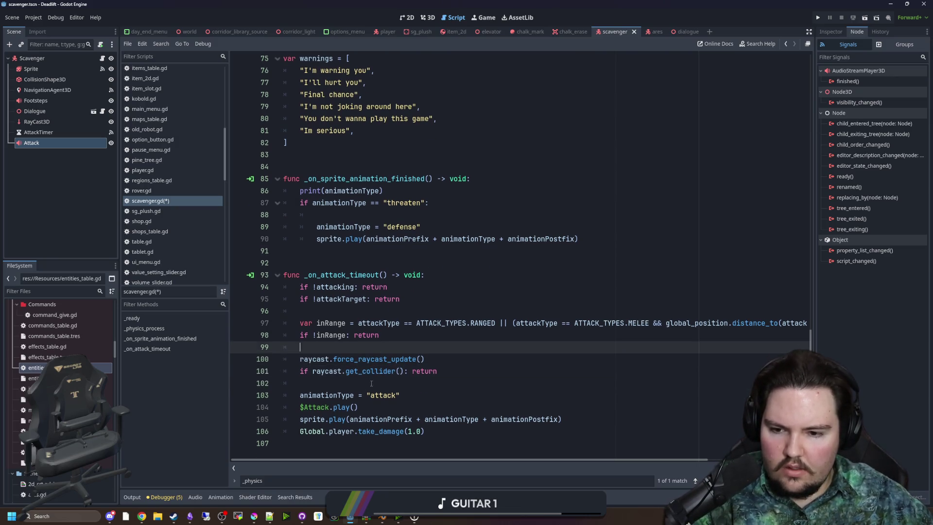
left_click(363, 381)
key("ctrl+s")
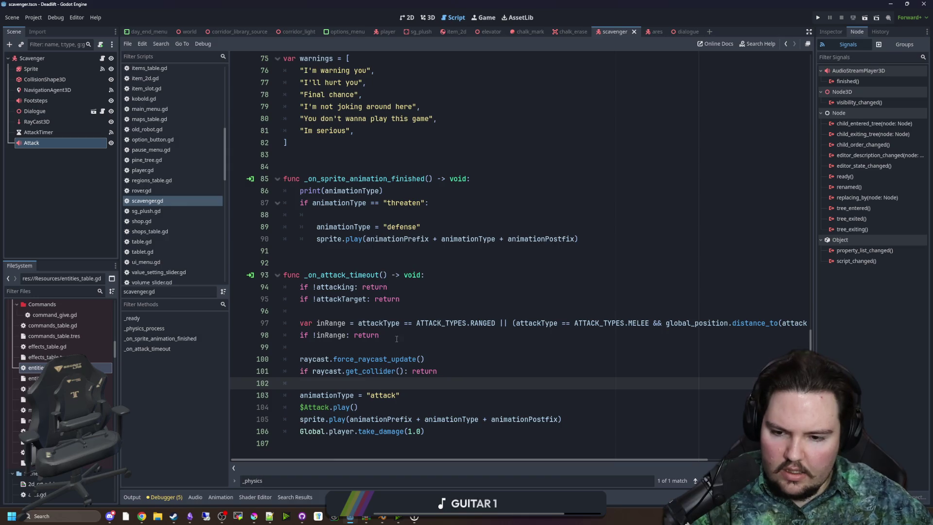
key("ctrl+s")
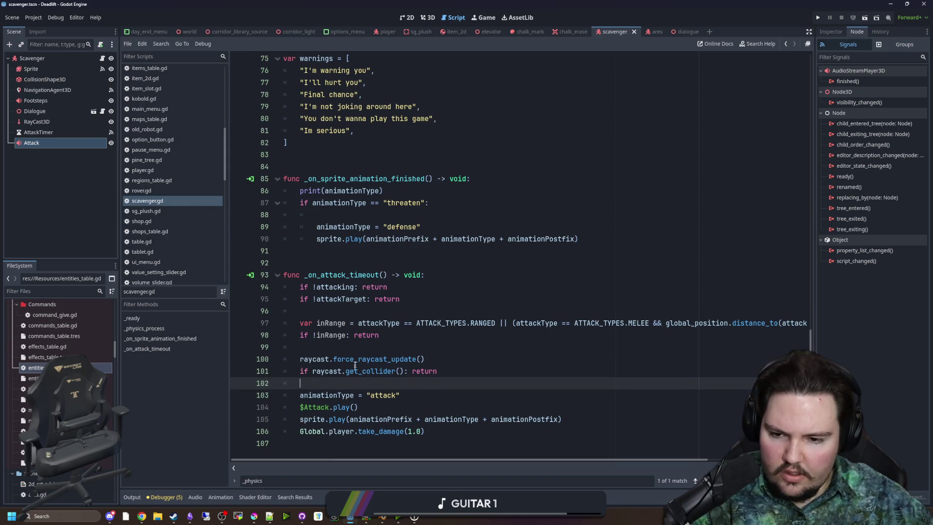
left_click(358, 345)
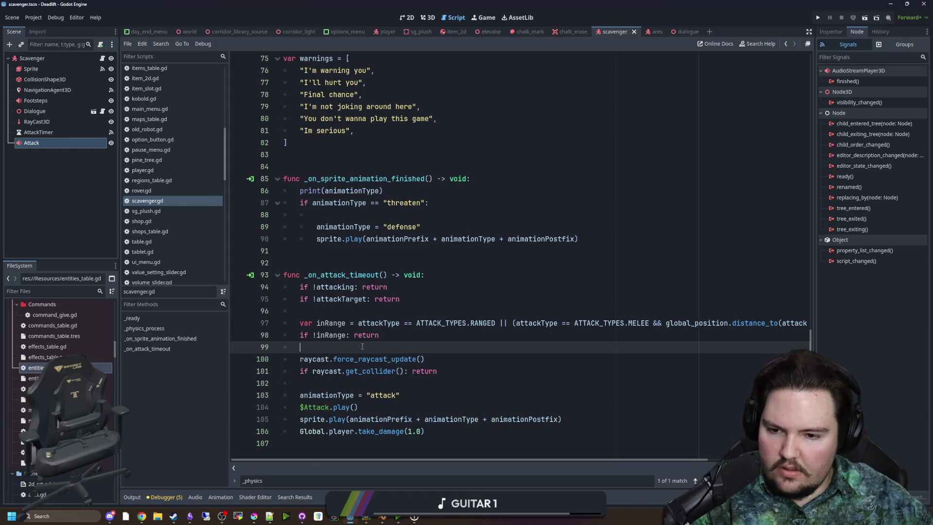
left_click(329, 256)
key("ctrl+s")
scroll(363, 291, "up", 4)
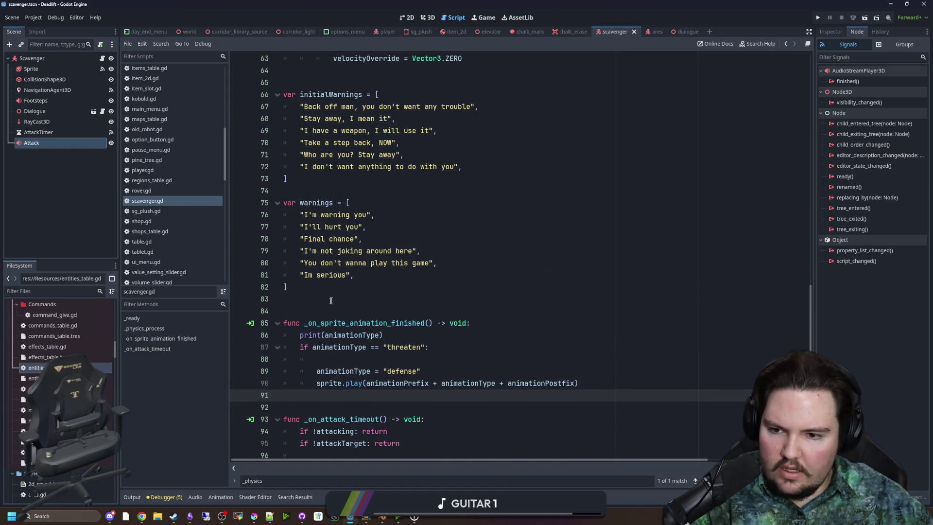
- Add '$Attack.stream = preload()' on line 19 under the melee case, then bring up the browser
left_click(333, 299)
key("ctrl+s")
scroll(339, 314, "up", 20)
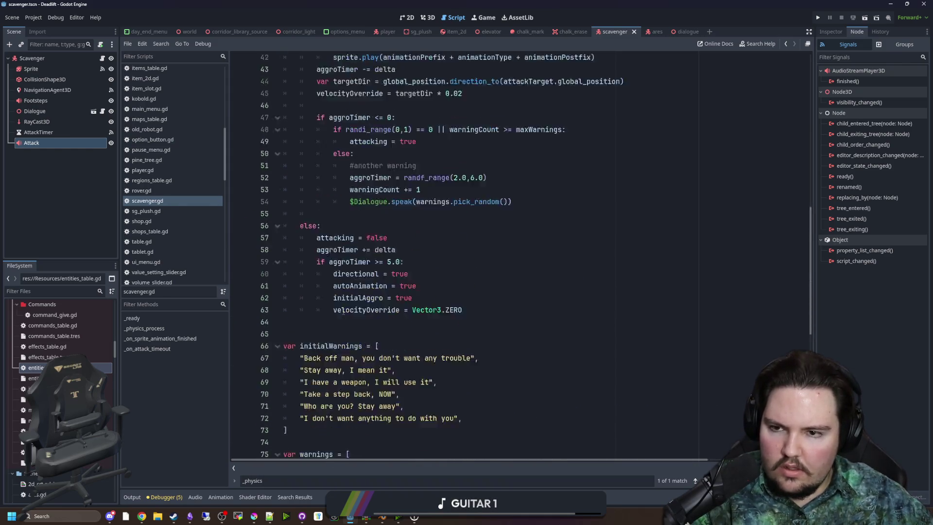
left_click(474, 262)
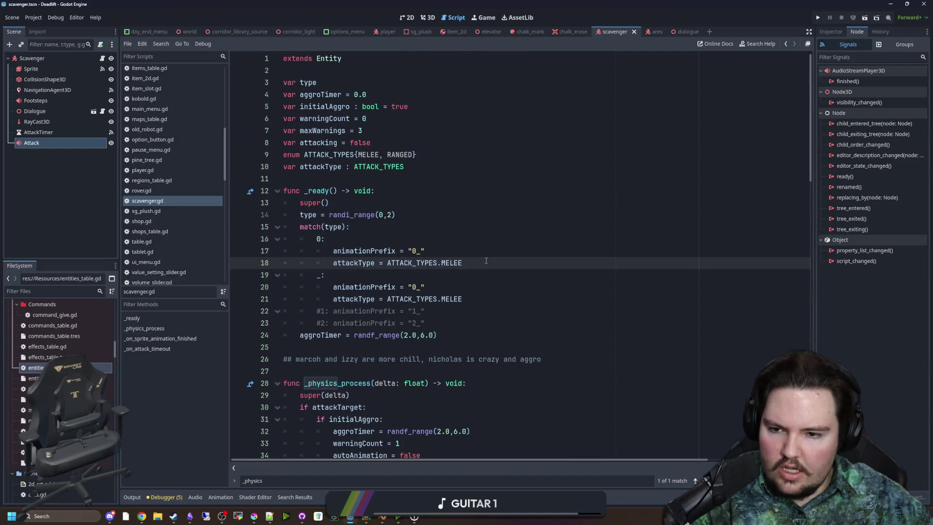
key("Return")
mouse_move(94, 146)
left_mouse_down()
mouse_move(340, 287)
mouse_move(426, 274)
left_mouse_up()
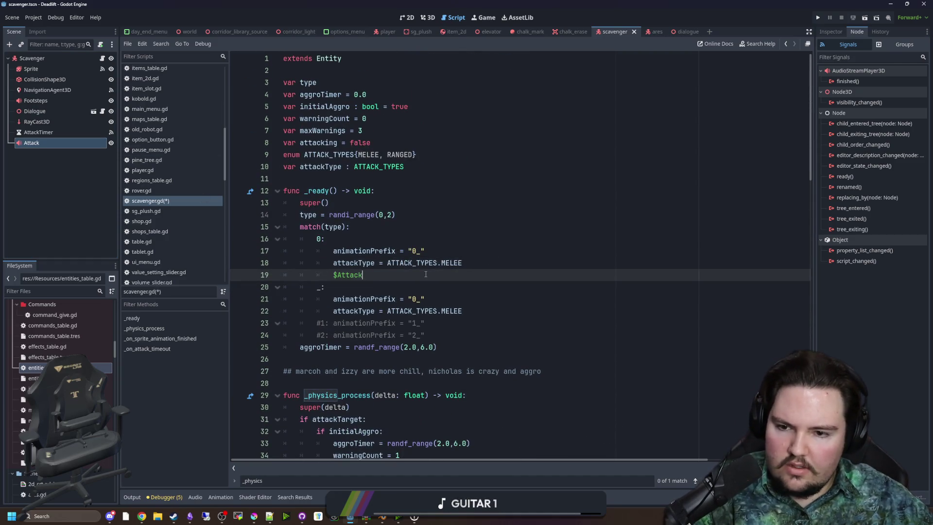
type(".stream = preload()")
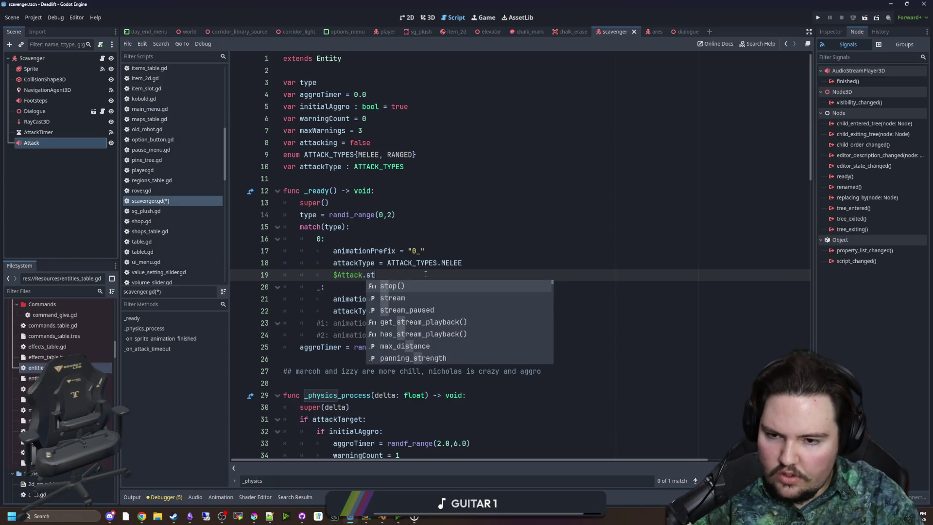
key("Left")
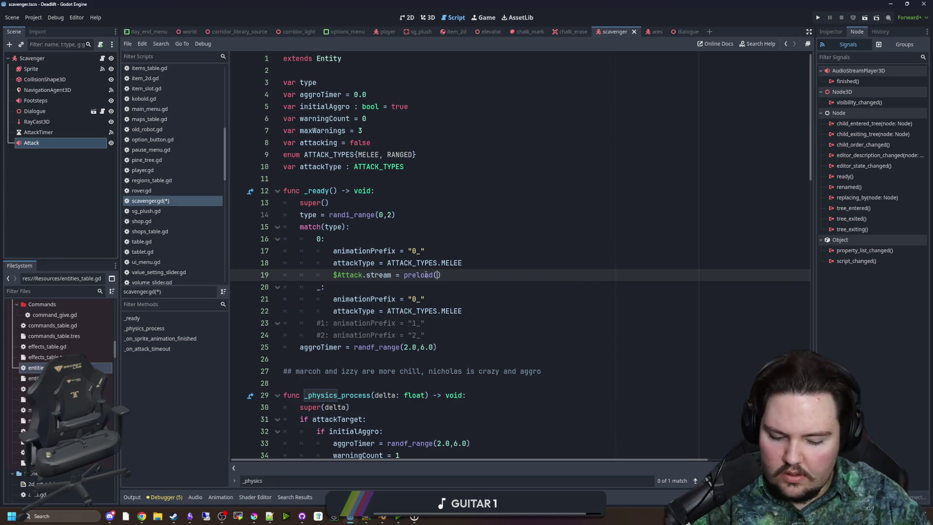
key("alt+Tab")
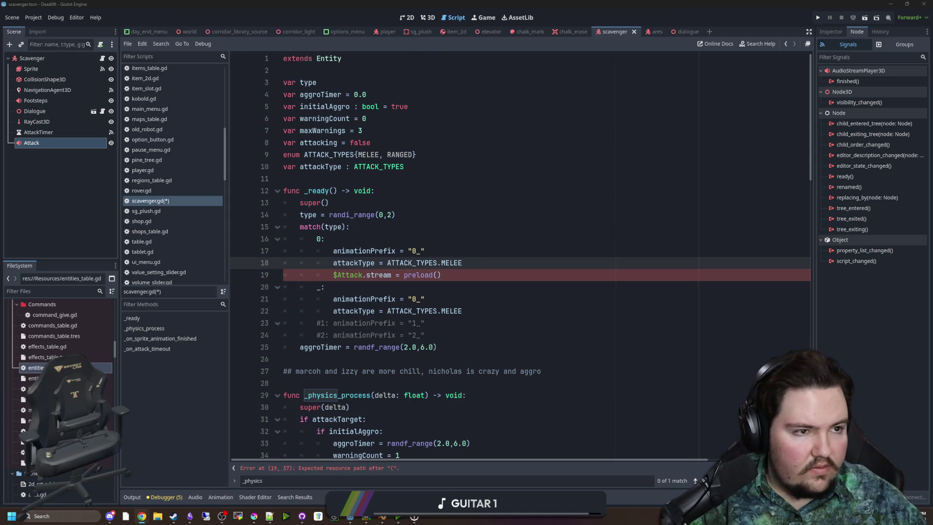
left_click_drag(515, 3, 515, 2)
- Search Freesound for 'taser' and preview Taser.mp3, Taser - Electroshock Weapon.wav, taser.wav and others
left_click(641, 227)
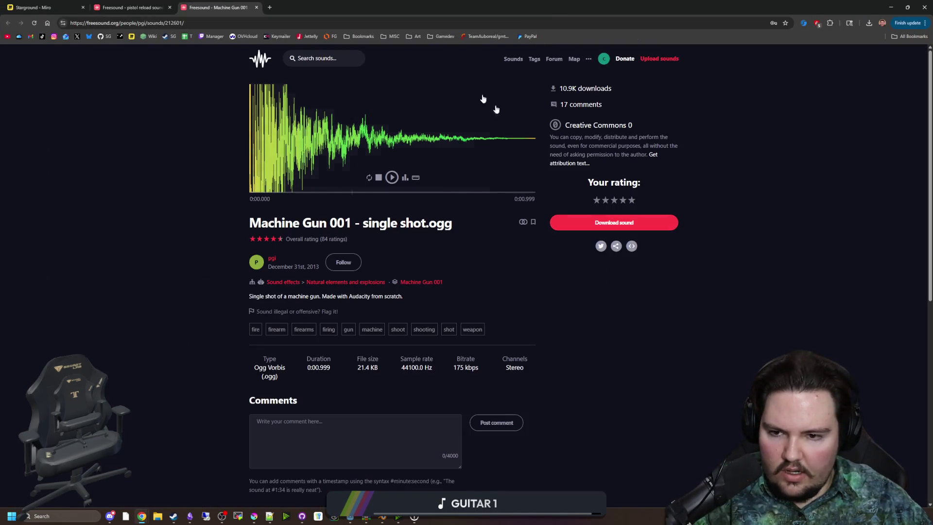
type("taser")
key("Return")
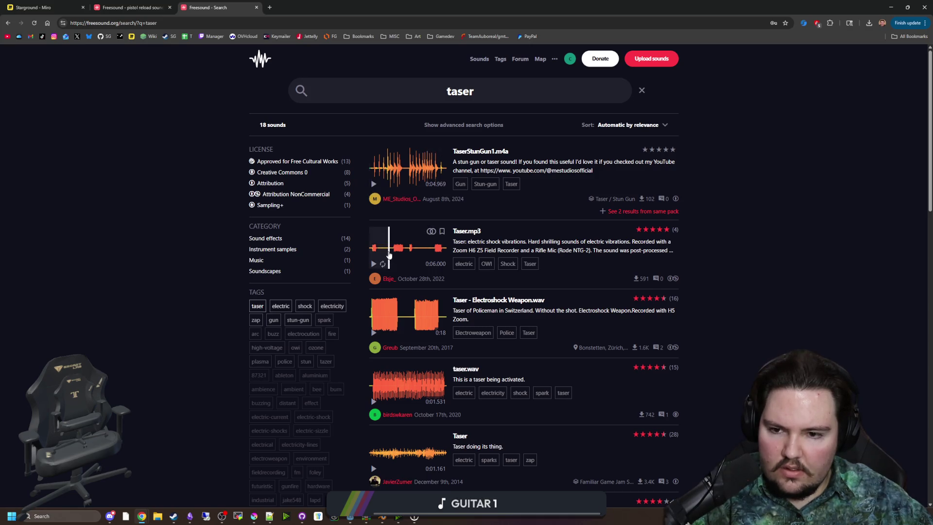
left_click(375, 264)
left_click(415, 316)
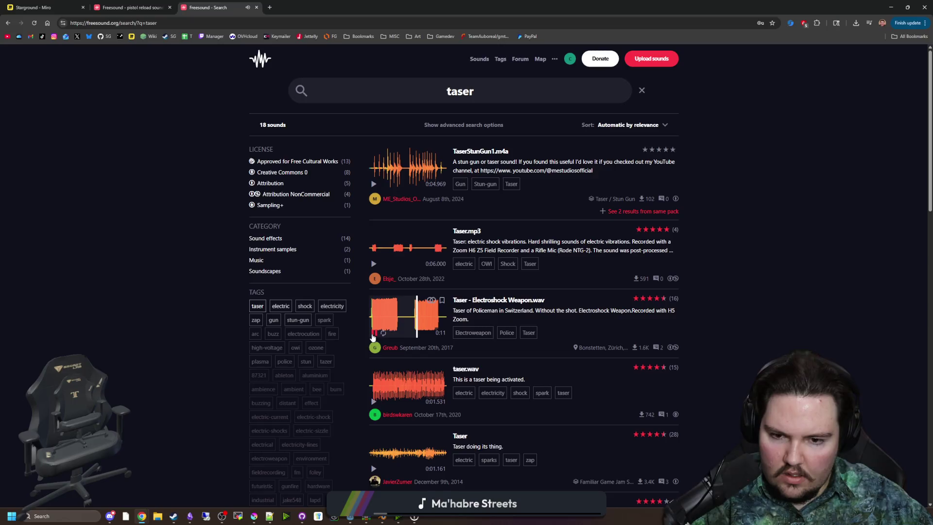
scroll(441, 398, "down", 2)
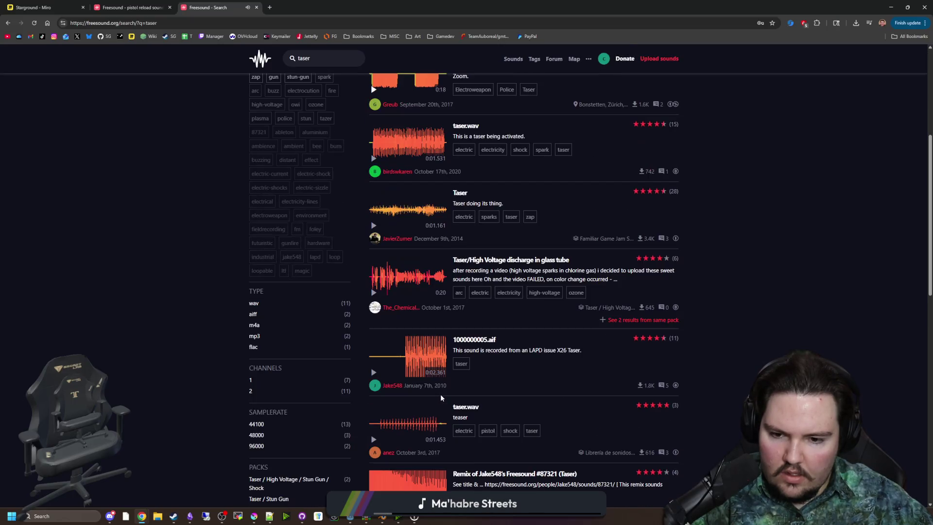
scroll(428, 389, "down", 3)
left_click(374, 372)
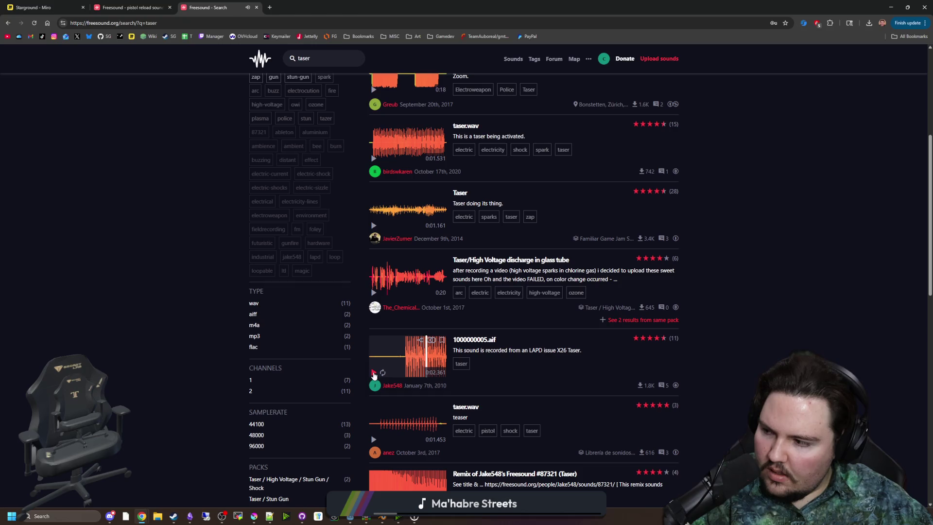
scroll(389, 360, "down", 1)
scroll(402, 325, "down", 1)
left_click(402, 325)
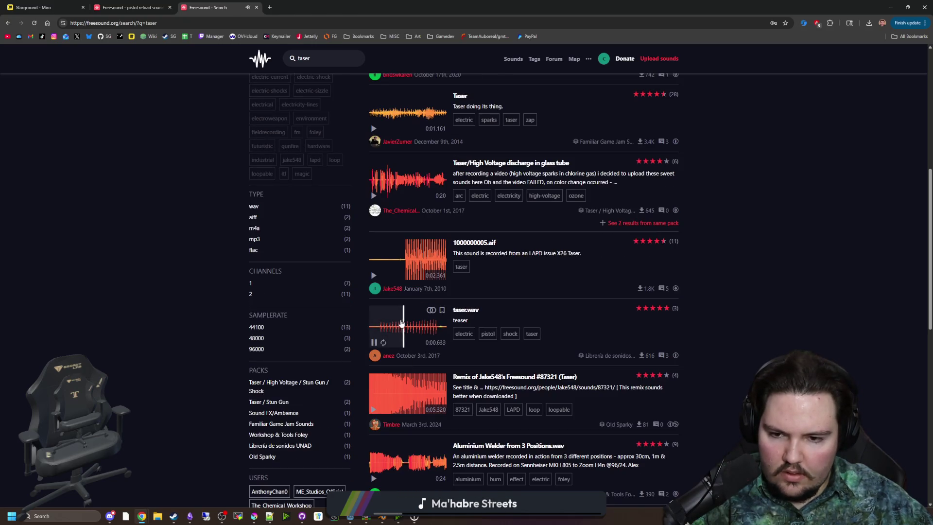
scroll(384, 340, "down", 3)
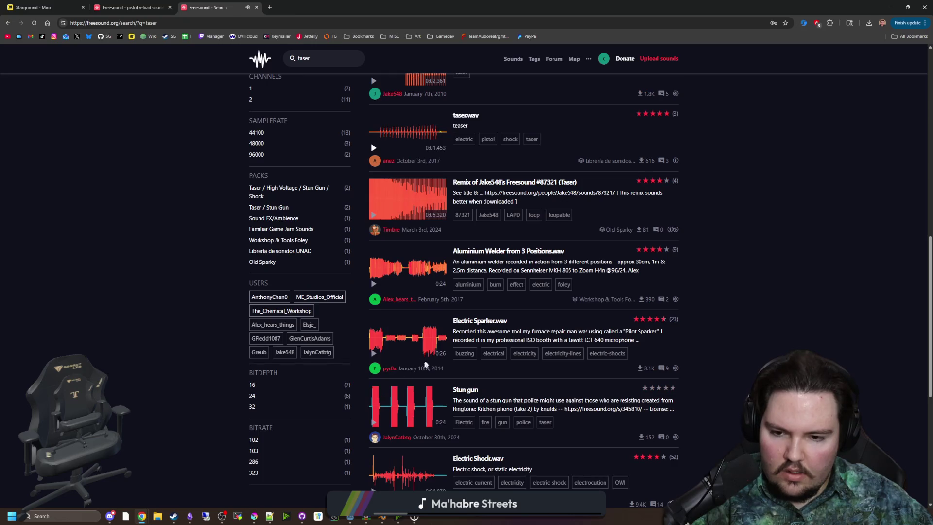
scroll(377, 346, "down", 1)
left_click(375, 358)
- Preview the 'Stun gun' sound, download it from its page, and return to Godot
left_click(405, 403)
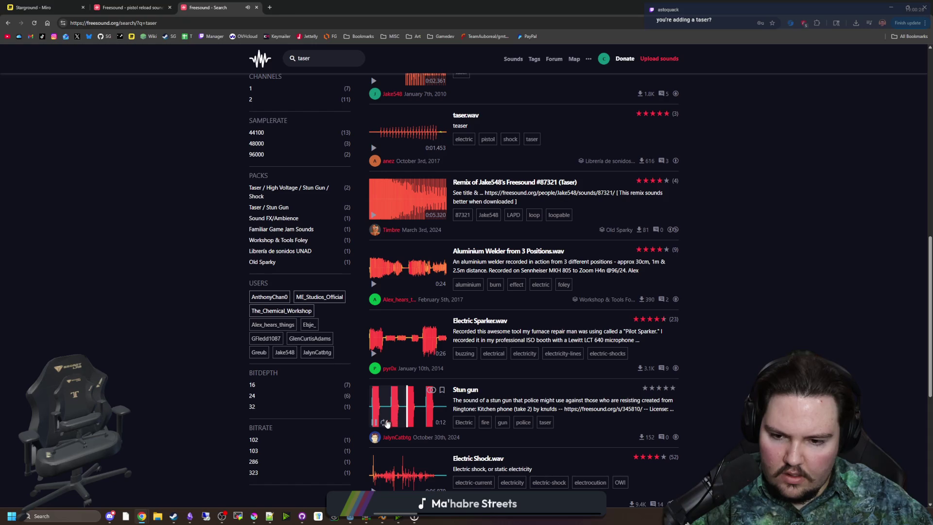
middle_click(460, 389)
left_click(346, 11)
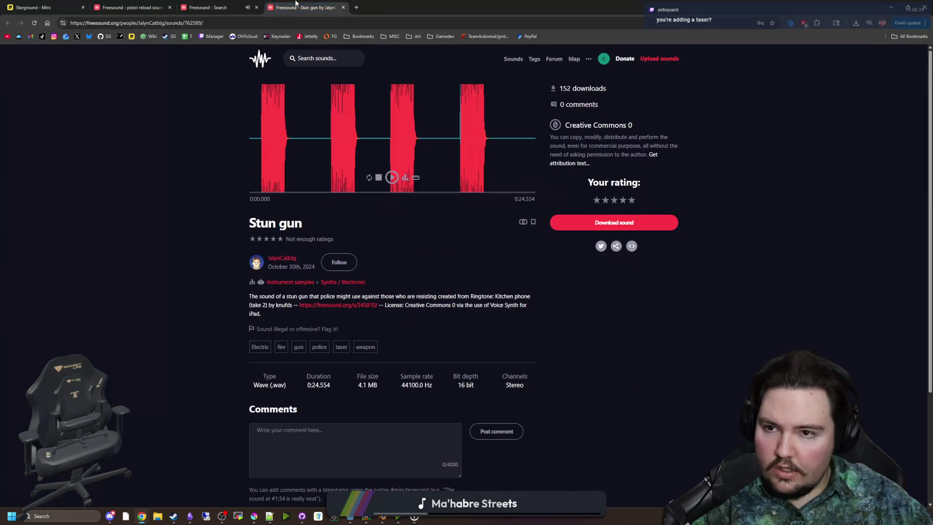
left_click(614, 225)
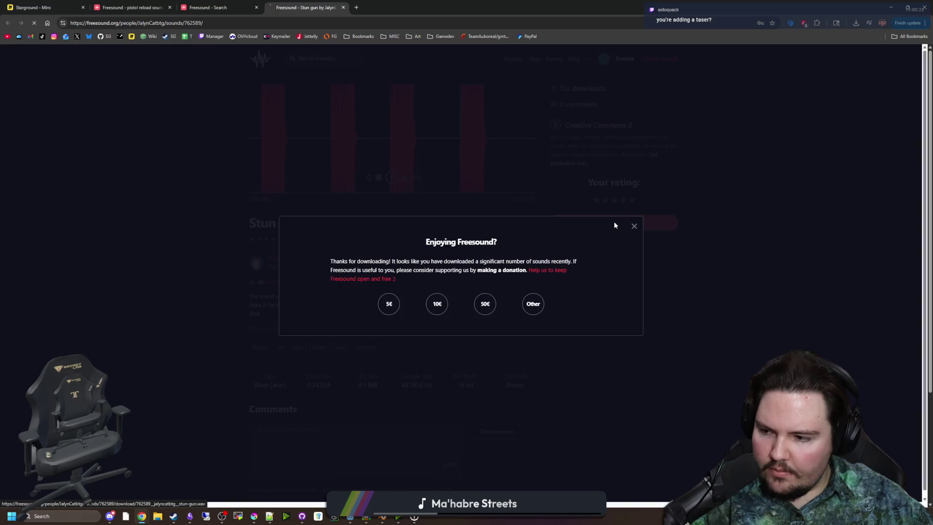
left_click(633, 232)
key("alt+Tab")
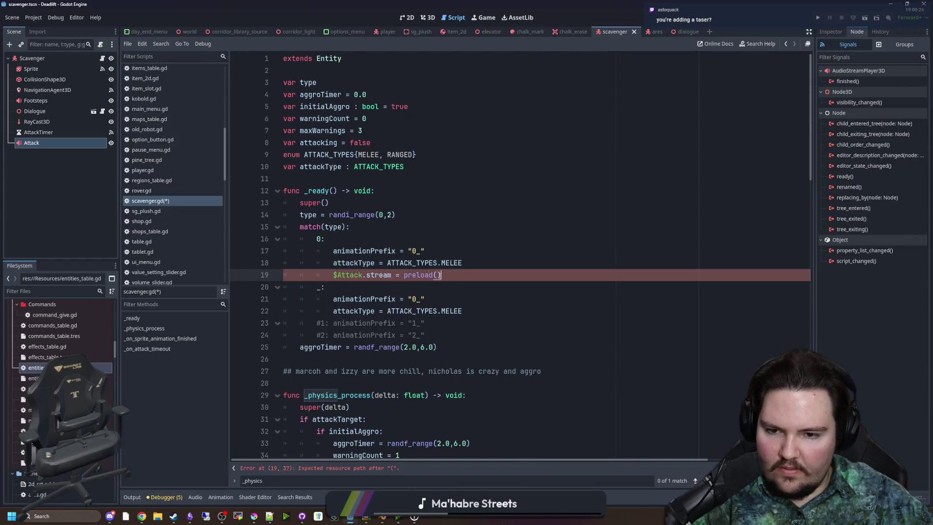
- Comment out the unfinished '$Attack.stream = preload()' line with Ctrl+K and save scavenger.gd
key("ctrl+k")
left_click(497, 261)
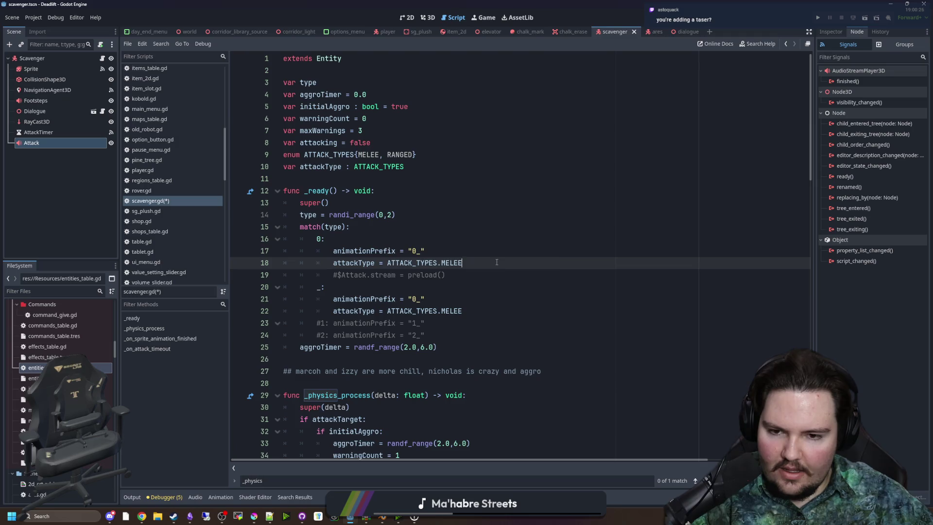
key("ctrl+s")
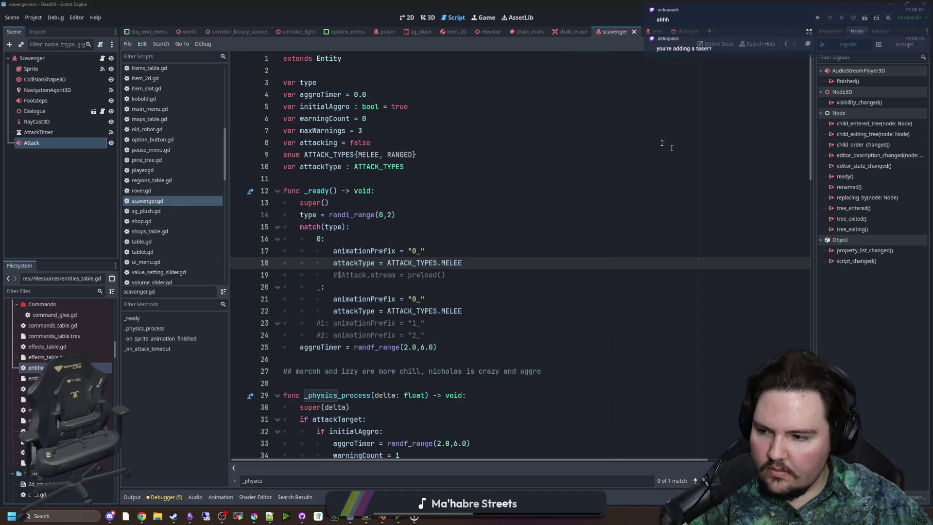
left_click(398, 286)
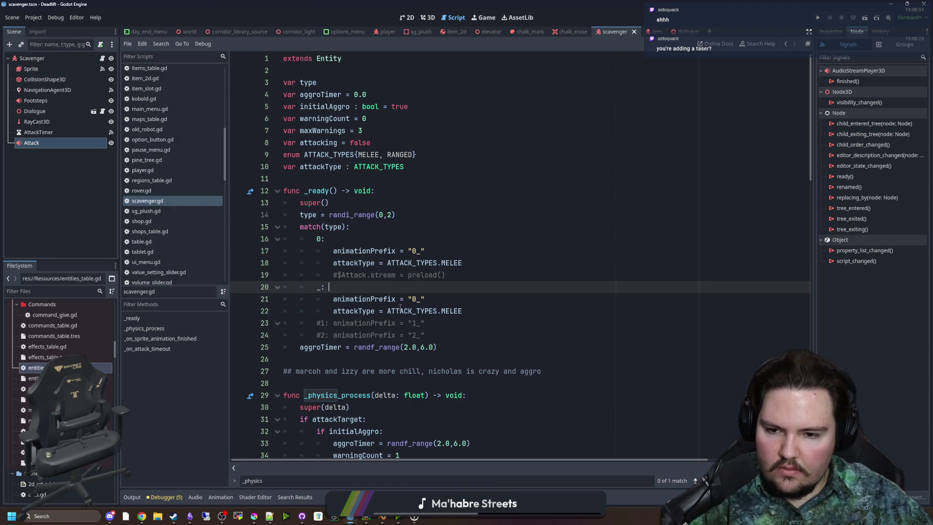
scroll(433, 315, "down", 1)
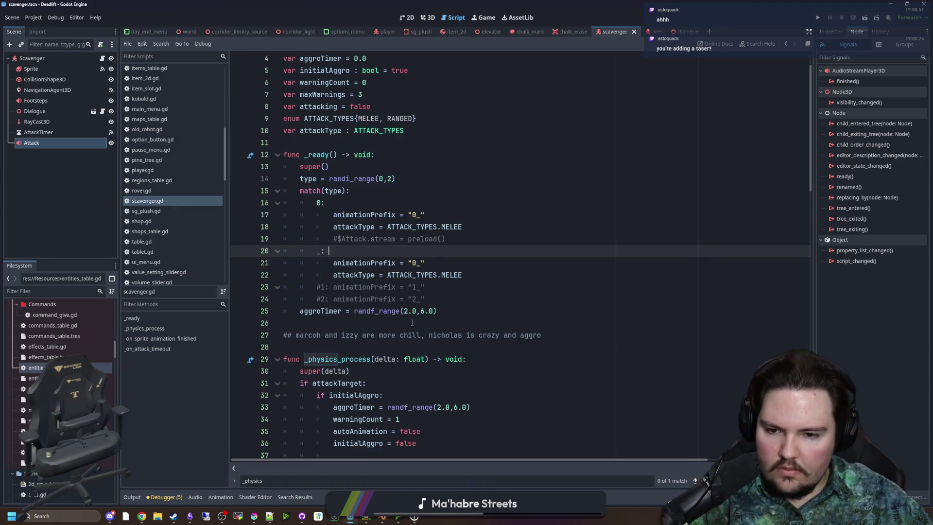
scroll(427, 314, "down", 1)
left_click(402, 311)
scroll(403, 311, "down", 2)
key("ctrl+s")
key("ctrl+s")
key("ctrl+s")
key("ctrl+s")
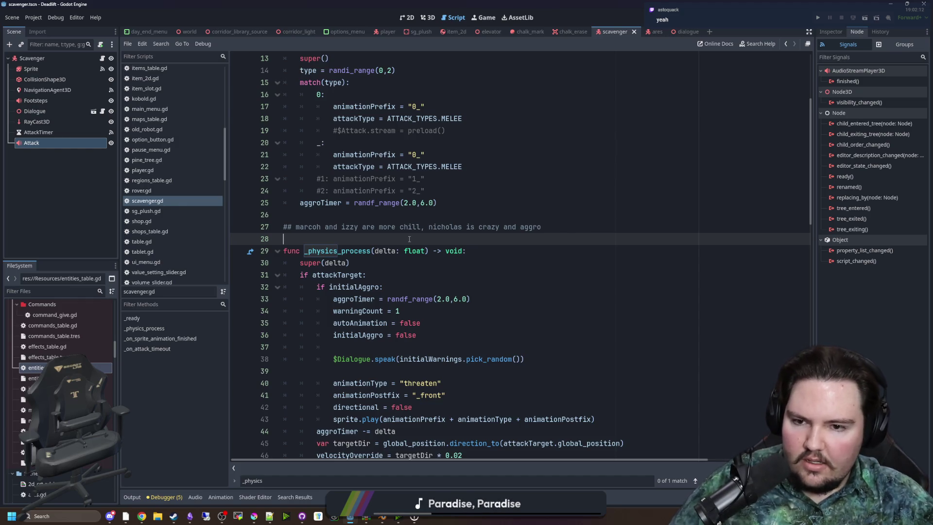
- Insert a space after the comma in line 25's randf_range(2.0, 6.0) and save
left_click(420, 203)
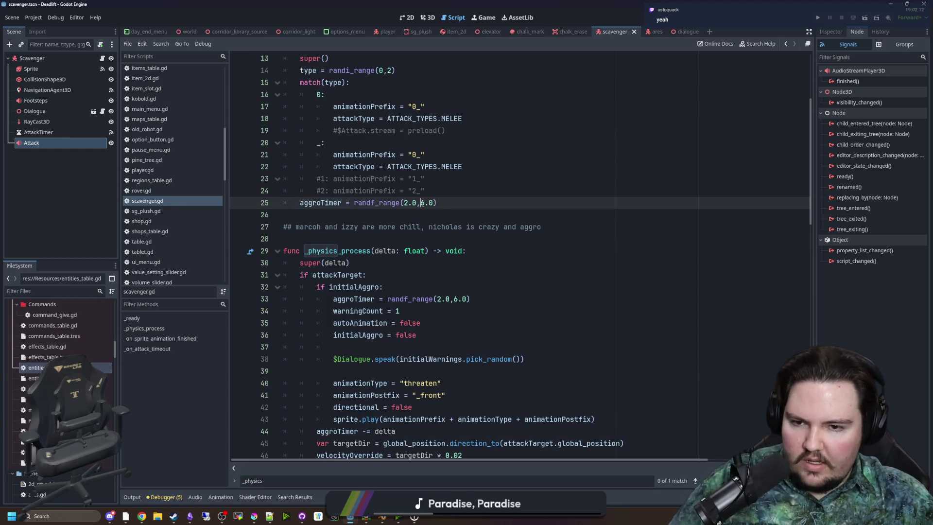
left_click(398, 239)
key("ctrl+s")
key("ctrl+s")
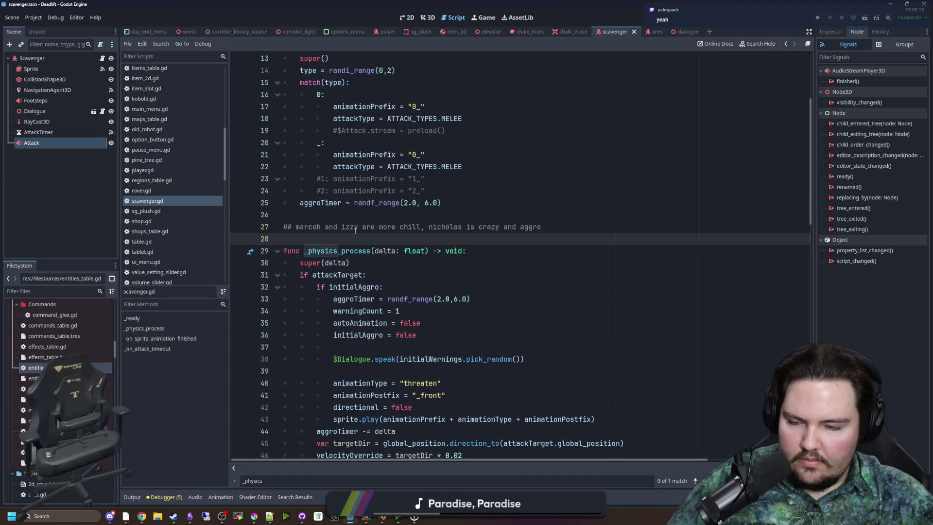
scroll(356, 236, "down", 4)
scroll(355, 231, "down", 4)
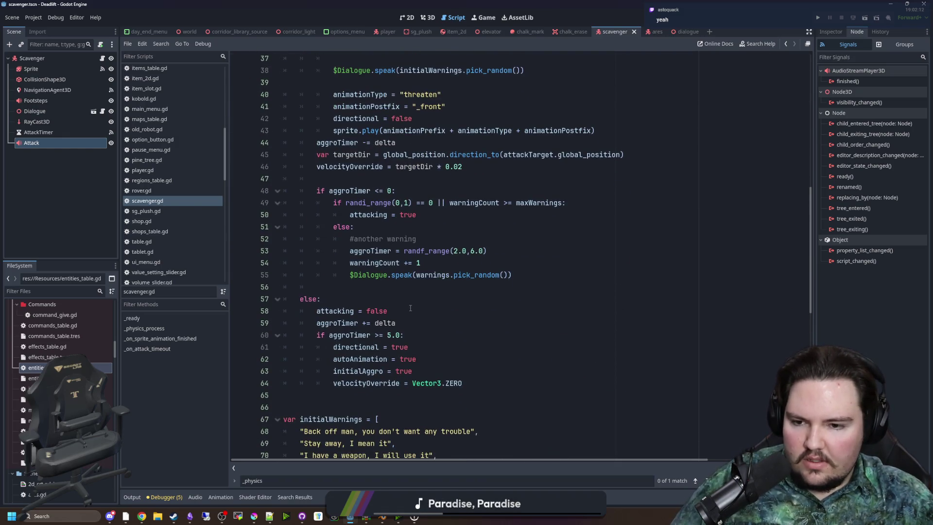
- Scroll through scavenger.gd reviewing the code down to _on_attack_timeout
left_click(351, 285)
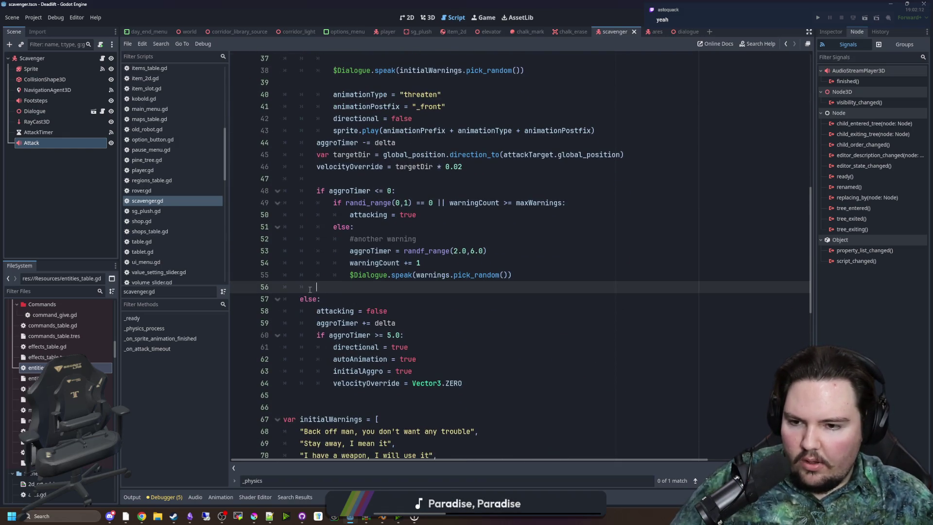
scroll(326, 287, "down", 13)
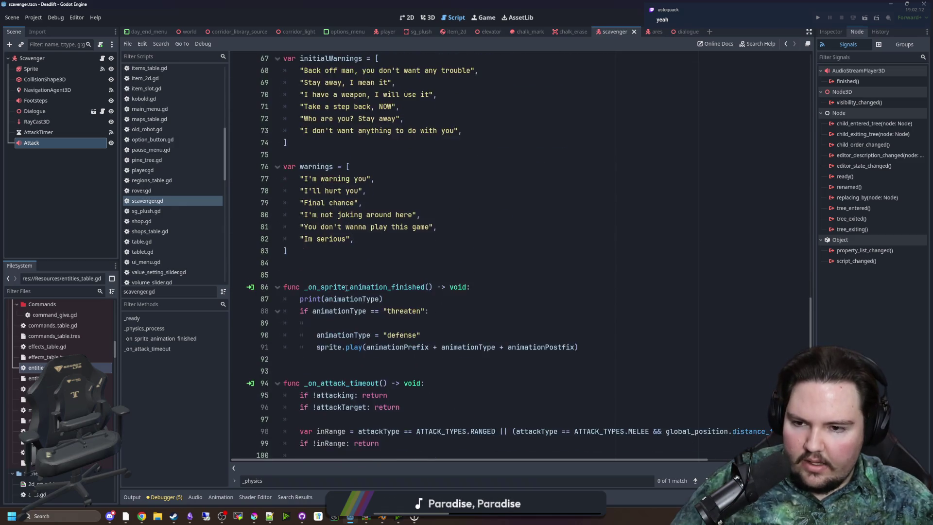
left_click(362, 238)
left_click(321, 154)
scroll(340, 151, "up", 3)
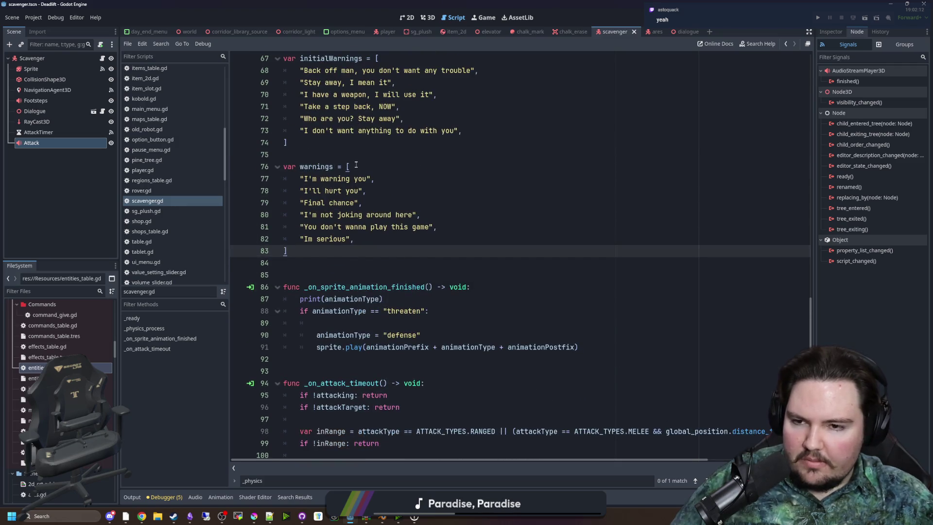
left_click(360, 155)
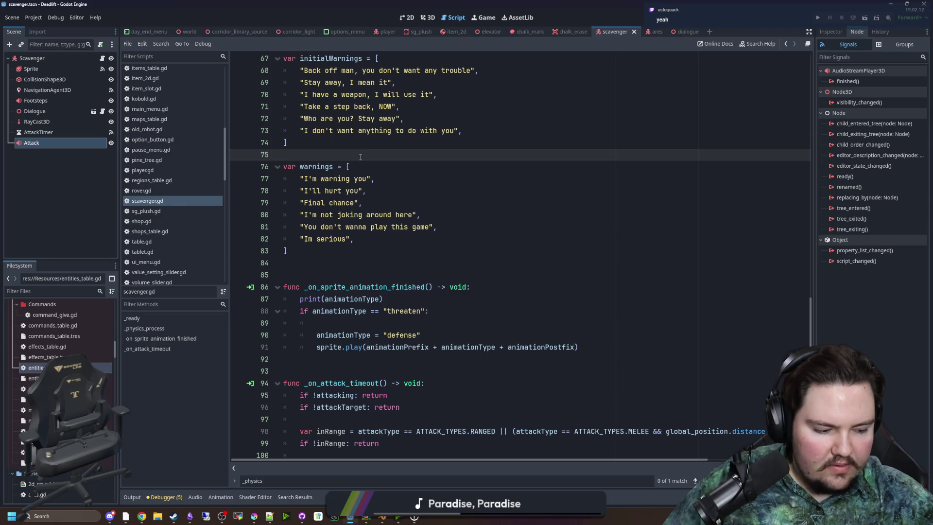
scroll(360, 156, "down", 3)
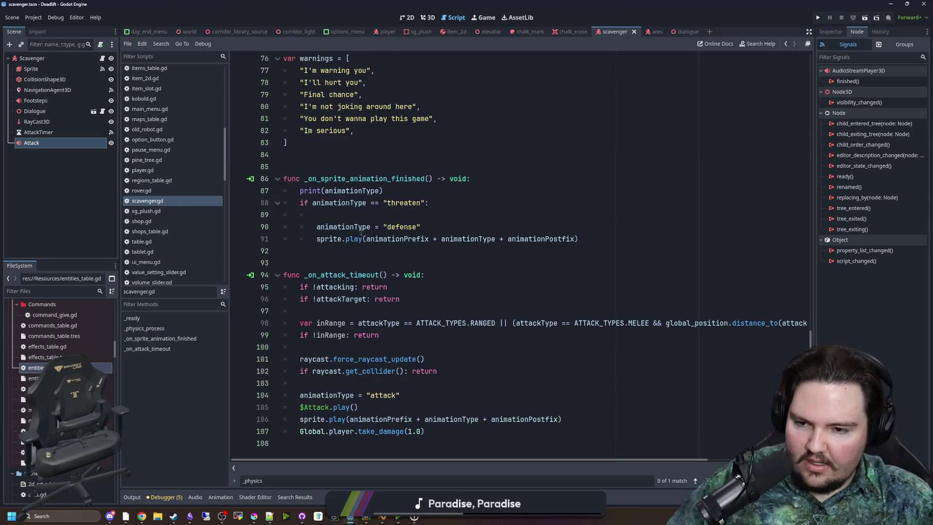
left_click(355, 251)
- Save, then delete the blank line inside the threaten branch of _on_sprite_animation_finished
left_click(320, 275)
left_click(356, 247)
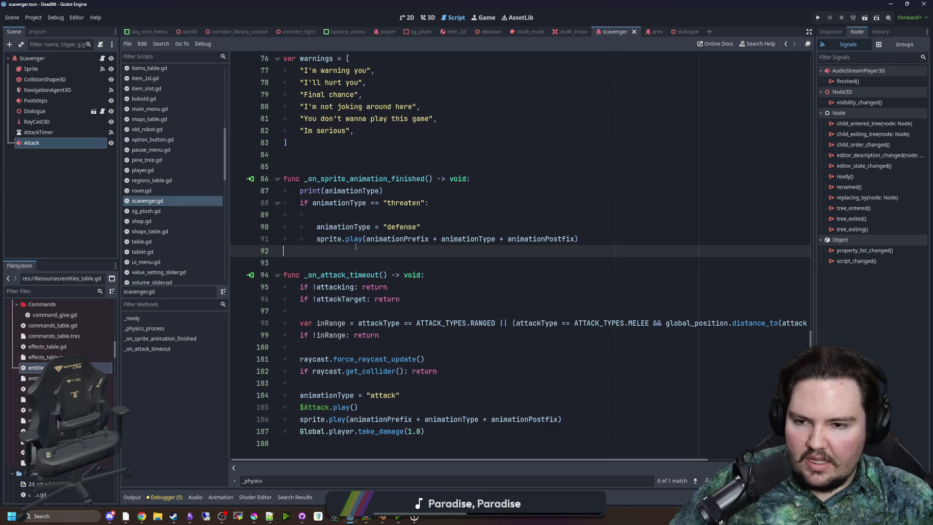
left_click(455, 273)
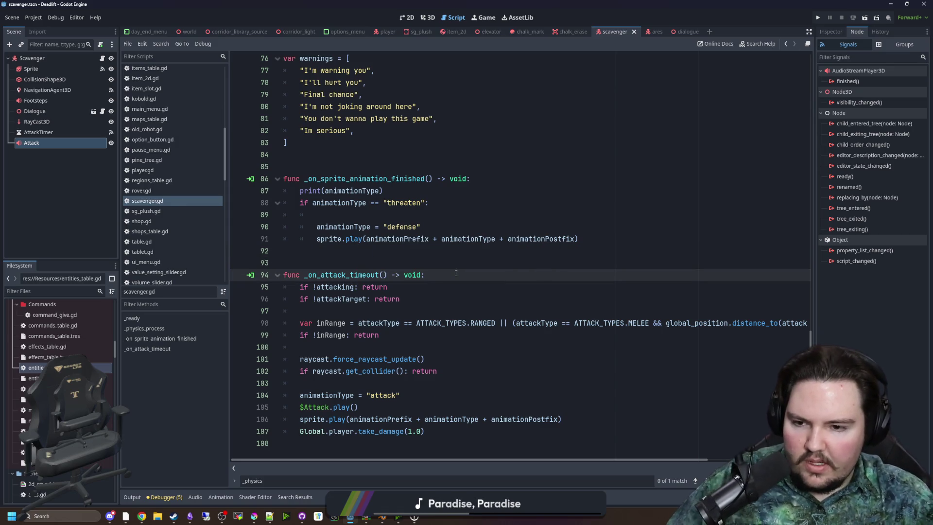
left_click(466, 263)
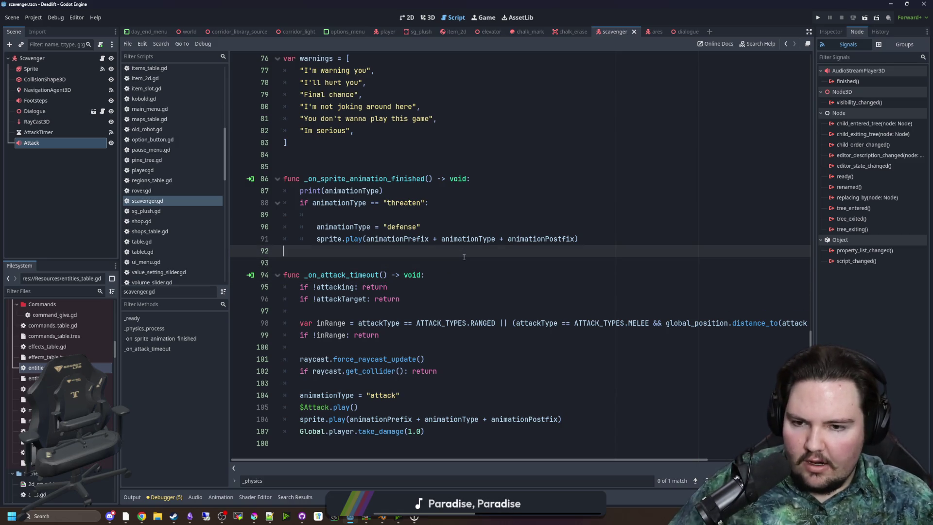
key("ctrl+s")
left_click(392, 213)
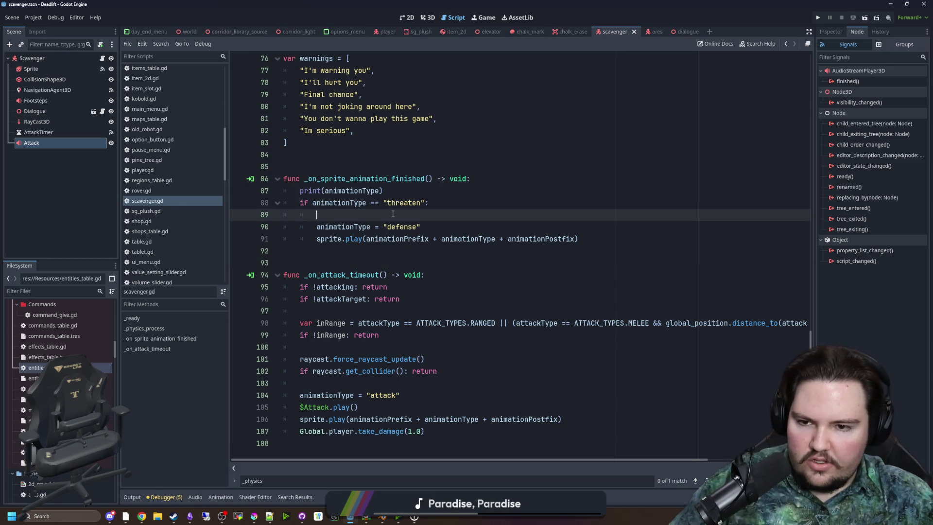
key("BackSpace")
- Look over the remaining lines, then switch to DaVinci Resolve's project manager
left_click(364, 240)
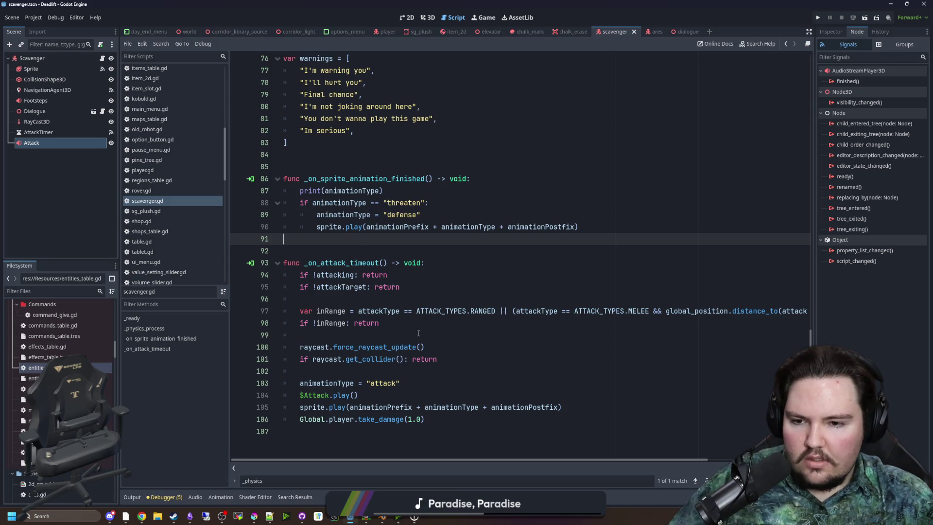
left_click(359, 330)
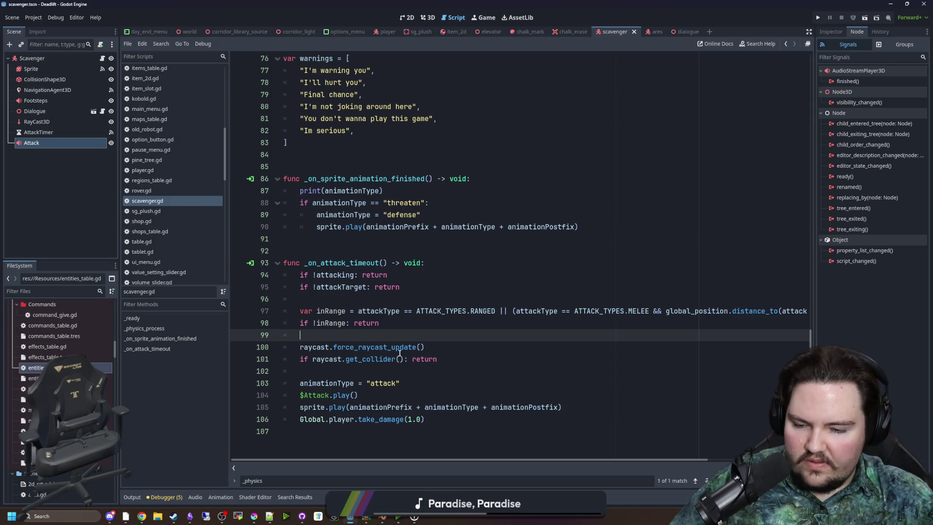
left_click(377, 371)
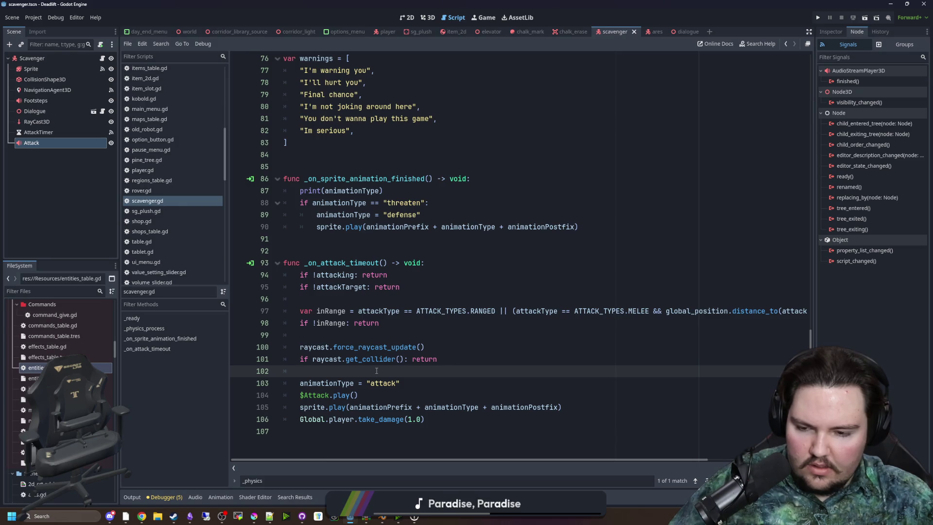
scroll(385, 355, "up", 5)
scroll(386, 343, "down", 5)
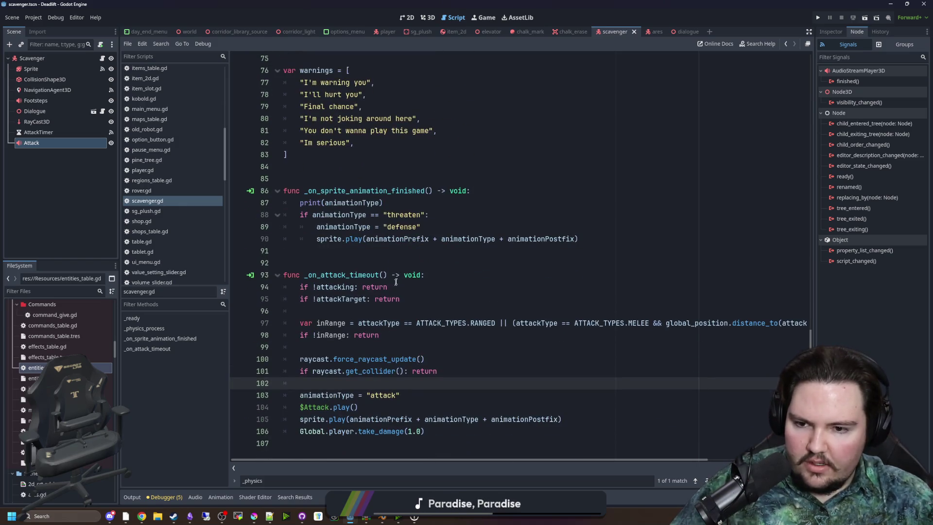
left_click(369, 262)
left_click(125, 516)
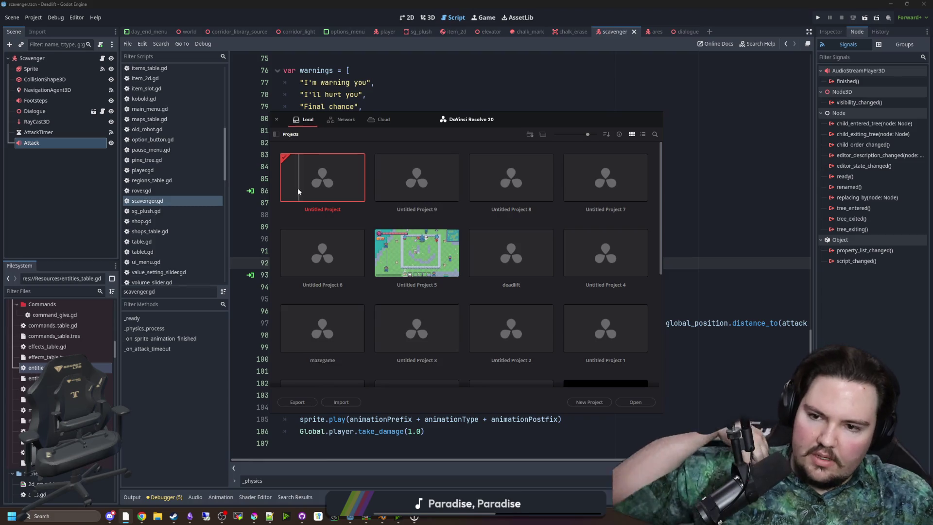
- Create a new untitled project and switch to the Fairlight audio page
left_click(523, 288)
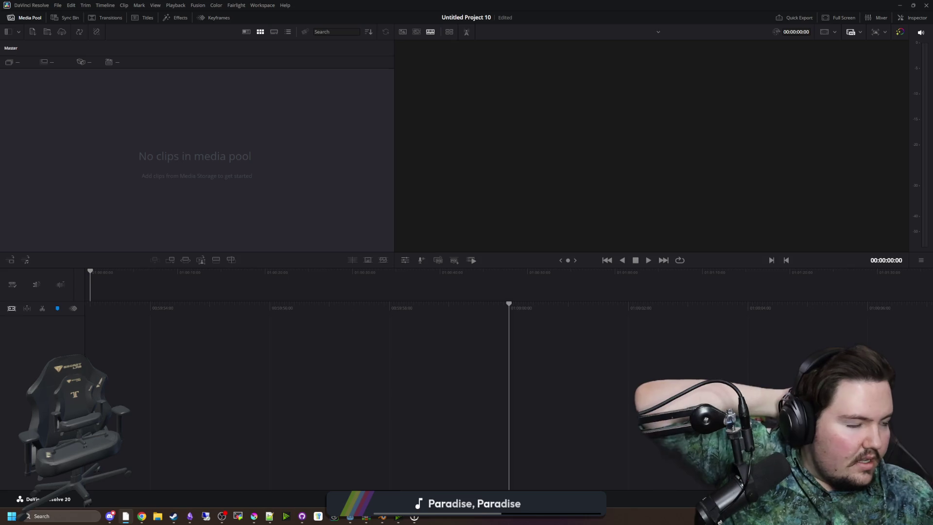
key("alt+Tab")
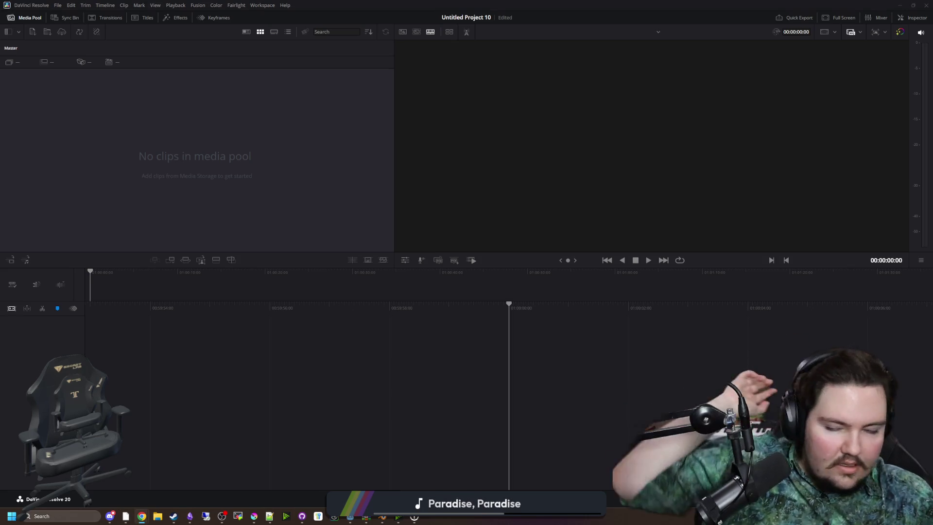
key("alt+Tab")
key("shift+4")
- Drag the downloaded stun-gun sound from the browser onto the empty Audio 1 track
left_click_drag(655, 287, 372, 317)
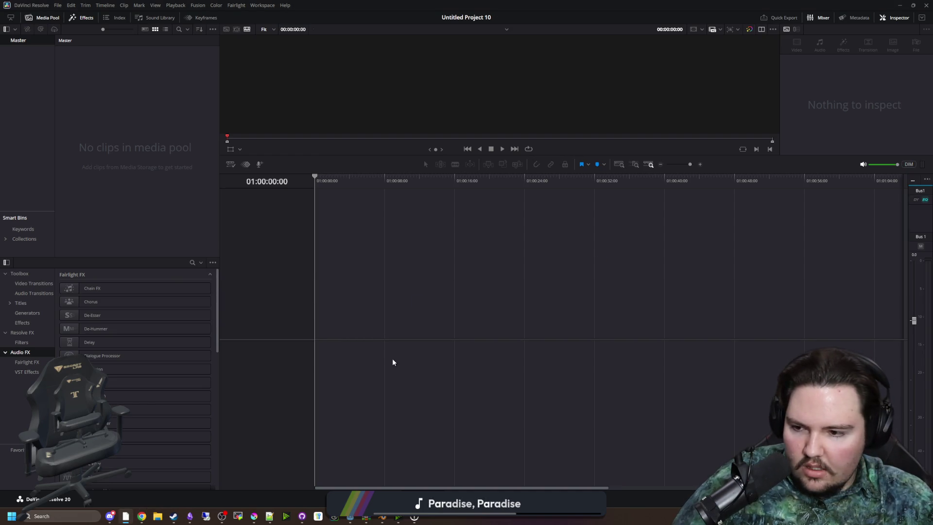
scroll(351, 323, "right", 2)
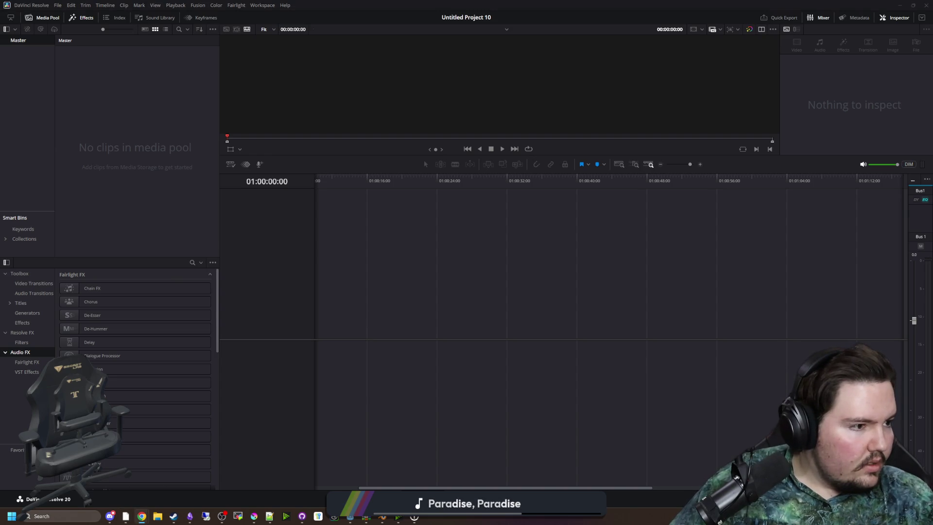
mouse_move(706, 317)
left_mouse_down()
mouse_move(354, 381)
mouse_move(323, 363)
mouse_move(386, 360)
left_mouse_up()
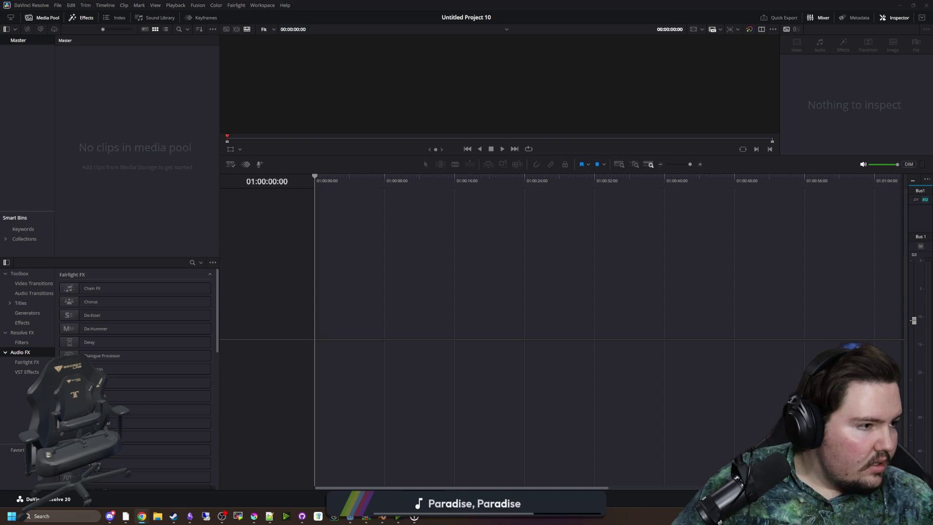
left_click_drag(447, 327, 369, 373)
scroll(404, 283, "down", 10)
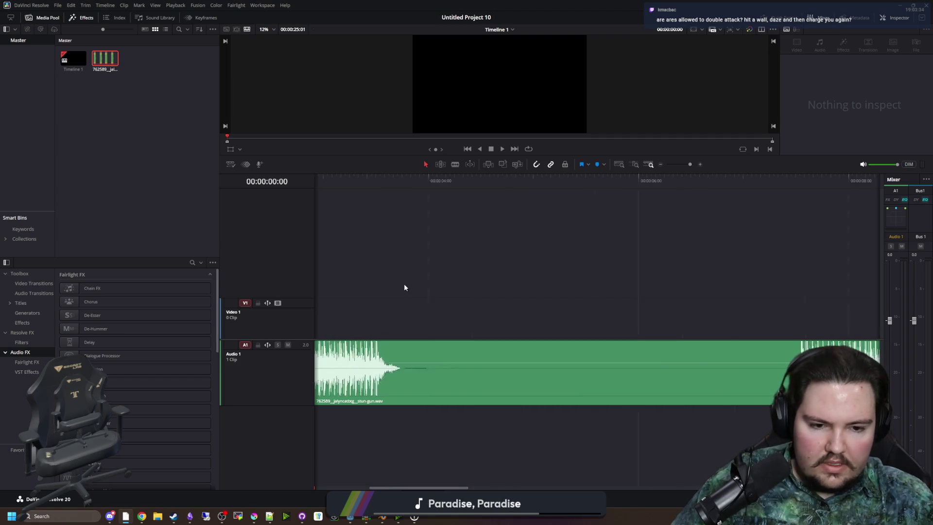
- Add the pistol reload and machine-gun single shot sounds to Audio 1
scroll(402, 308, "up", 1)
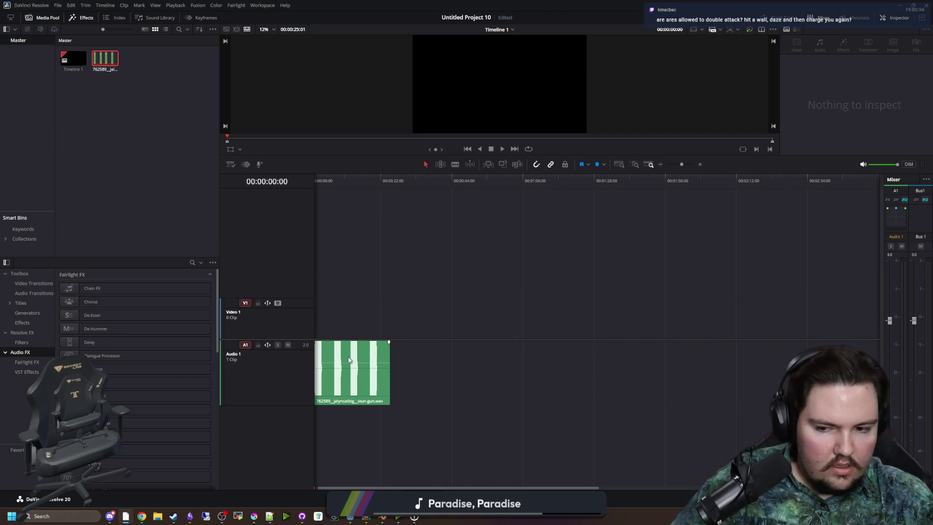
left_click_drag(540, 365, 506, 367)
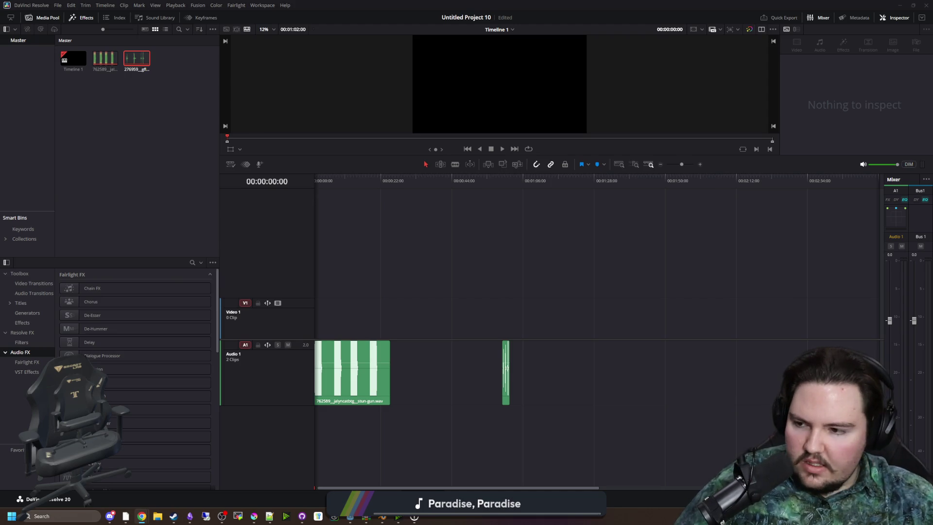
mouse_move(588, 270)
left_mouse_down()
mouse_move(548, 354)
mouse_move(562, 365)
left_mouse_up()
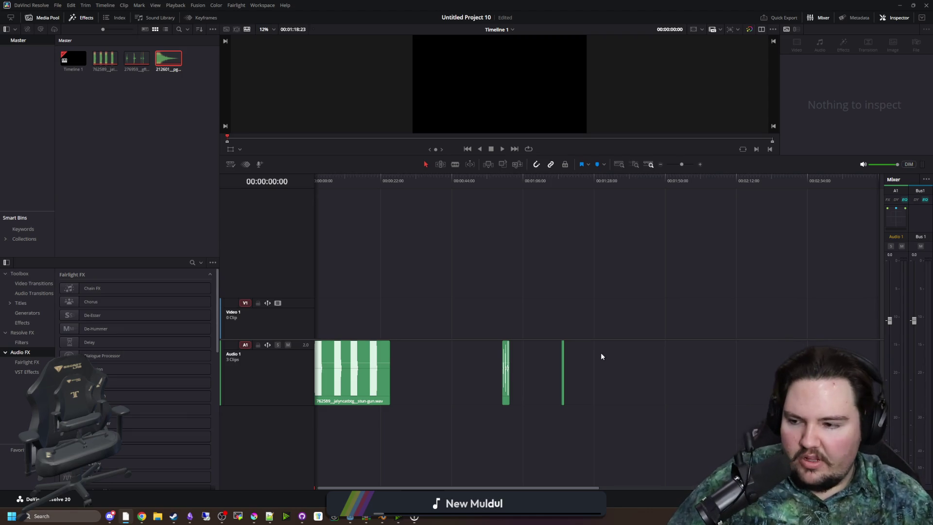
- Move the pistol reload and machine-gun clips left, close behind the stun-gun clip
scroll(440, 364, "left", 1)
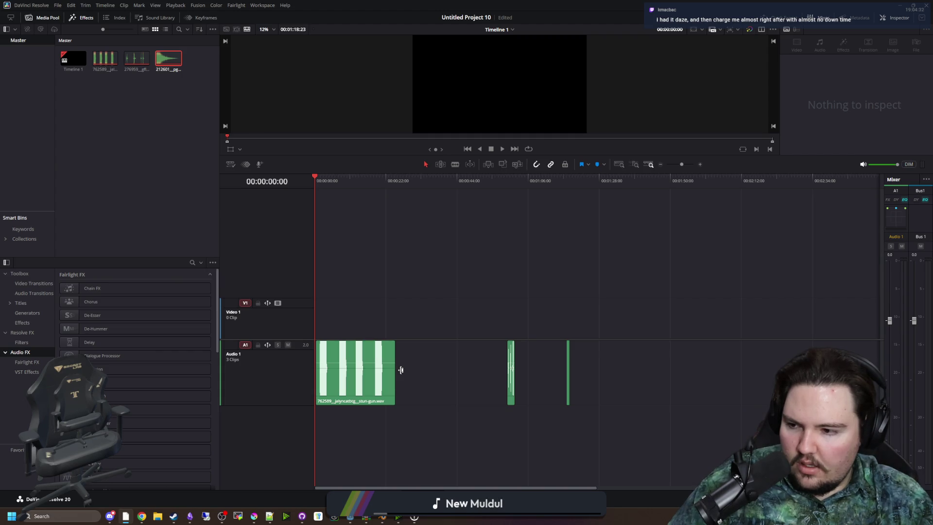
left_click(423, 374)
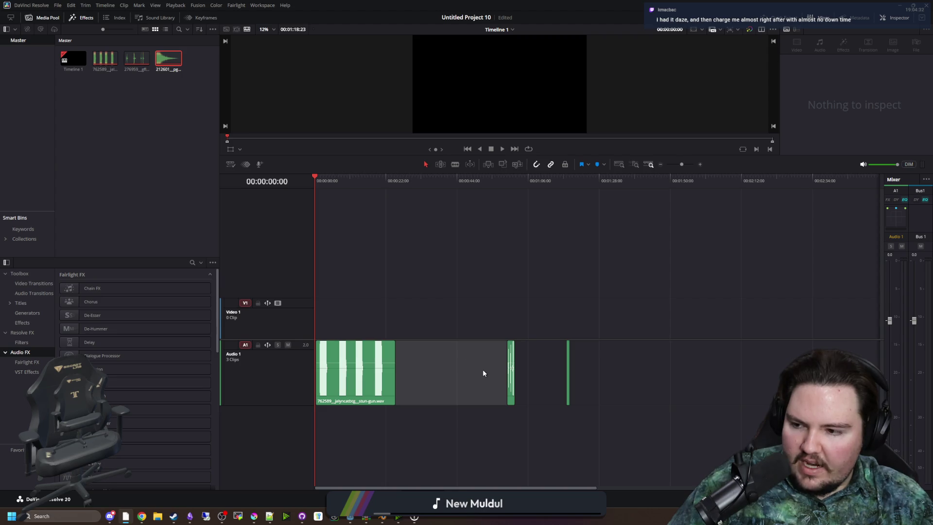
mouse_move(515, 365)
left_mouse_down()
mouse_move(456, 370)
mouse_move(496, 375)
mouse_move(417, 377)
left_mouse_up()
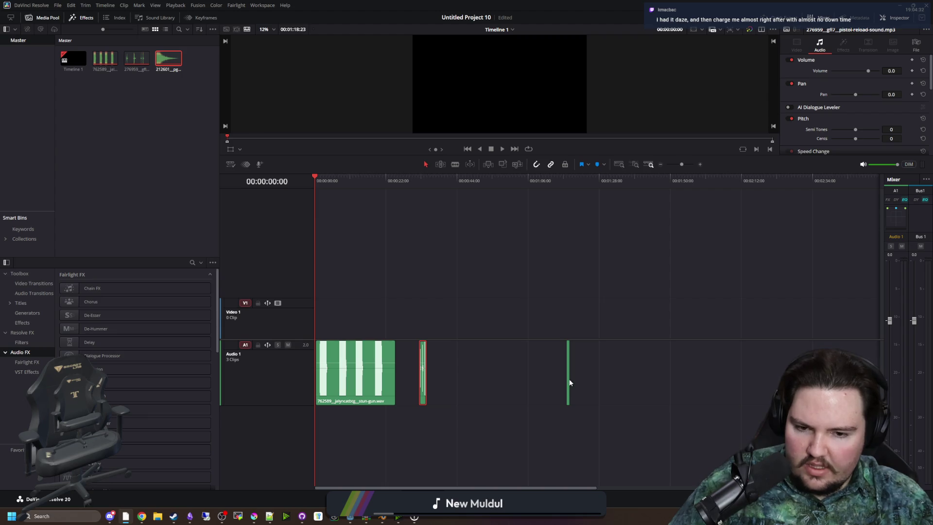
left_click_drag(569, 383, 444, 382)
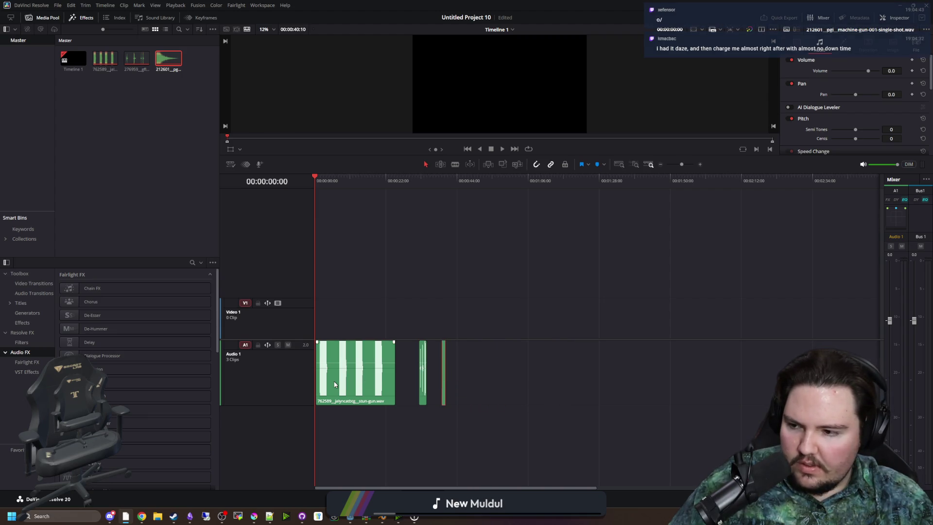
- Shift the stun-gun clip right and place the pistol reload clip at the timeline start
scroll(337, 379, "up", 3)
scroll(336, 379, "down", 2)
mouse_move(336, 378)
left_mouse_down()
mouse_move(576, 376)
mouse_move(318, 378)
left_mouse_up()
scroll(610, 391, "up", 3)
left_click_drag(606, 381, 360, 384)
- Pull the stun-gun clip left to close the gaps behind the short clips, then save the project
scroll(359, 383, "up", 1)
scroll(359, 383, "down", 2)
left_click_drag(622, 389, 460, 391)
scroll(314, 396, "up", 3)
scroll(379, 386, "down", 1)
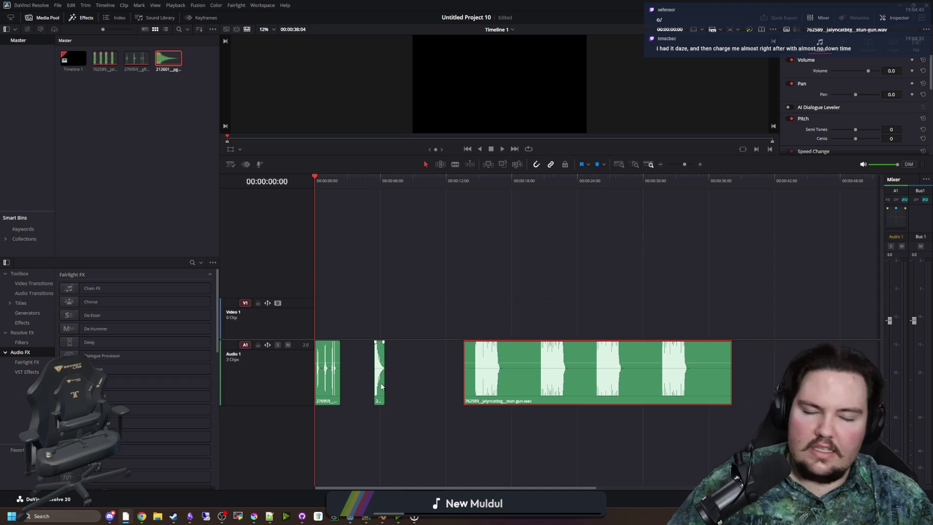
scroll(389, 382, "up", 3)
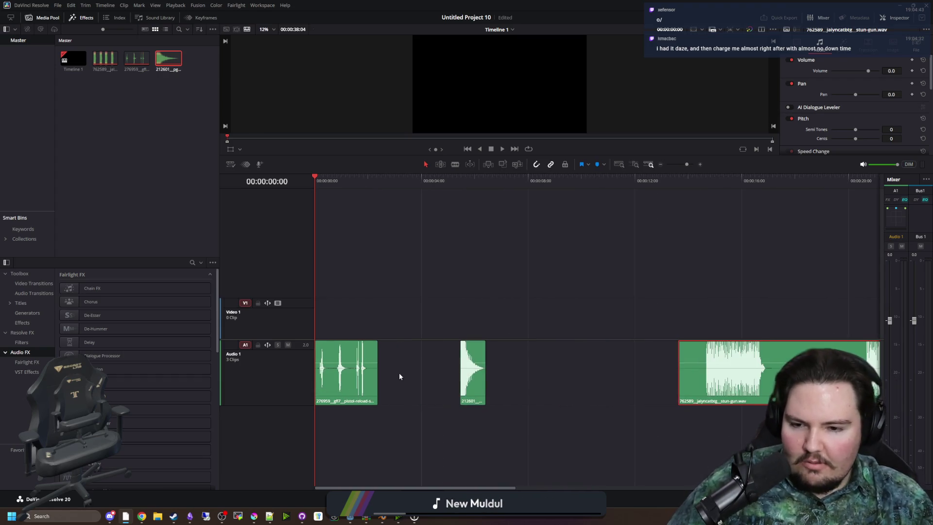
scroll(399, 377, "down", 1)
left_click_drag(409, 382, 388, 383)
left_click_drag(555, 387, 450, 387)
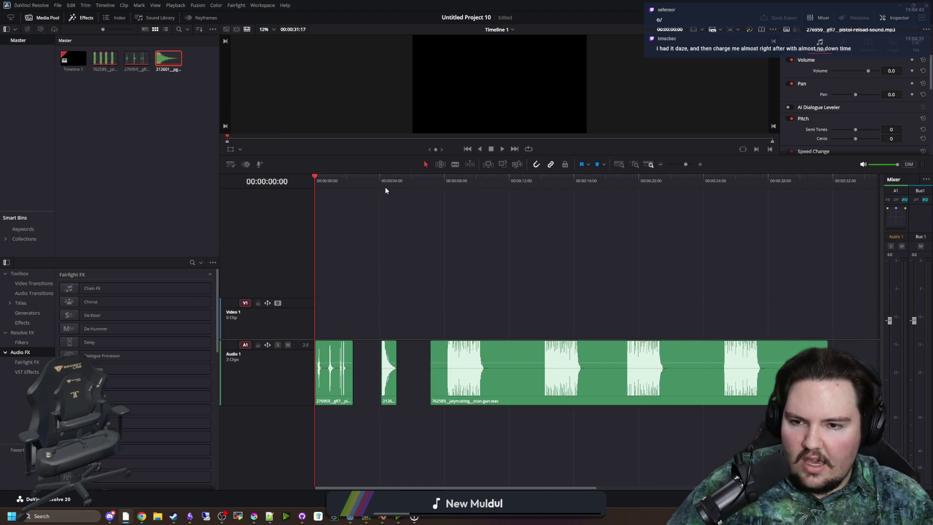
key("ctrl+s")
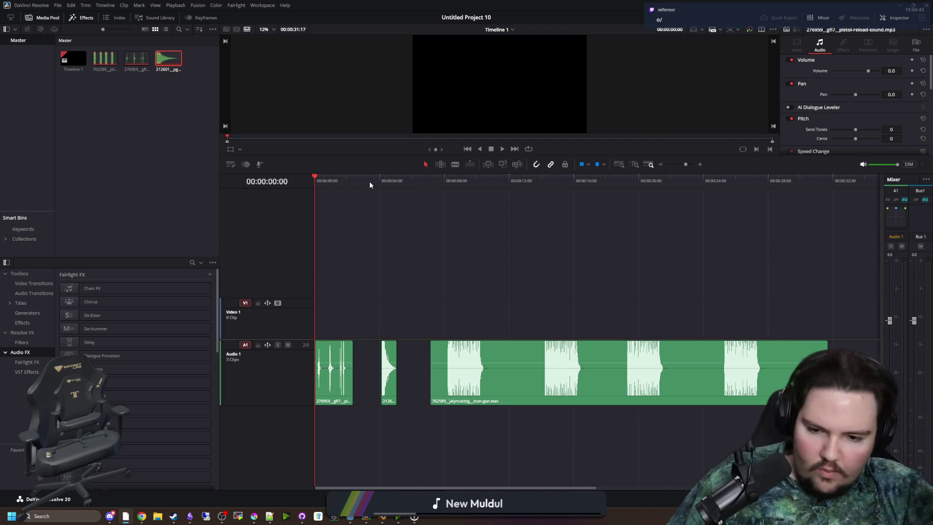
left_click(337, 190)
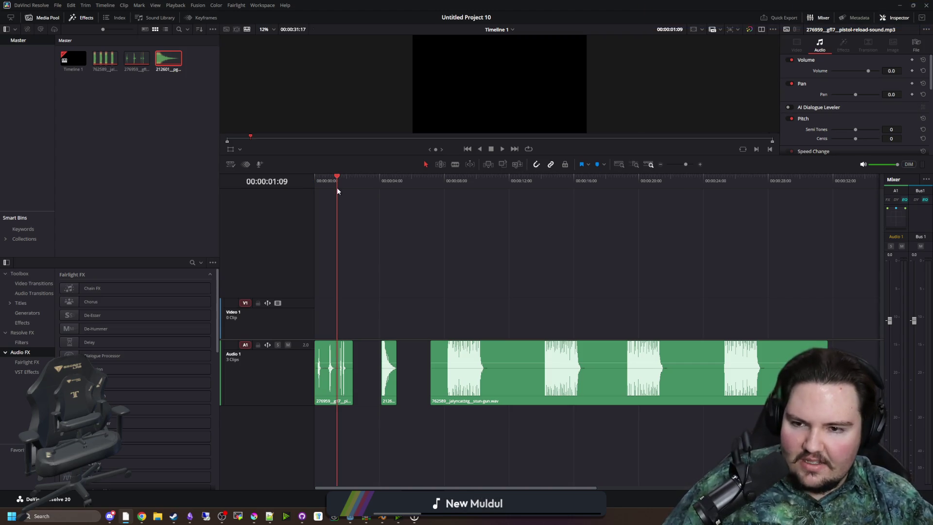
- Play the clips and blade-cut the stun-gun clip at 14:04
left_click_drag(358, 187, 442, 182)
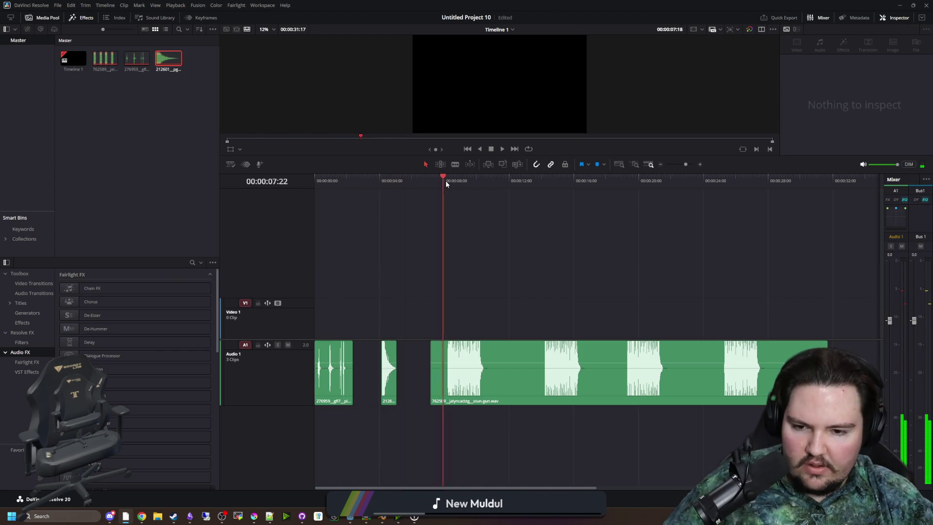
key("space")
left_click(532, 180)
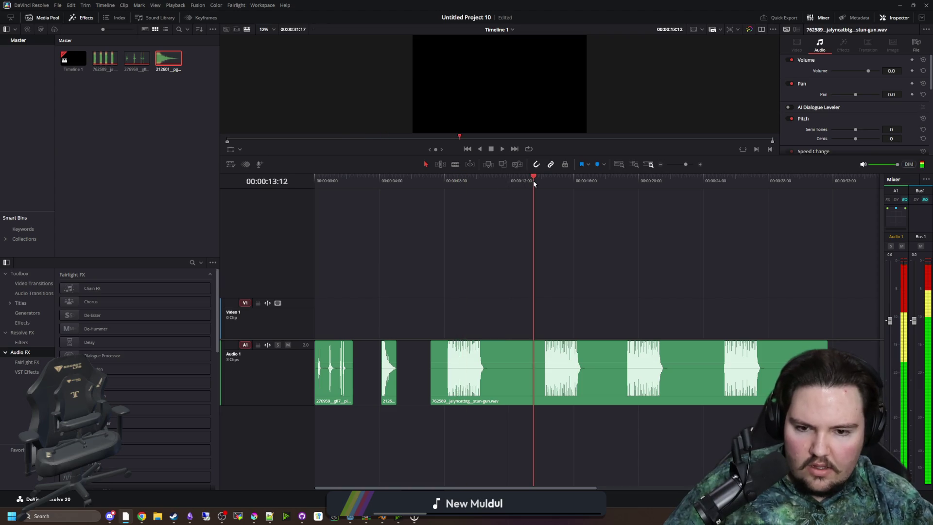
key("b")
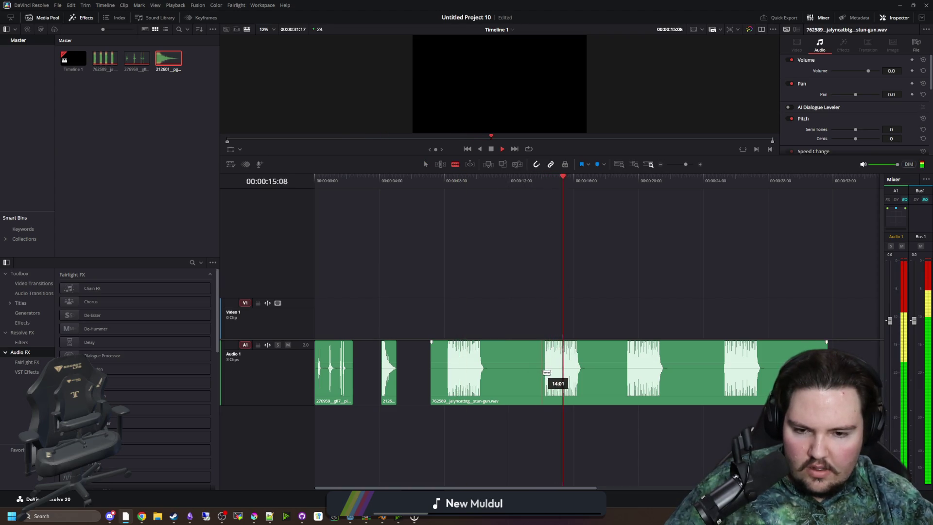
left_click(548, 372)
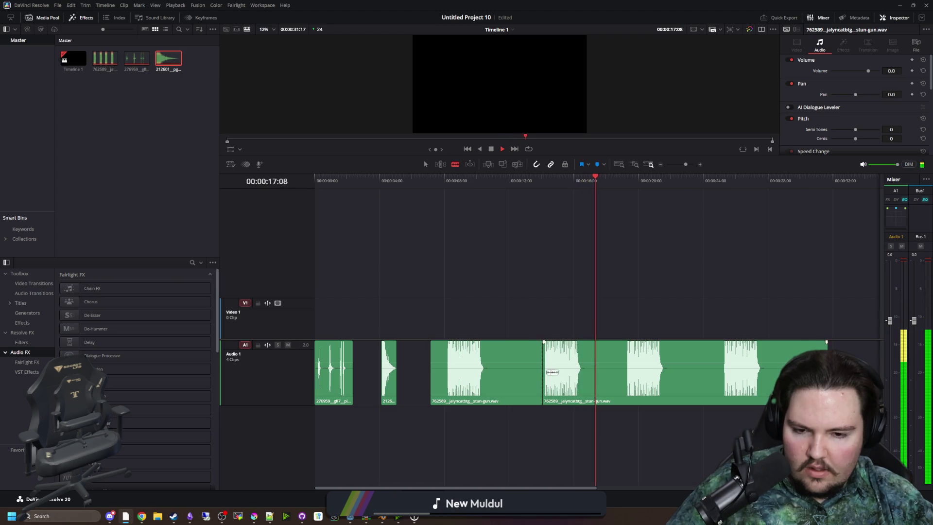
key("space")
- Split the stun-gun clip at the playhead and delete the unwanted pieces, leaving one short burst
scroll(616, 336, "up", 3)
left_click_drag(404, 180, 424, 180)
key("space")
key("space")
key("a")
left_click_drag(515, 383, 515, 386)
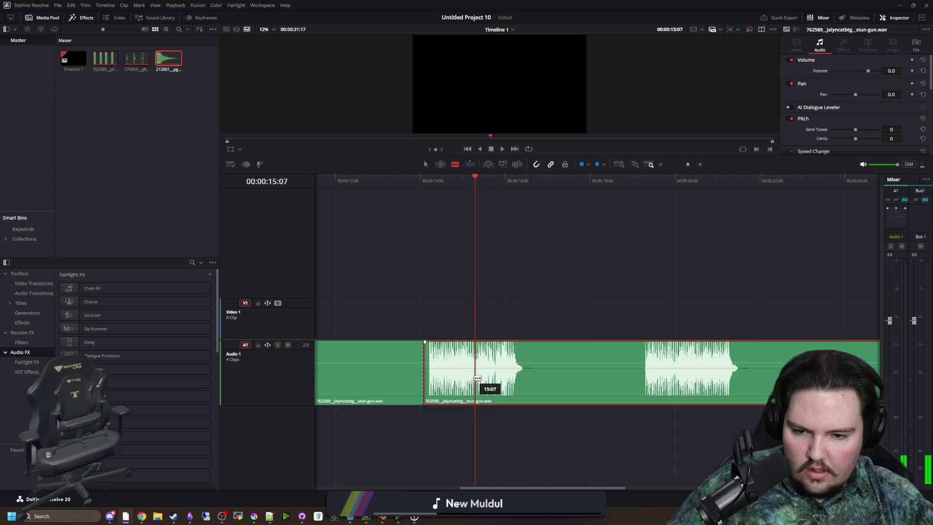
key("ctrl+b")
key("Delete")
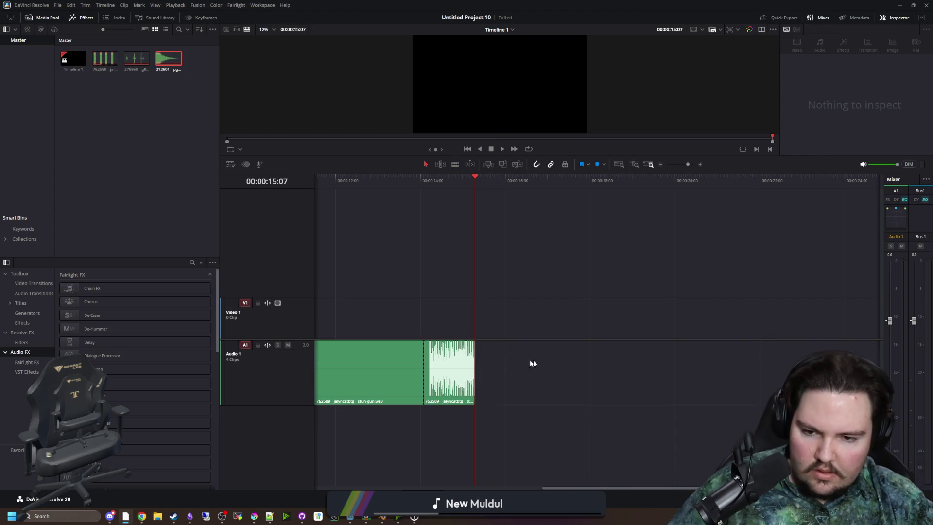
scroll(602, 364, "down", 2)
left_click(483, 358)
key("Delete")
- Add a short fade-out to the burst and drop the electrical sparks-and-hum sound onto Audio 1
scroll(535, 357, "up", 3)
left_click(457, 191)
key("space")
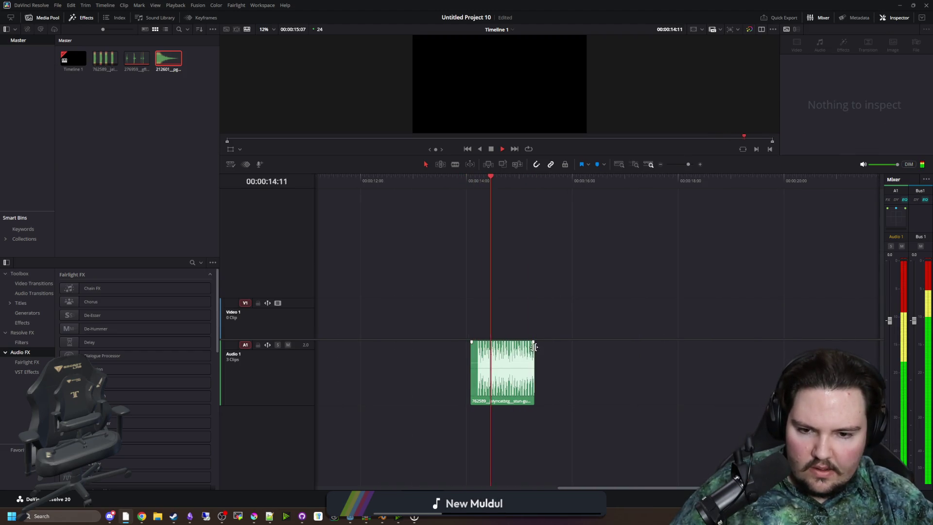
left_click_drag(533, 342, 526, 343)
left_click(606, 307)
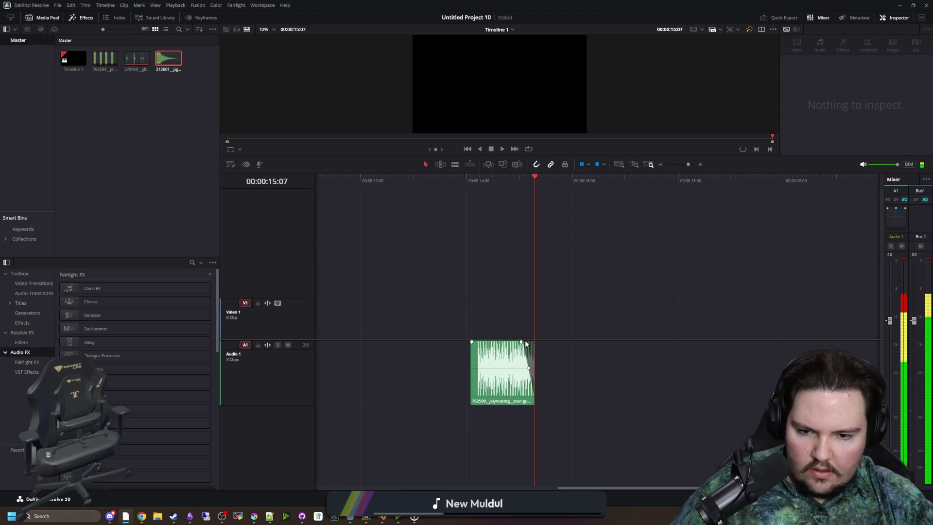
key("alt+Tab")
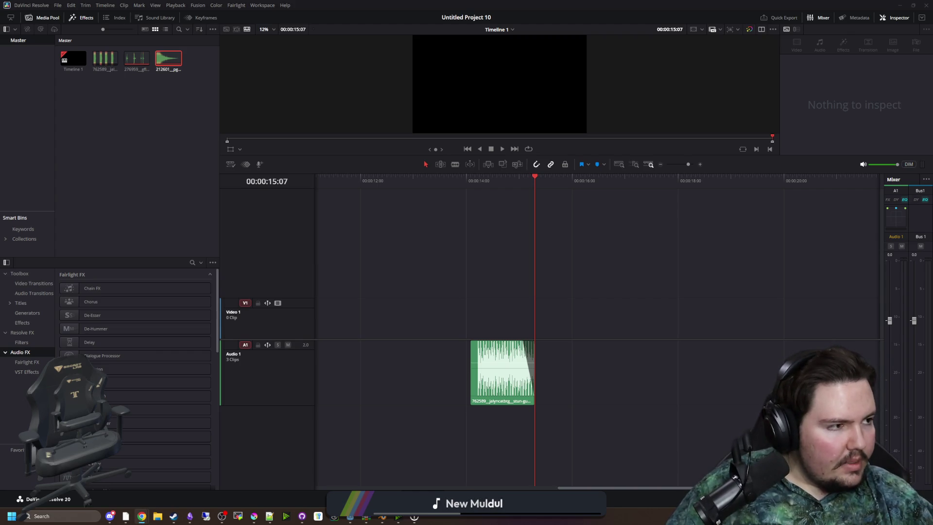
mouse_move(719, 369)
left_mouse_down()
mouse_move(656, 358)
mouse_move(608, 385)
mouse_move(602, 400)
left_mouse_up()
- Cut the sparks clip at the stun-gun burst and move the piece onto a new Audio 2 track
key("shift+z")
key("b")
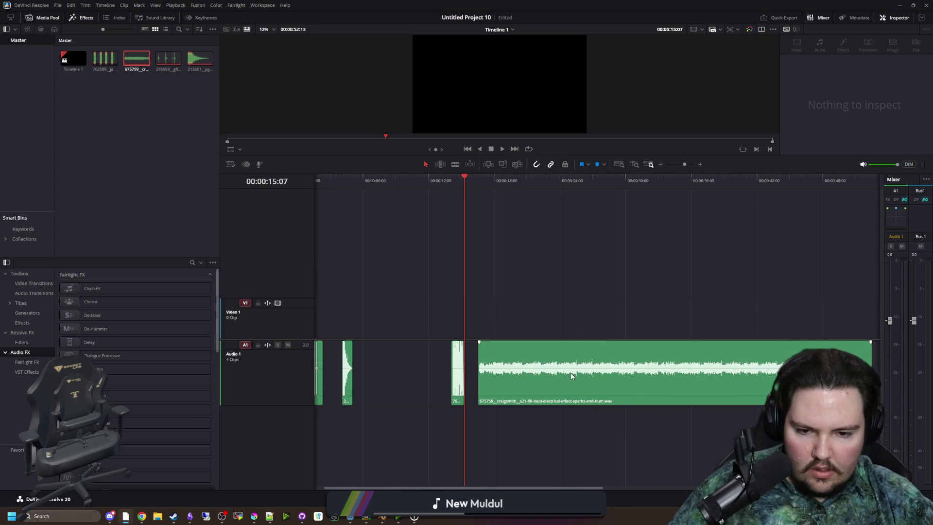
left_click(582, 374)
key("a")
left_click_drag(625, 375, 494, 427)
mouse_move(741, 431)
left_mouse_down()
mouse_move(465, 428)
mouse_move(488, 434)
left_mouse_up()
- Trim the sparks clip to end with the burst, lower its volume, and play the layered sound
scroll(456, 428, "up", 5)
scroll(490, 433, "up", 2)
mouse_move(581, 429)
left_mouse_down()
mouse_move(564, 410)
mouse_move(538, 411)
left_mouse_up()
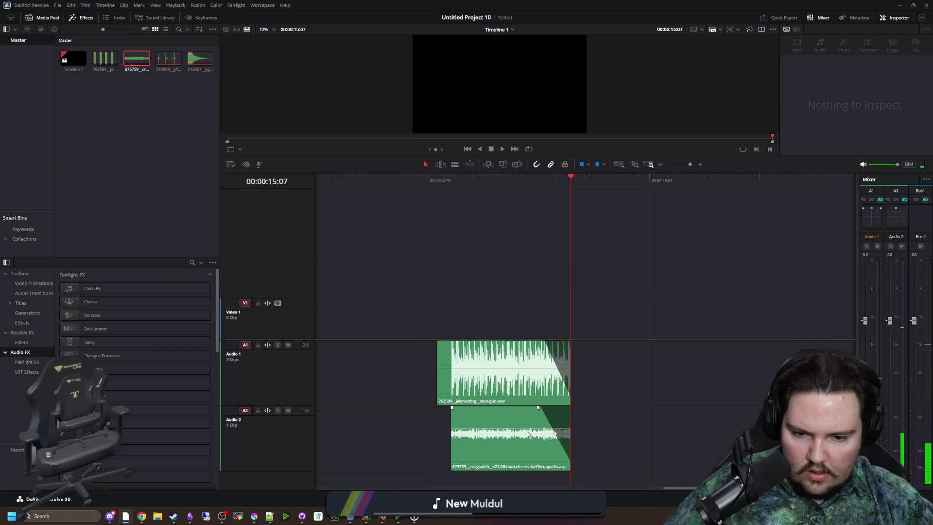
left_click(541, 432)
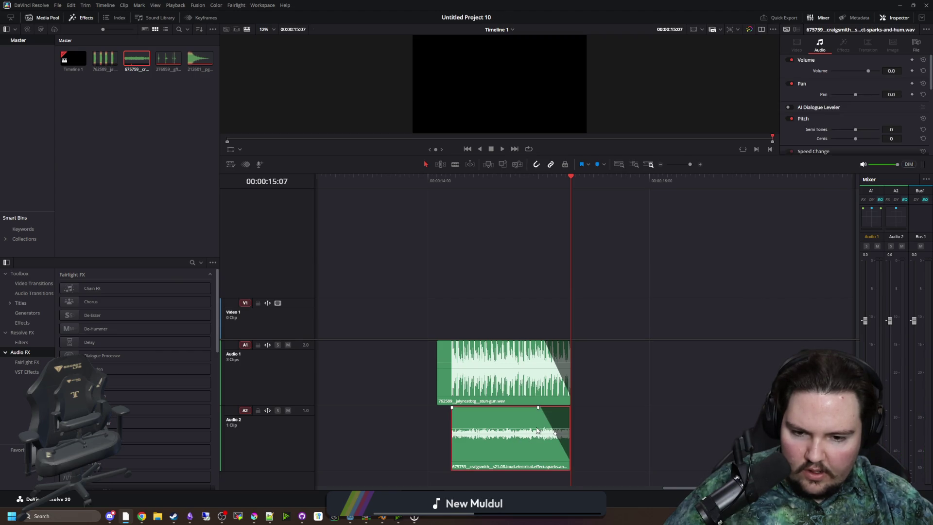
mouse_move(533, 426)
left_mouse_down()
mouse_move(533, 435)
mouse_move(508, 429)
left_mouse_up()
left_click(426, 182)
key("space")
left_click(417, 180)
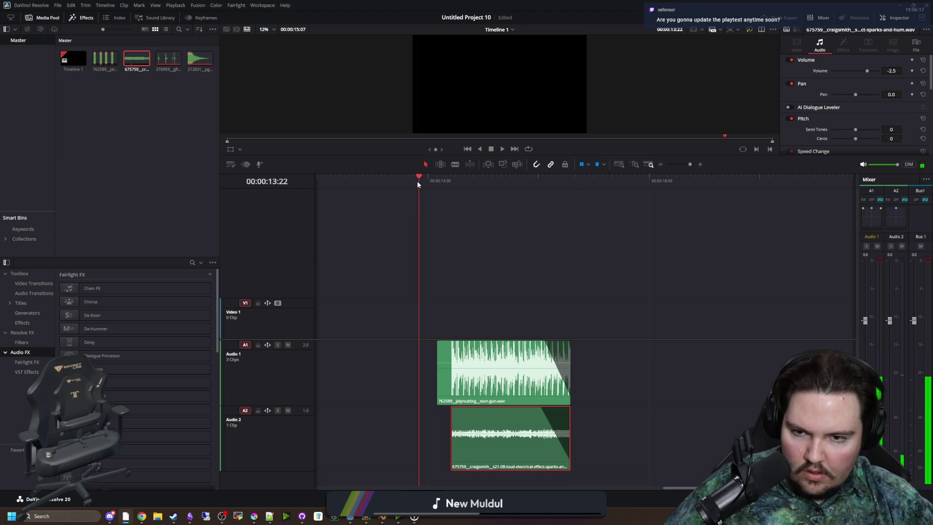
key("space")
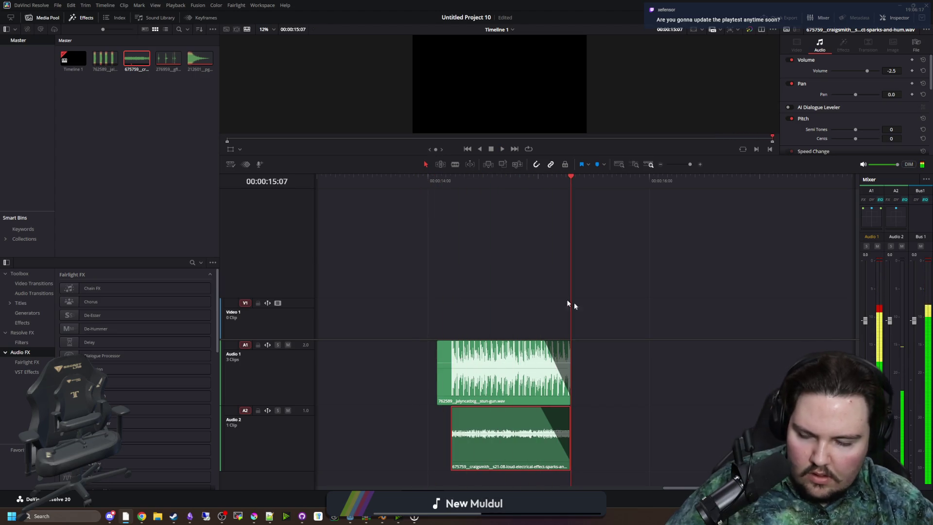
- Move the machine-gun and pistol-reload clips next to each other on Audio 1 and play them
scroll(689, 336, "down", 2)
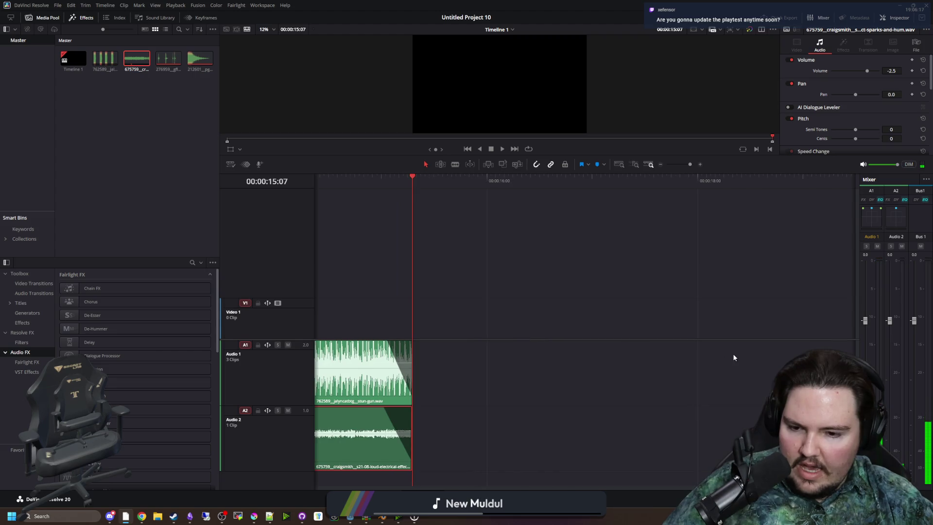
scroll(733, 356, "up", 1)
scroll(733, 360, "down", 3)
left_click_drag(358, 372, 510, 372)
scroll(687, 343, "down", 1)
left_click_drag(347, 380, 590, 380)
scroll(558, 349, "up", 4)
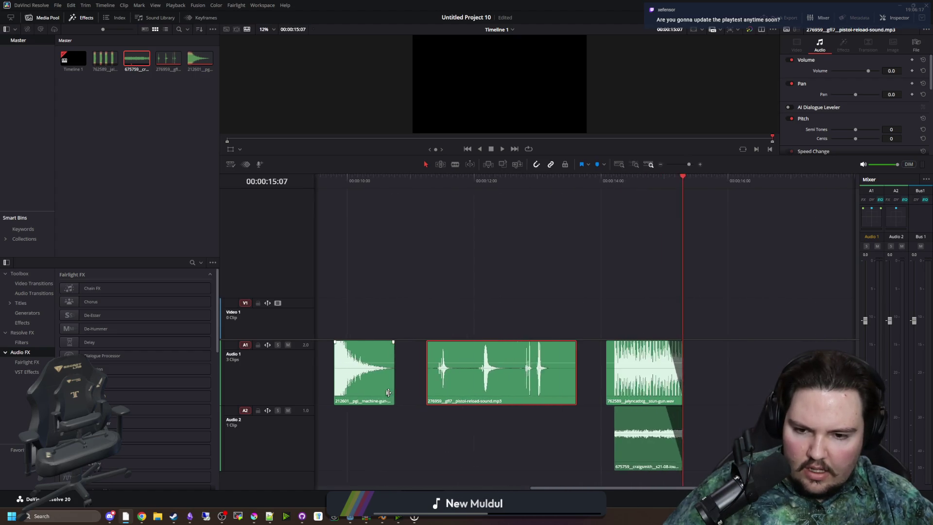
scroll(553, 337, "down", 1)
left_click(444, 181)
key("space")
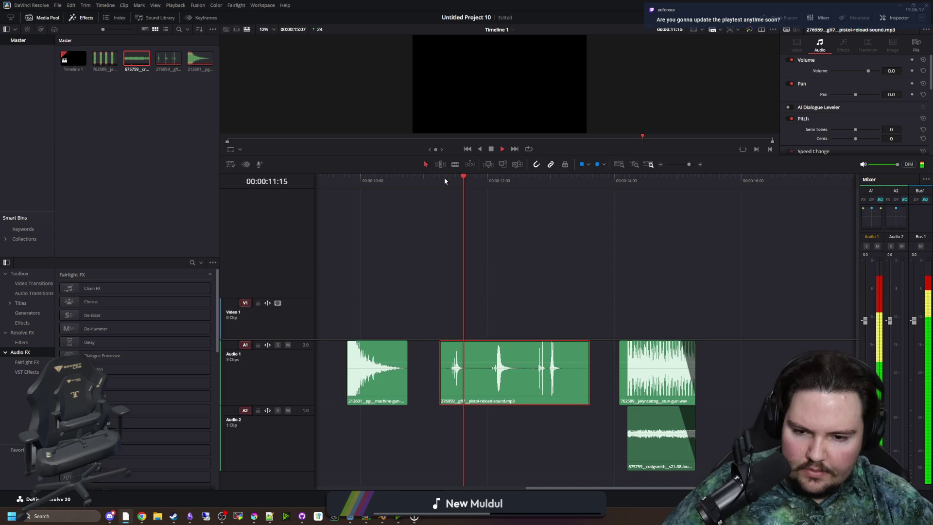
scroll(471, 332, "up", 2)
key("space")
key("space")
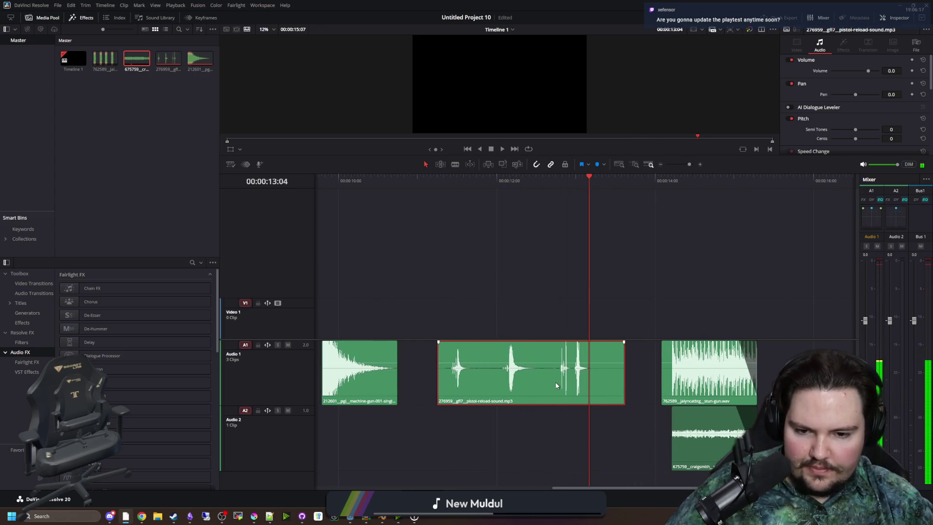
- Cut off the front of the pistol-reload clip and pull the remaining shot beside the machine-gun clip
left_click(548, 373)
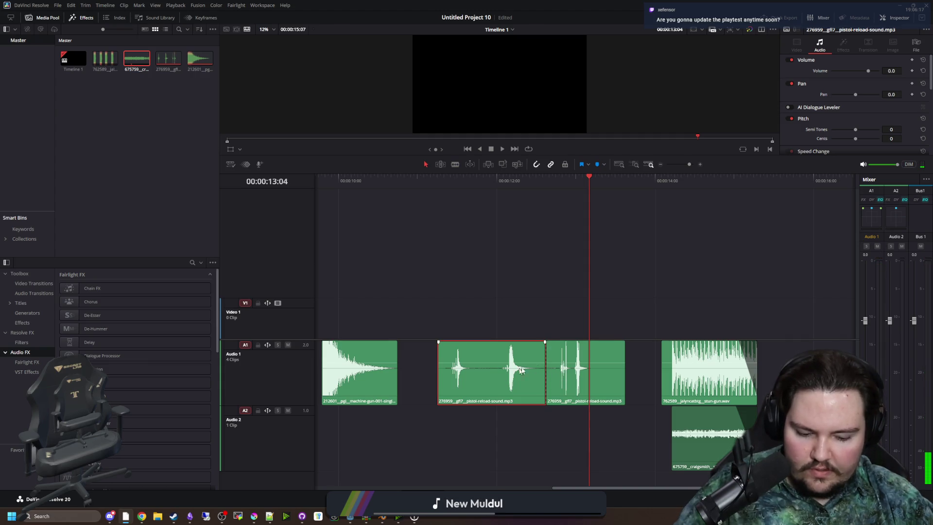
key("Delete")
left_click_drag(564, 376, 481, 376)
left_click_drag(385, 392, 435, 392)
left_click(363, 187)
key("space")
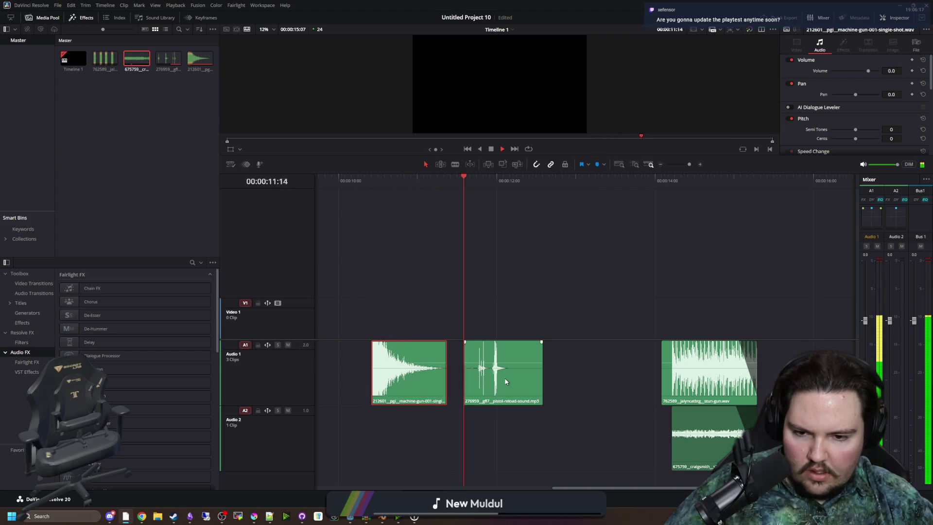
- Layer the pistol-reload shot onto Audio 2, shorten its tail and add a fade-out
mouse_move(497, 381)
left_mouse_down()
mouse_move(418, 447)
mouse_move(430, 439)
left_mouse_up()
key("space")
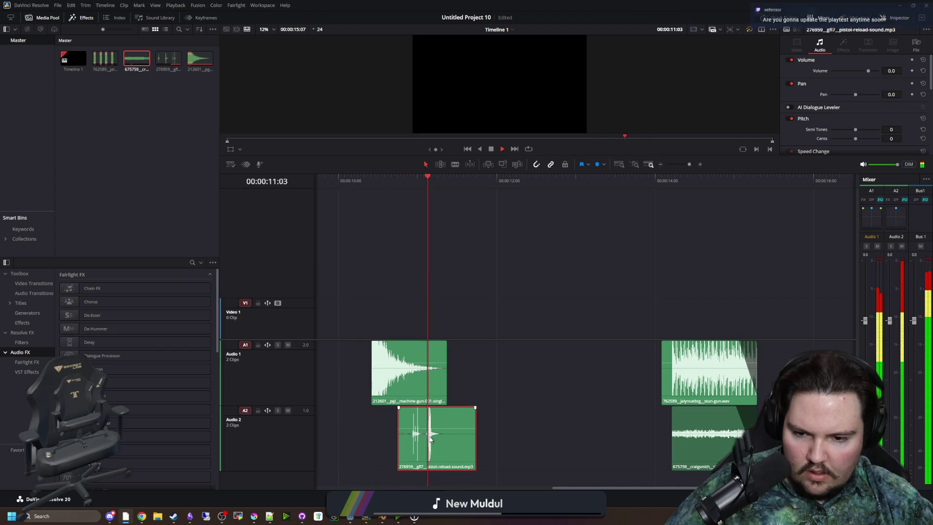
key("space")
scroll(348, 445, "up", 1)
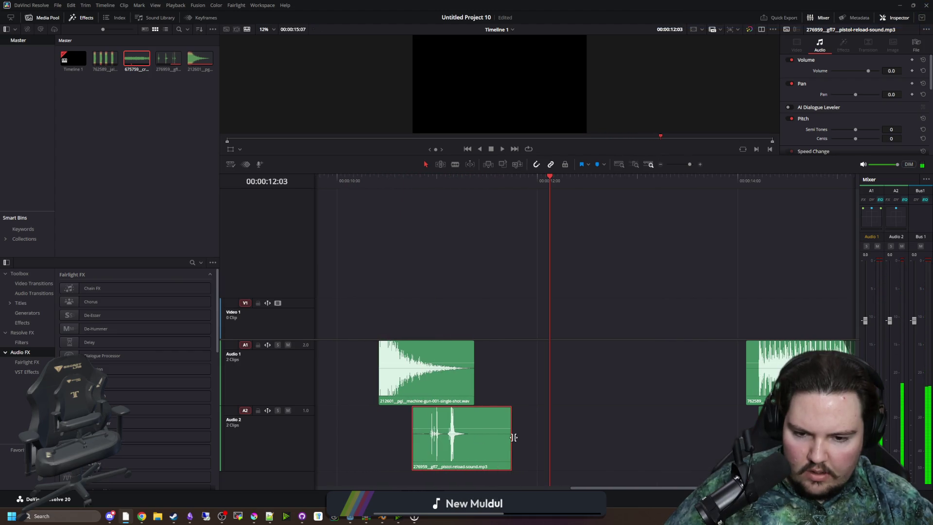
mouse_move(480, 444)
left_mouse_down()
mouse_move(494, 439)
mouse_move(481, 439)
left_mouse_up()
scroll(485, 419, "up", 1)
left_click(505, 406)
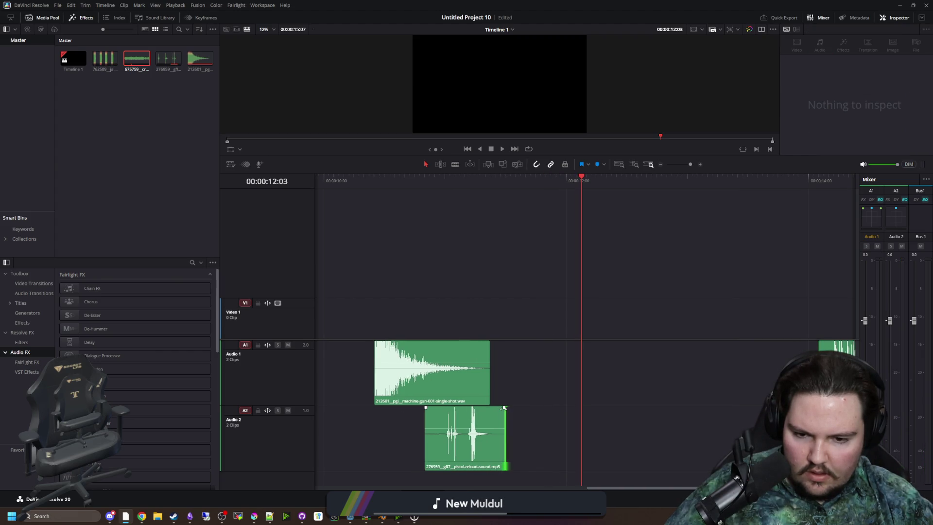
left_click_drag(504, 407, 485, 408)
- Trim the pistol-reload clip's start, shift it slightly later, and play back the shot mix
left_click_drag(424, 424, 443, 423)
left_click(419, 436)
left_click(352, 177)
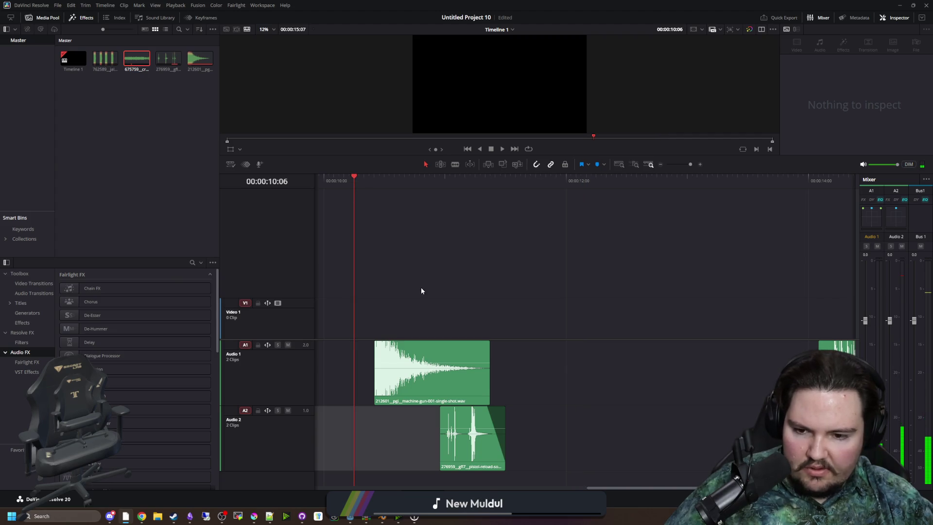
key("space")
scroll(362, 282, "down", 1)
scroll(370, 282, "down", 3)
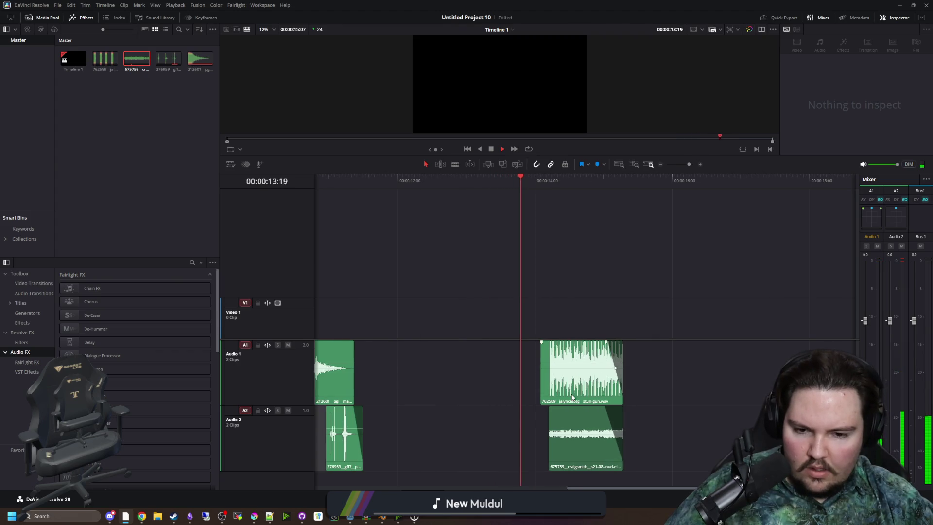
scroll(729, 404, "up", 2)
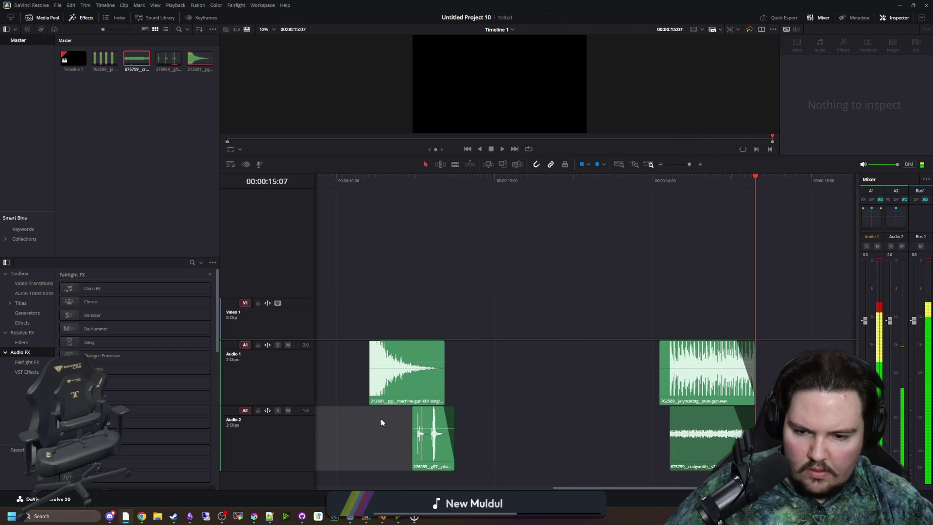
scroll(380, 421, "up", 2)
left_click_drag(452, 438, 470, 437)
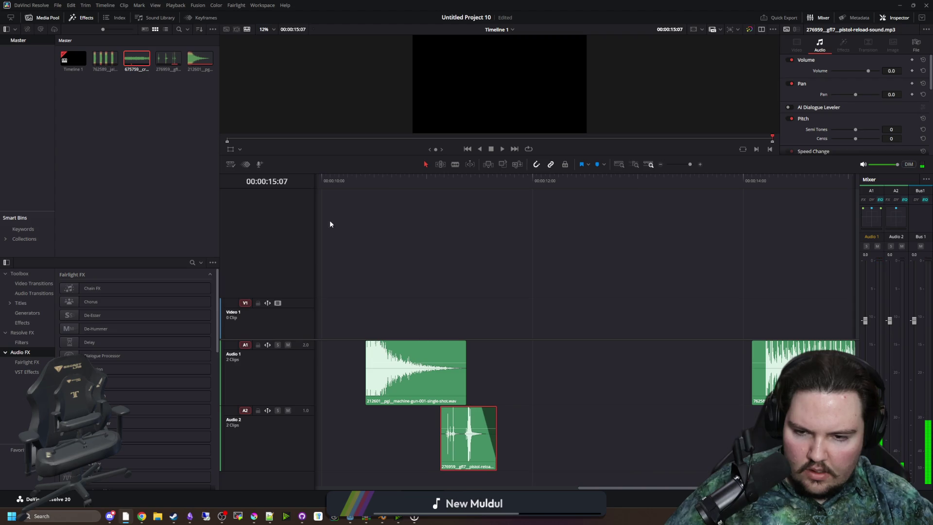
left_click(326, 177)
key("space")
key("space")
- Mark an in point at 10:10 and an out point at 11:16 around the layered pistol shot
scroll(401, 325, "down", 2)
left_click(380, 181)
left_click(372, 181)
right_click(378, 181)
left_click(394, 197)
left_click_drag(429, 182, 453, 185)
right_click(453, 185)
left_click(473, 206)
scroll(556, 285, "up", 2)
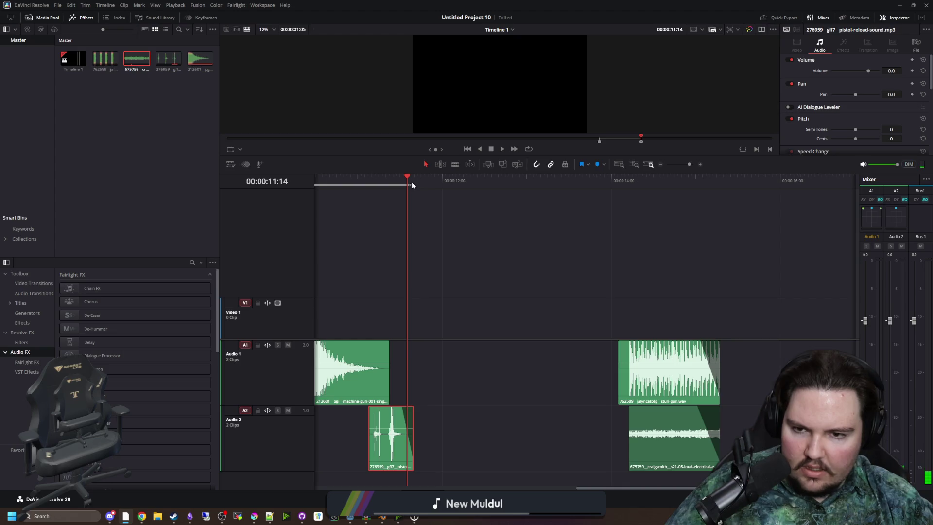
left_click_drag(409, 183, 415, 184)
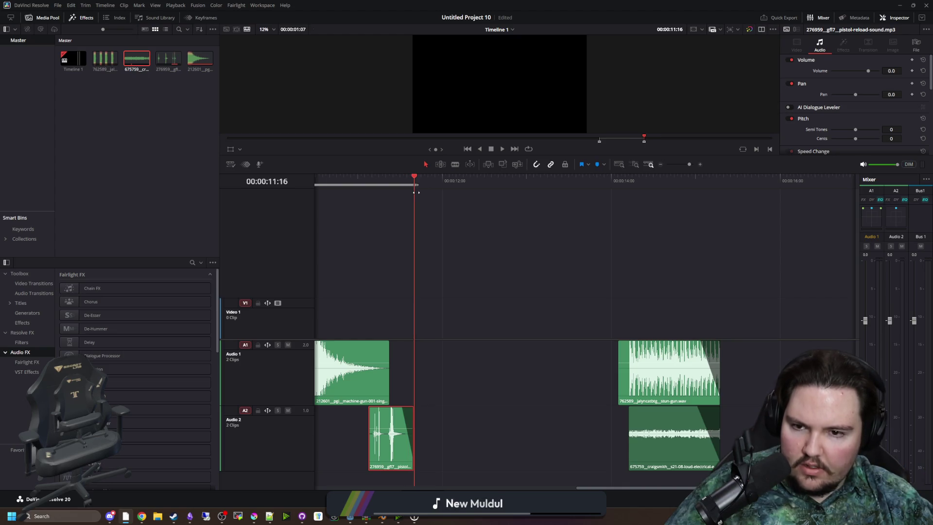
- Move the playhead to the taser clips at 14:02 and switch to the Deliver page
left_click(617, 182)
right_click(616, 182)
left_click(495, 231)
scroll(557, 285, "down", 2)
scroll(473, 325, "up", 2)
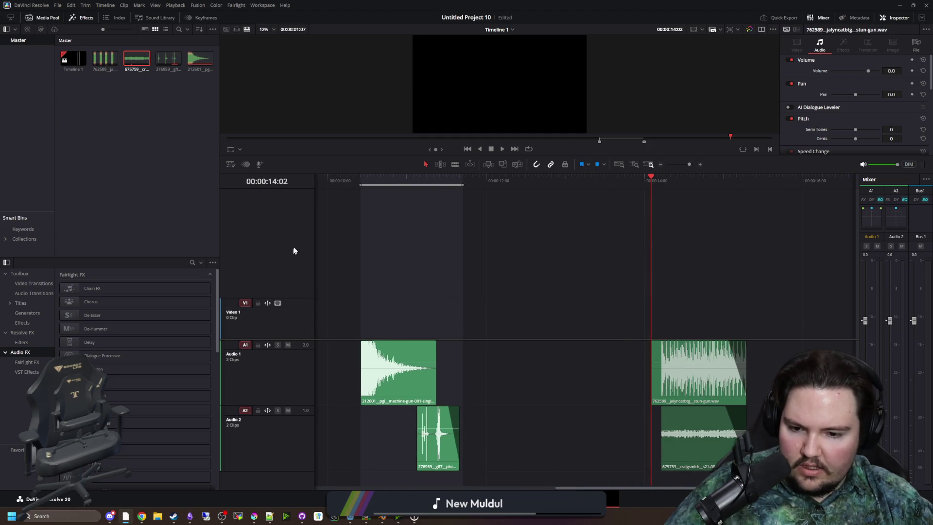
key("shift+8")
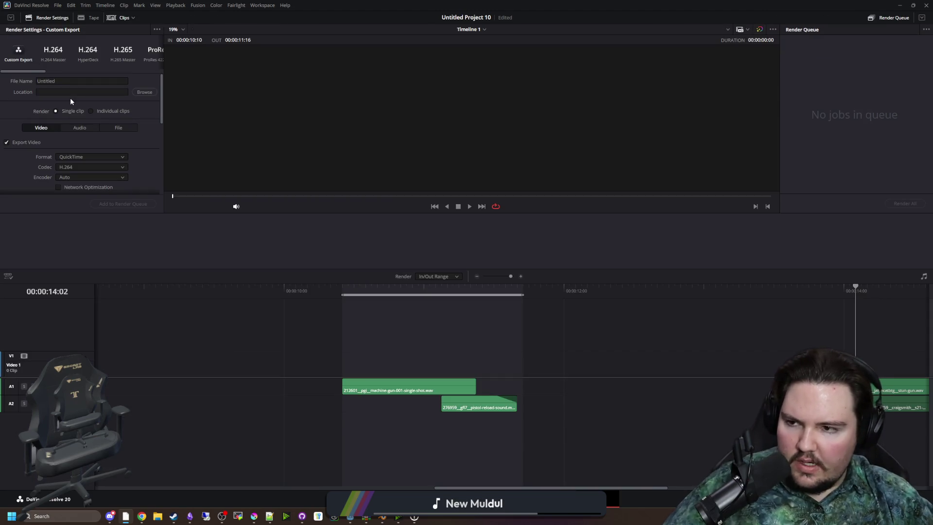
- Name the render output pistol_shoot and set its destination to the Davinci Export folder
left_click(78, 80)
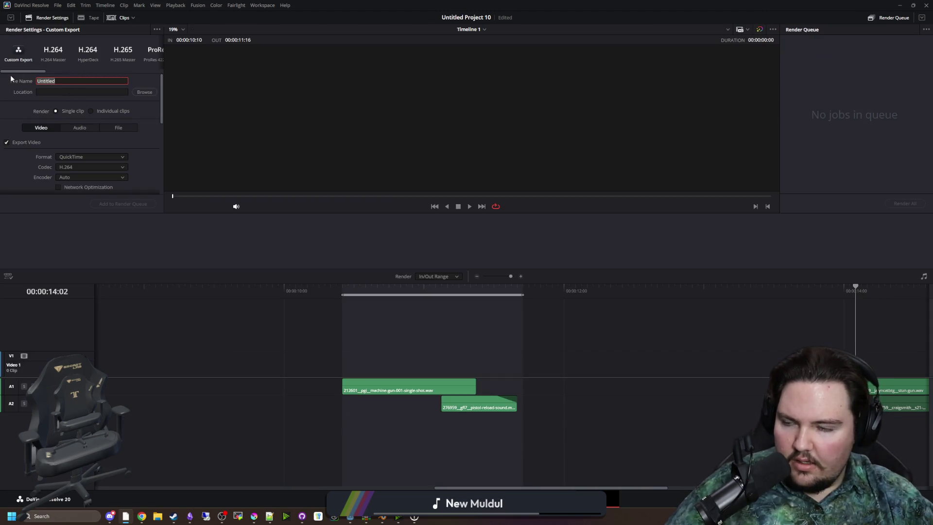
key("BackSpace")
type("pistol_shoot")
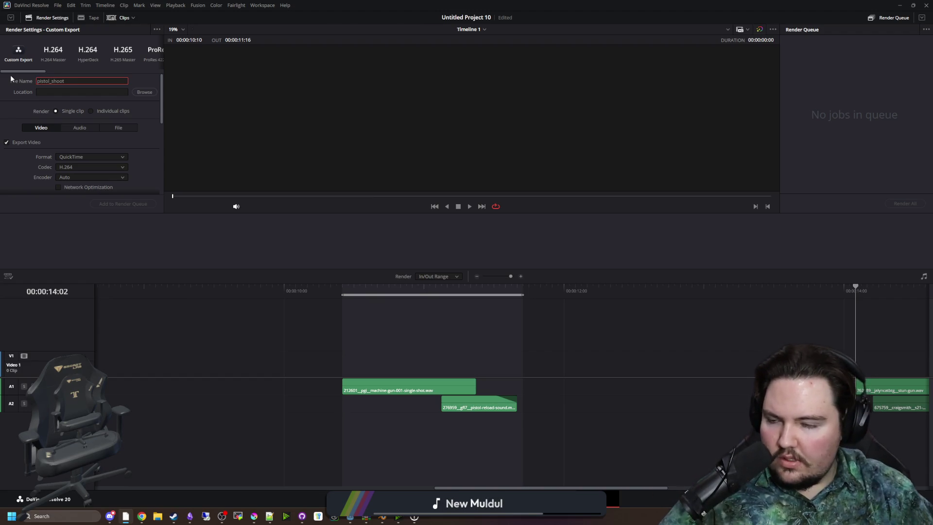
key("Return")
left_click(144, 93)
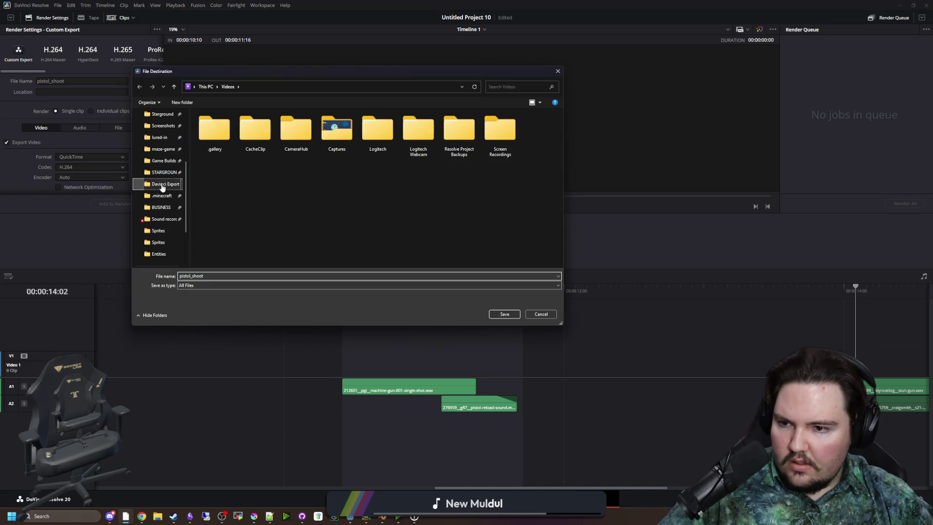
left_click(162, 183)
left_click(504, 314)
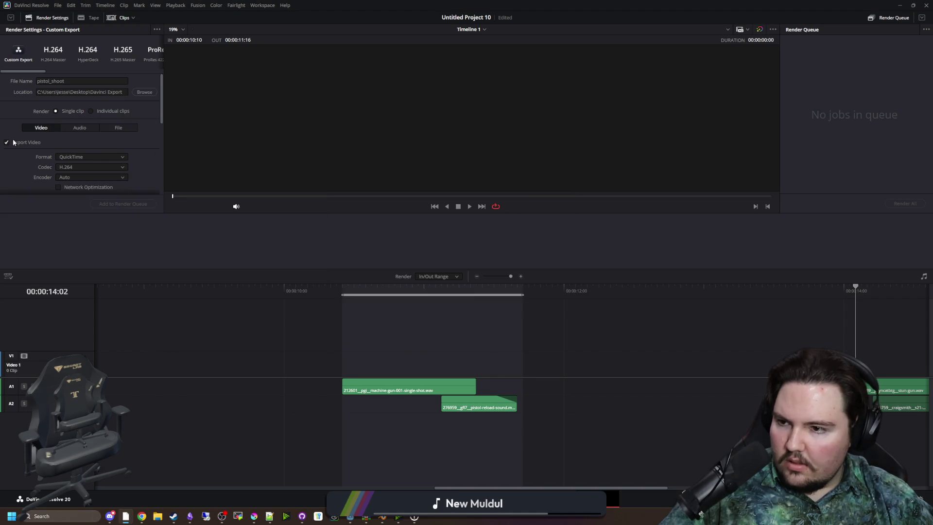
- Set the audio format to Wave and add the pistol_shoot job to the render queue
left_click(78, 129)
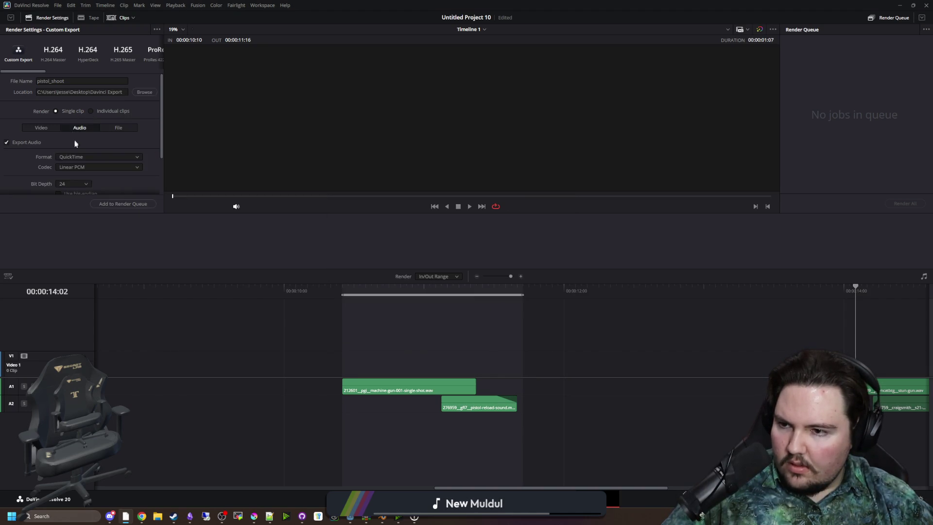
left_click(77, 157)
left_click(74, 196)
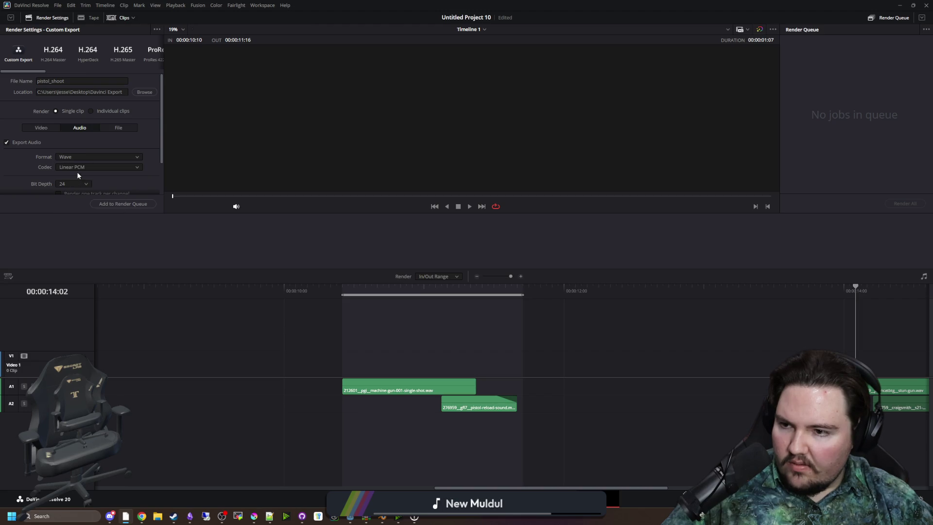
scroll(78, 184, "down", 2)
left_click(123, 204)
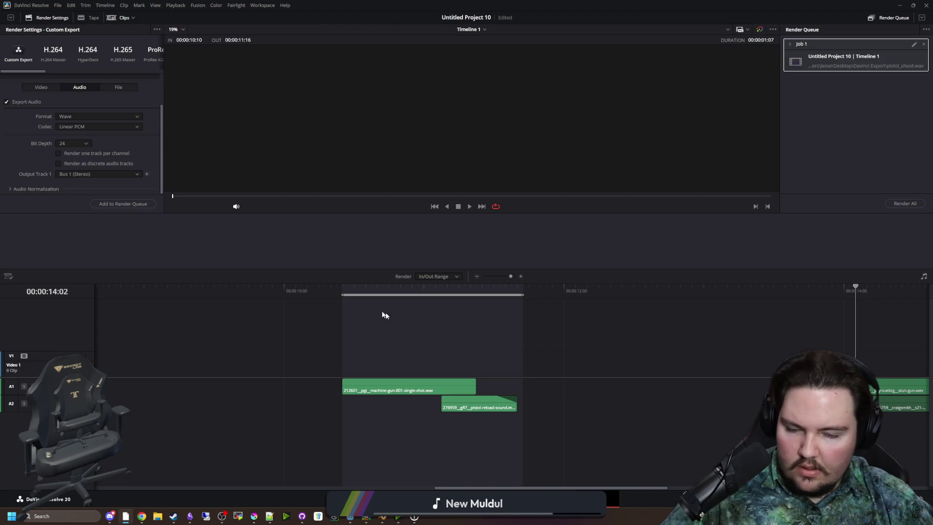
scroll(393, 315, "down", 2)
scroll(312, 304, "up", 2)
scroll(721, 309, "down", 1)
- Mark a new range starting at 14:02 on the stun-gun clips
mouse_move(692, 290)
left_mouse_down()
mouse_move(682, 290)
mouse_move(827, 290)
left_mouse_up()
key("i")
key("o")
key("o")
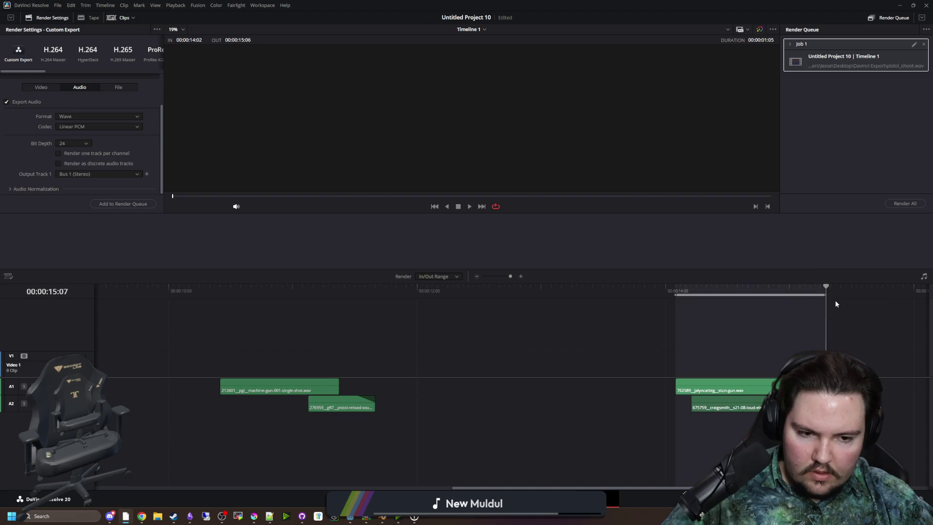
- Queue the tazer_zap WAV as Job 2, render both jobs, and minimize Resolve
scroll(848, 336, "up", 1)
scroll(110, 147, "up", 3)
left_click(38, 81)
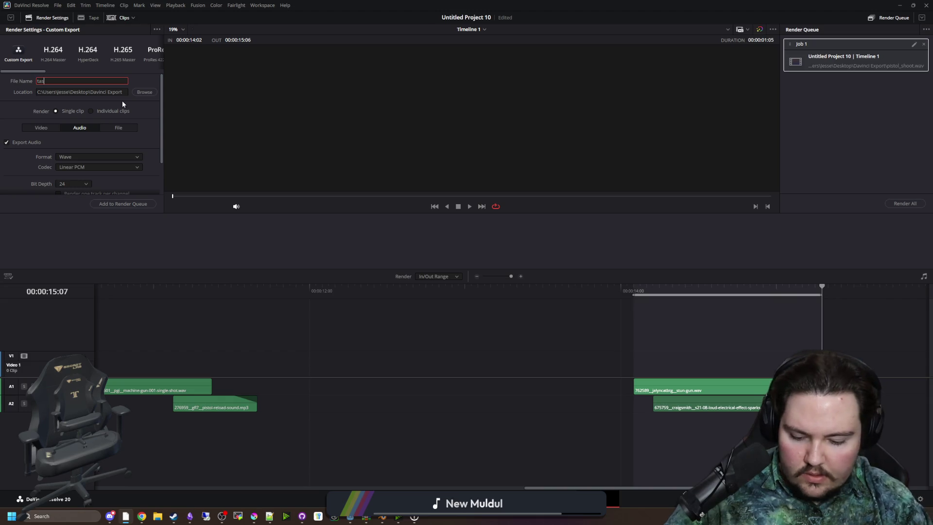
type("tazer_zap")
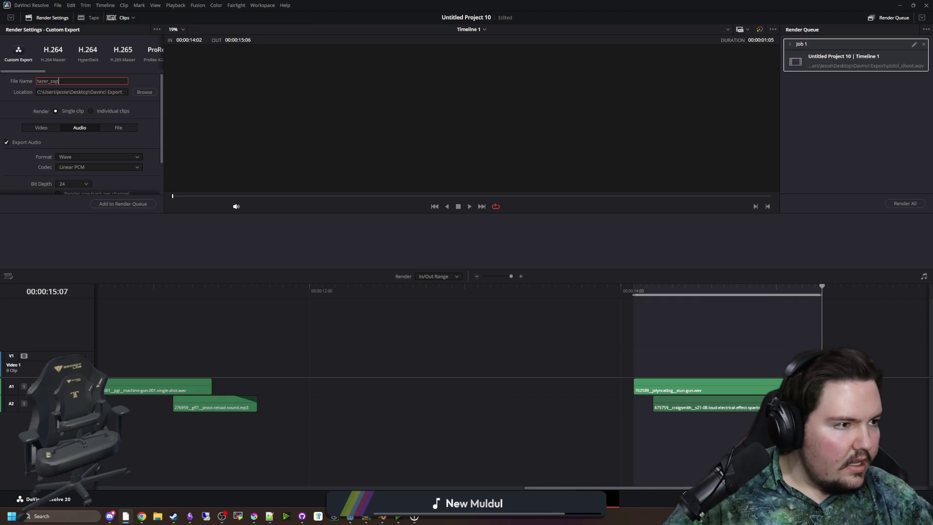
key("alt+Tab")
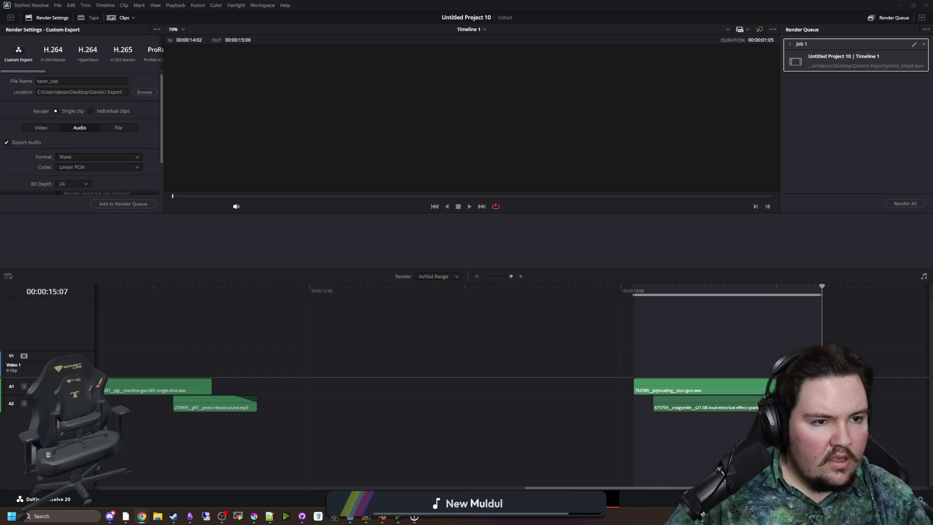
left_click(216, 66)
left_click(131, 204)
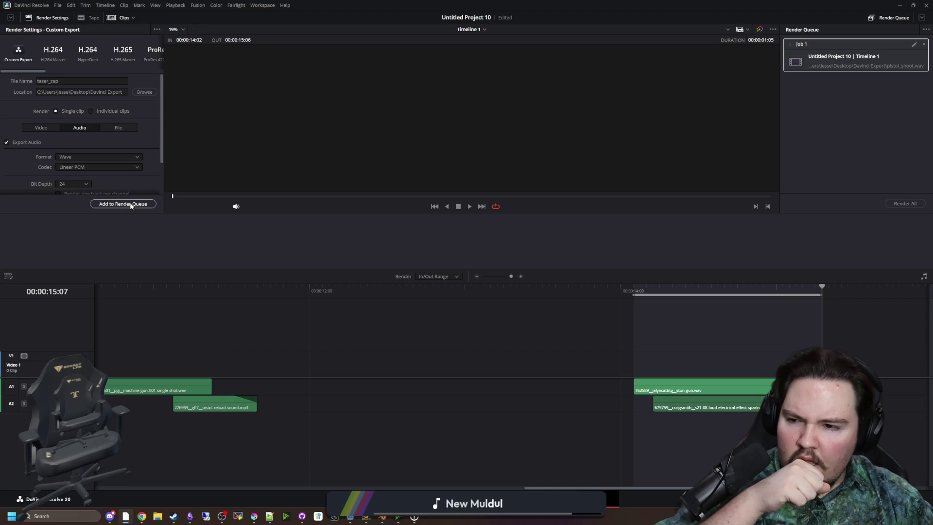
left_click(906, 204)
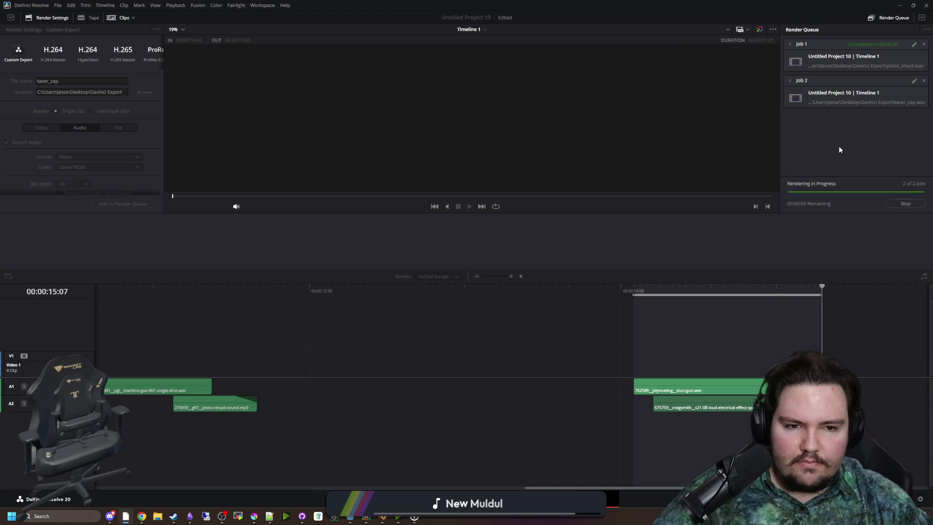
left_click(899, 7)
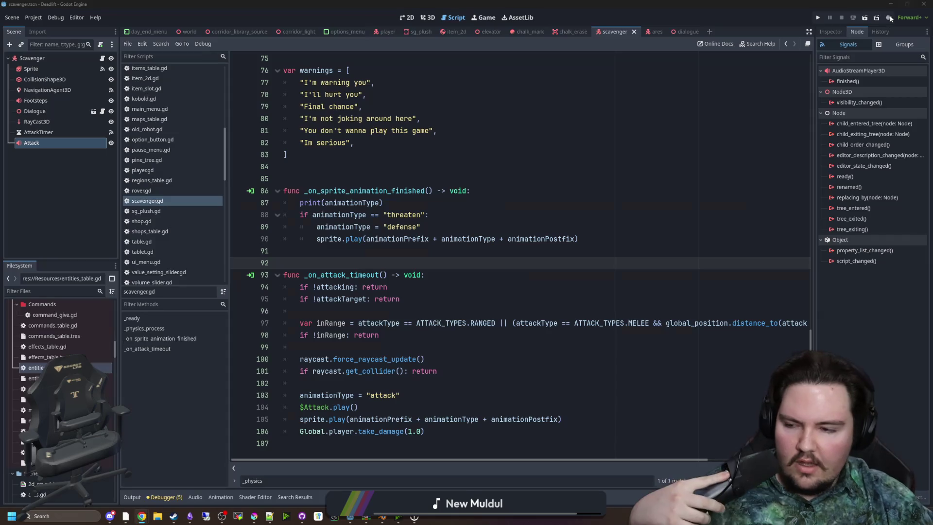
- Open File Explorer and browse to maze-game > Sounds > Effects
left_click(597, 226)
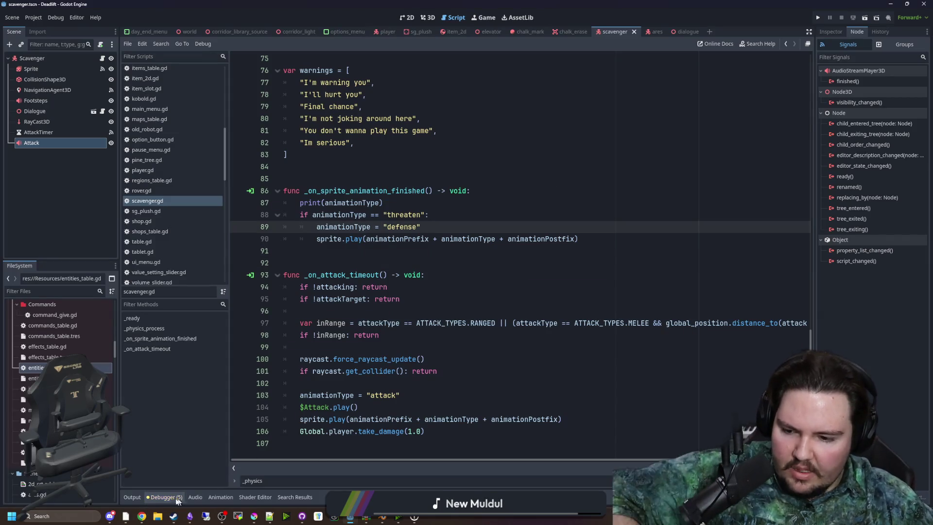
left_click(158, 519)
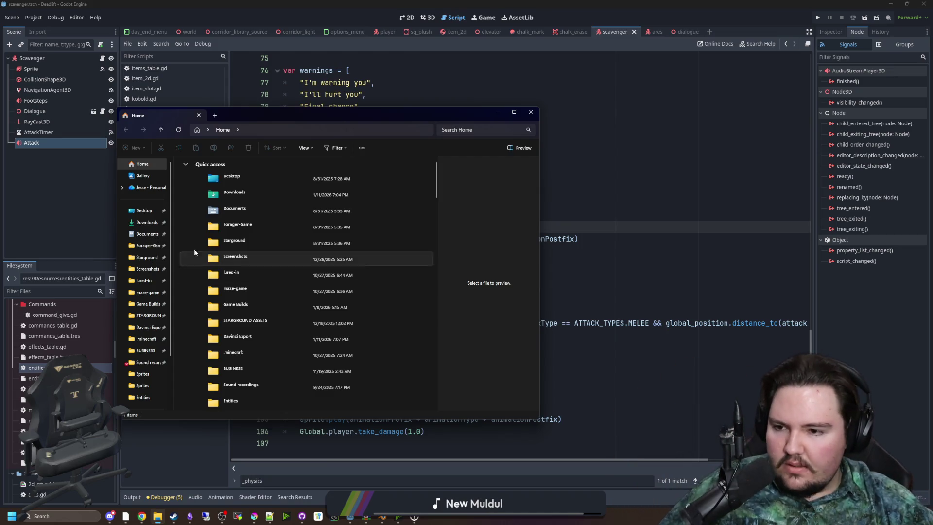
left_click(131, 291)
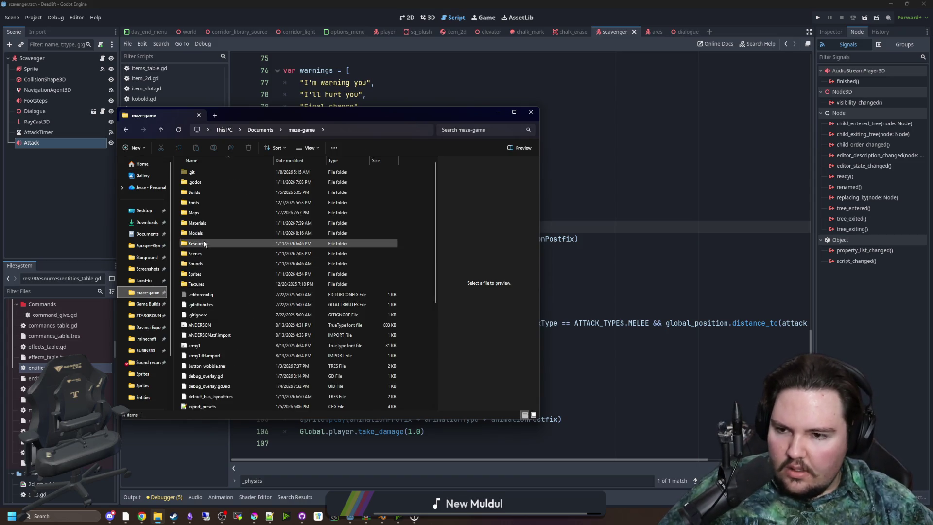
double_click(206, 263)
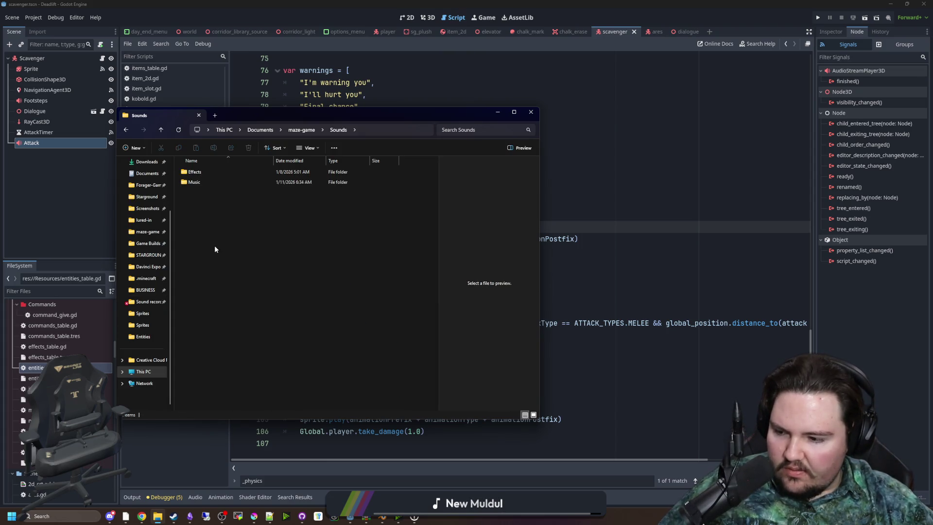
double_click(214, 173)
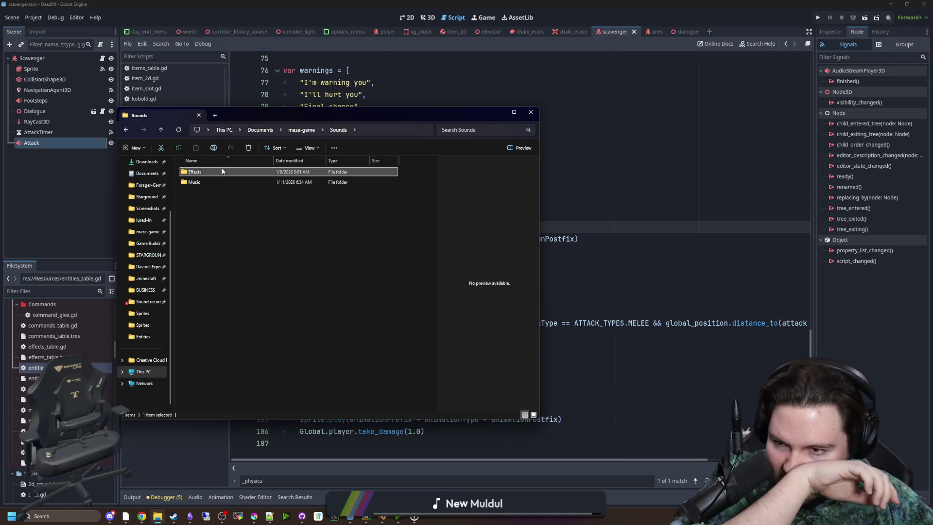
- Run the 'run' conversion script in Davinci Export, close its window, and minimize Explorer
left_click(153, 269)
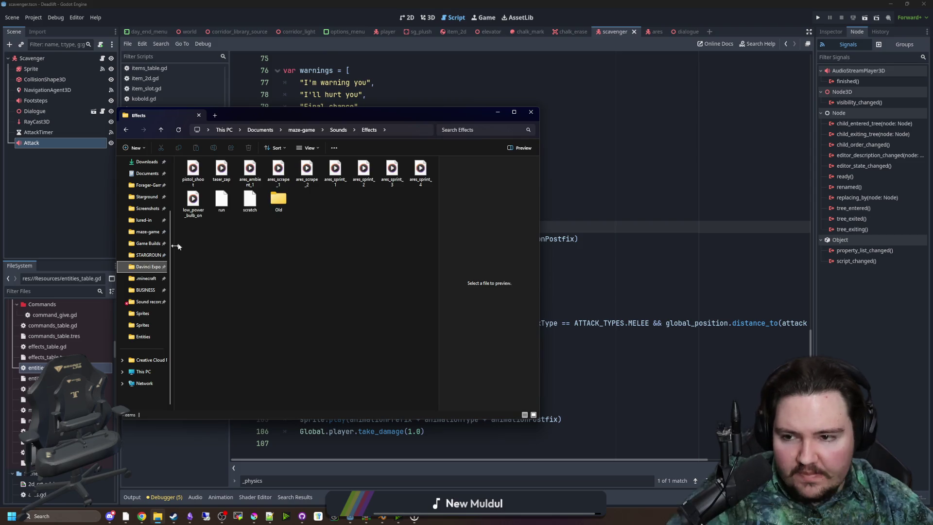
left_click(232, 205)
key("Return")
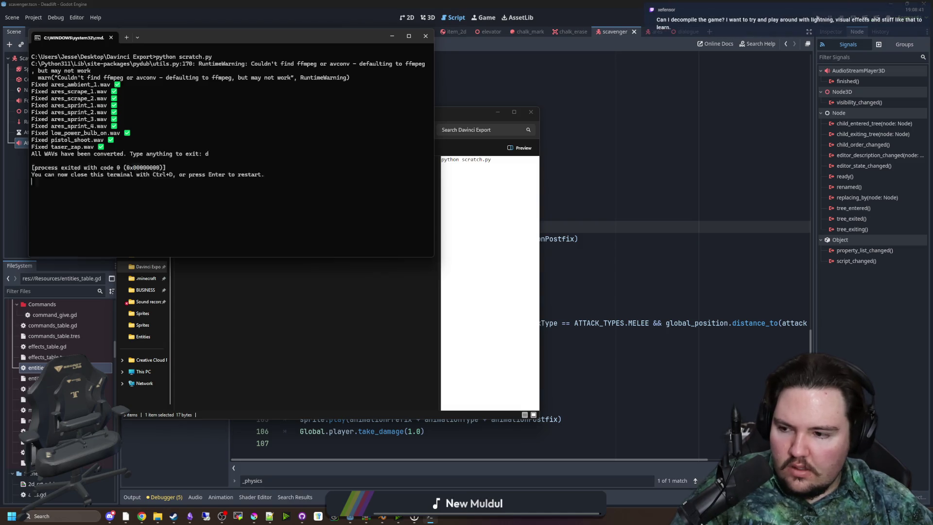
key("Return")
left_click(158, 516)
scroll(14, 425, "up", 5)
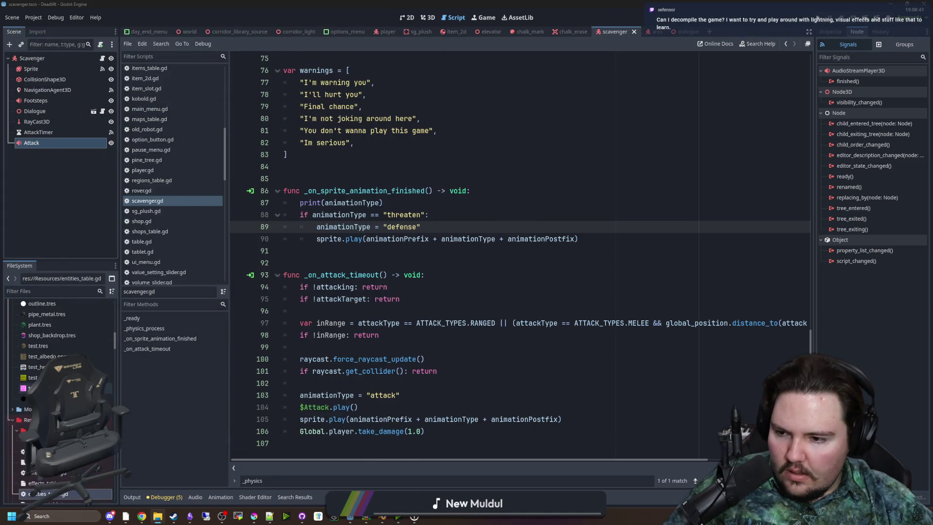
- Collapse the other FileSystem folders and expand Sounds/Effects
left_click(12, 420)
left_click(13, 430)
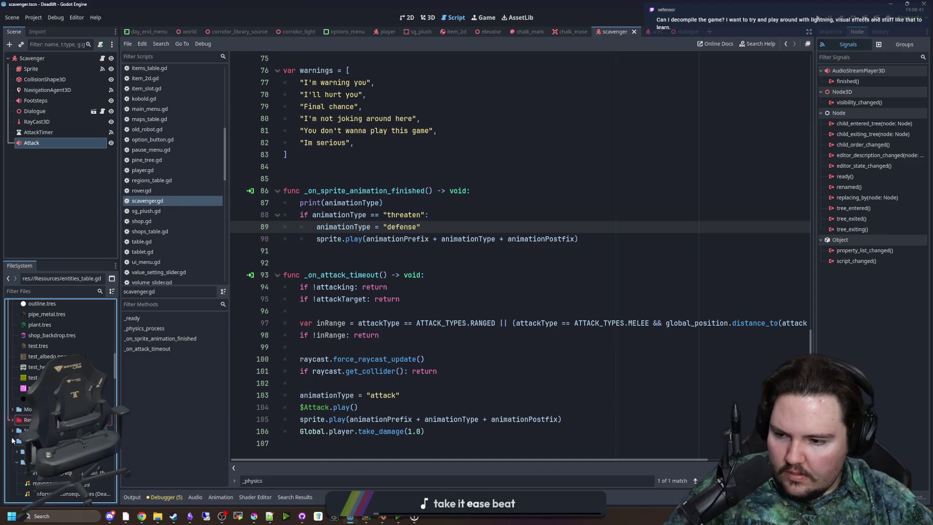
left_click(14, 441)
left_click(21, 452)
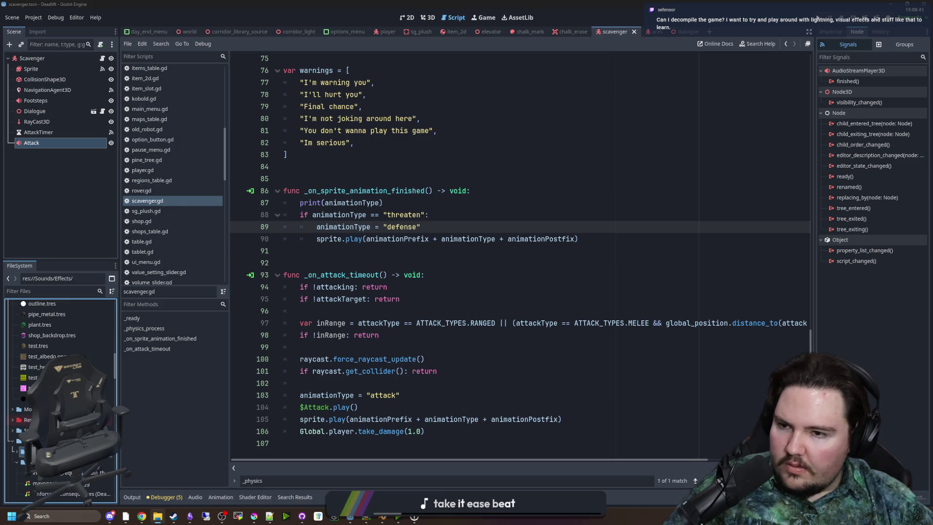
scroll(392, 243, "up", 15)
scroll(394, 239, "up", 5)
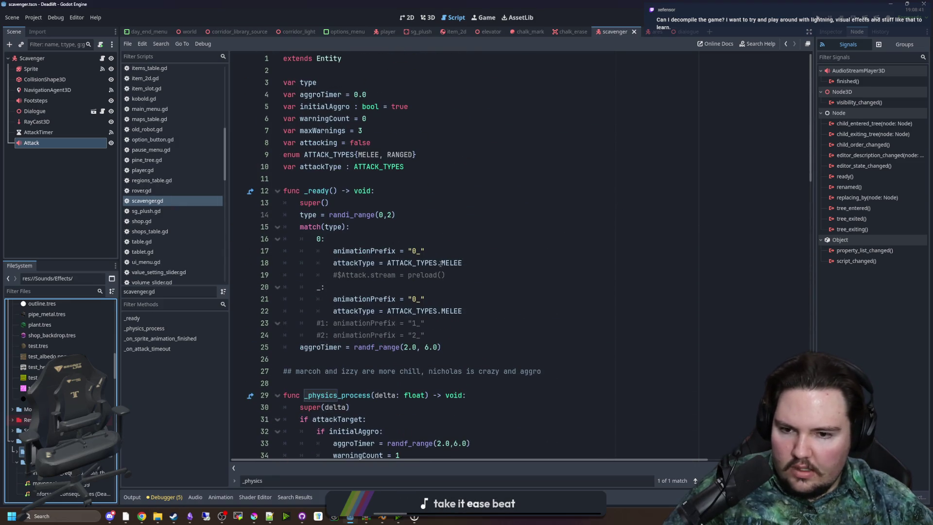
- Uncomment the Attack preload line and point it at res://Sounds/Effects/taser_zap.wav
left_click(336, 275)
key("BackSpace")
left_click(439, 275)
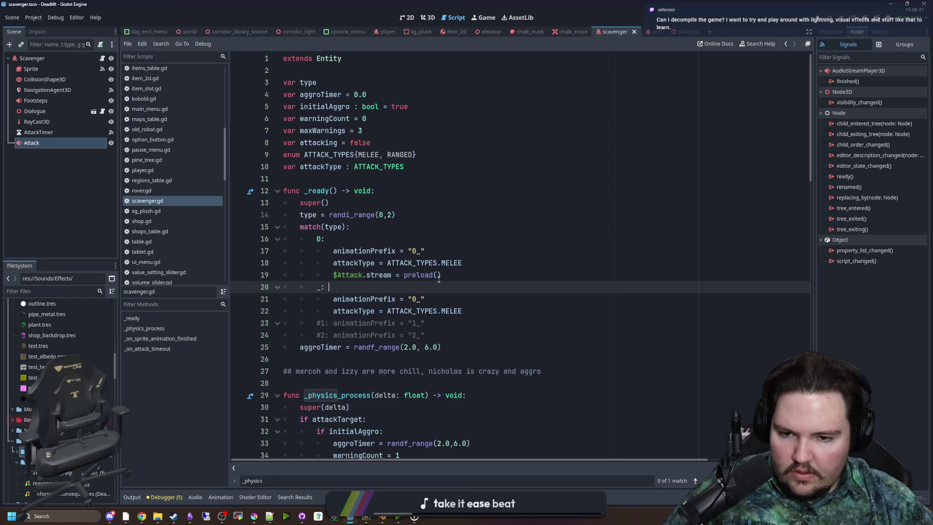
type("'taser")
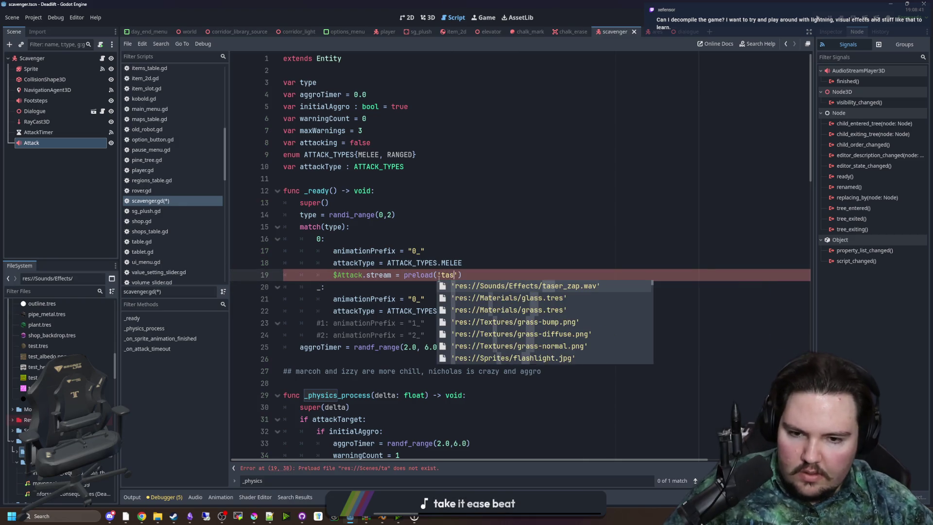
key("Return")
- Review the 0: and _: match branches in scavenger.gd and save
left_click(467, 238)
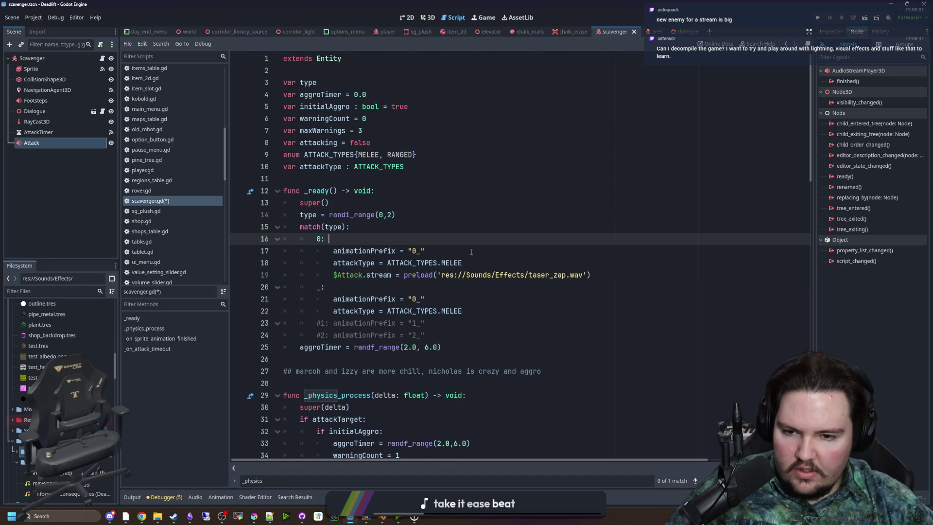
left_click(517, 215)
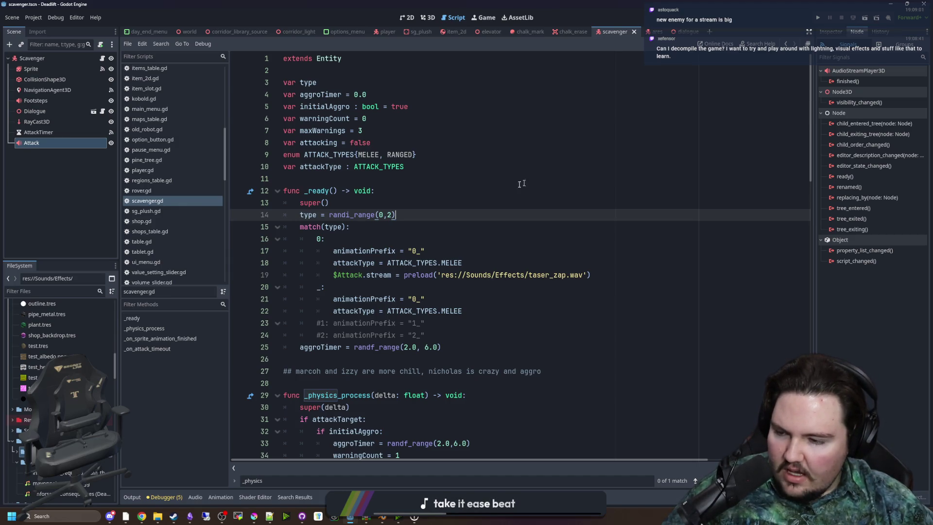
left_click(383, 183)
left_click(394, 188)
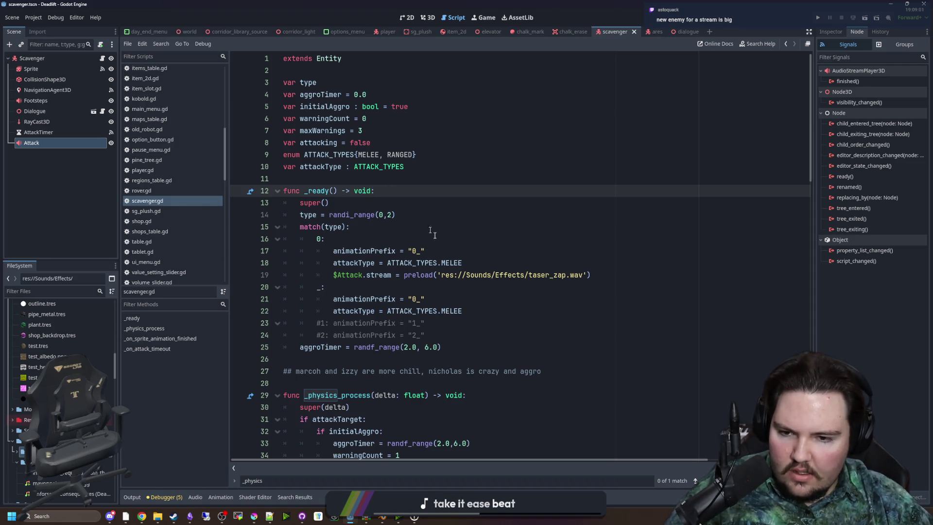
left_click(413, 250)
left_click(343, 177)
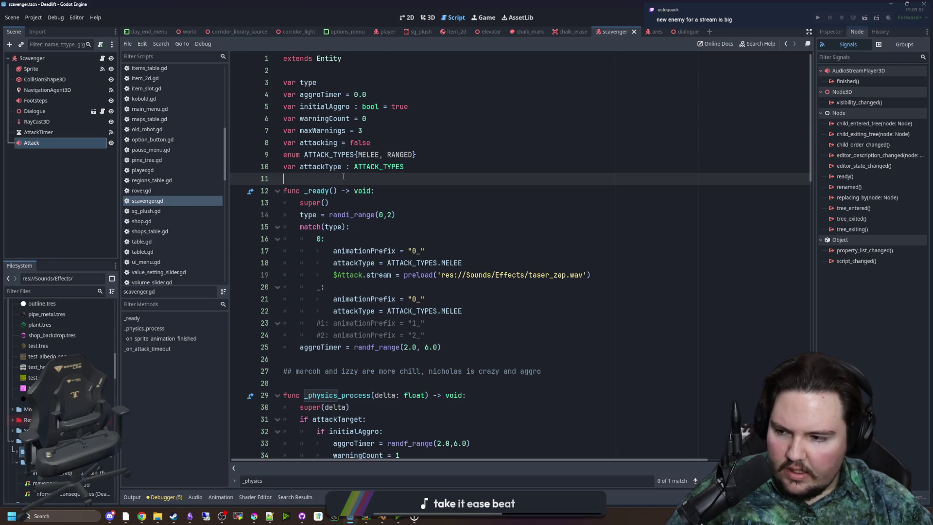
left_click(425, 287)
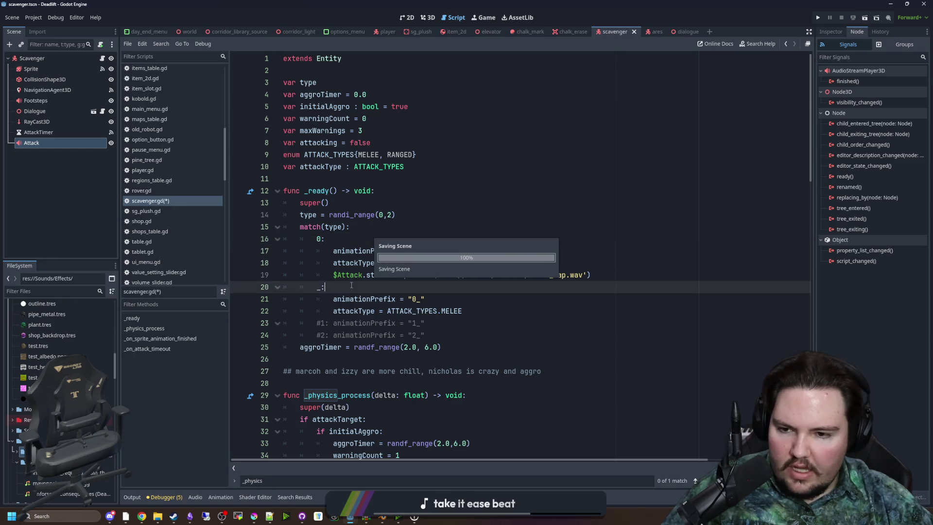
left_click(350, 241)
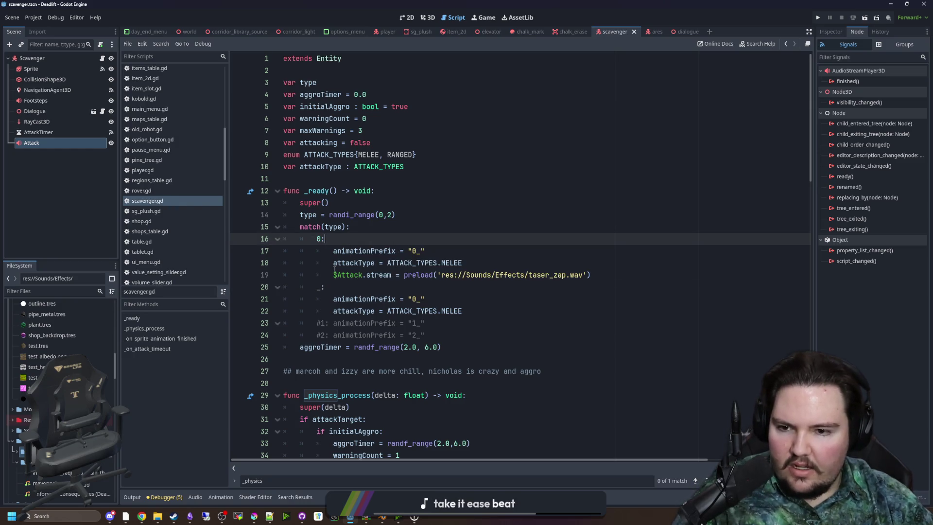
left_click(339, 287)
key("ctrl+s")
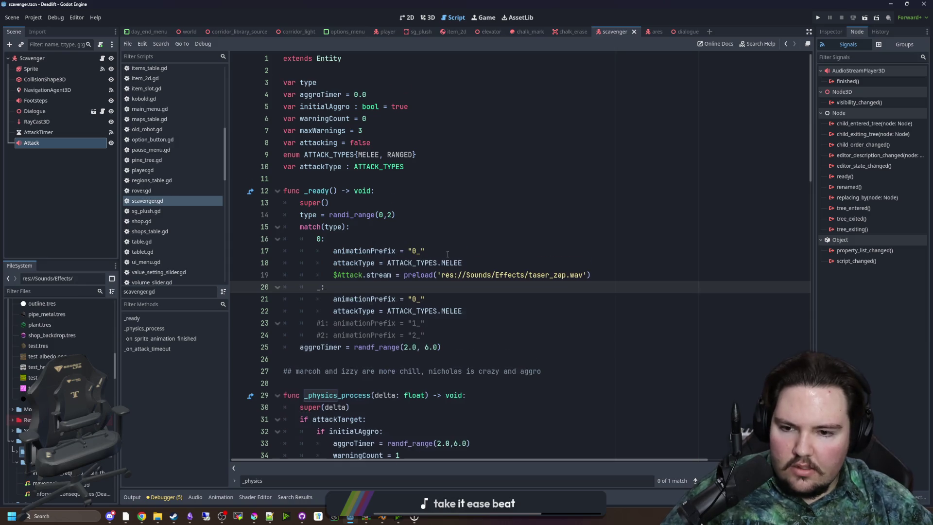
- Copy the taser_zap preload line into the default _: match branch
scroll(436, 263, "down", 1)
scroll(437, 275, "down", 1)
left_click(450, 251)
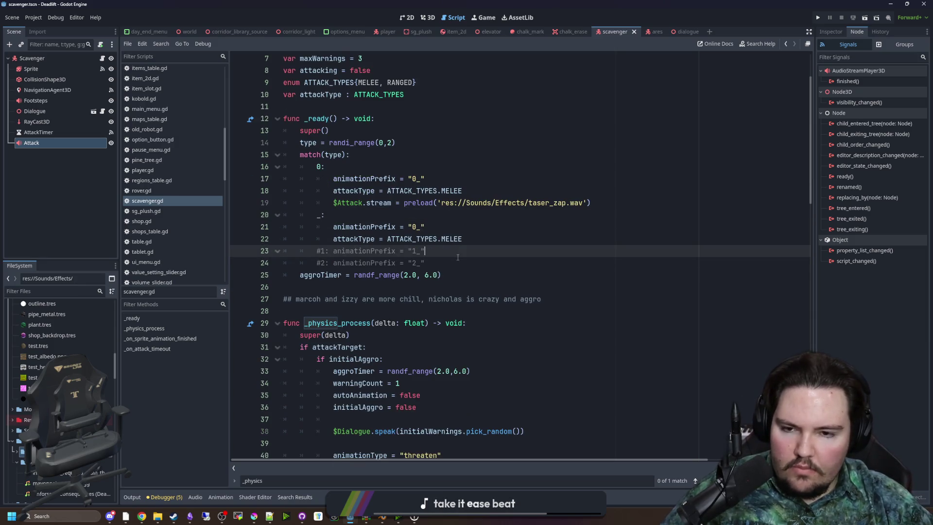
scroll(457, 258, "up", 1)
left_click(446, 263)
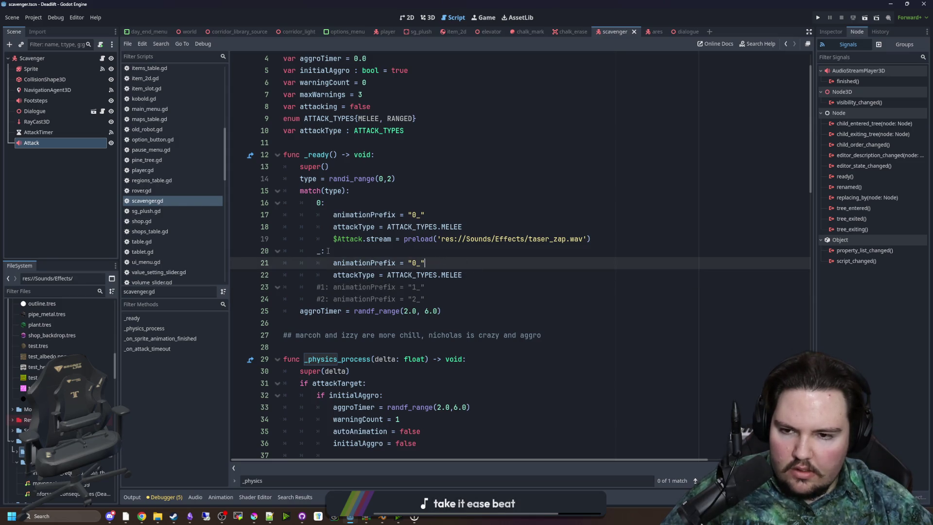
left_click_drag(590, 238, 333, 239)
left_click(341, 250)
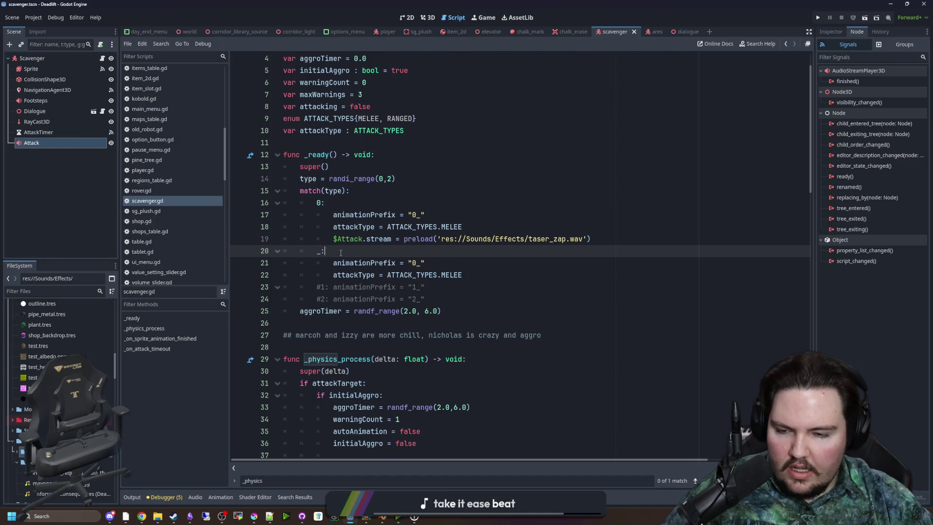
key("Return")
type("$Attack.stream = preload('res://Sounds/Effects/taser_zap.wav')")
left_click(340, 252)
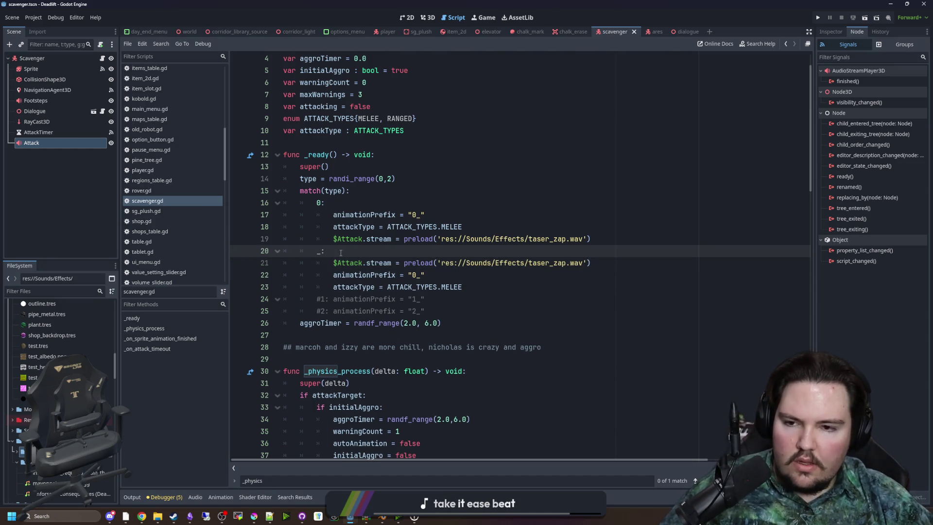
- Save the scavenger script and the scene again
left_click(414, 200)
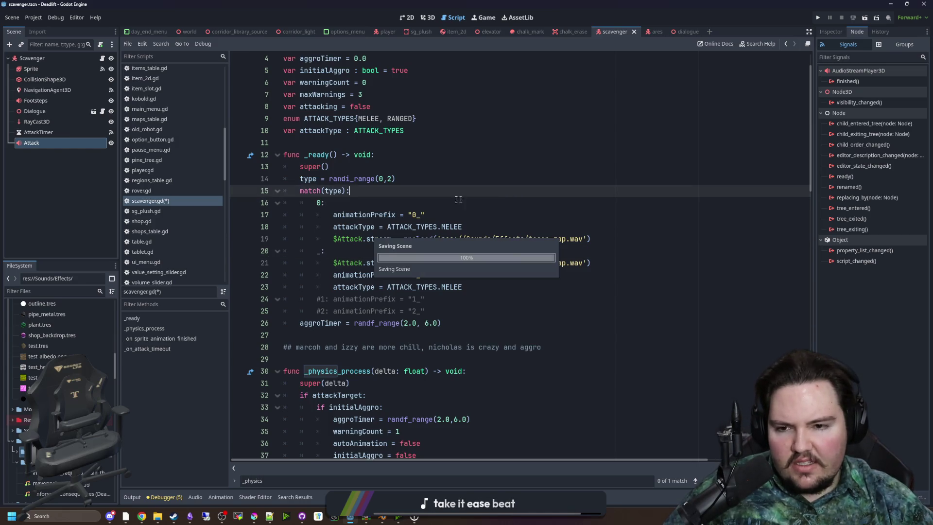
key("ctrl+s")
scroll(735, 302, "down", 15)
scroll(735, 302, "down", 8)
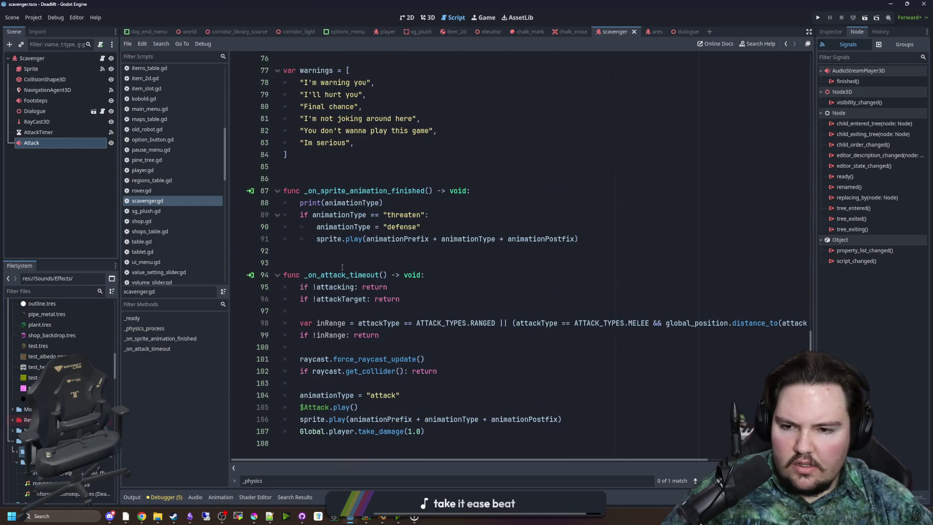
left_click(341, 179)
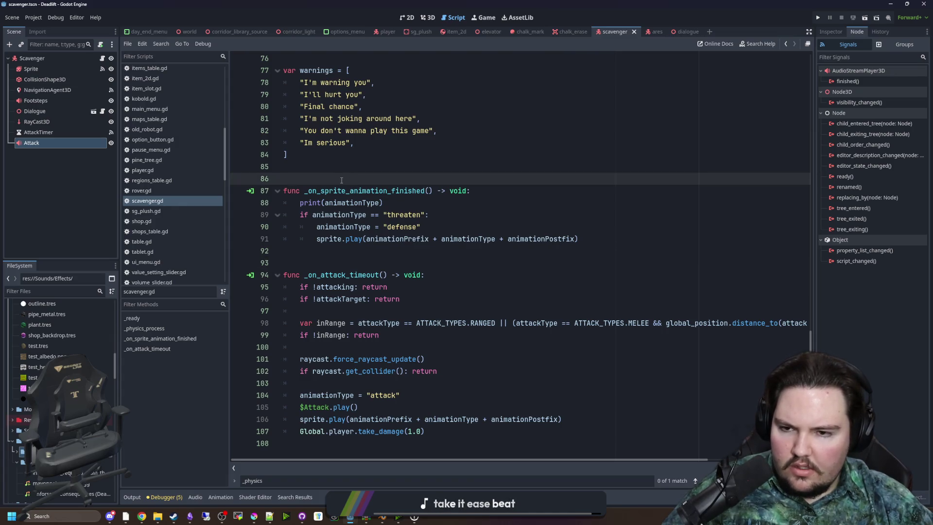
left_click(35, 100)
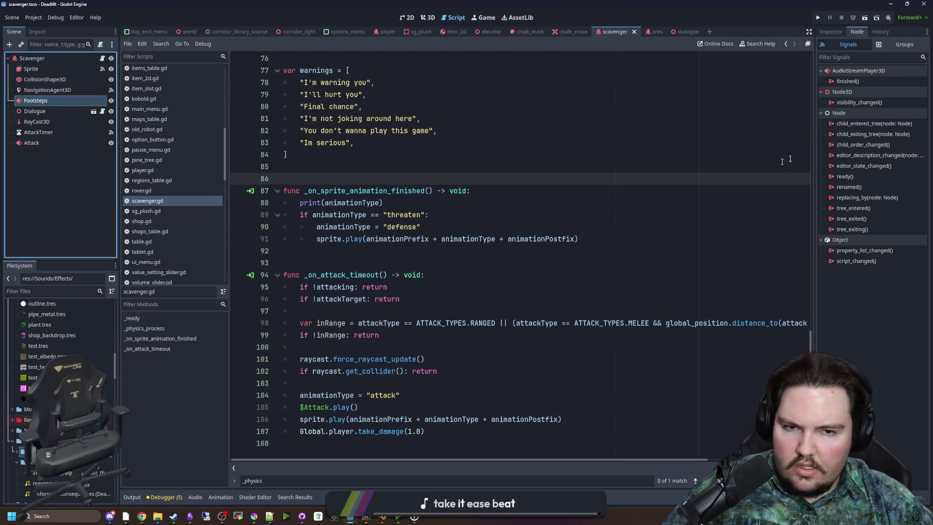
scroll(401, 213, "up", 5)
key("ctrl+s")
scroll(400, 213, "down", 5)
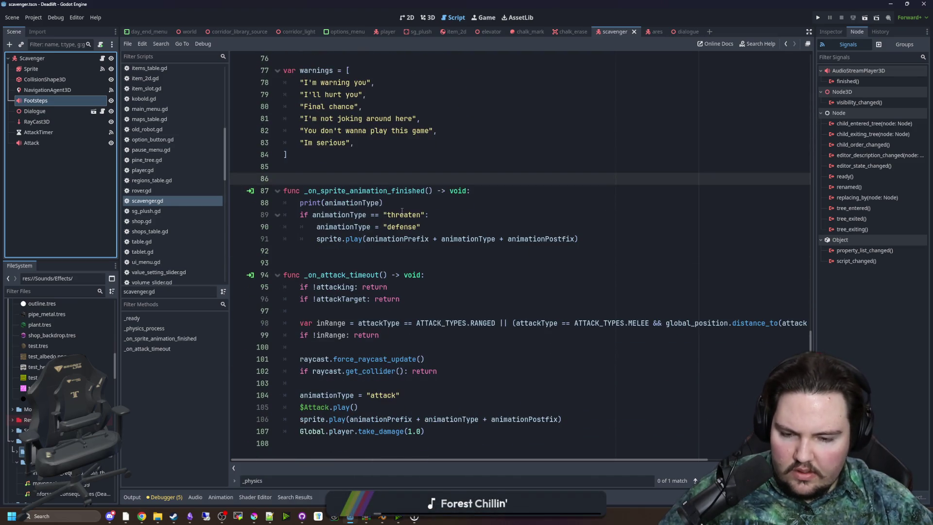
left_click(817, 18)
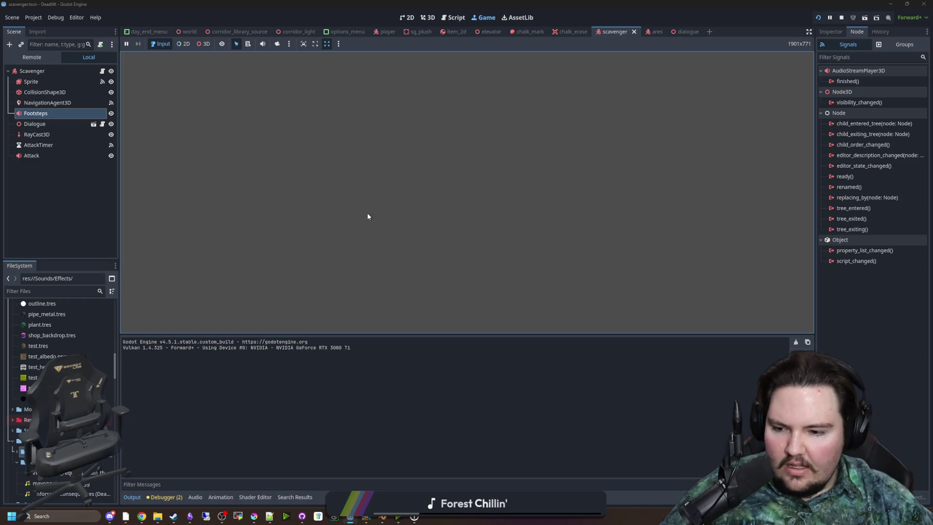
mouse_move(373, 522)
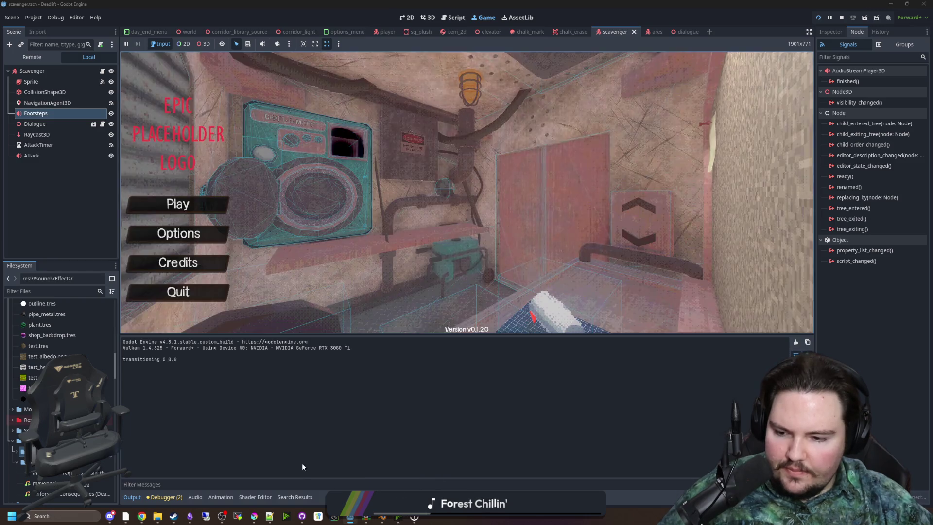
key("d")
key("w")
key("a")
key("s")
key("d")
key("w")
key("a")
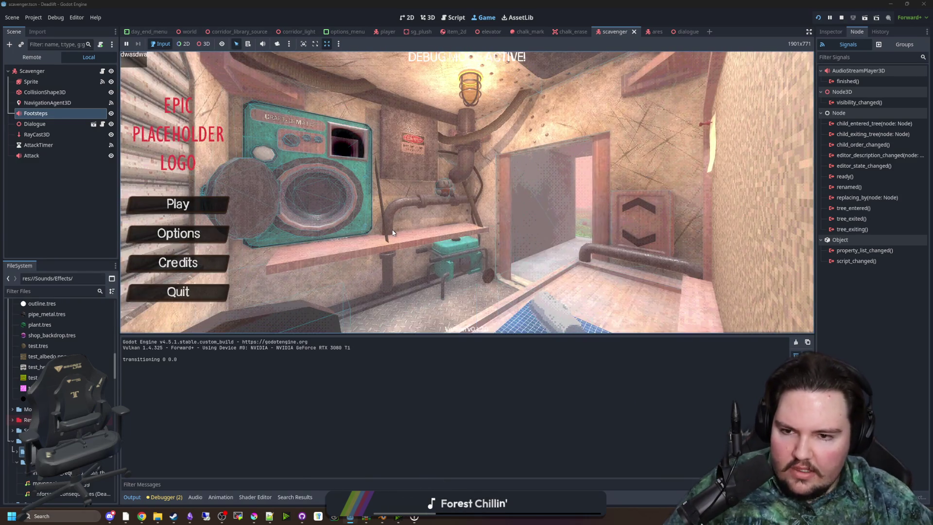
left_click(178, 204)
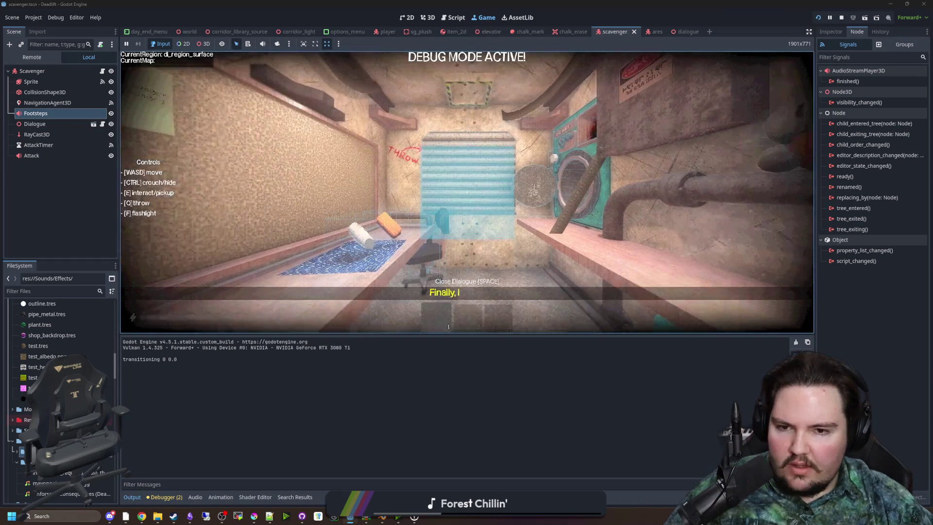
key("Escape")
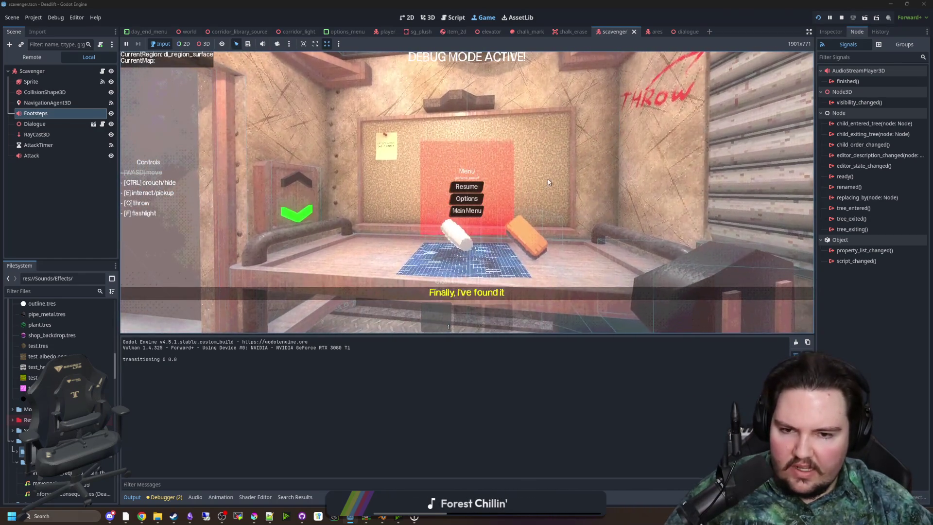
left_click(841, 20)
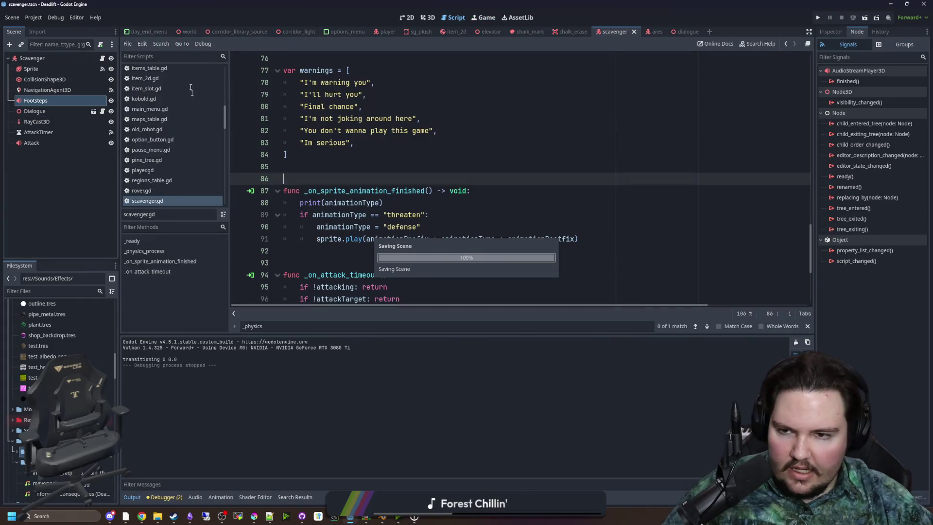
- Turn off Debug > Visible Collision Shapes
left_click(56, 17)
left_click(77, 53)
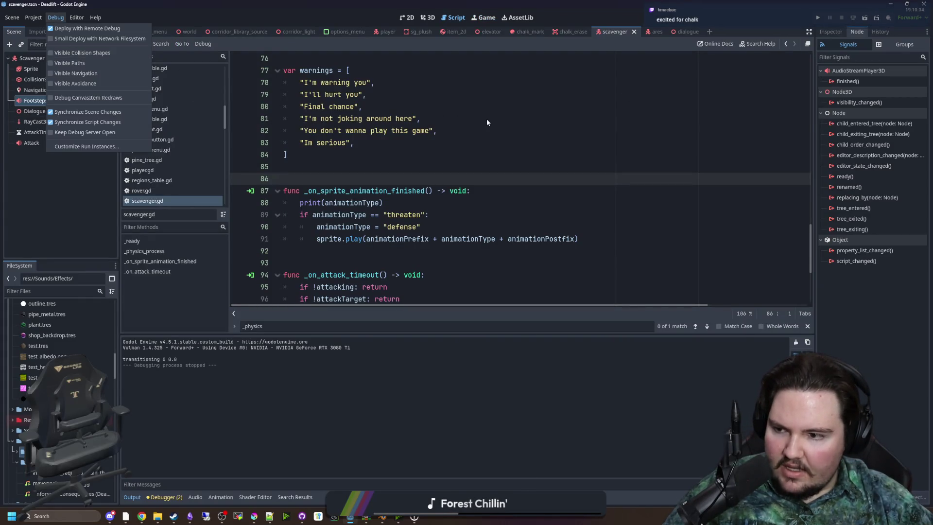
left_click(480, 154)
- Run the game with code dwasdwa, ride the elevator down, and approach the scavenger
left_click(819, 20)
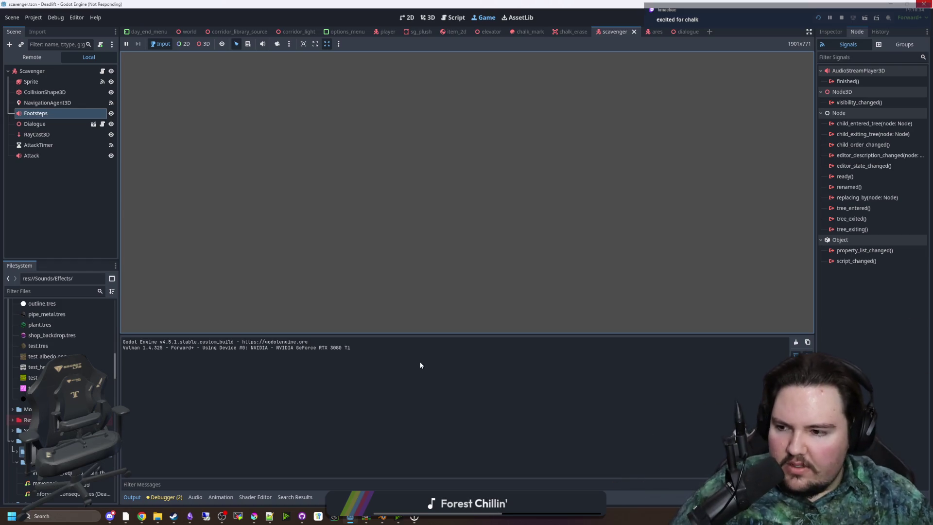
type("dwasdwa")
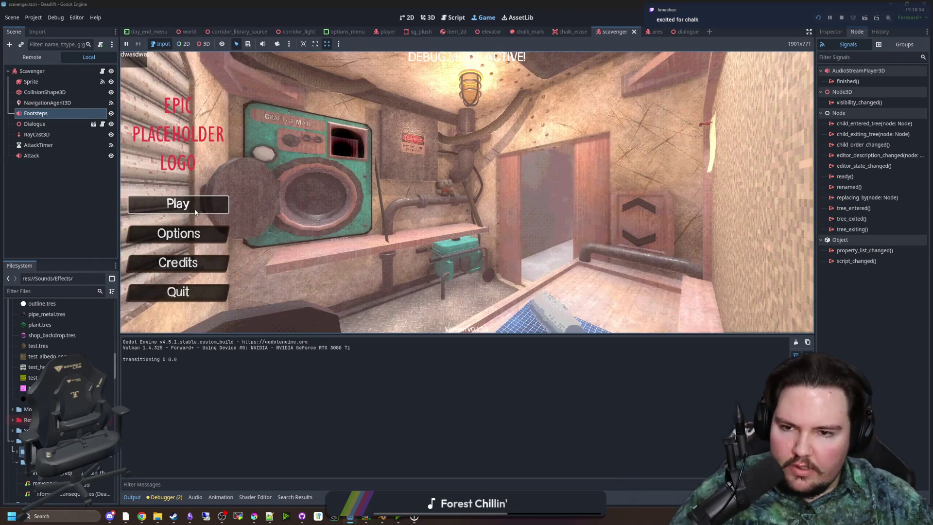
left_click(178, 203)
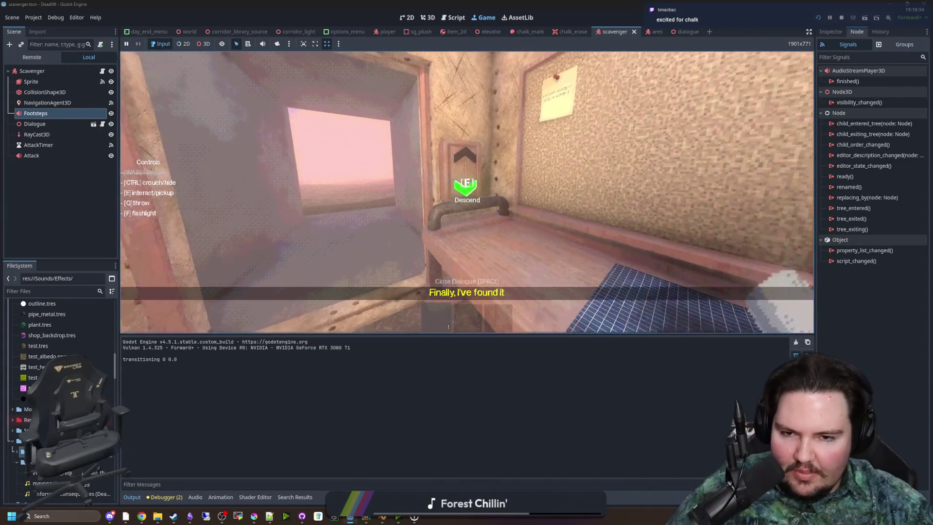
key("q")
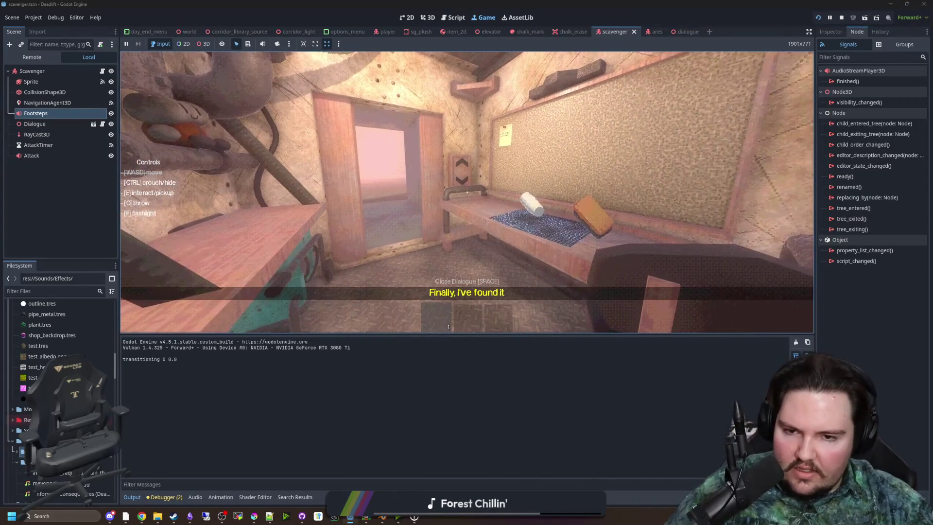
key("F3")
key("e")
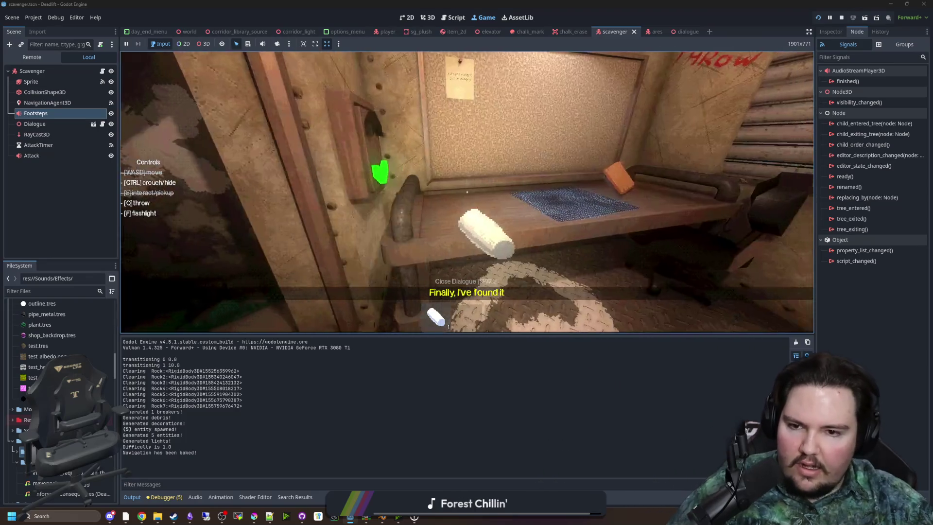
key("q")
key("w")
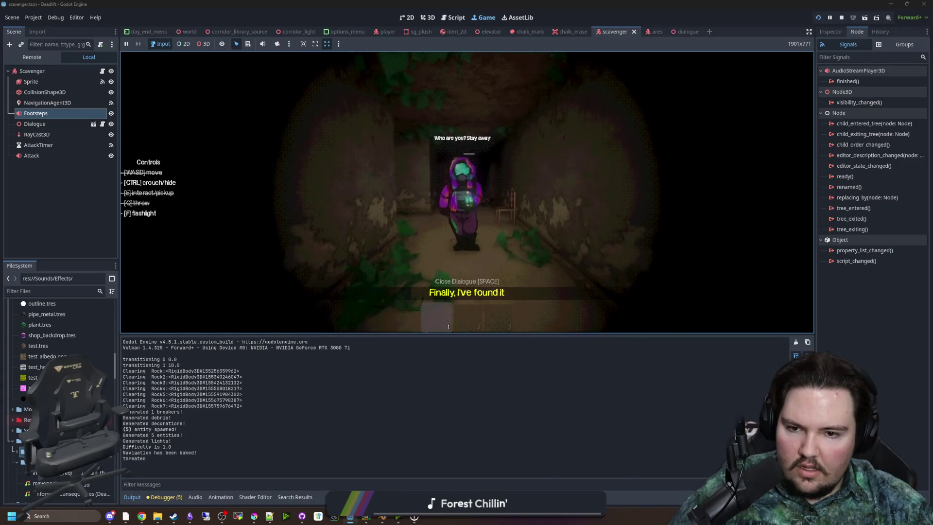
key("w")
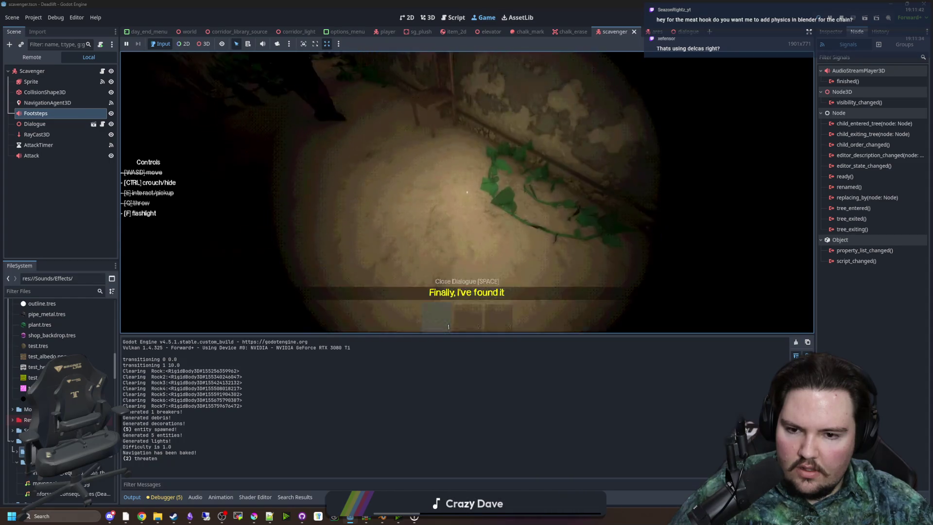
- Stop the running game and select the AttackTimer node
key("super")
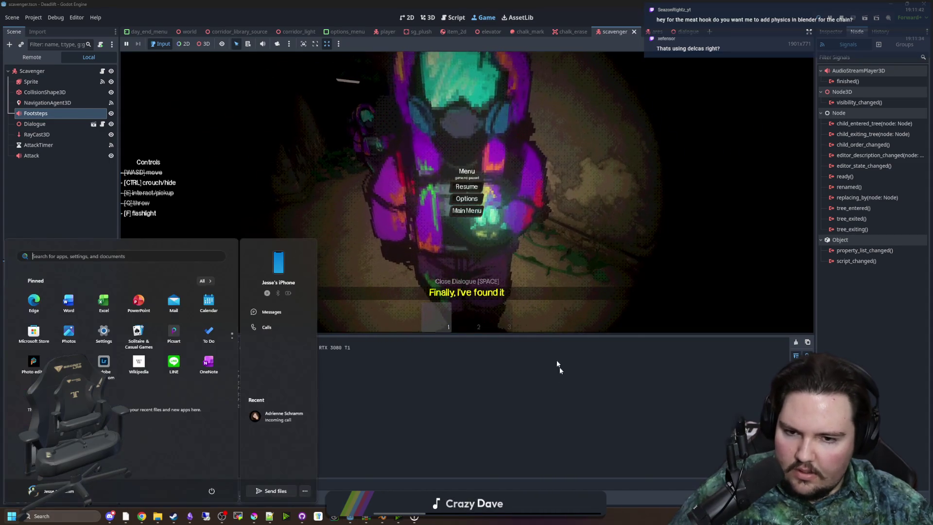
left_click(240, 199)
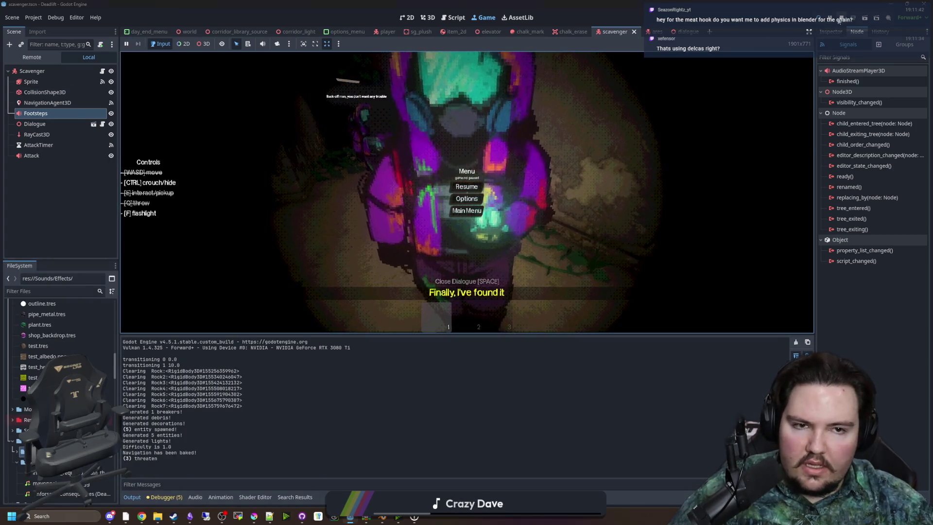
left_click(839, 20)
left_click(830, 31)
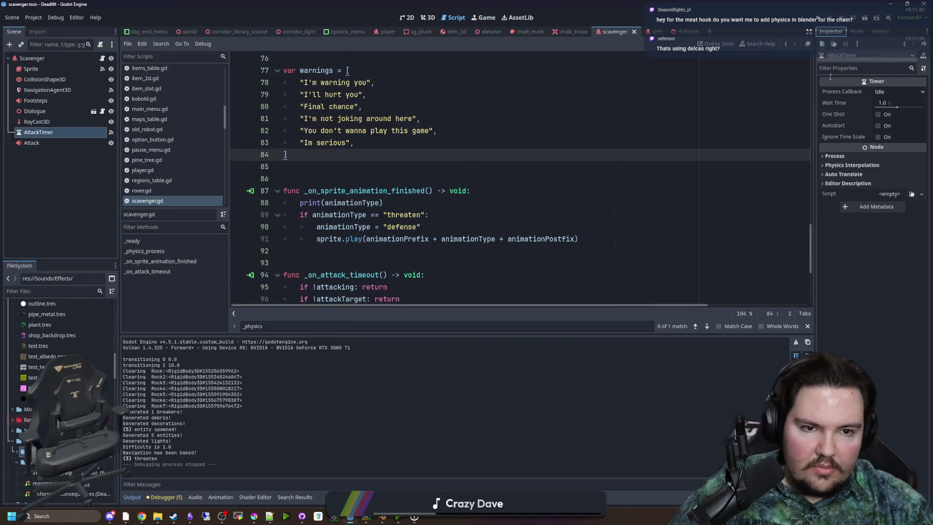
- Tick Autostart on AttackTimer, save the scene, and launch the project with F5
left_click(877, 125)
key("ctrl+s")
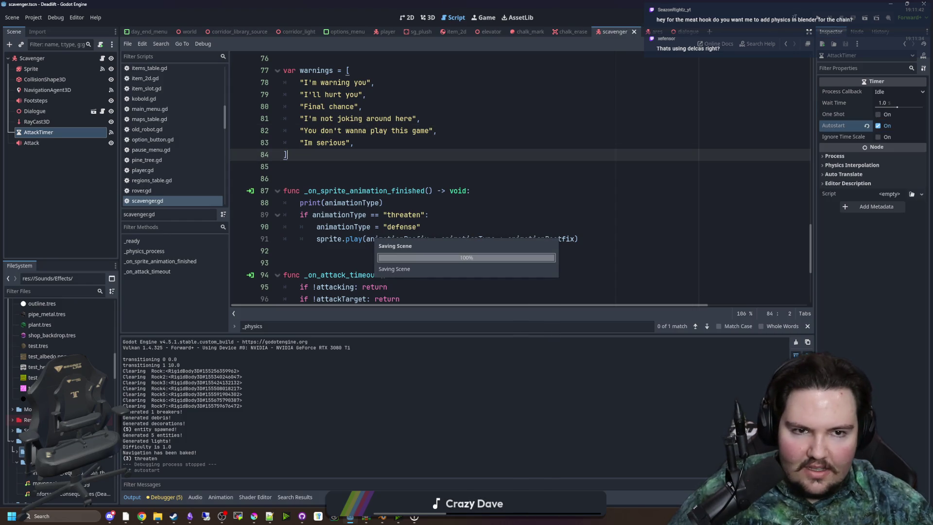
key("F5")
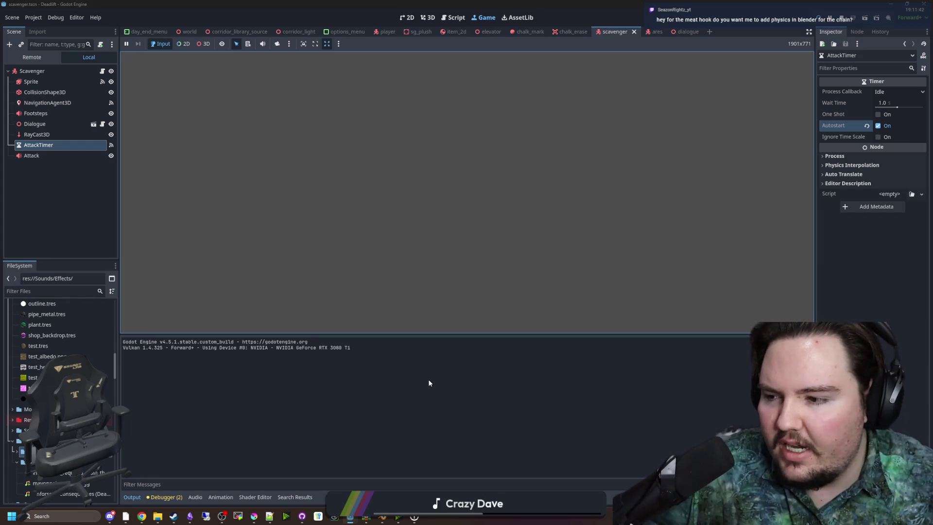
- Enter the dwasdwa debug code, start play, and descend to the overgrown region
type("dwasdwa")
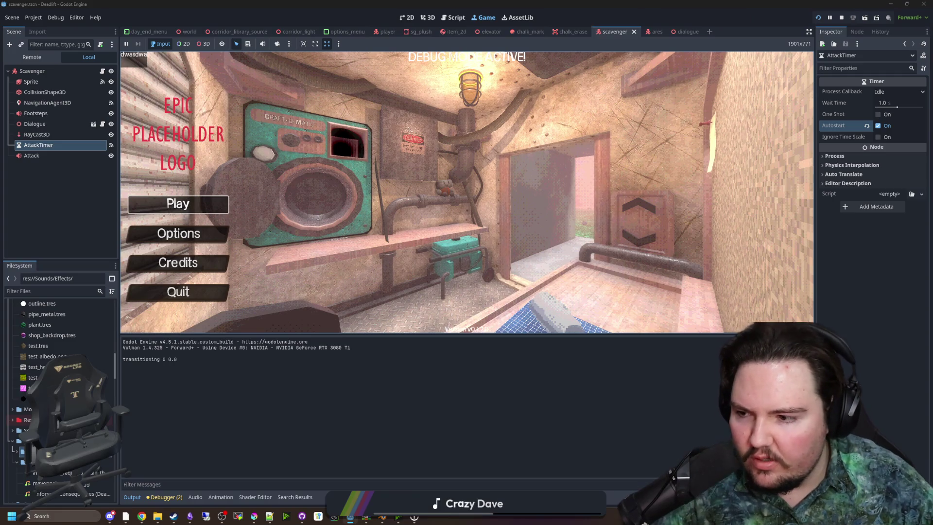
left_click(213, 213)
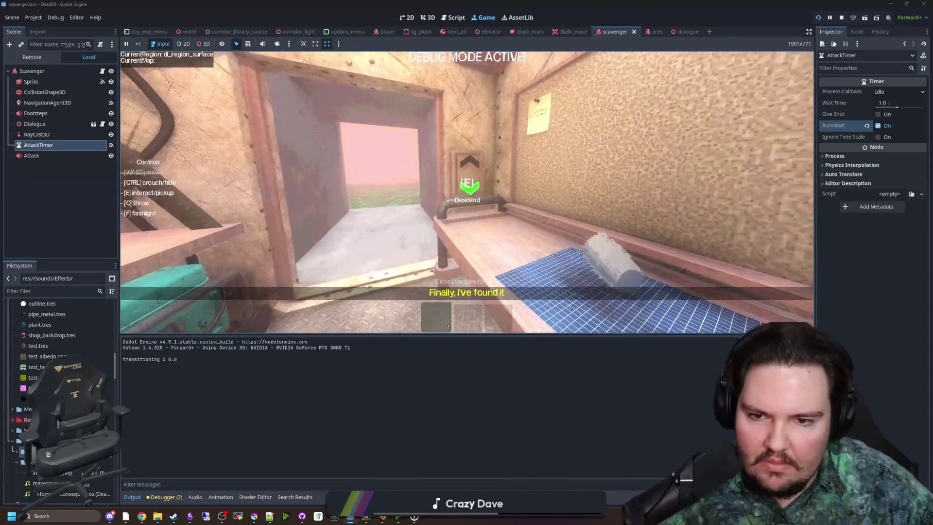
key("e")
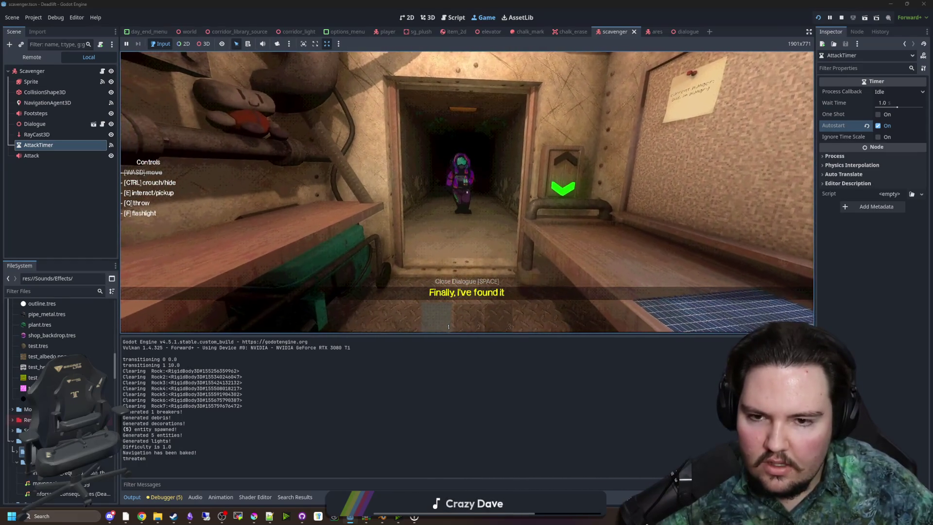
- Pause the game and show the debugger's Errors list
key("Escape")
key("super")
left_click(505, 377)
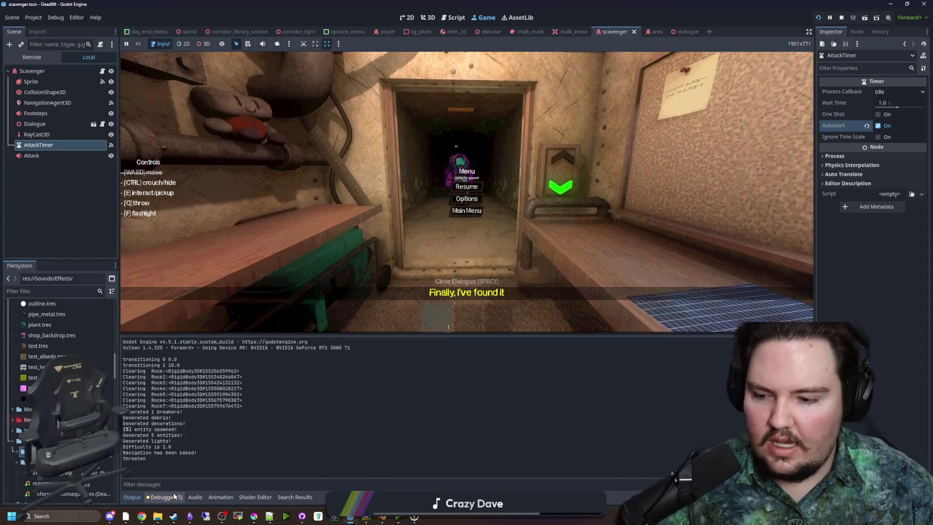
left_click(166, 497)
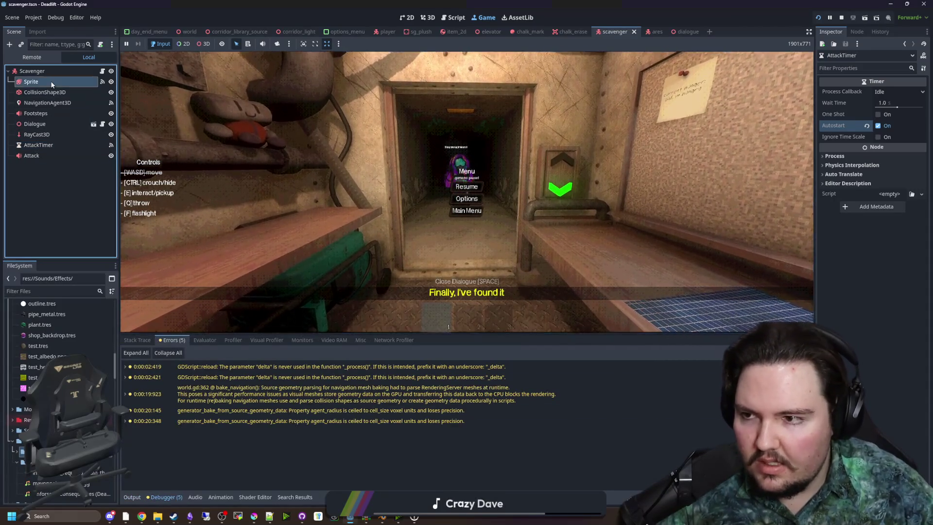
- Toggle Loop on the Sprite's 0_attack_front animation, then die to the scavenger and return to Main Menu
left_click(50, 80)
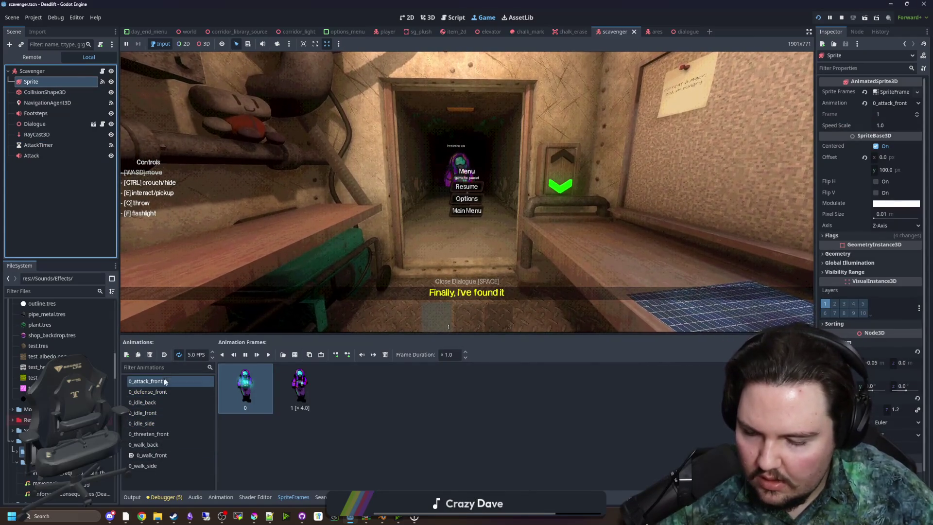
left_click(178, 354)
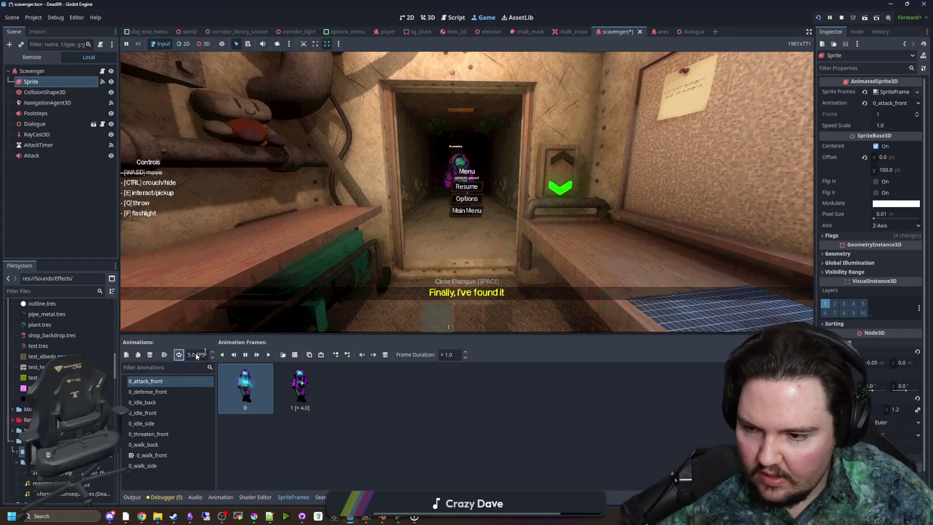
left_click(467, 187)
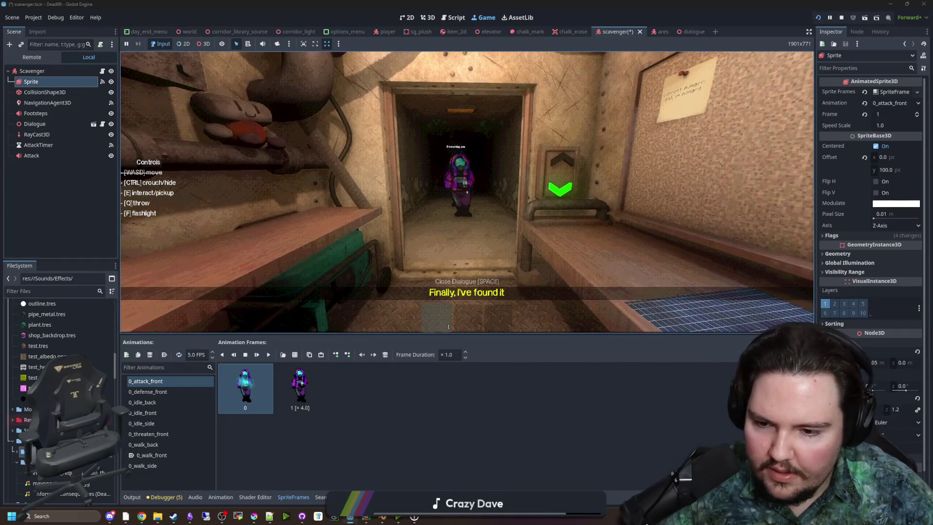
key("w")
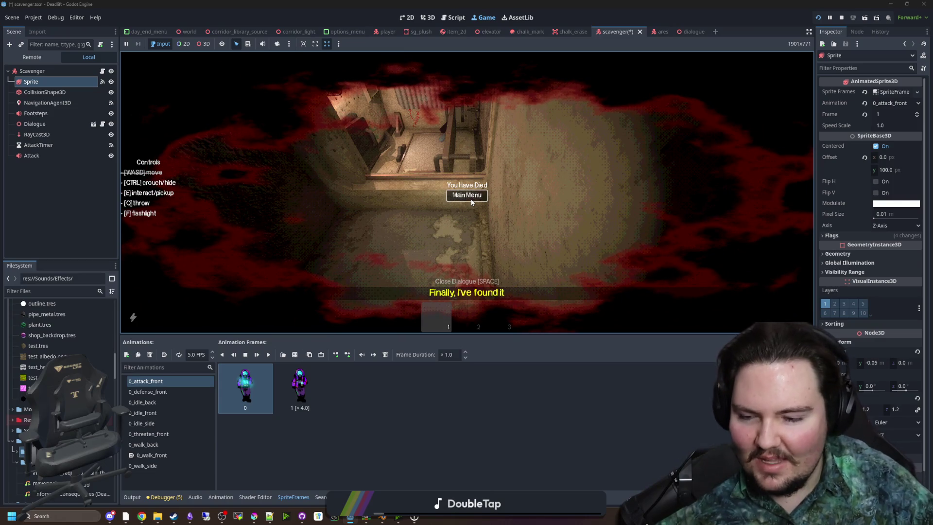
left_click(470, 200)
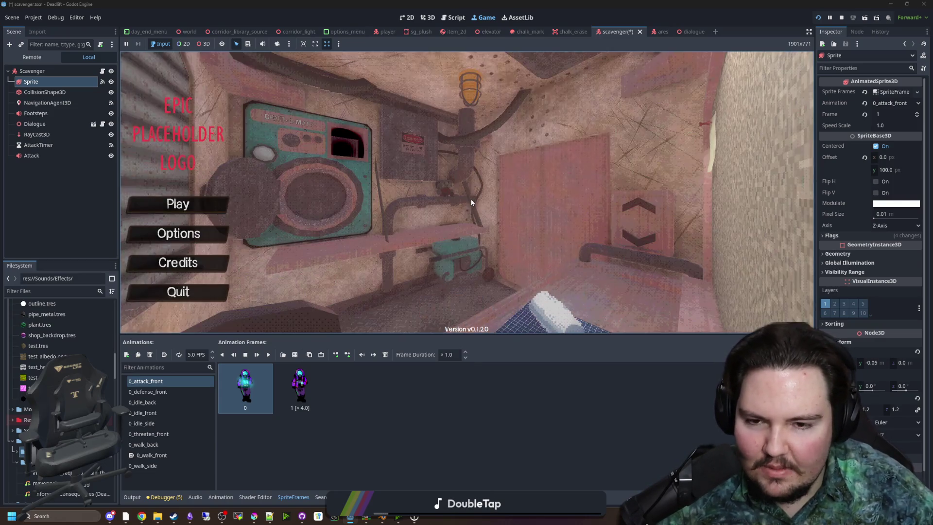
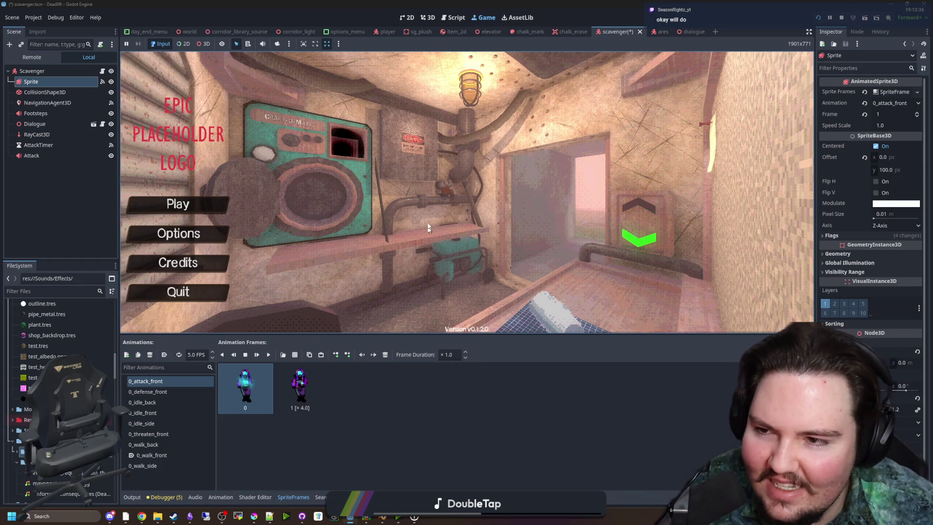
- Toggle the in-game debug overlay on and off, stop the playtest, and save the scavenger scene
key("F3")
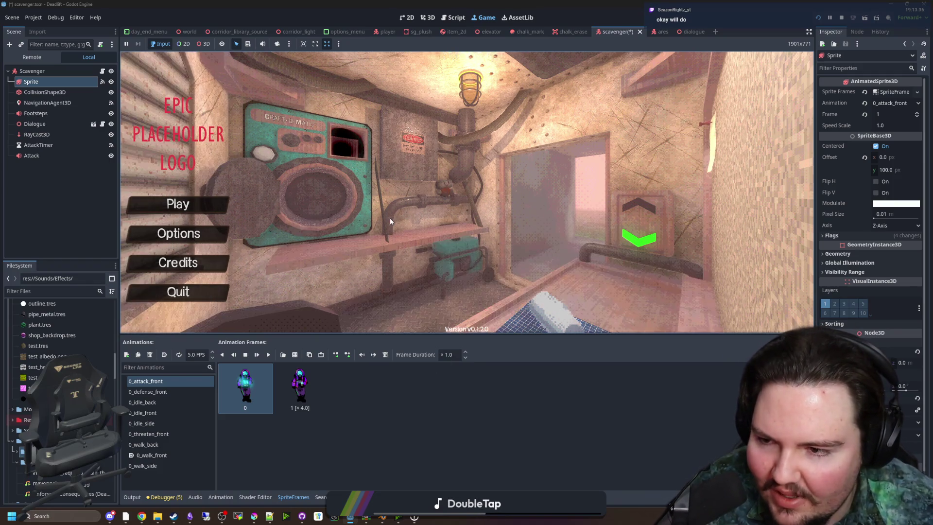
key("F3")
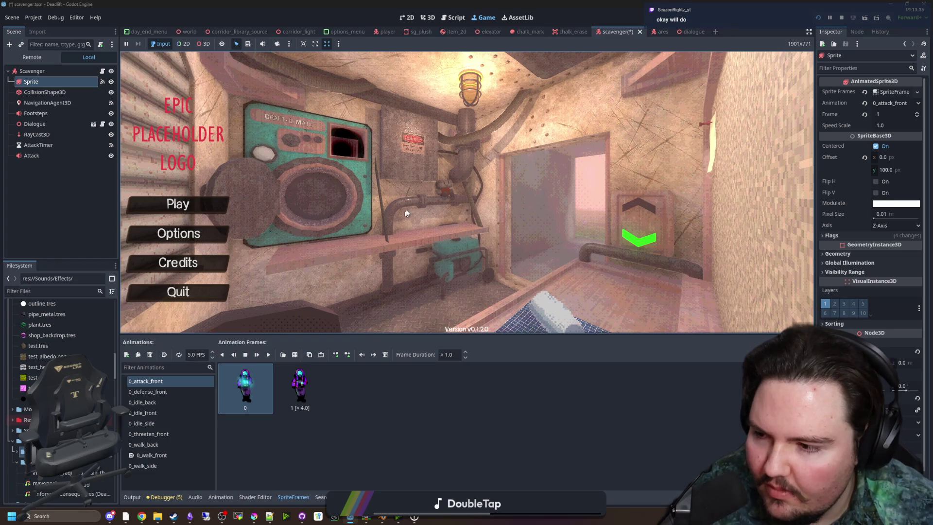
key("F8")
key("ctrl+s")
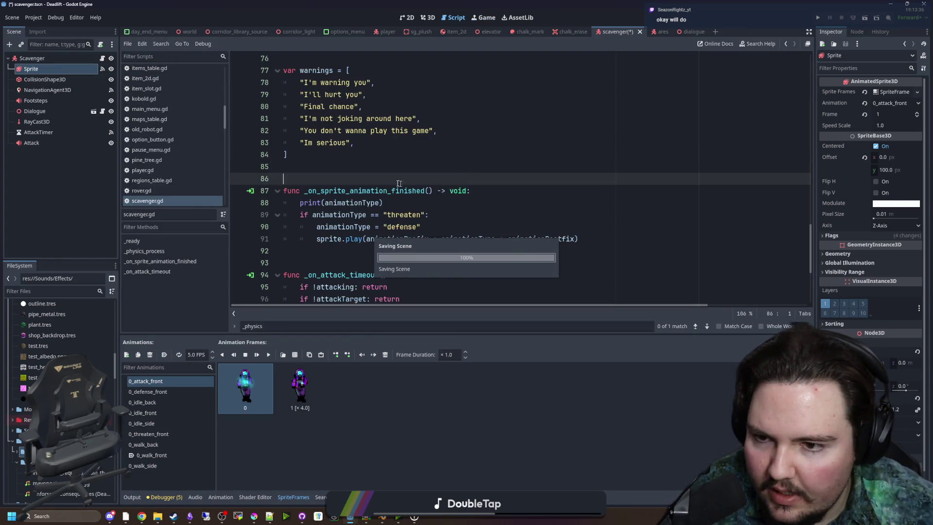
- Add a new '1:' match case below the type 0 case in _ready
left_click(344, 153)
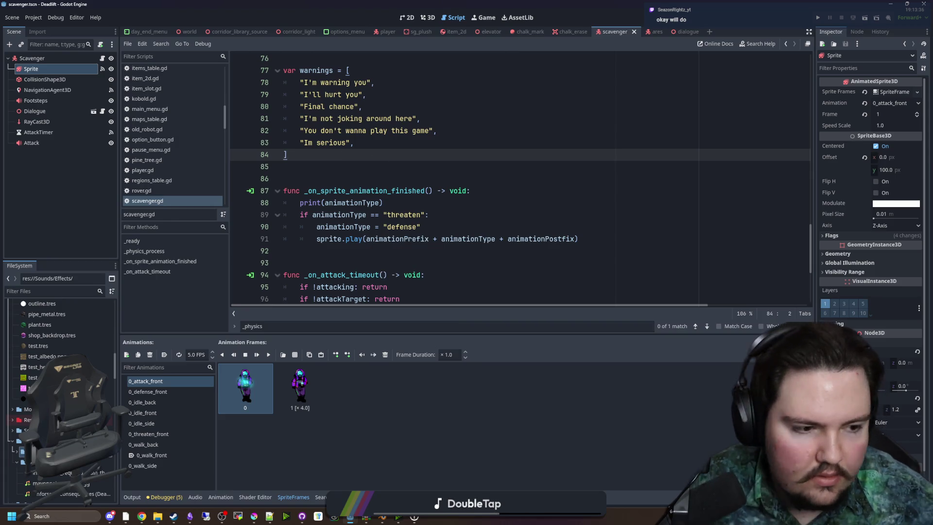
key("Return")
scroll(515, 212, "up", 20)
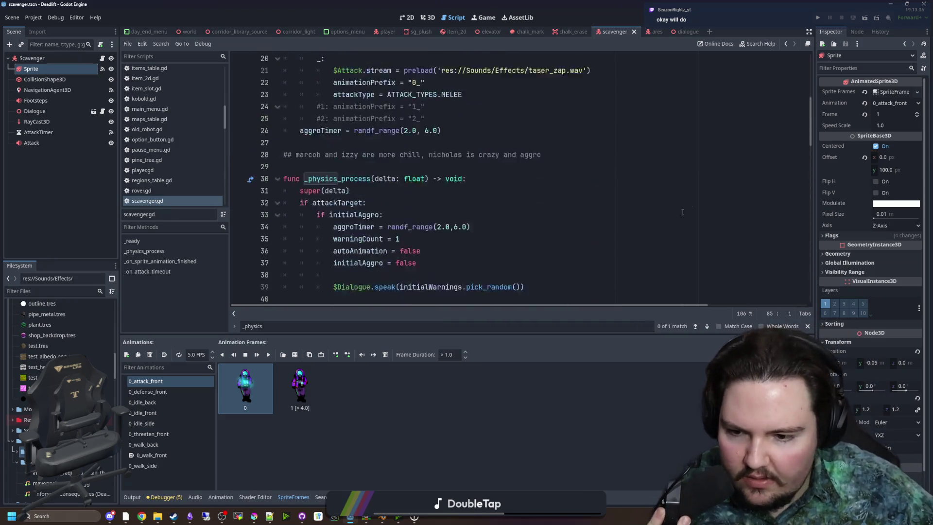
scroll(516, 212, "down", 1)
left_click(439, 203)
scroll(439, 204, "down", 2)
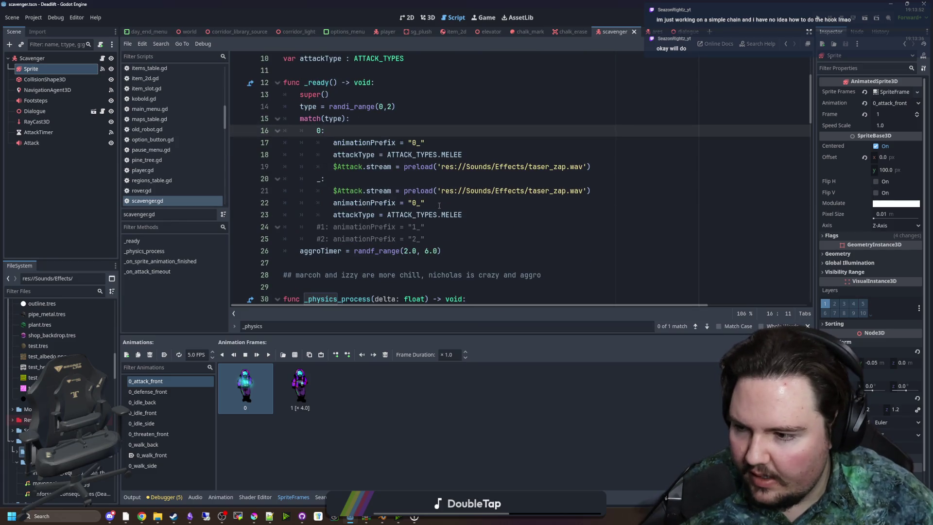
left_click(614, 165)
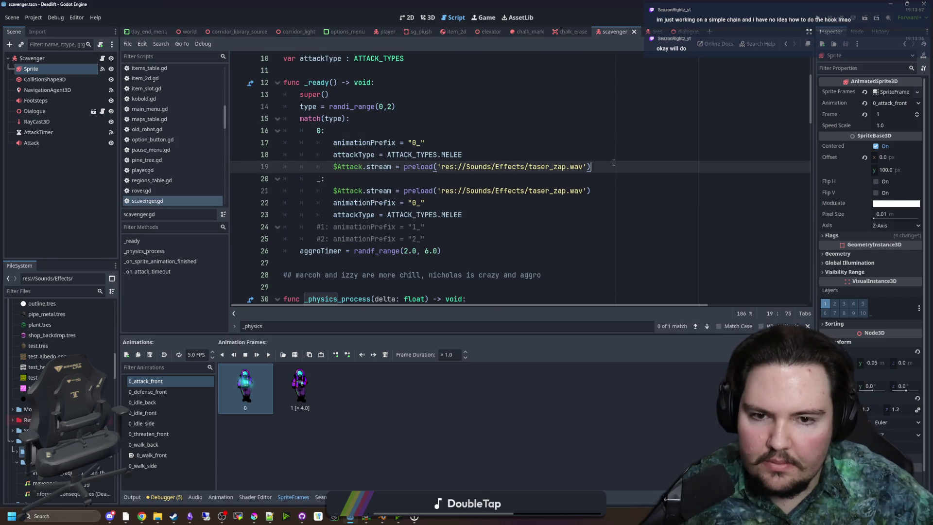
key("Return")
key("BackSpace")
type("1:")
key("Return")
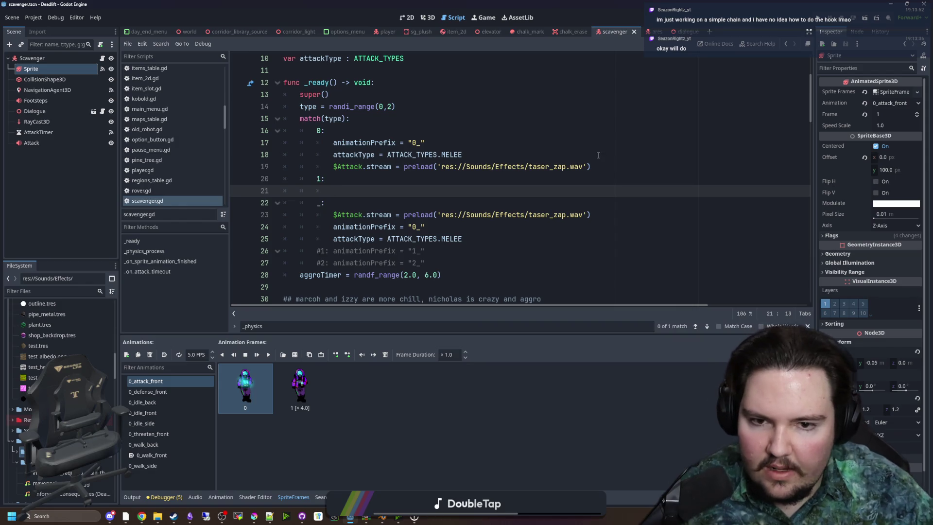
- Copy case 0's three body lines into case 1 and fix their indentation
mouse_move(601, 168)
left_mouse_down()
mouse_move(283, 154)
mouse_move(281, 142)
left_mouse_up()
key("ctrl+c")
left_click(359, 191)
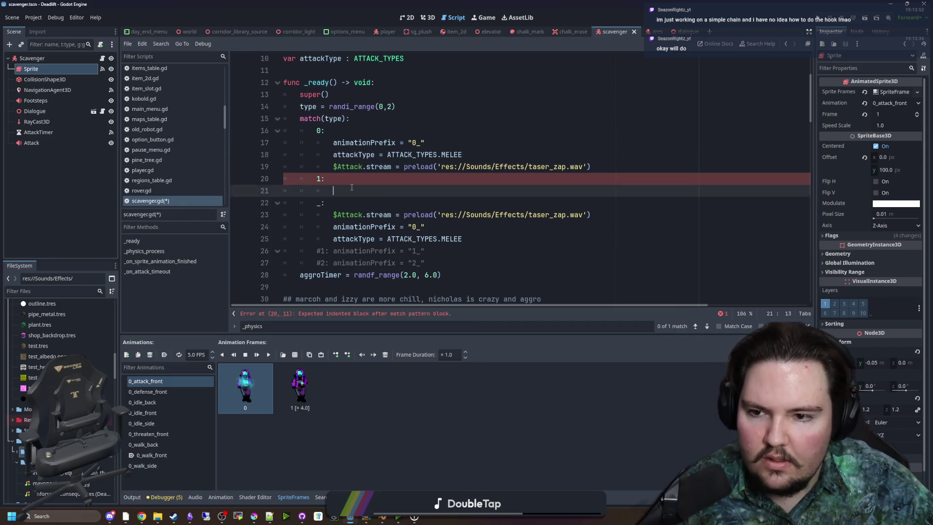
key("ctrl+v")
left_click(360, 191, "shift")
key("ctrl+i")
- Make case 1 use the RANGED attack and the pistol_shoot.wav sound
left_click(441, 202)
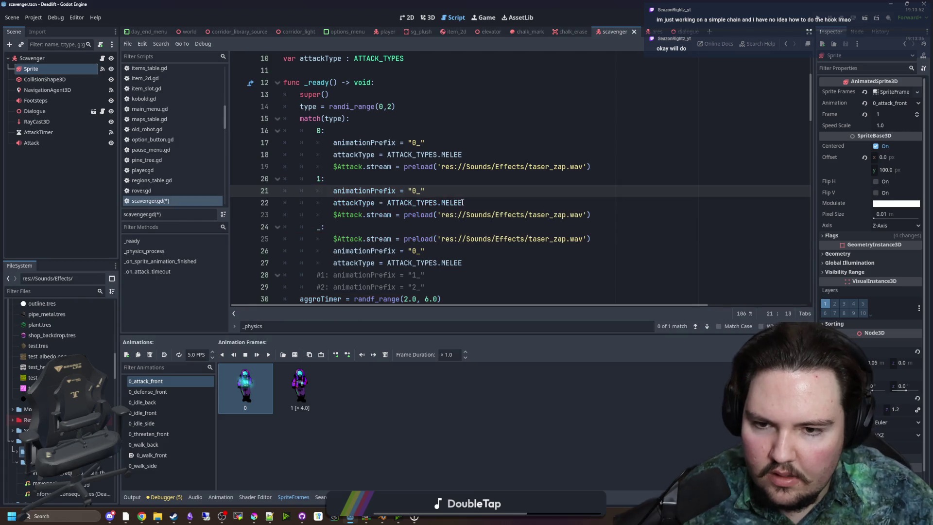
type("RANGED")
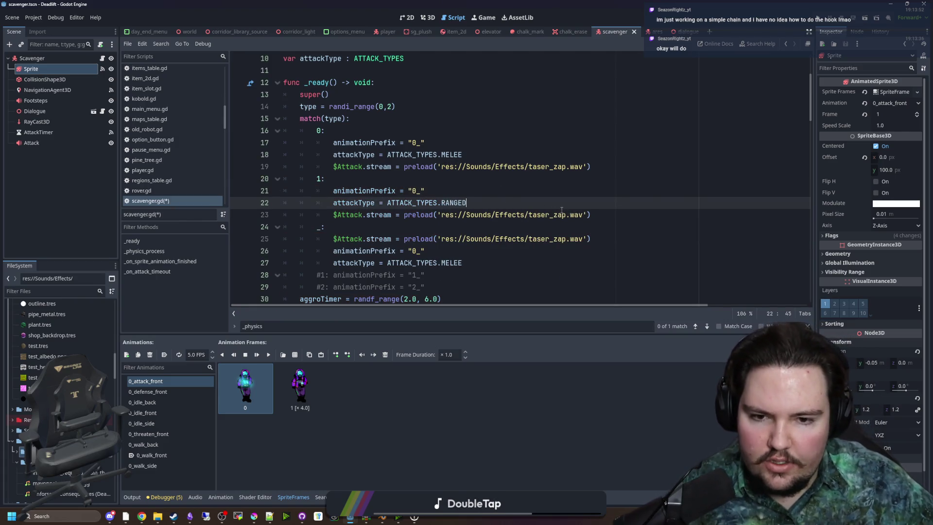
double_click(561, 214)
type("GU")
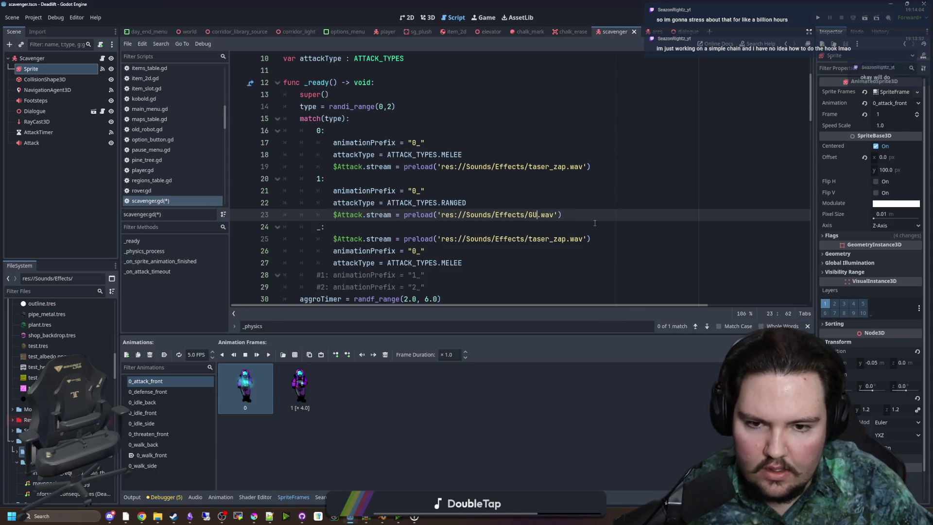
key("BackSpace")
type("p")
key("Return")
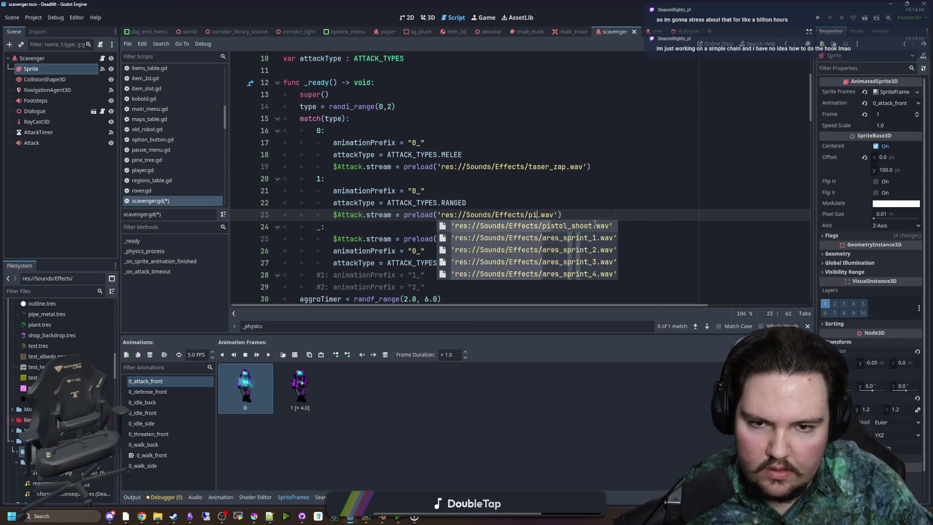
- Set case 1's prefix to "1_", change the type roll to randi_range(0,1), and save
left_click(519, 186)
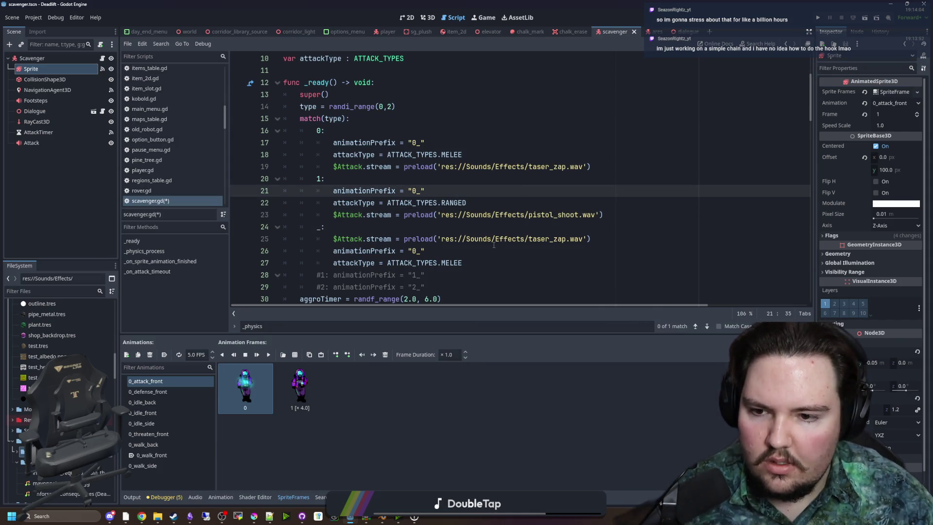
scroll(493, 244, "down", 1)
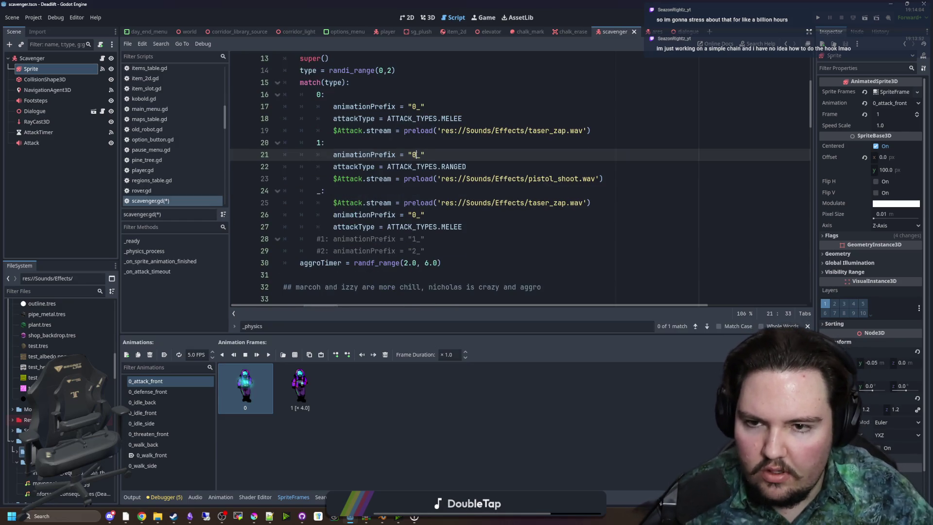
left_click(424, 144)
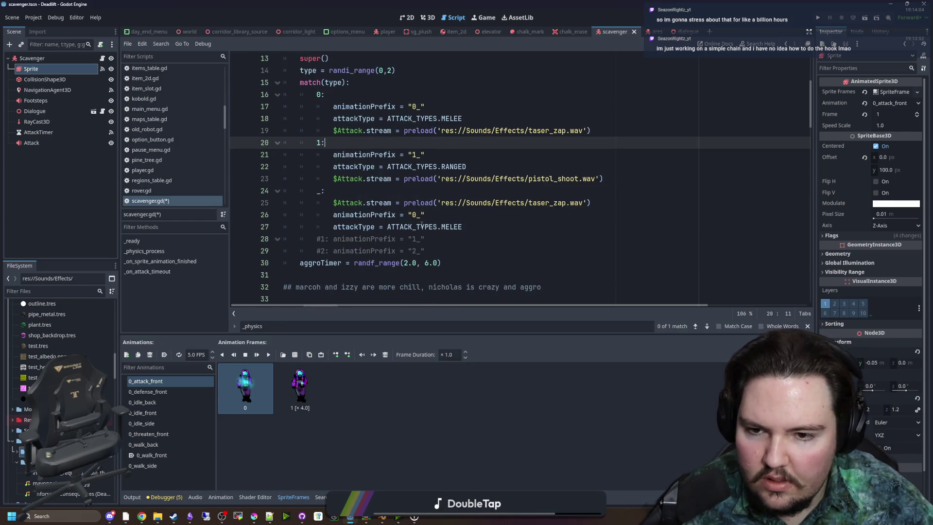
left_click(411, 191)
scroll(387, 126, "up", 1)
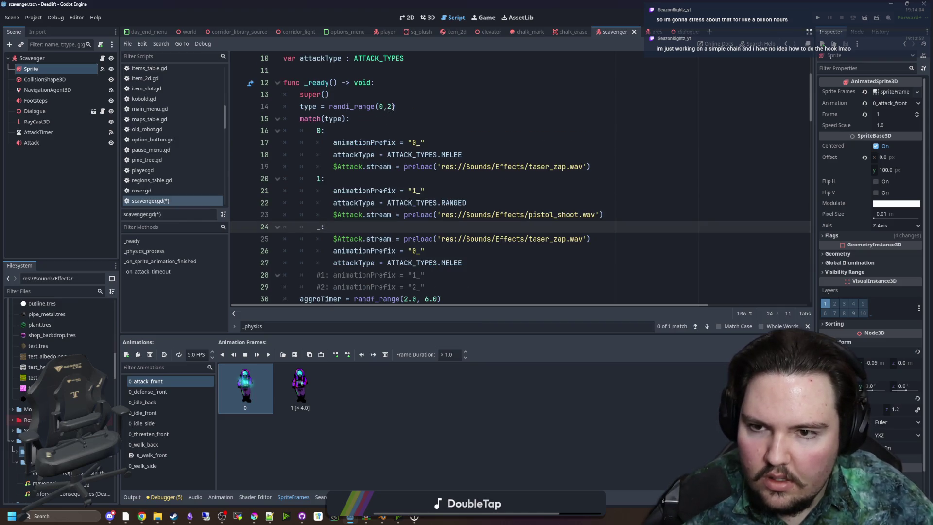
left_click(393, 106)
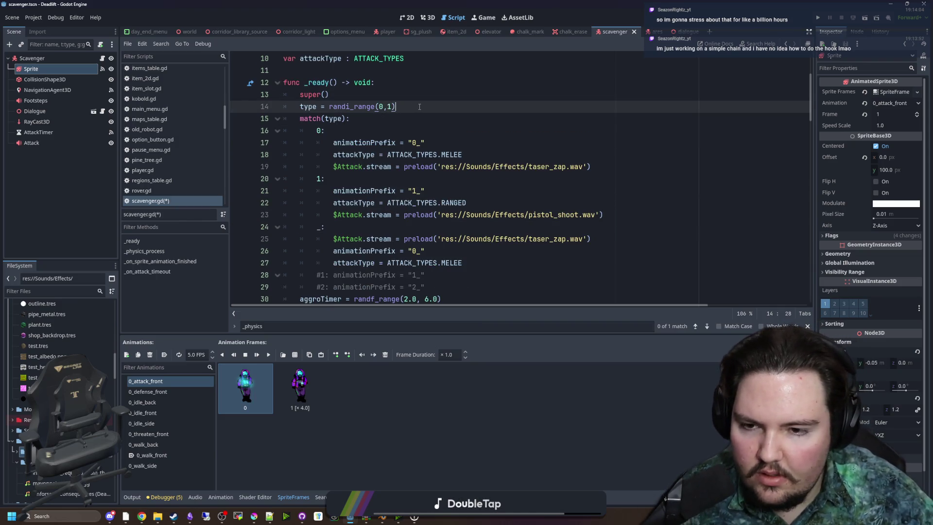
scroll(392, 100, "down", 1)
left_click(391, 98)
key("ctrl+s")
- Delete the commented-out prefix lines 28–29 and save the script
left_click_drag(425, 251, 243, 240)
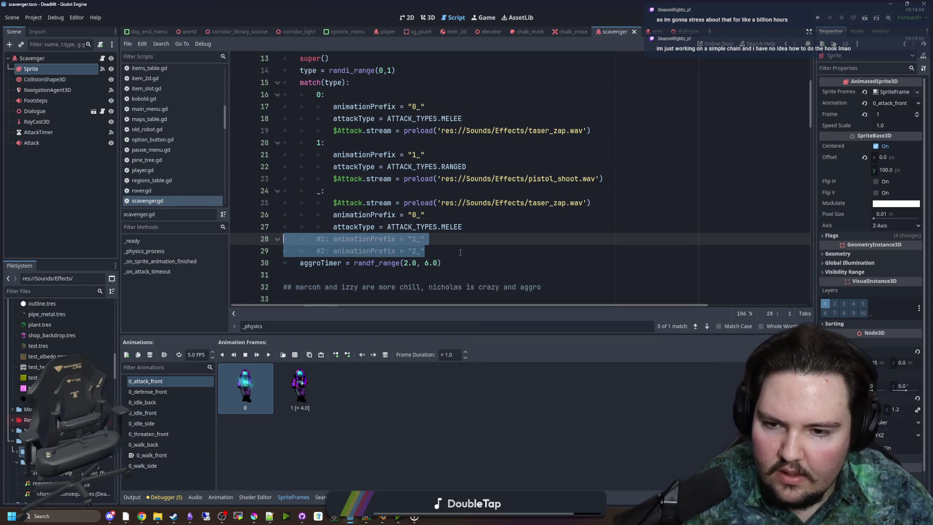
key("Delete")
scroll(402, 213, "down", 5)
scroll(402, 214, "down", 13)
left_click(400, 193)
key("ctrl+s")
scroll(408, 197, "down", 8)
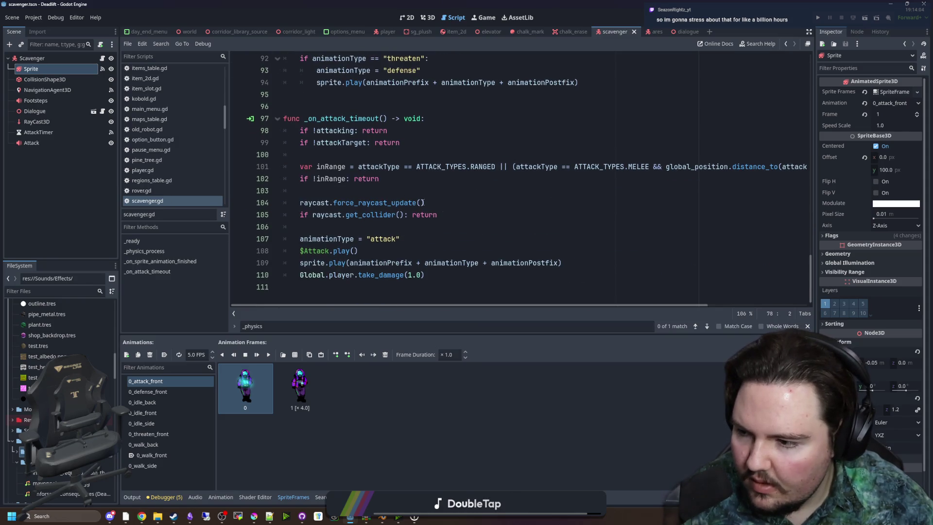
left_click(451, 211)
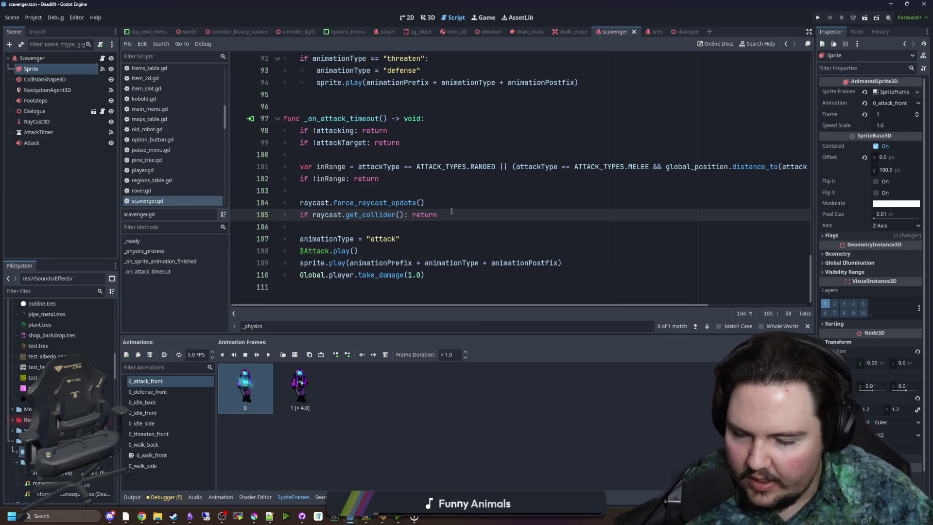
left_click(398, 188)
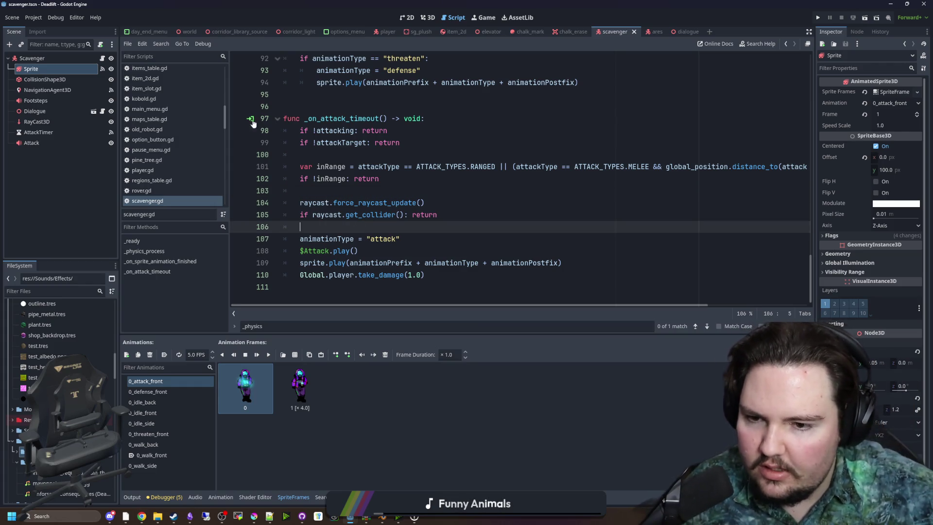
left_click(353, 179)
left_click(347, 188)
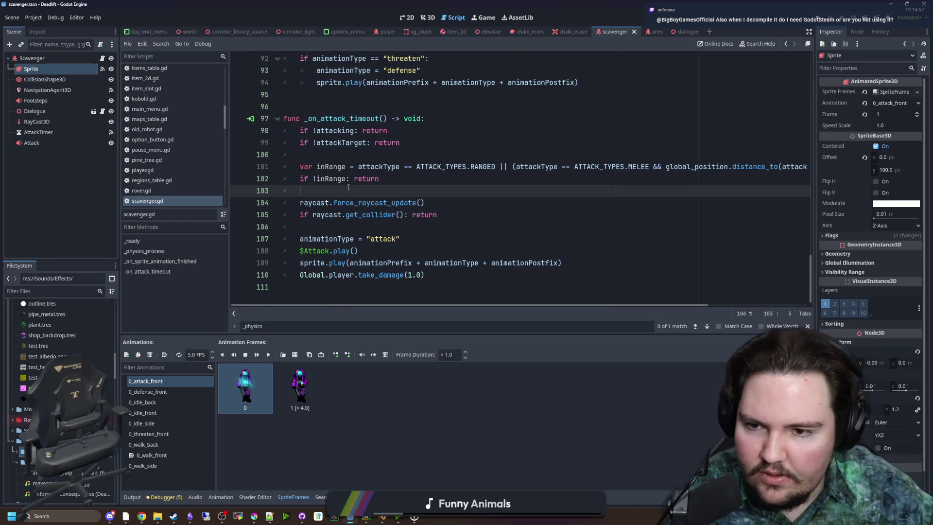
key("ctrl+s")
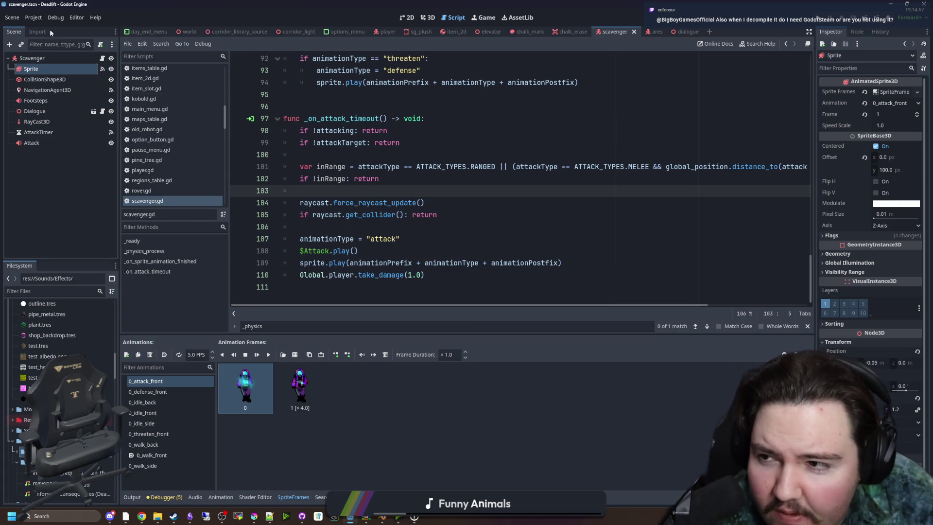
left_click(33, 18)
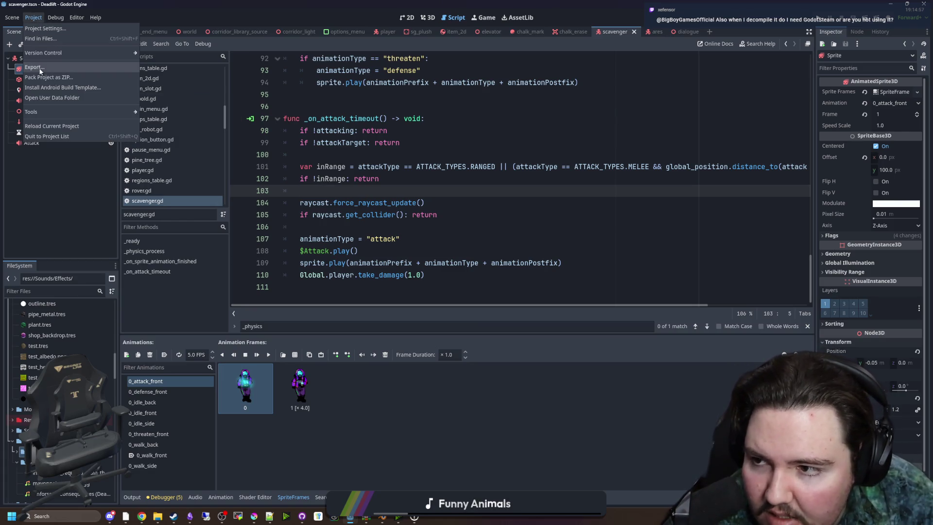
left_click(346, 188)
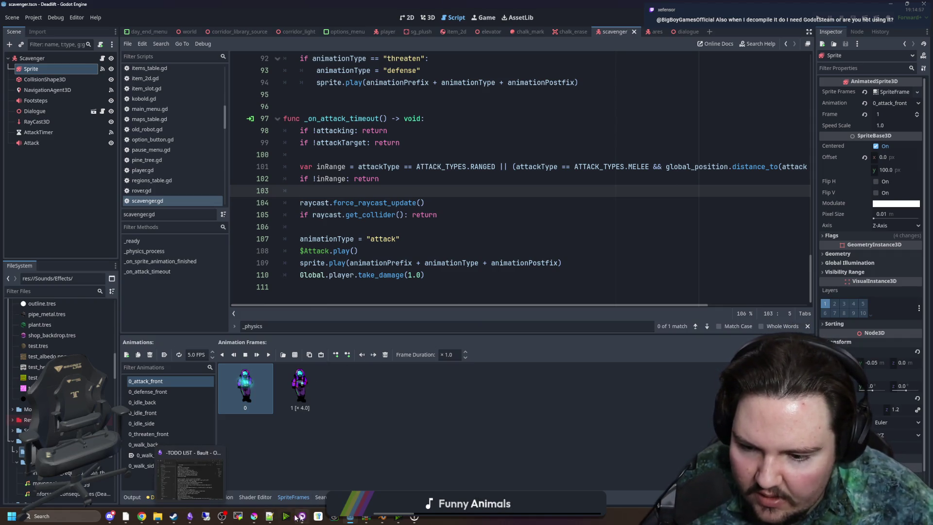
- Load the starground-modding GitHub repository in a new browser window
mouse_move(301, 518)
left_click(141, 516)
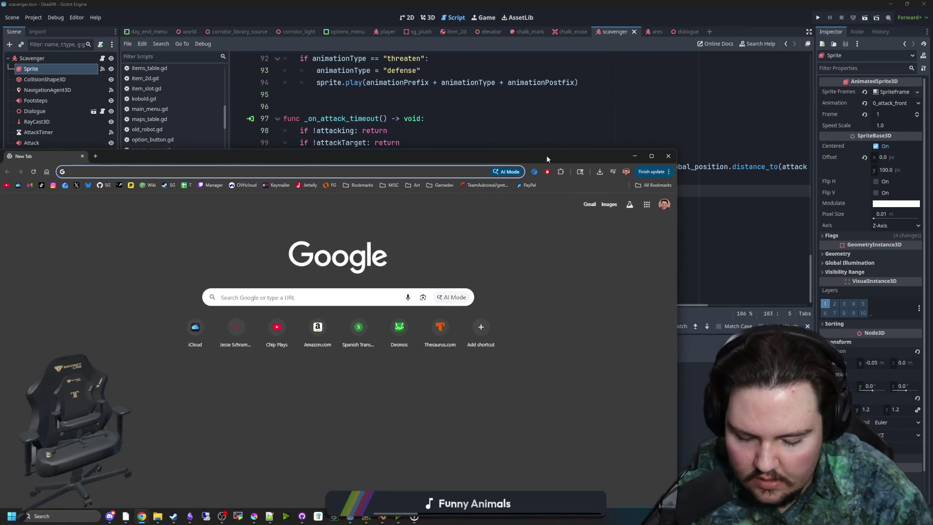
type("github.com/chip003/starground-modding")
key("Return")
mouse_move(546, 156)
left_mouse_down()
mouse_move(458, 118)
mouse_move(491, 107)
left_mouse_up()
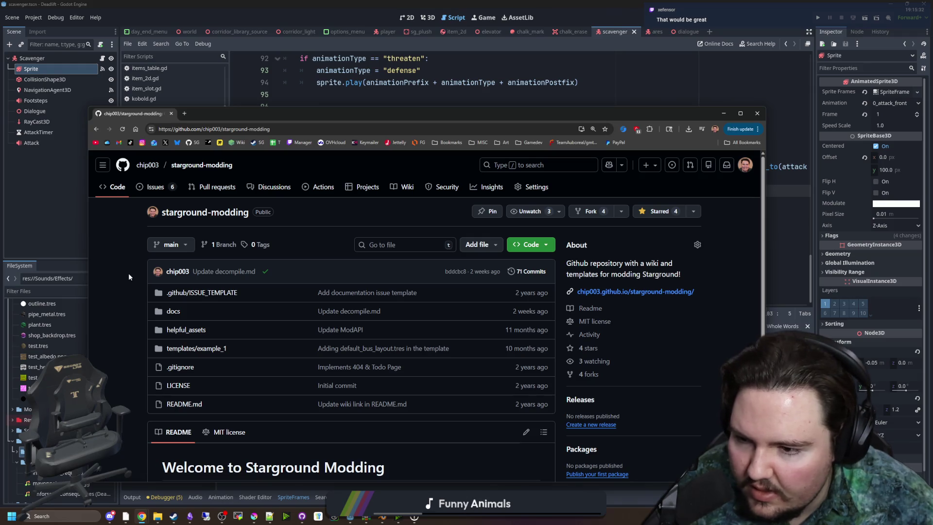
- Go to the owner's profile and open the maze-game repository from contribution activity
left_click(155, 186)
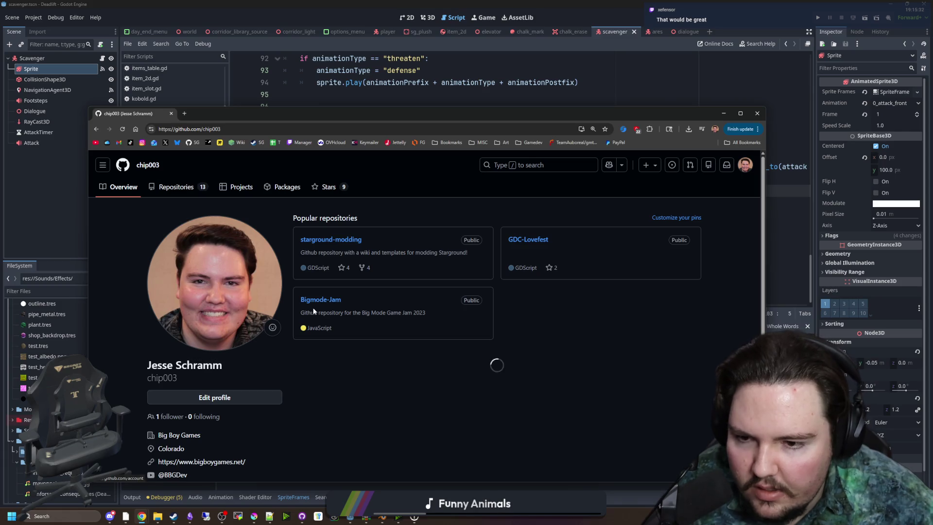
scroll(353, 245, "down", 4)
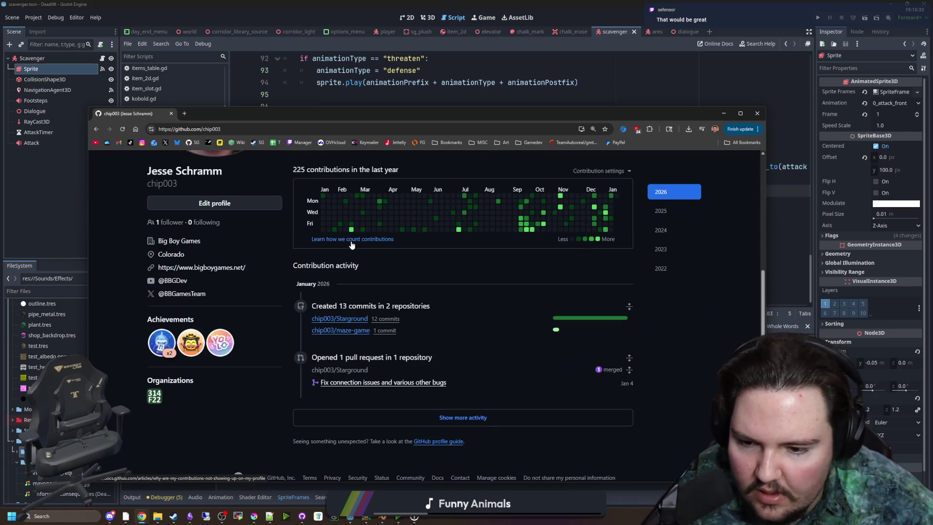
left_click(348, 334)
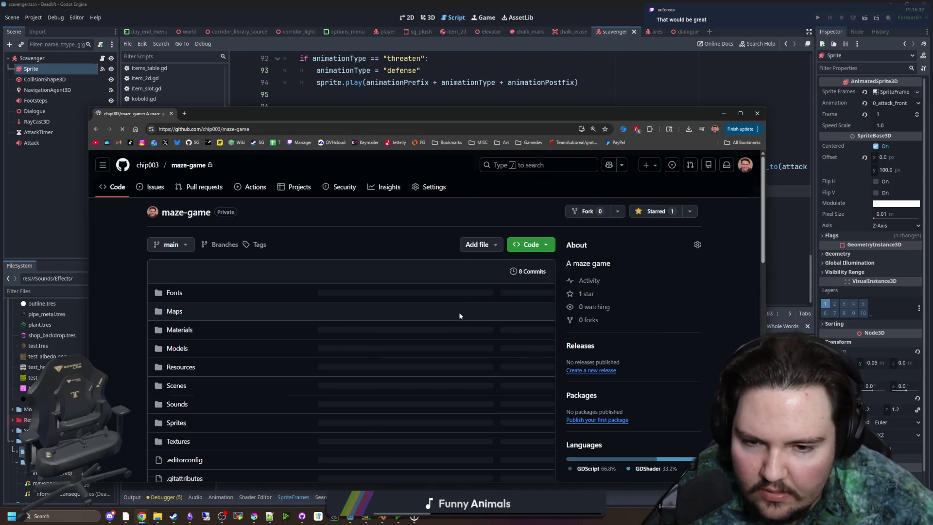
scroll(459, 316, "down", 15)
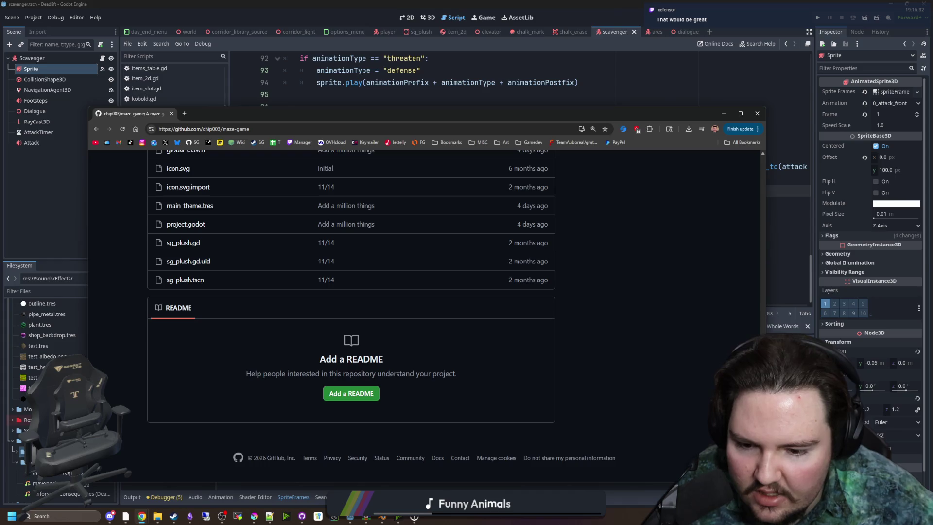
scroll(422, 425, "up", 15)
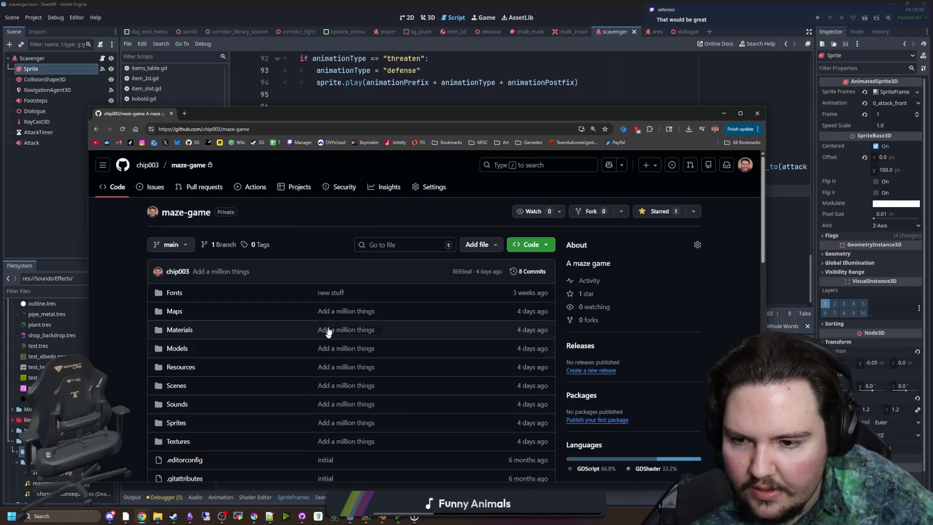
scroll(334, 335, "down", 8)
scroll(334, 349, "down", 4)
scroll(331, 359, "up", 12)
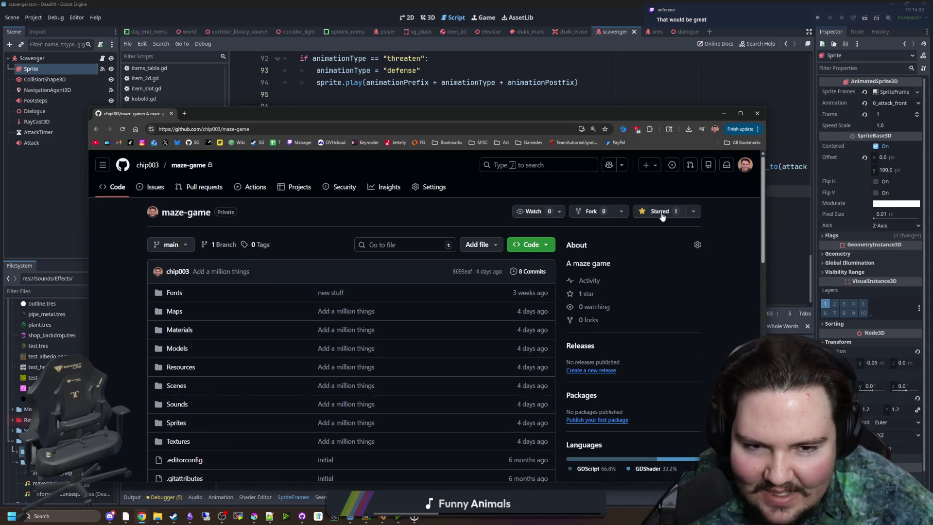
- Open maze-game's Collaborators settings and confirm access with GitHub Mobile
left_click(430, 189)
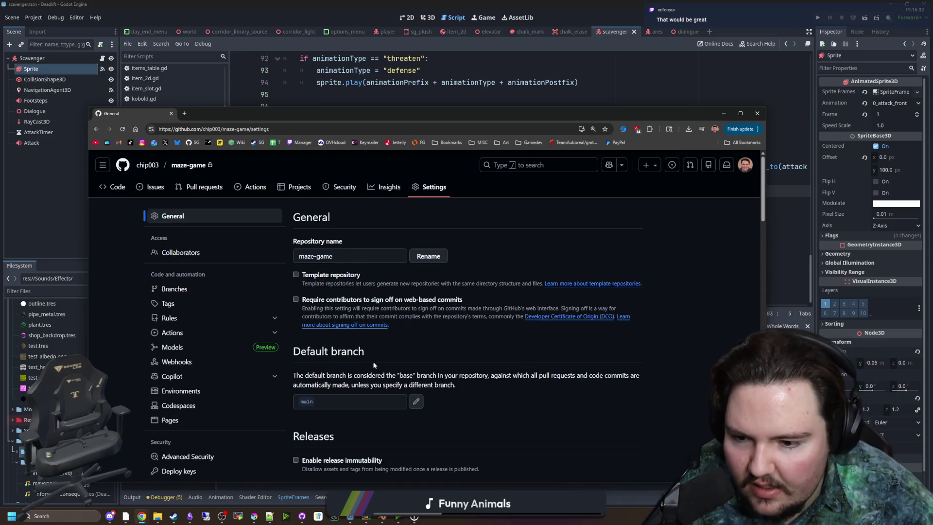
left_click(182, 254)
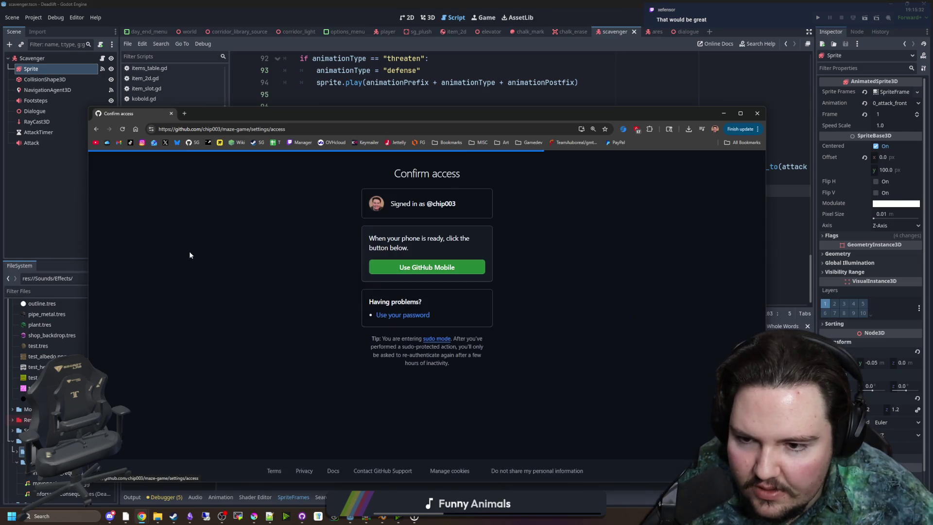
left_click(406, 264)
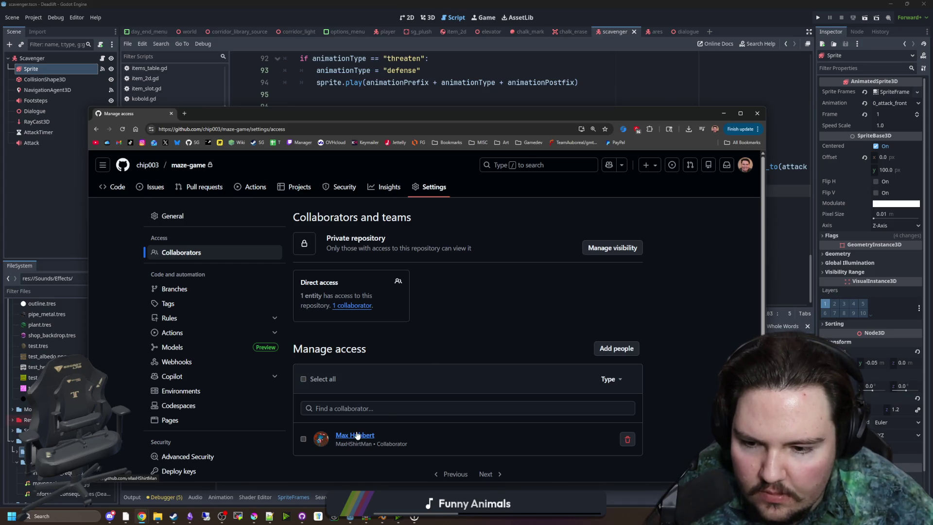
scroll(359, 438, "down", 1)
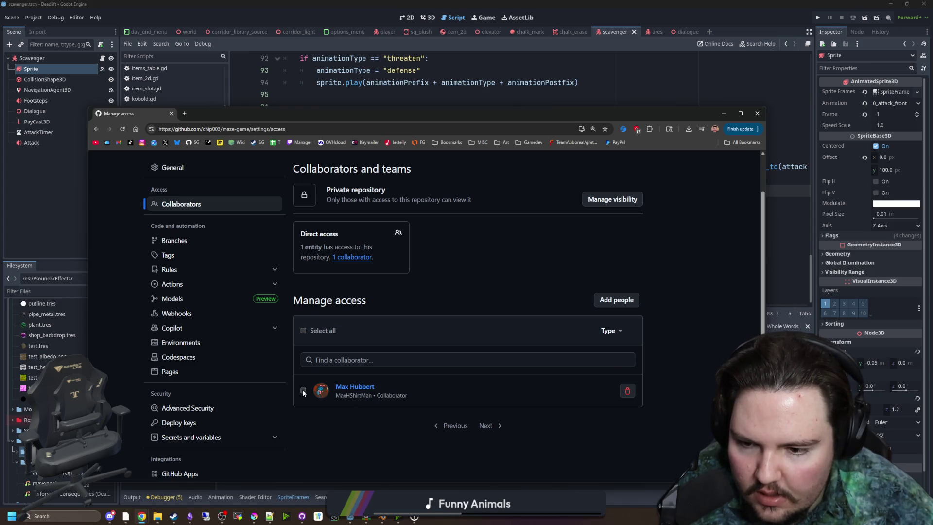
- Invite the second user by username as a maze-game collaborator
left_click(608, 302)
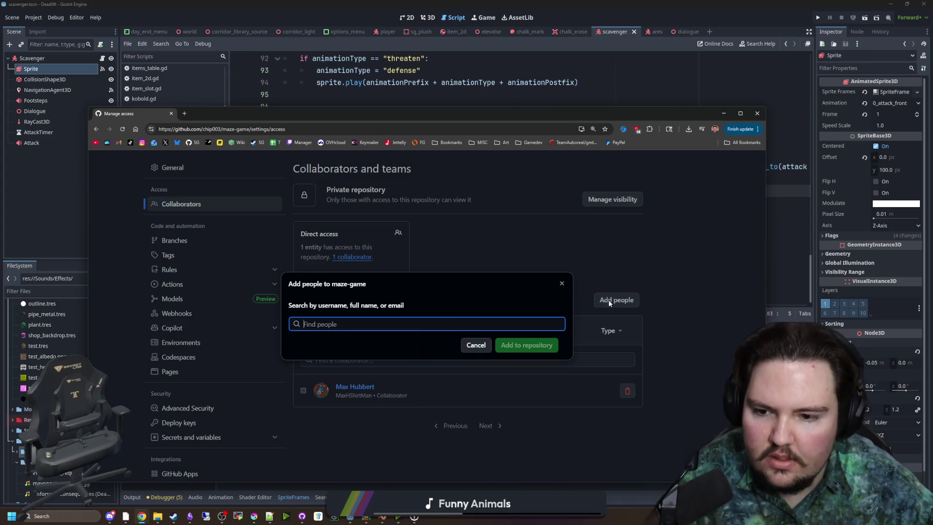
left_click(402, 325)
type("xefensor")
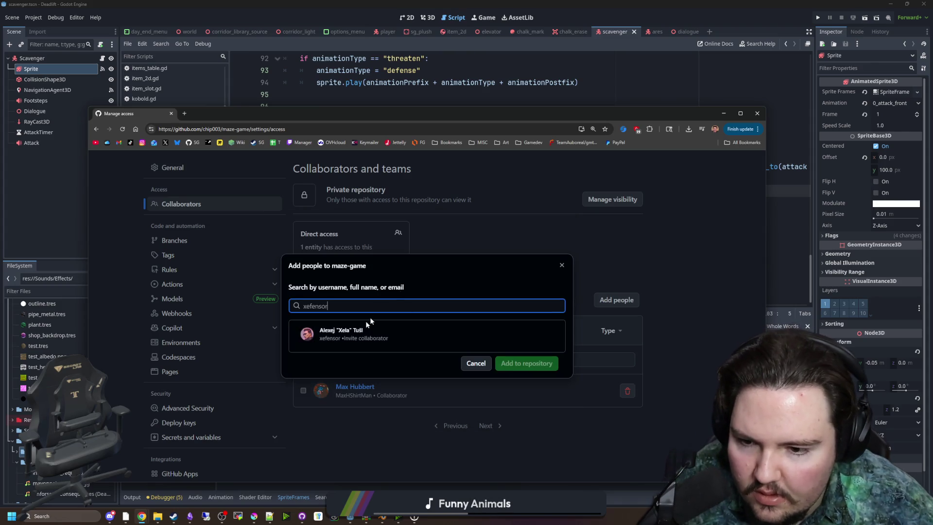
left_click(353, 331)
left_click(538, 346)
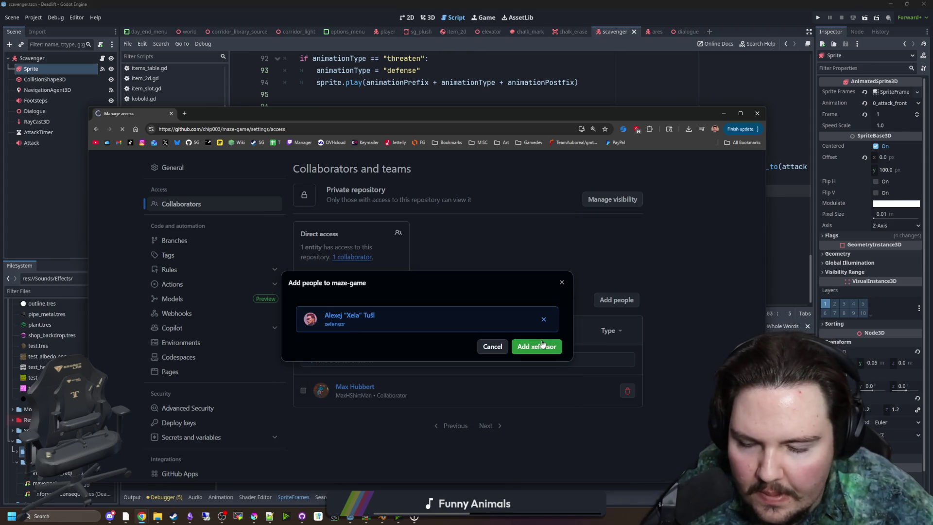
scroll(522, 345, "down", 2)
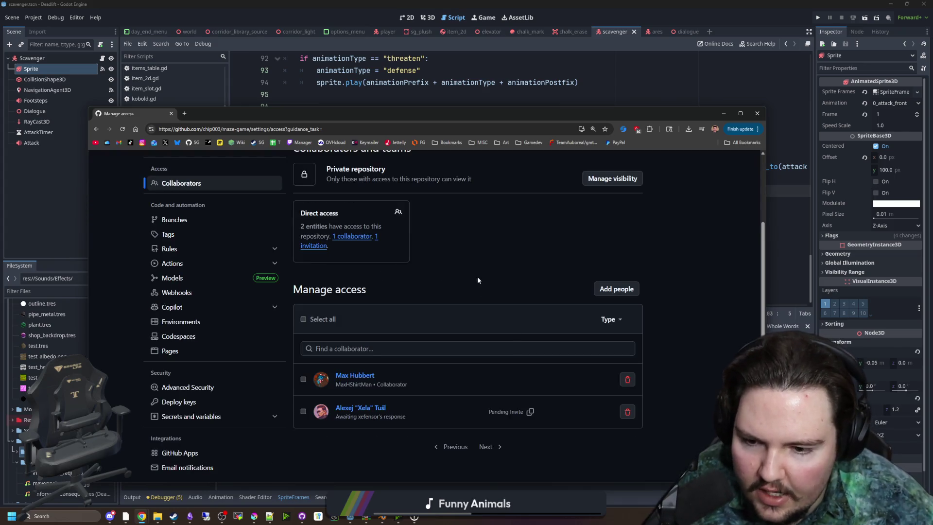
scroll(479, 282, "up", 2)
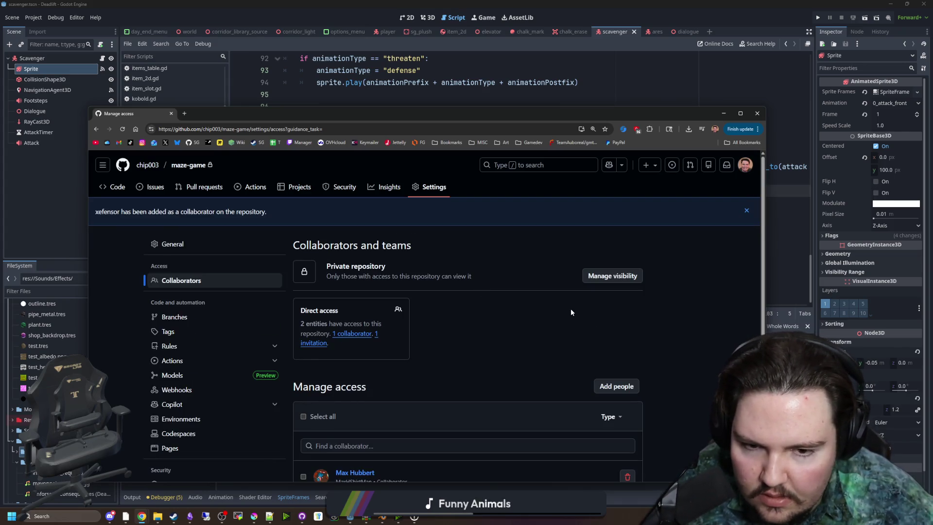
scroll(209, 243, "down", 3)
scroll(340, 272, "up", 3)
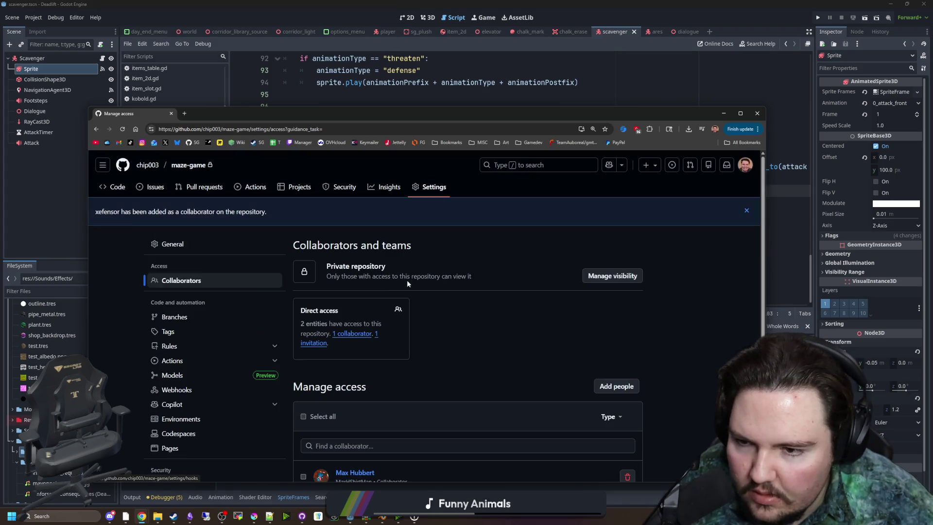
- Close the browser and save the current Godot scene
left_click(115, 186)
left_click_drag(210, 116, 207, 121)
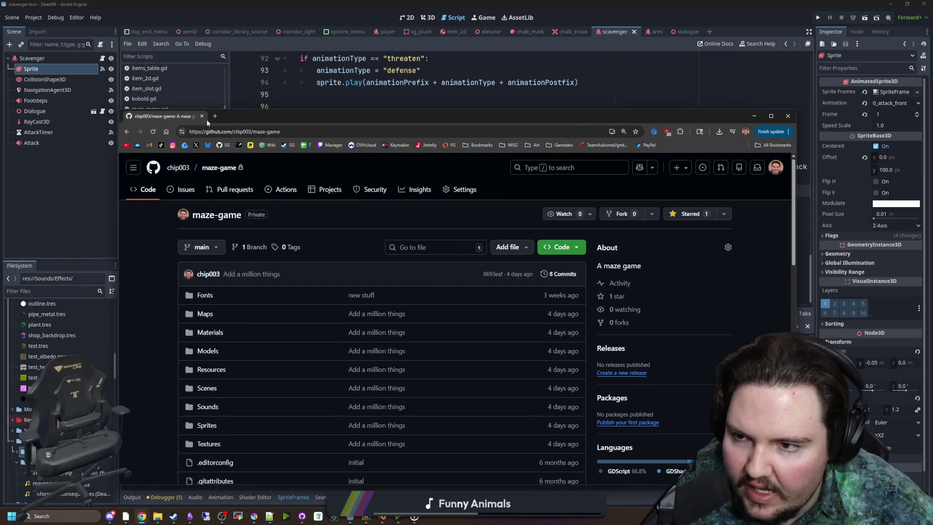
left_click(202, 116)
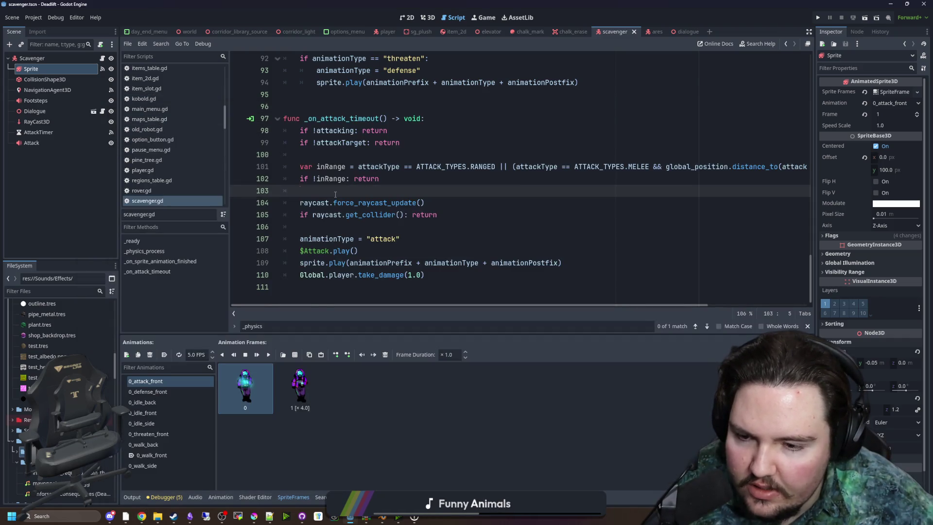
key("ctrl+s")
key("ctrl+s")
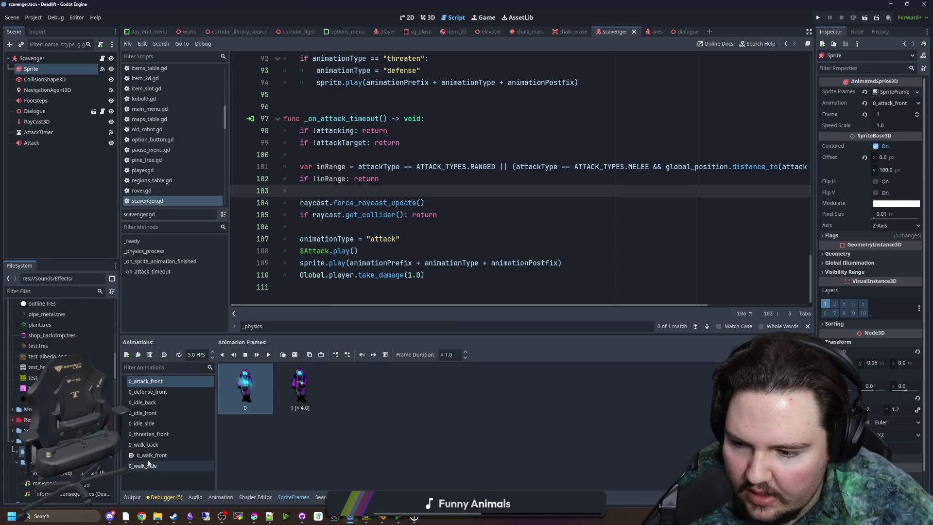
- Enlarge the SpriteFrames panel and duplicate the 0_attack_front animation
left_click(146, 466)
left_click(149, 455)
left_click(148, 444)
left_click(150, 434)
left_click(151, 423)
key("Up")
key("Up")
key("Up")
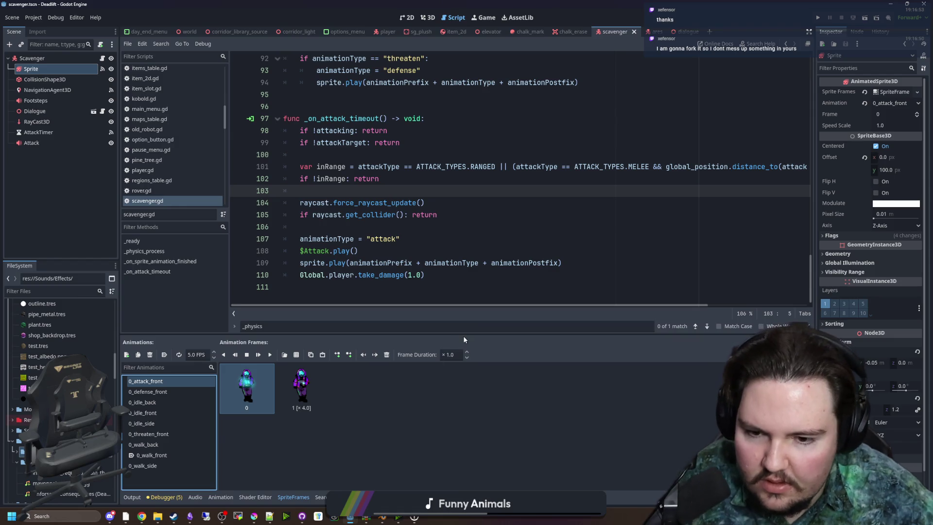
mouse_move(464, 335)
left_mouse_down()
mouse_move(437, 248)
mouse_move(413, 241)
left_mouse_up()
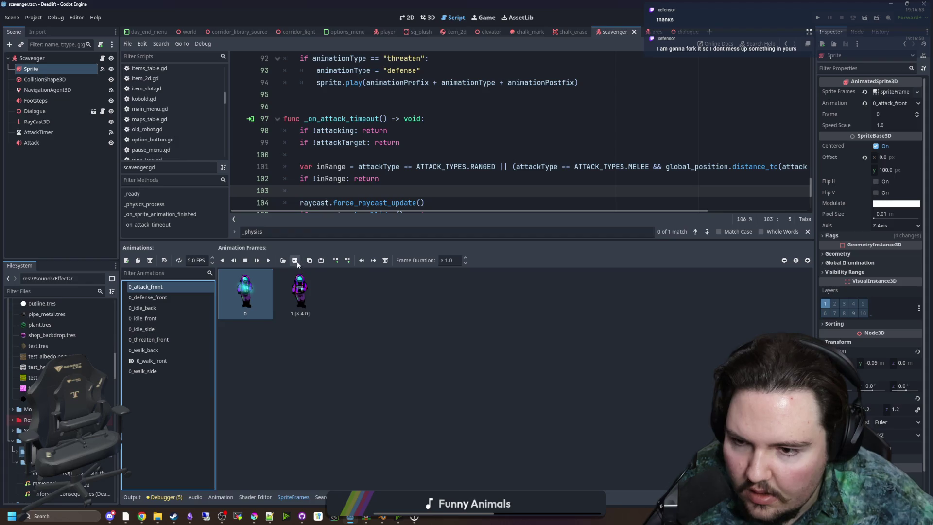
left_click(140, 260)
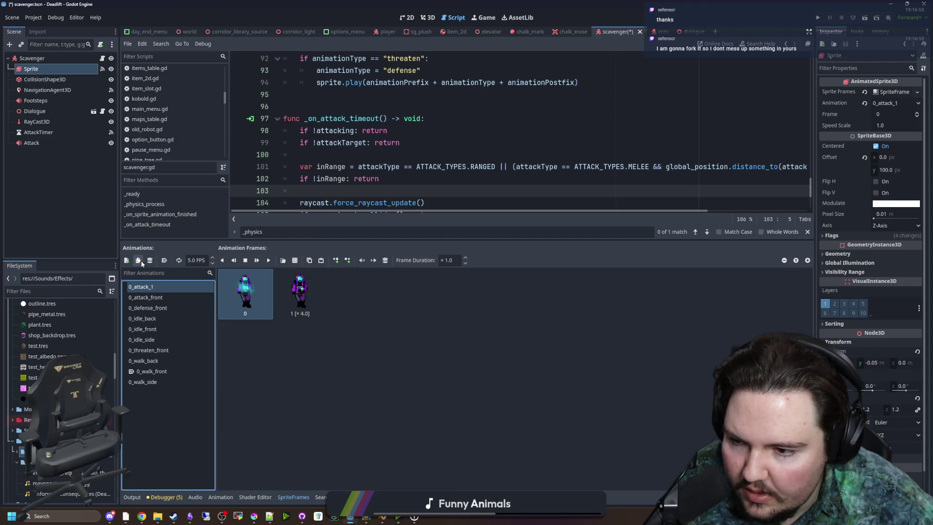
- Rename the attack copy to 1_attack_front and duplicate 0_defense_front as 1_defense_front
left_click(173, 287)
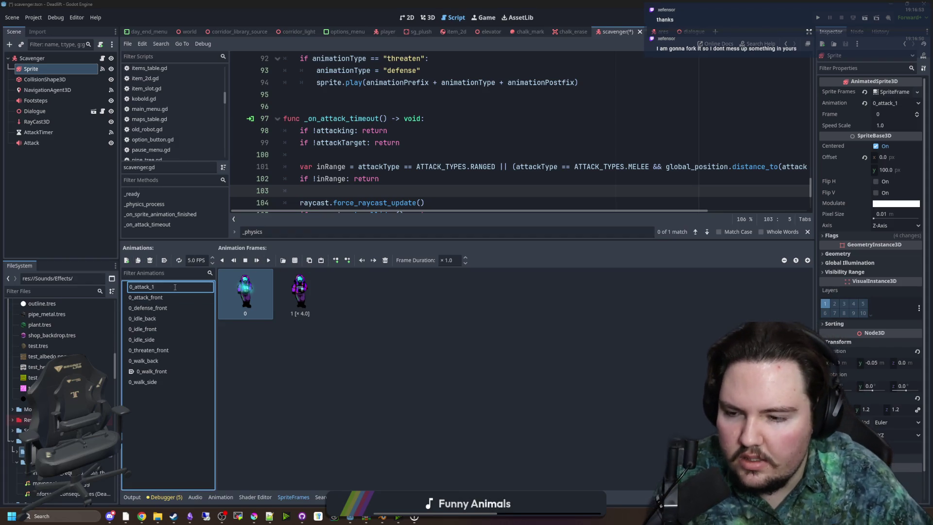
type("front")
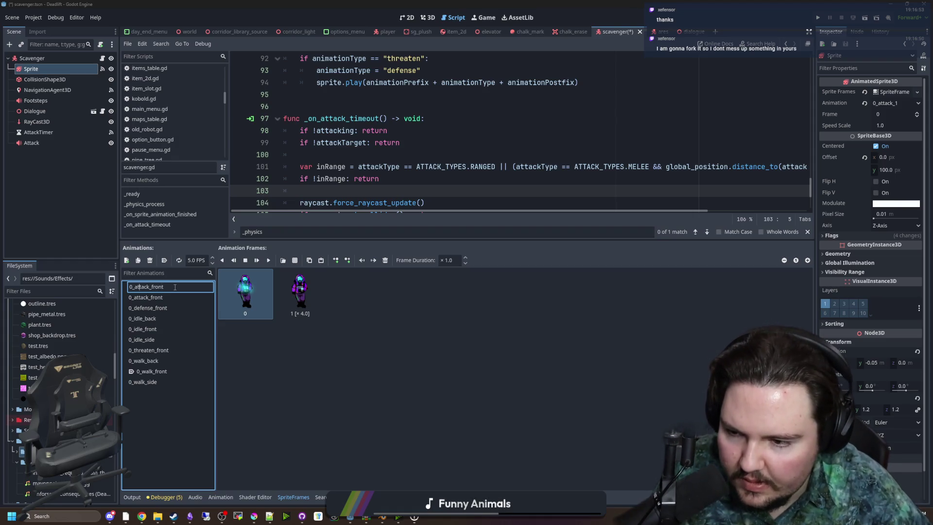
key("Return")
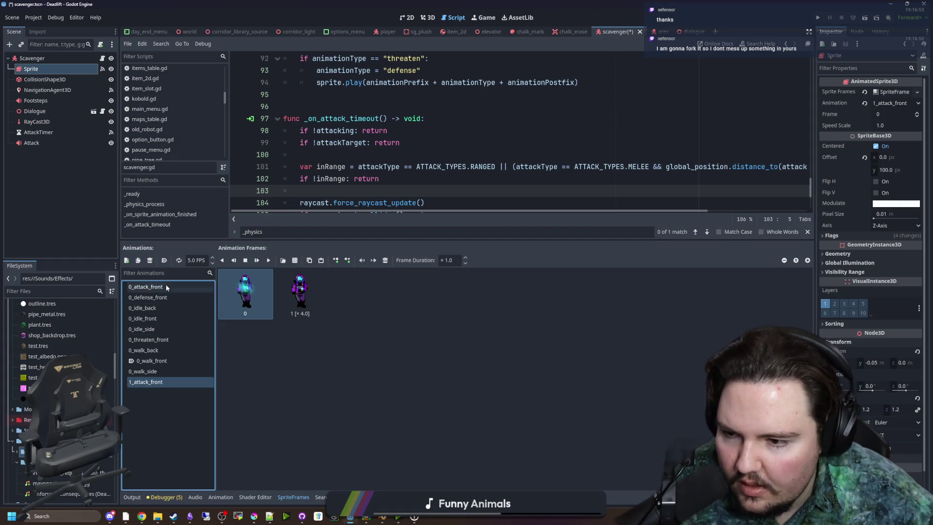
left_click(161, 297)
left_click(138, 260)
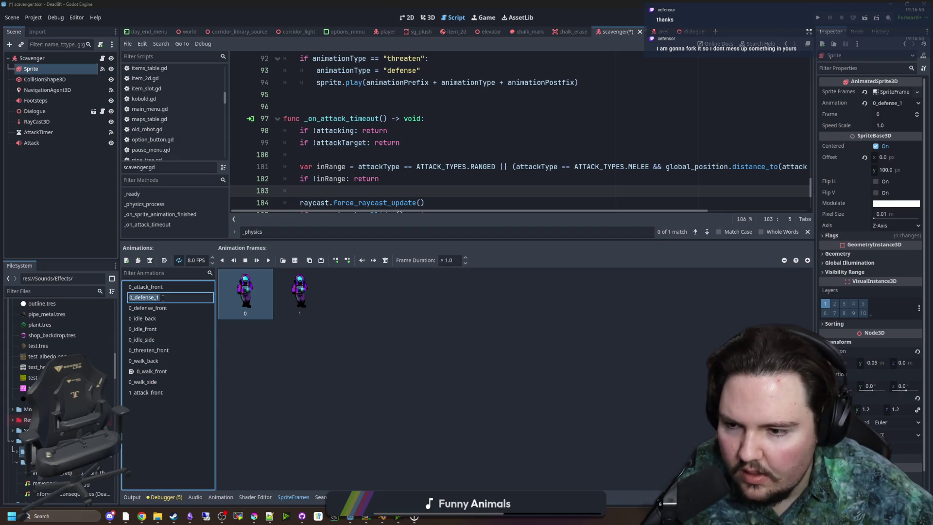
left_click(163, 298)
key("BackSpace")
type("front")
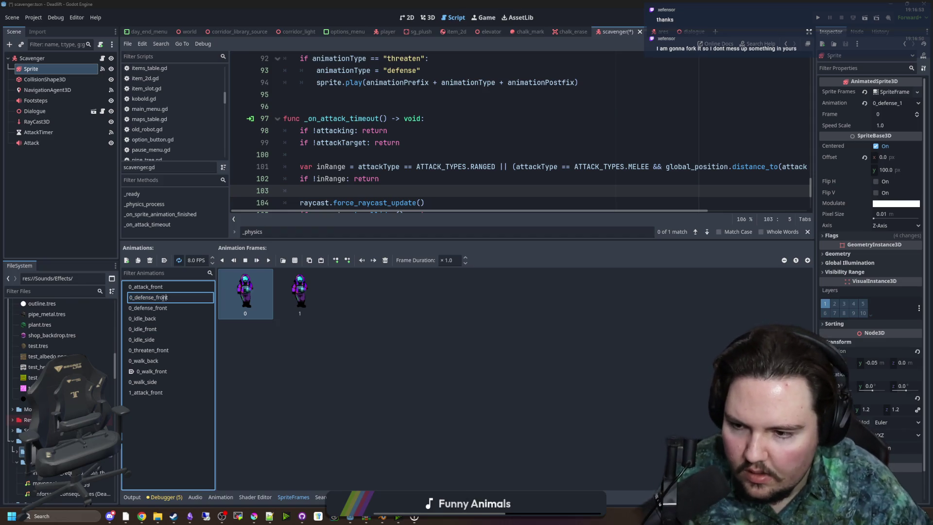
key("Return")
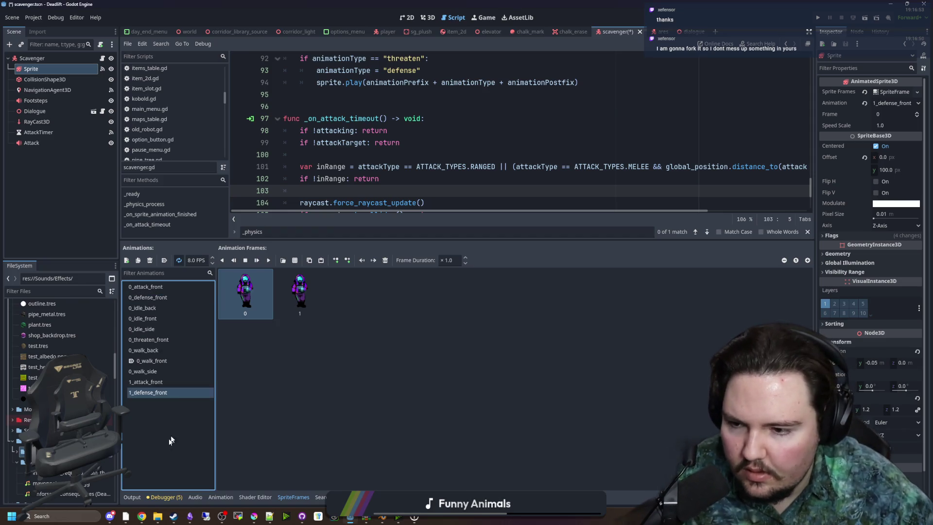
- Duplicate the 0_idle_back animation as 1_idle_back
left_click(180, 311)
left_click(145, 260)
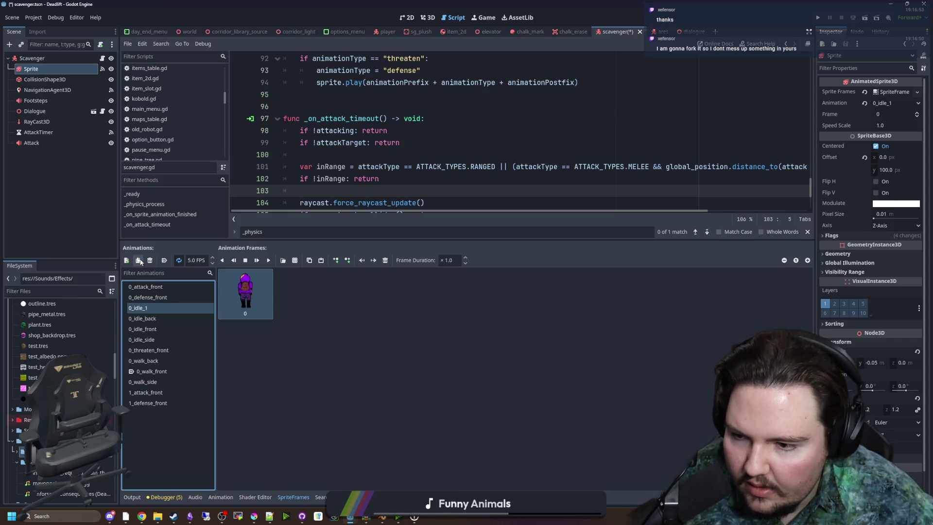
type("ack")
key("Home")
key("Delete")
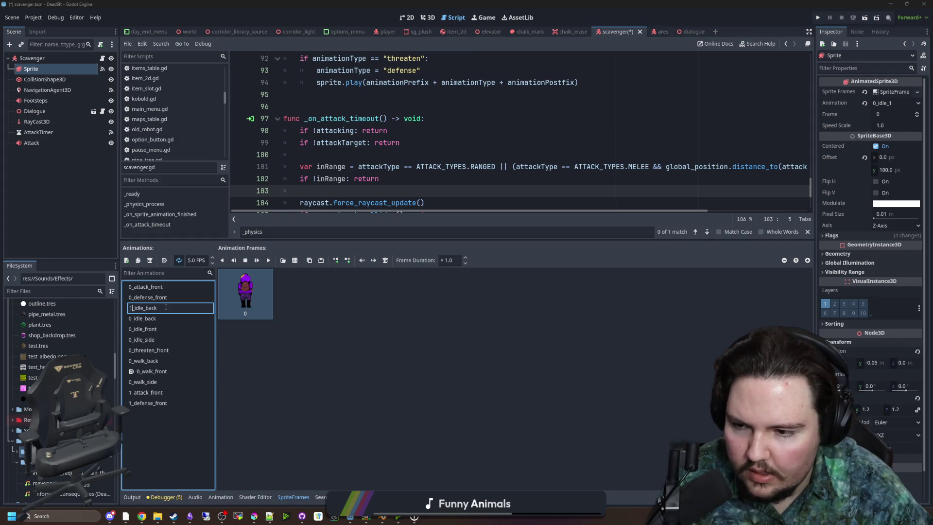
type("1")
key("Return")
- Create the 1_idle_front and 1_idle_side animations from the idle copies
left_click(165, 318)
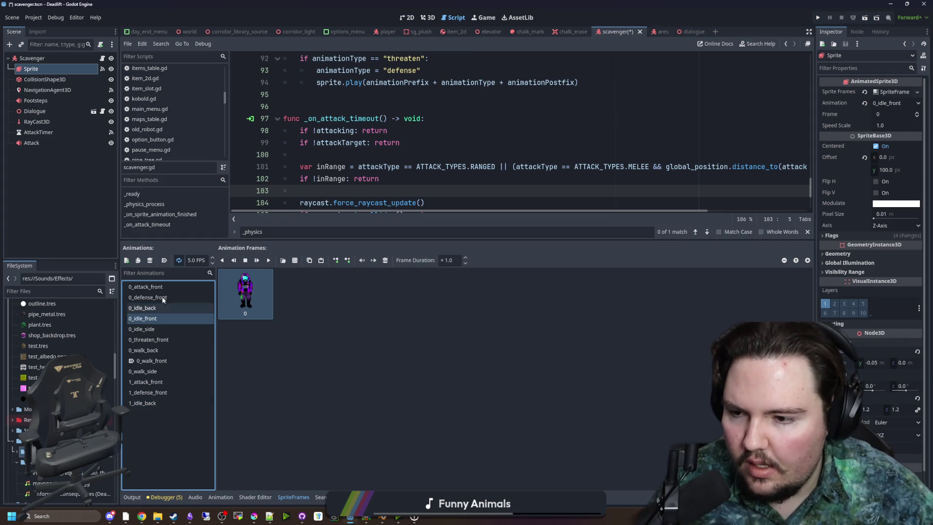
left_click(138, 261)
key("BackSpace")
type("front")
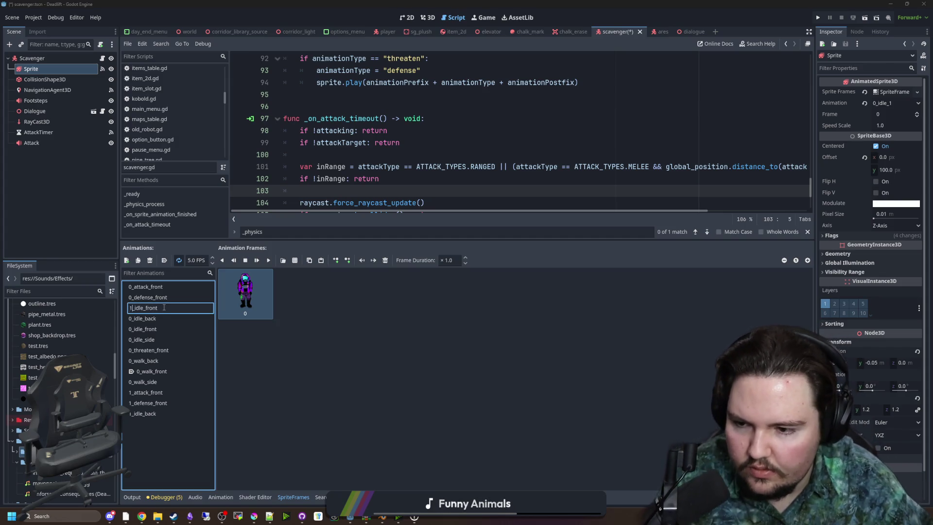
key("Return")
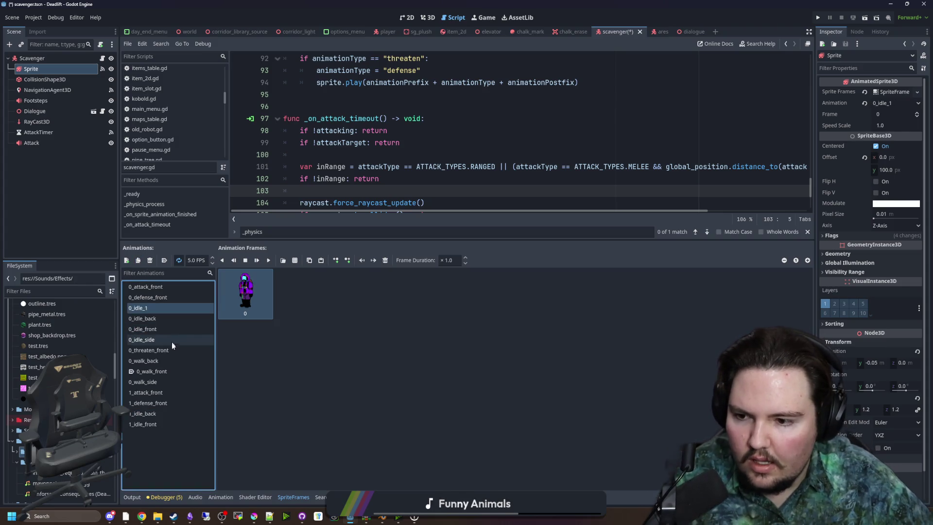
double_click(162, 306)
key("BackSpace")
type("side")
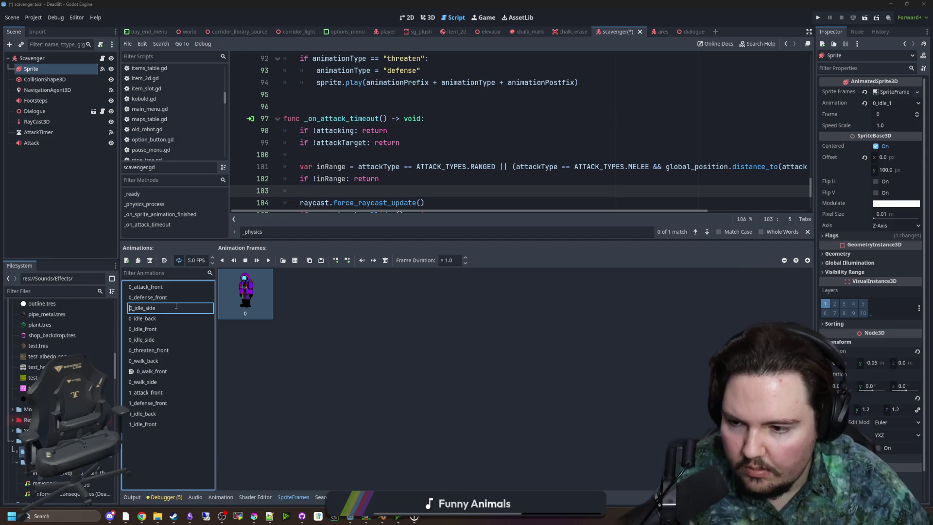
key("Return")
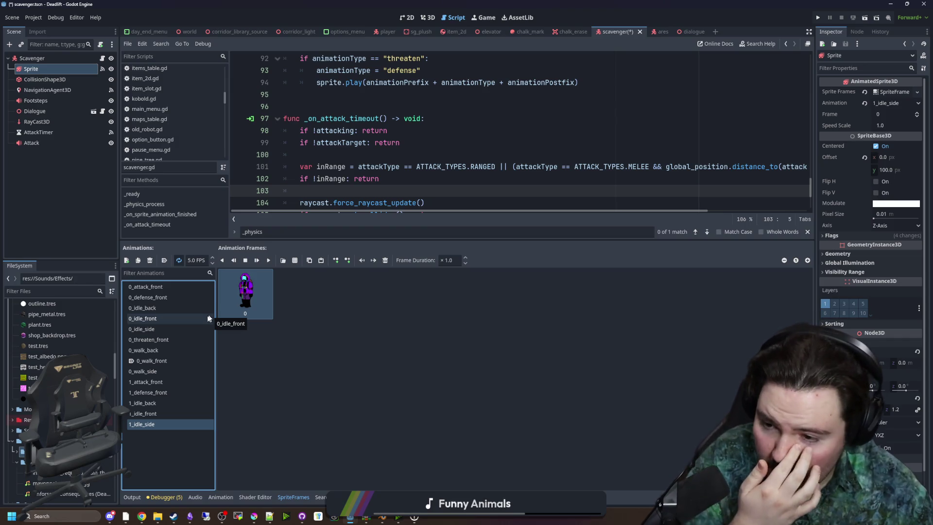
left_click(150, 296)
- Step through the existing scavenger animations to check their frames
left_click(155, 329)
left_click(156, 339)
left_click(151, 360)
left_click(154, 372)
left_click(150, 382)
left_click(145, 392)
left_click(142, 403)
- Duplicate 0_walk_side and rename the copy 1_walk_side
left_click(141, 413)
left_click(139, 423)
left_click(155, 372)
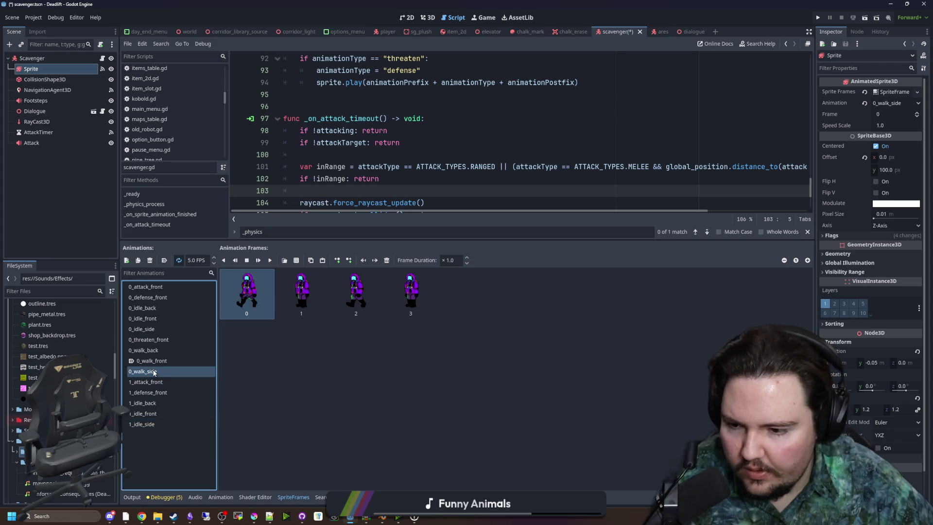
left_click(138, 260)
double_click(152, 348)
key("BackSpace")
type("side")
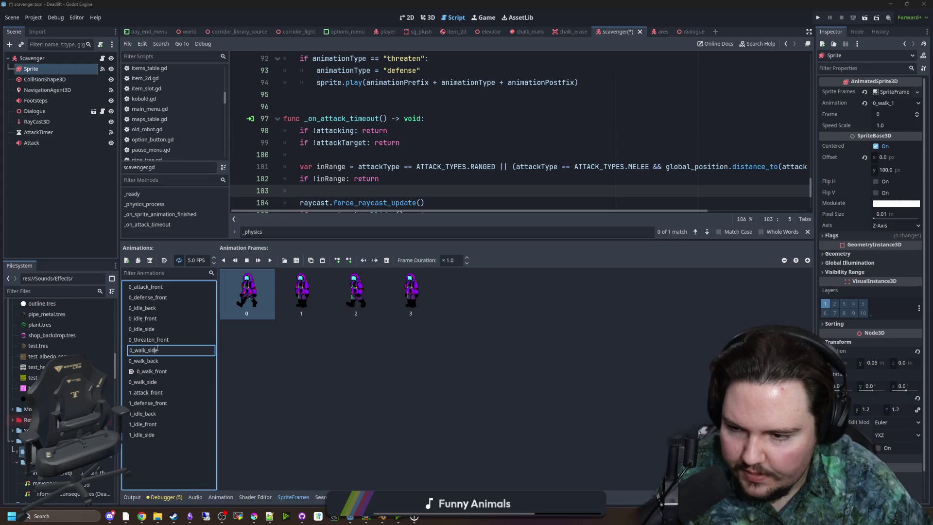
key("Return")
- Duplicate 0_walk_back and rename the copy 1_walk_back
left_click(160, 350)
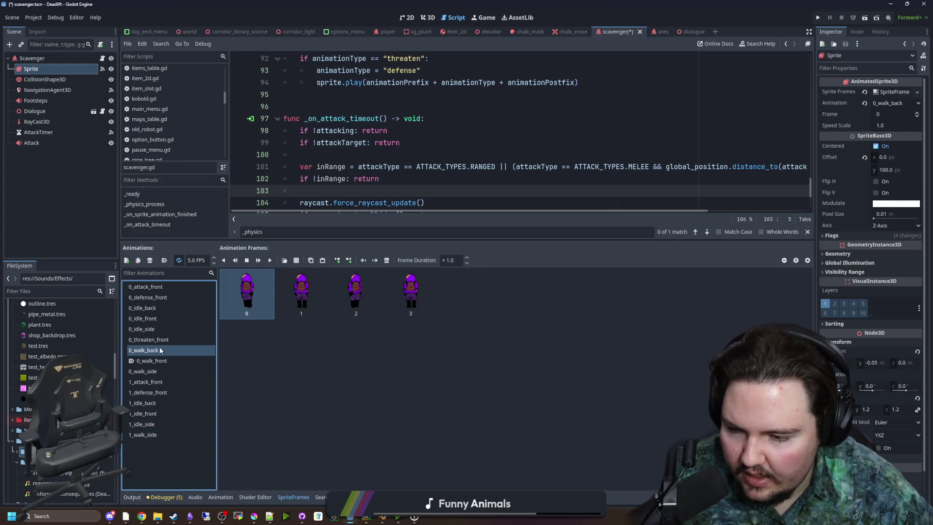
left_click(138, 260)
double_click(145, 350)
key("BackSpace")
type("back")
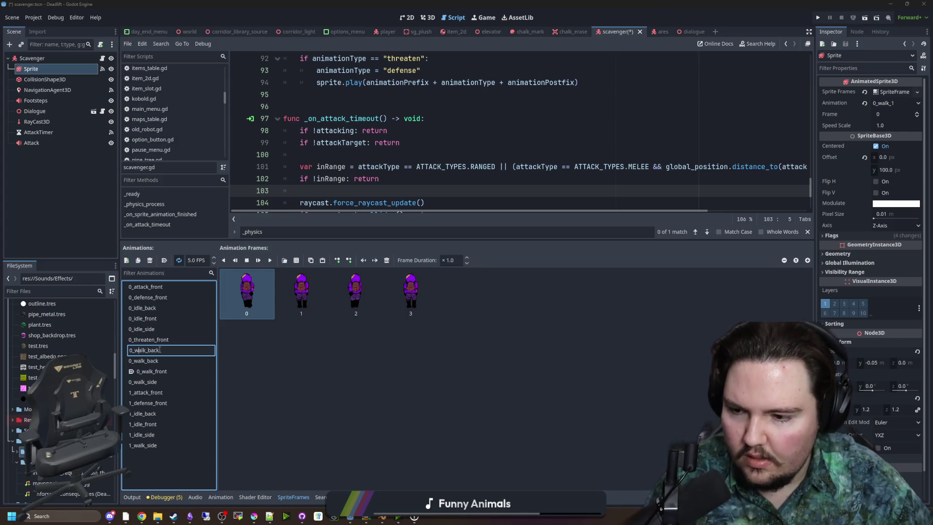
key("BackSpace")
type("1")
key("Return")
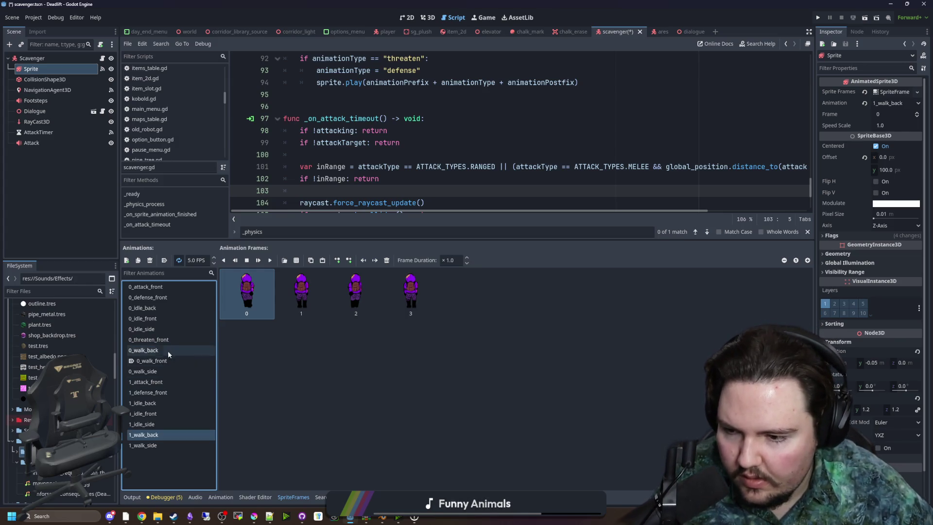
- Duplicate 0_walk_front and rename the copy 1_walk_front
left_click(159, 361)
left_click(138, 260)
double_click(170, 350)
type("ront")
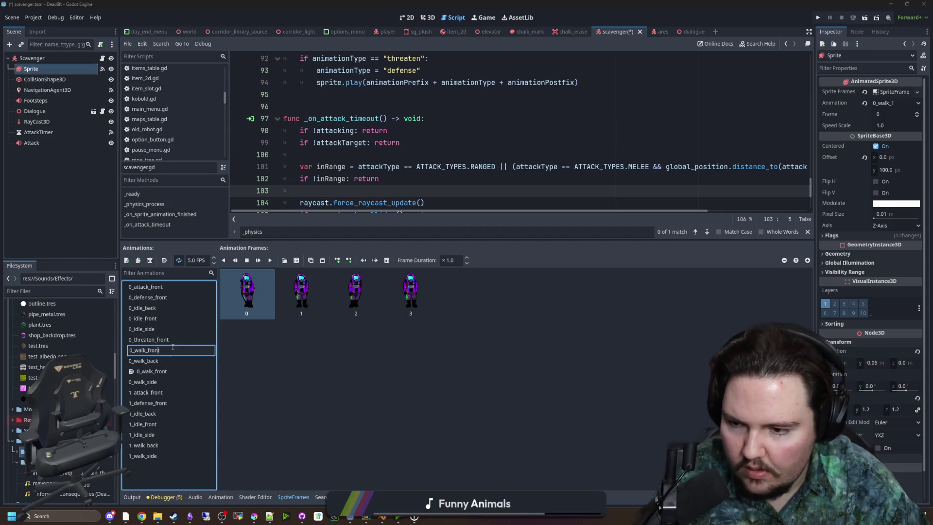
key("BackSpace")
type("1")
key("Return")
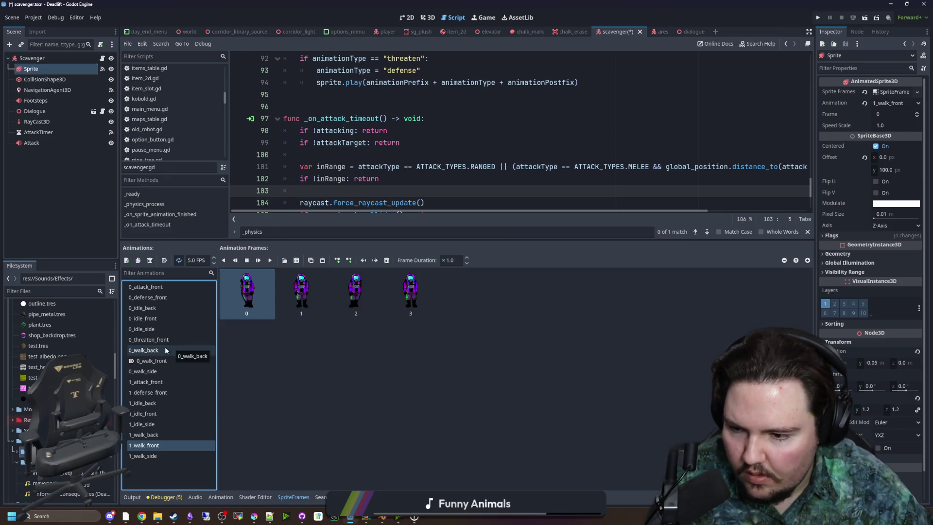
- Review the new 1_ animations, including 1_walk_front and 1_walk_side
left_click(155, 381)
left_click(150, 392)
left_click(149, 403)
left_click(148, 413)
left_click(148, 425)
left_click(148, 434)
left_click(147, 445)
left_click(150, 456)
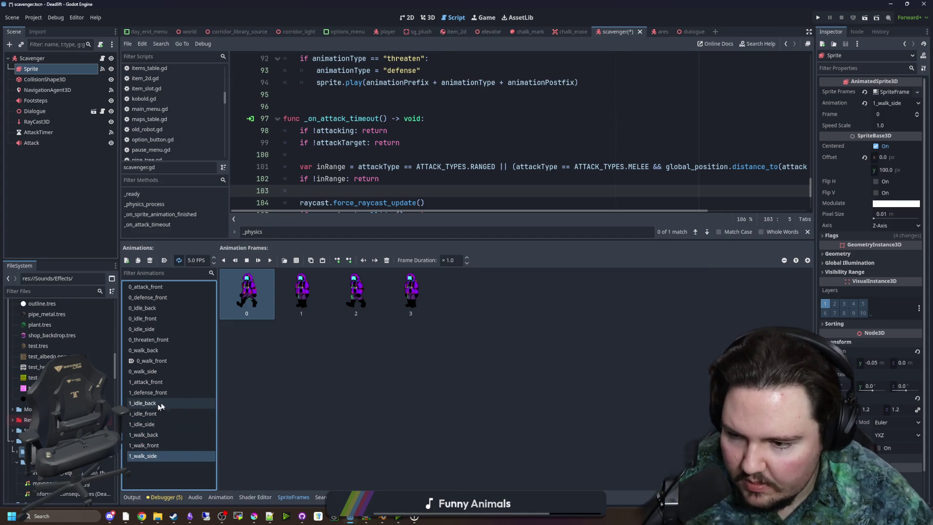
- Duplicate 0_threaten_front and rename the copy 1_threaten_front
left_click(170, 340)
left_click(138, 260)
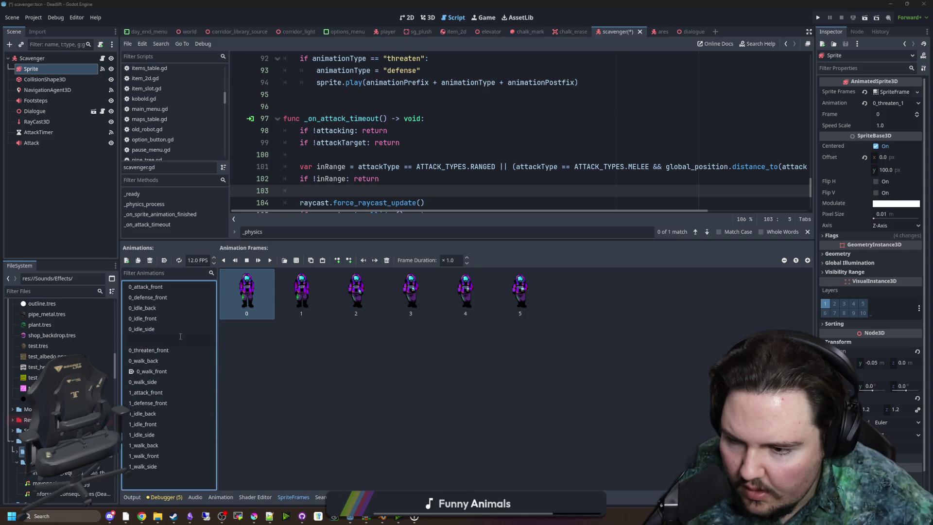
type("nt")
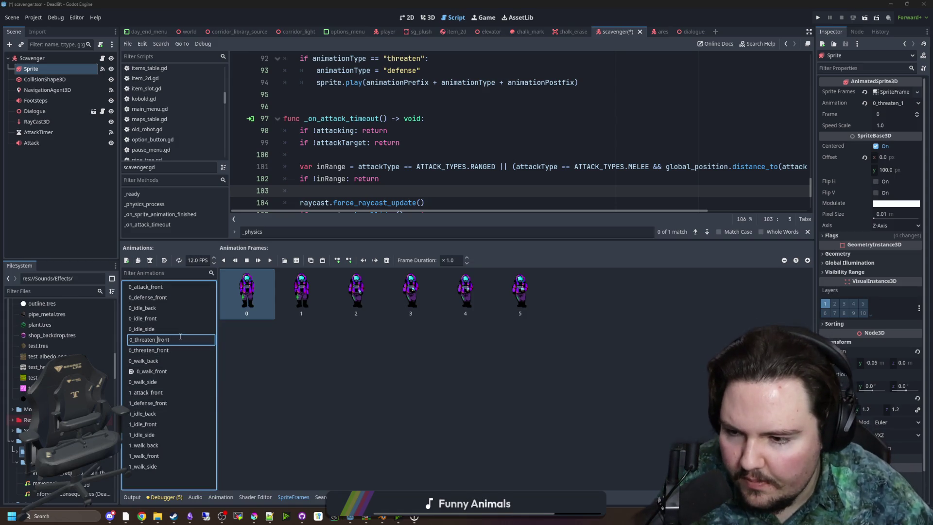
key("Delete")
type("1")
key("Return")
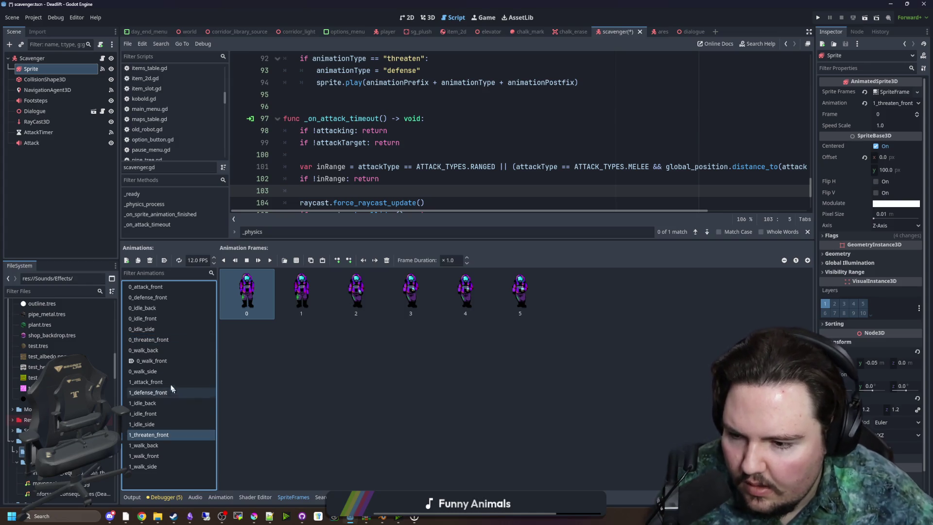
- Review the animations again and select a frame of 1_attack_front
left_click(156, 387)
left_click(151, 413)
left_click(150, 424)
left_click(153, 434)
left_click(156, 445)
left_click(151, 455)
left_click(148, 466)
left_click(146, 382)
left_click(258, 295)
- Replace 1_attack_front's second frame with the scavenger attack PNG from res://Sprites/Entities
left_click(388, 260)
left_click(296, 260)
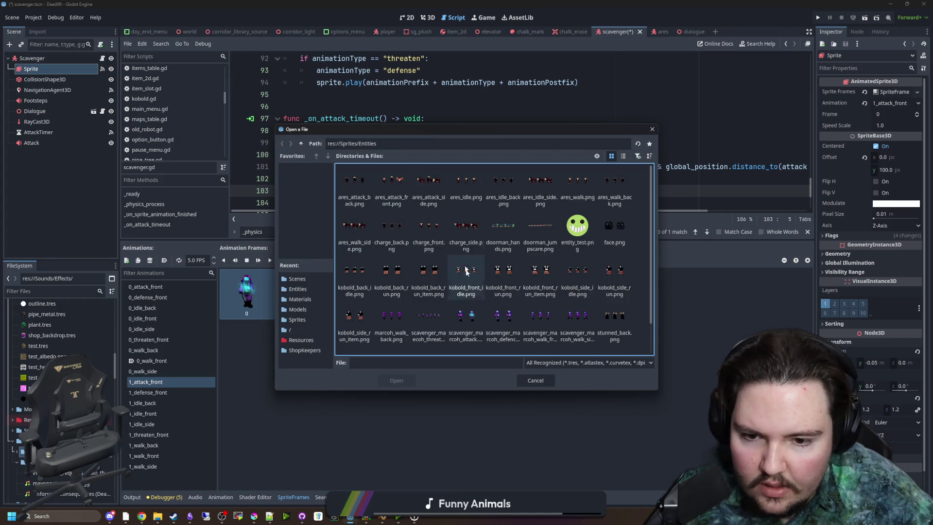
scroll(474, 299, "down", 1)
double_click(478, 296)
left_click(456, 379)
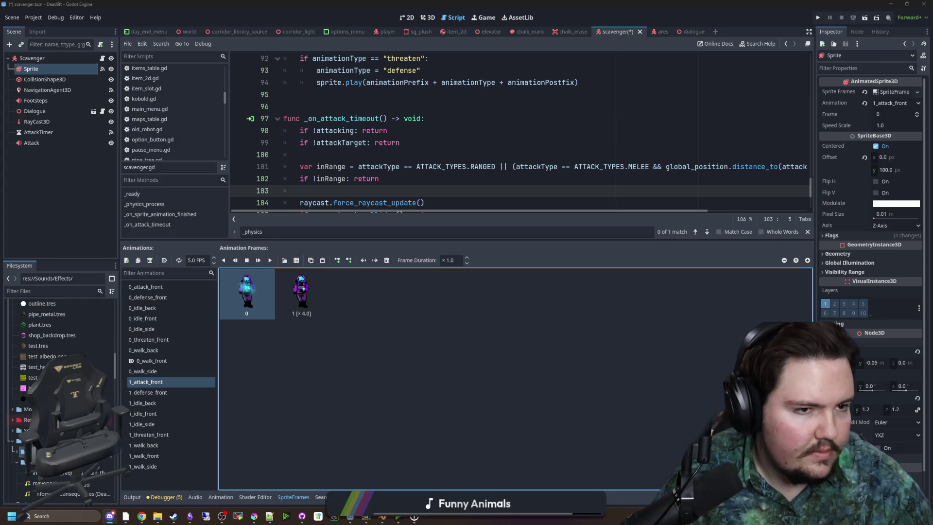
- Save the attack image as scavenger_izzy_attack
left_click(167, 351)
type("_ttack")
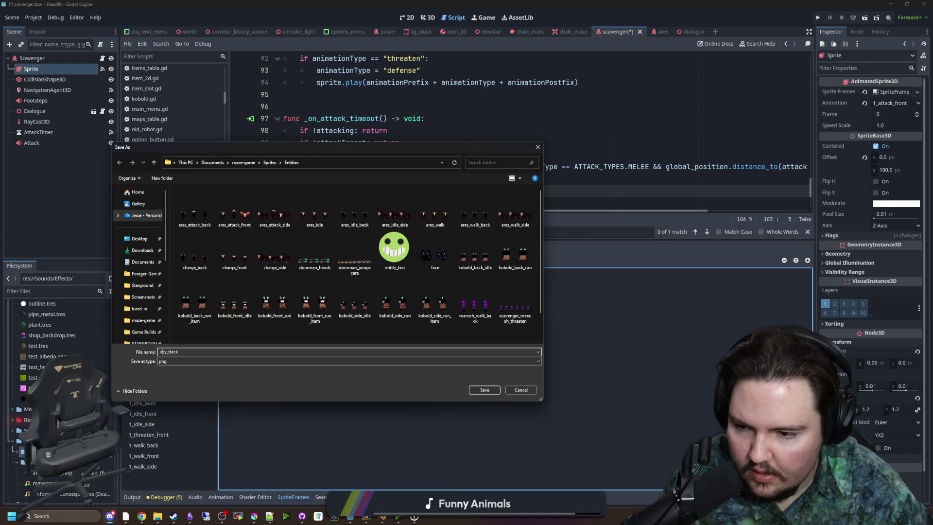
key("Home")
type("scavenger_izzy_")
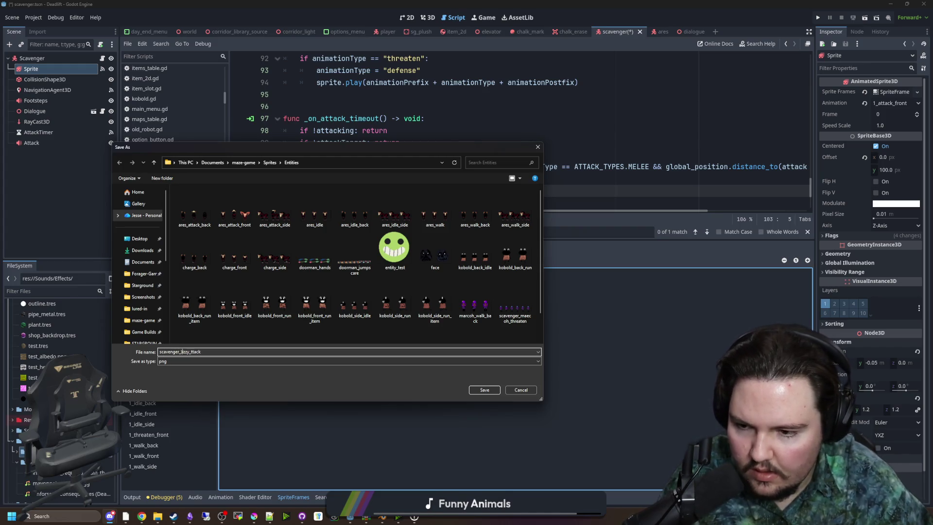
type("a")
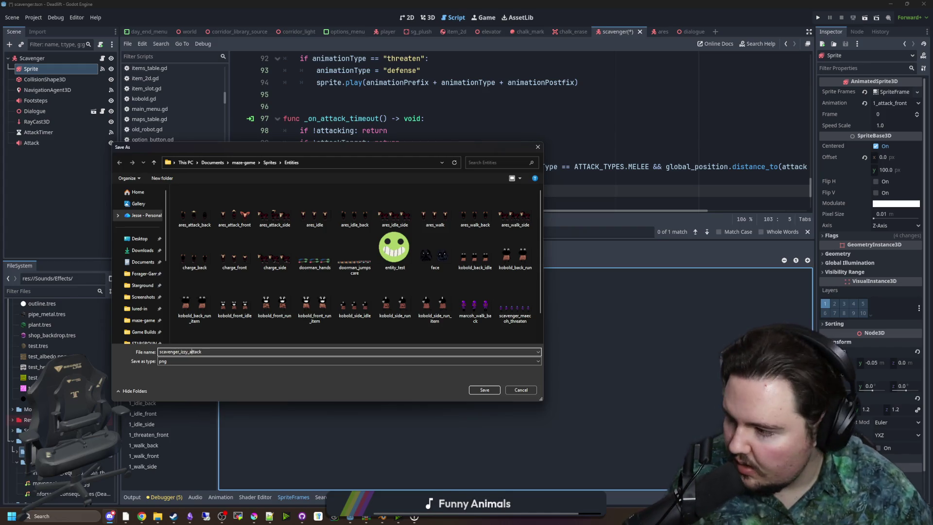
left_click(225, 352)
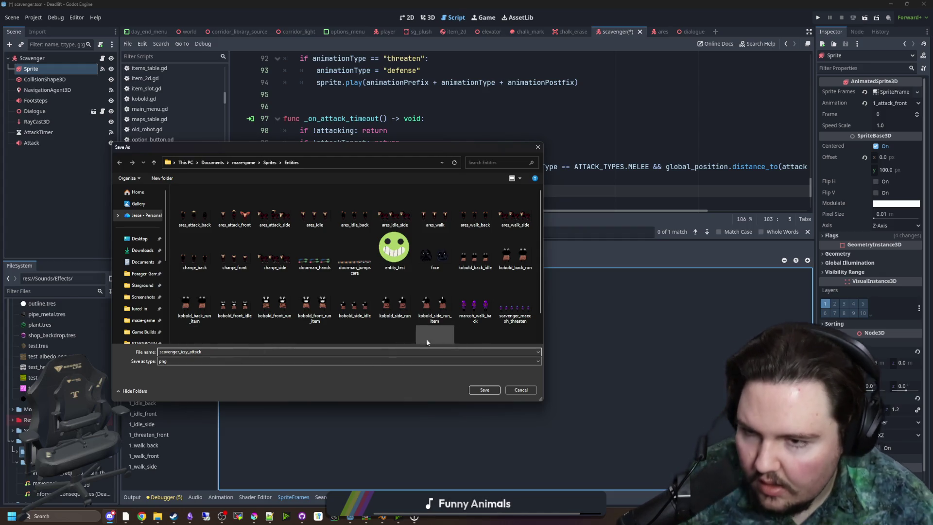
left_click(485, 390)
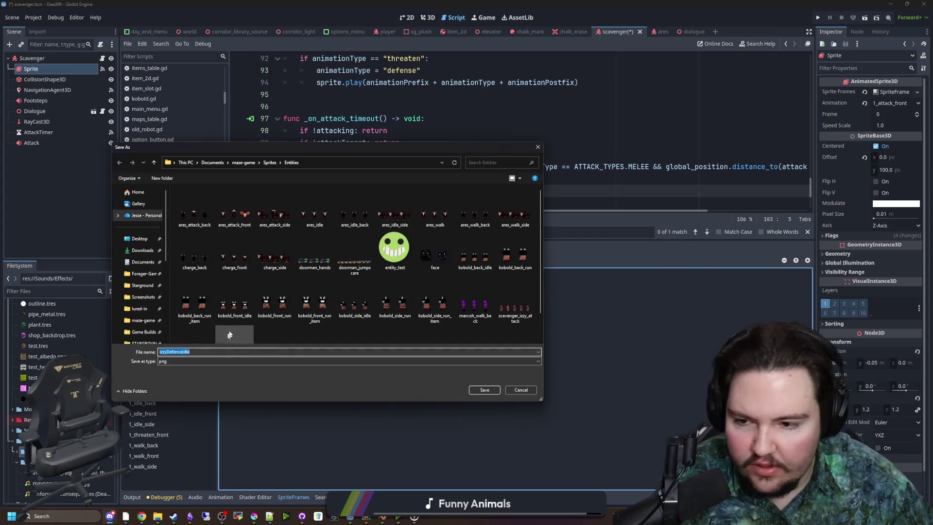
- Save the defence idle image with the scavenger_izzy_ prefix
left_click(166, 352)
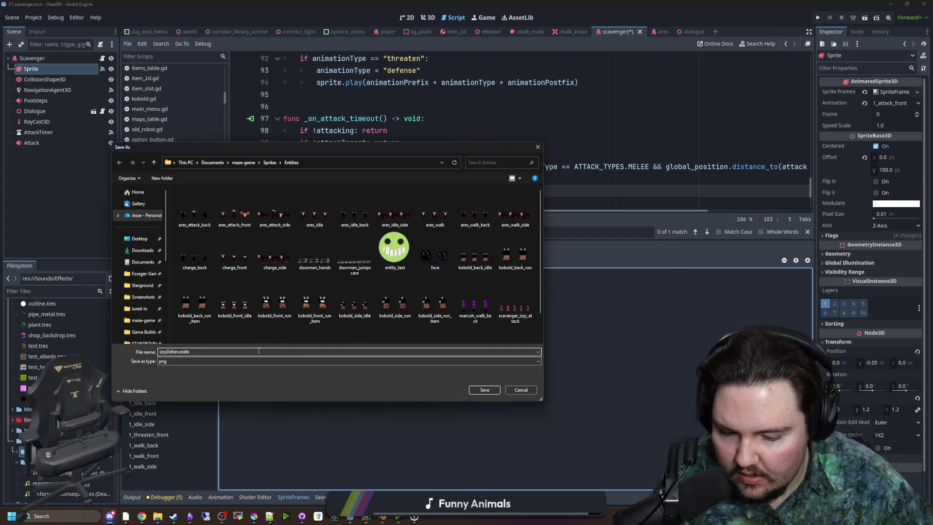
type("_")
key("Delete")
type("d")
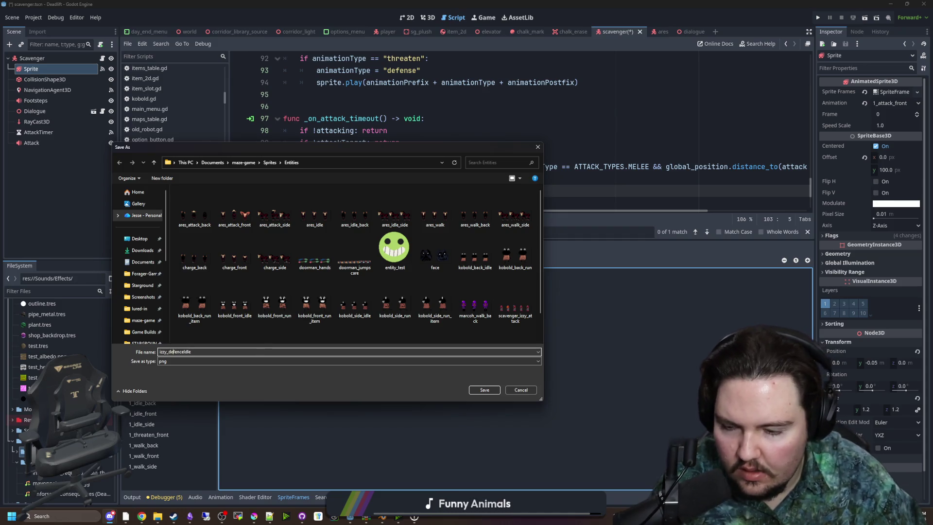
type("_")
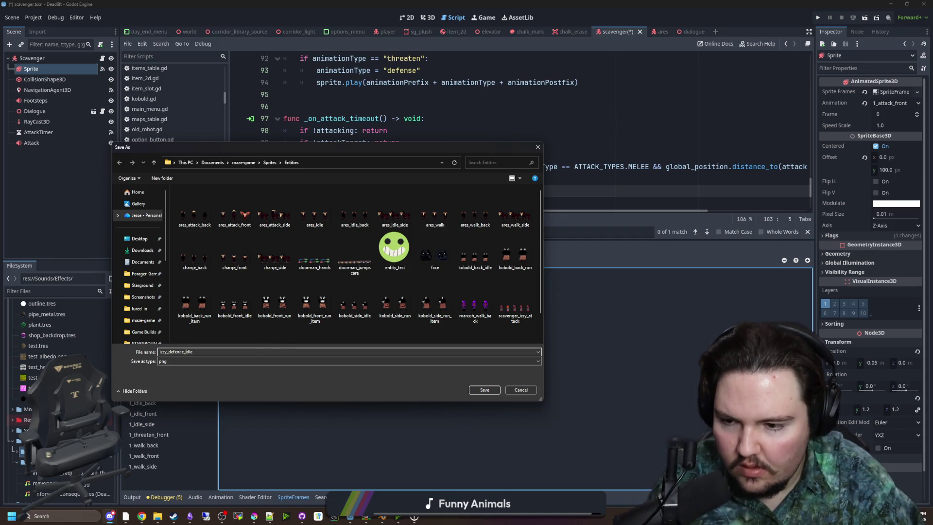
key("Home")
type("scavenger_")
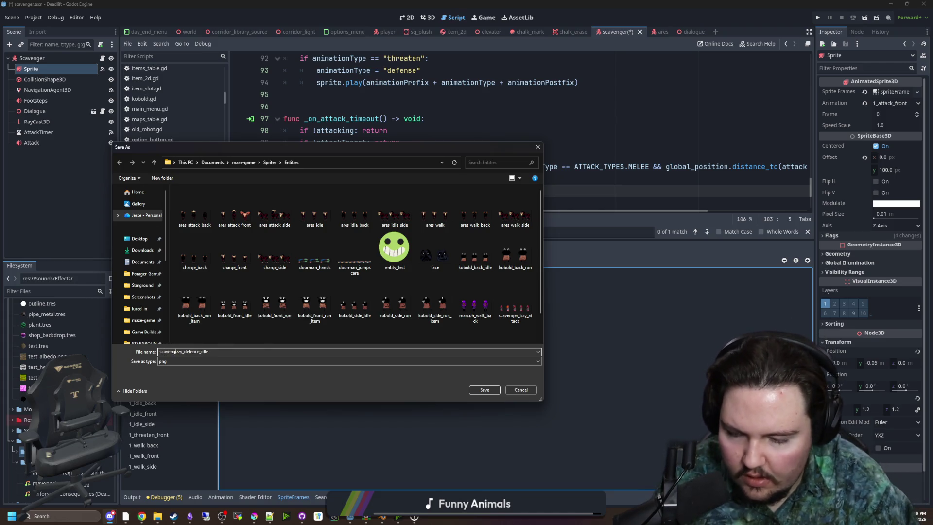
key("Return")
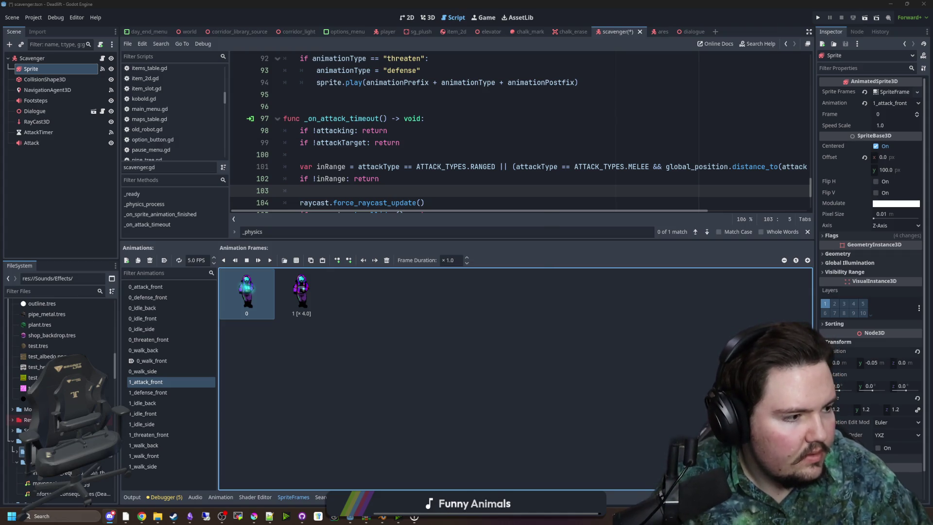
- Save the threaten image as scavenger_izzy_threaten
left_click(162, 352)
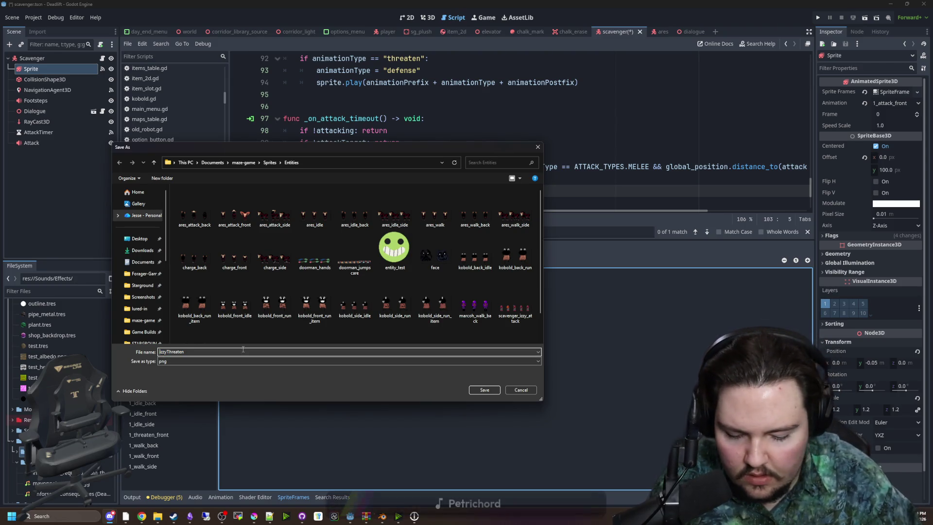
type("scavenger_")
type("_")
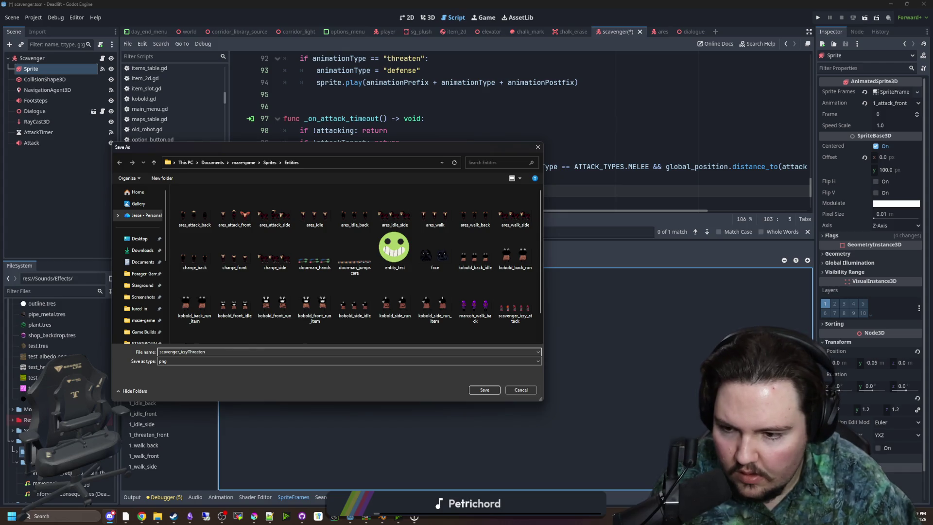
key("Delete")
type("_t")
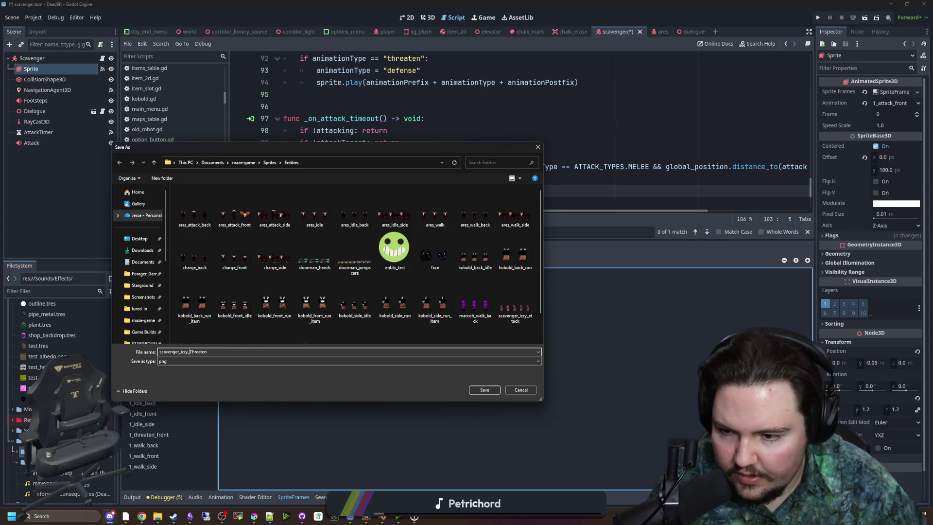
left_click(484, 389)
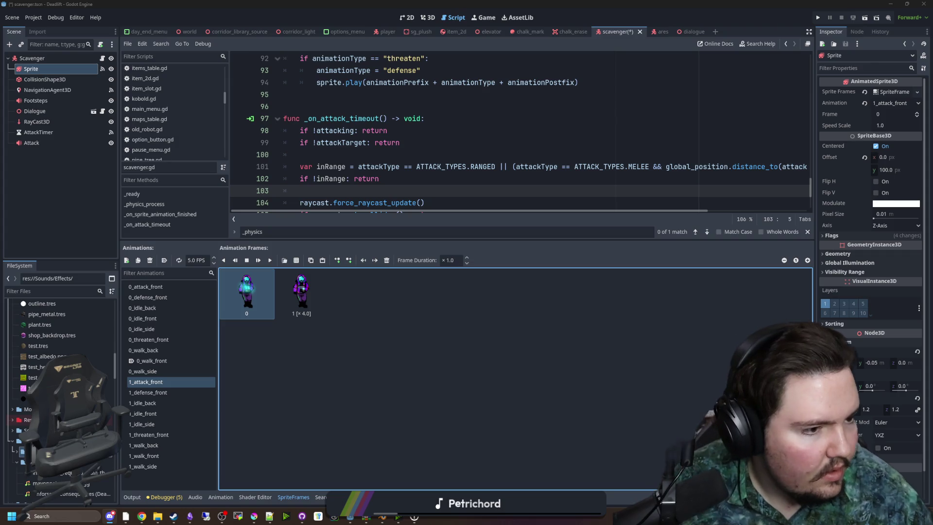
- Save the walk-back sheet as scavenger_izzy_walk_back png
key("ctrl+shift+s")
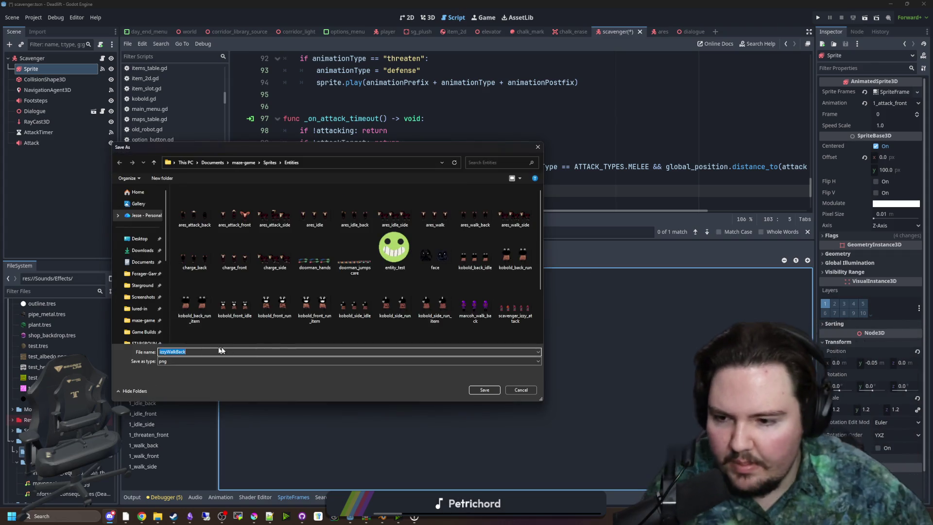
key("Home")
type("s")
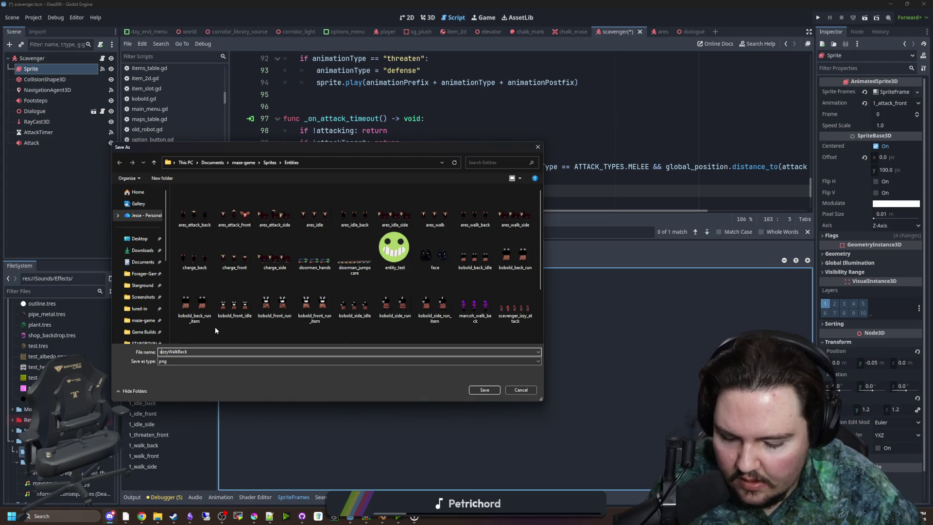
type("cavenger_izzy")
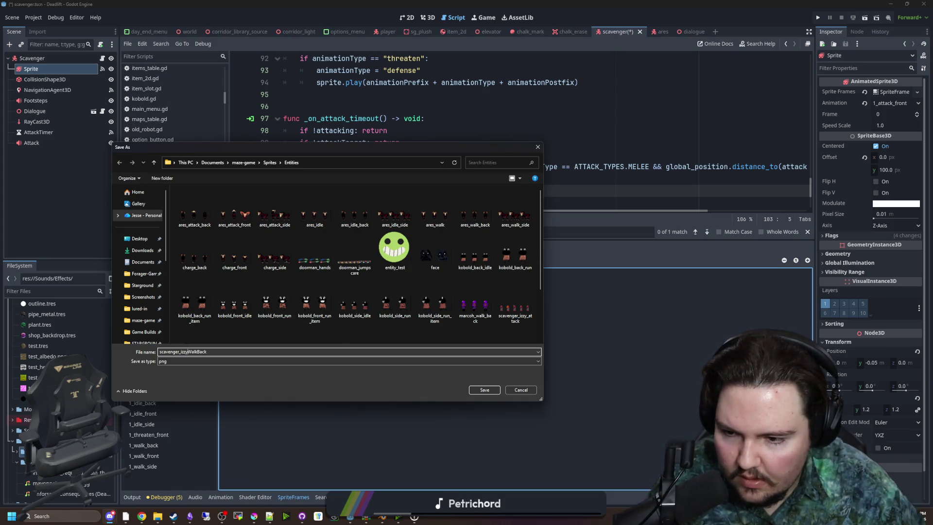
type("_")
key("Delete")
type("walk")
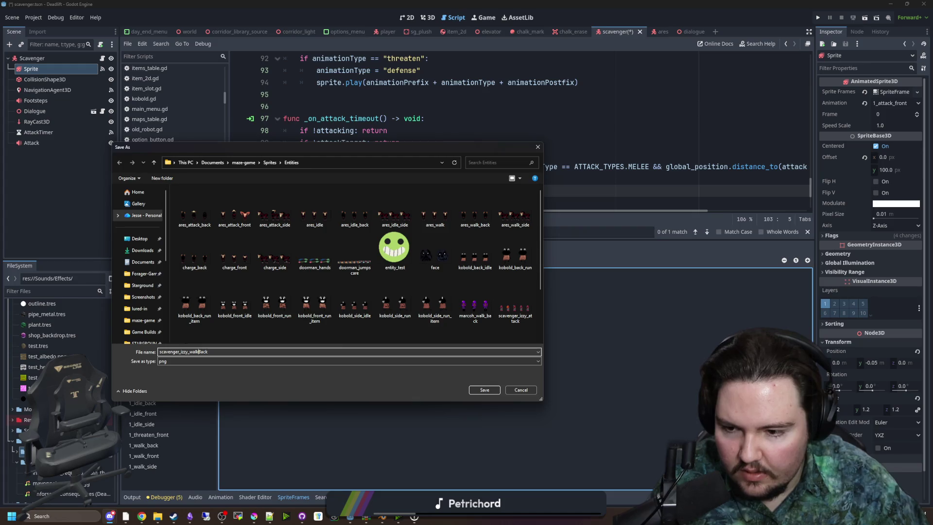
type("_b")
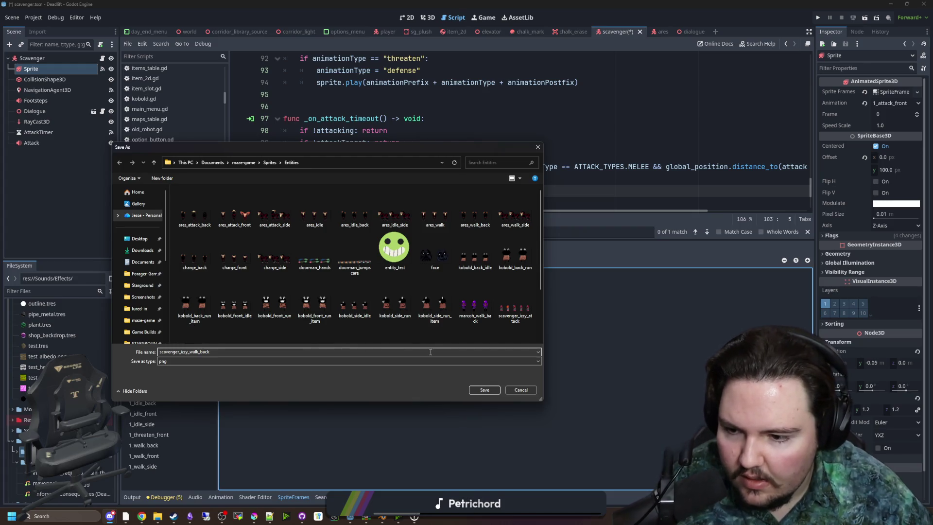
left_click(477, 388)
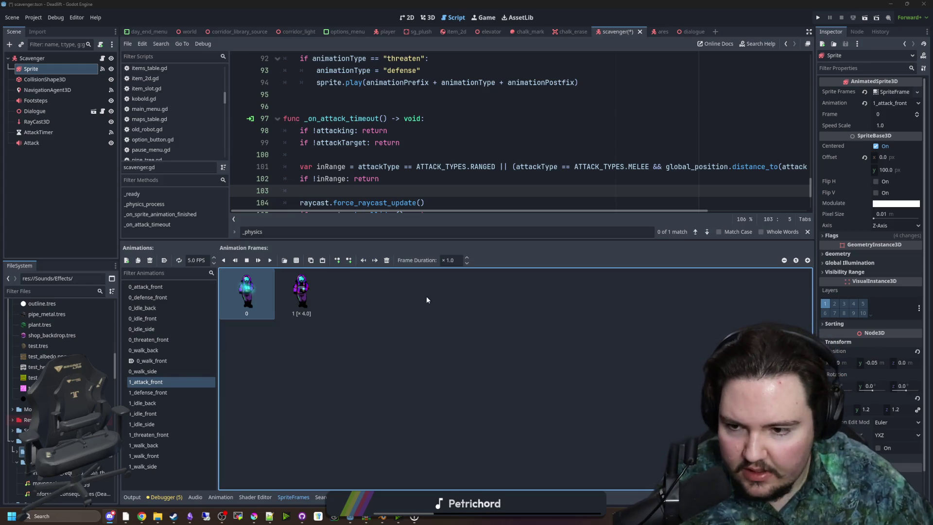
- Save the walk-front sheet as scavenger_izzy_walk_front png
key("ctrl+shift+s")
left_click(163, 351)
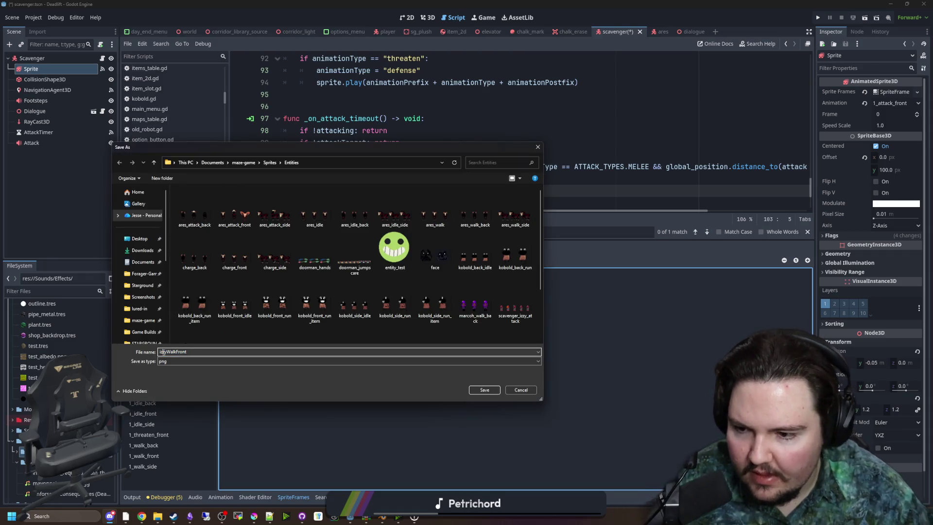
type("scavenger_")
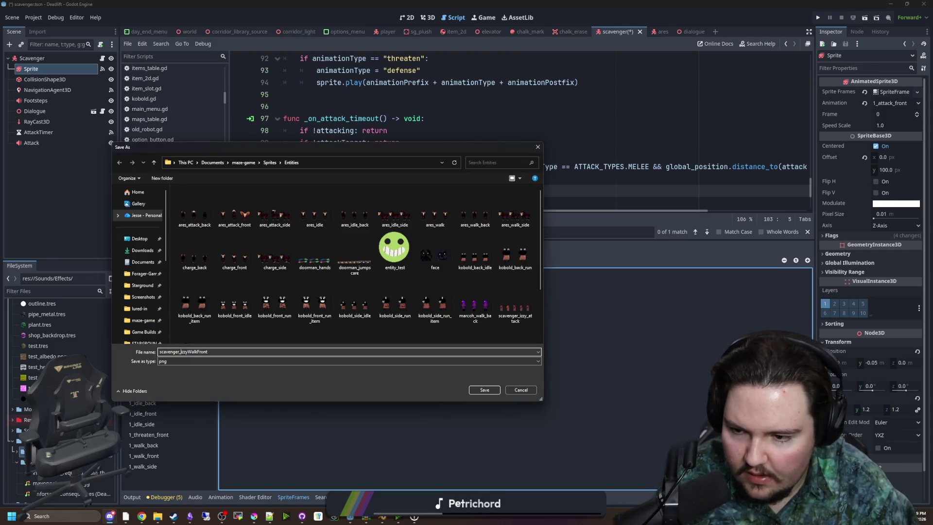
left_click(187, 352)
type("_")
key("Delete")
type("walk_")
key("Delete")
type("f")
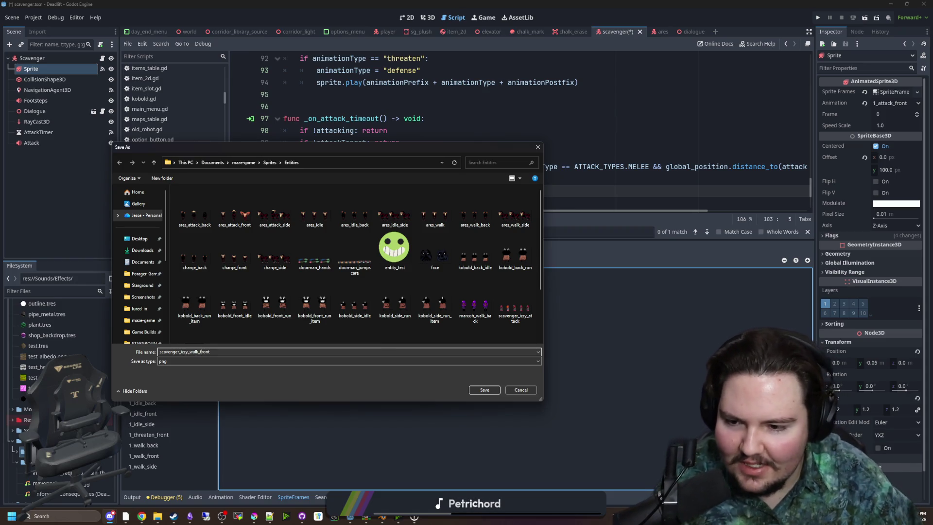
left_click(481, 393)
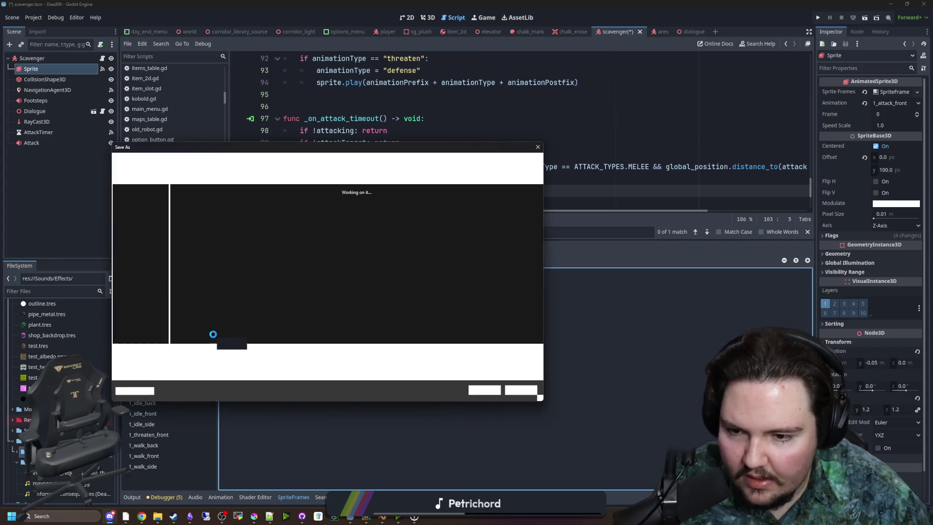
- Save the walk-side sheet with the scavenger_izzy_ prefix and lowercase walkside name
key("Home")
type("scavenger_izzy")
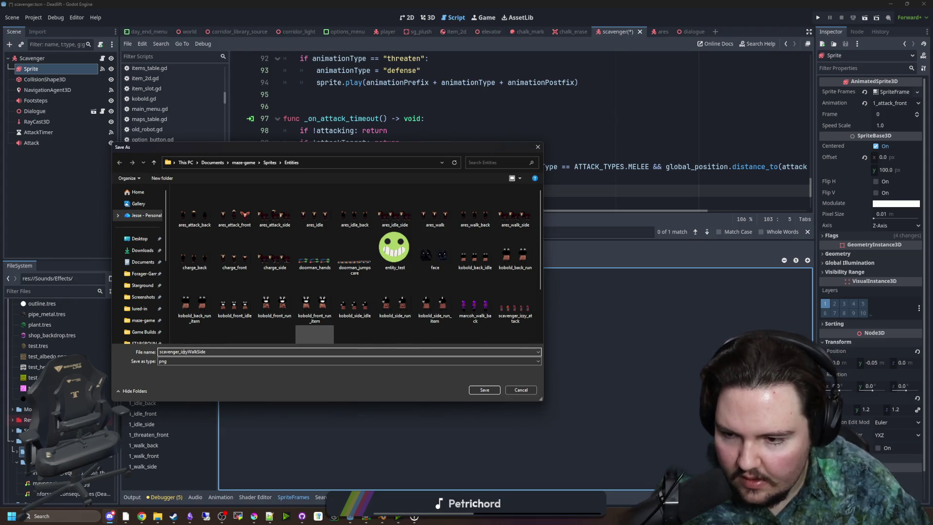
type("_")
key("Delete")
type("w")
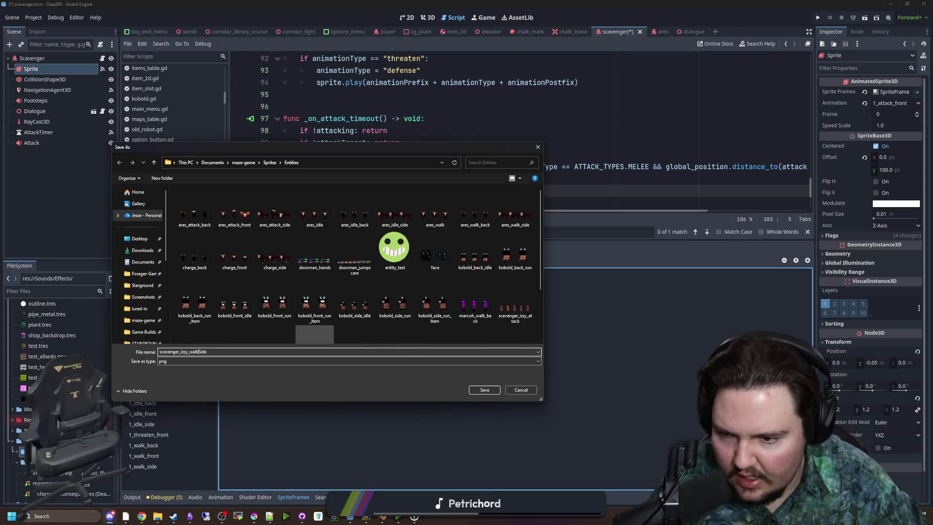
key("Delete")
type("s")
key("Return")
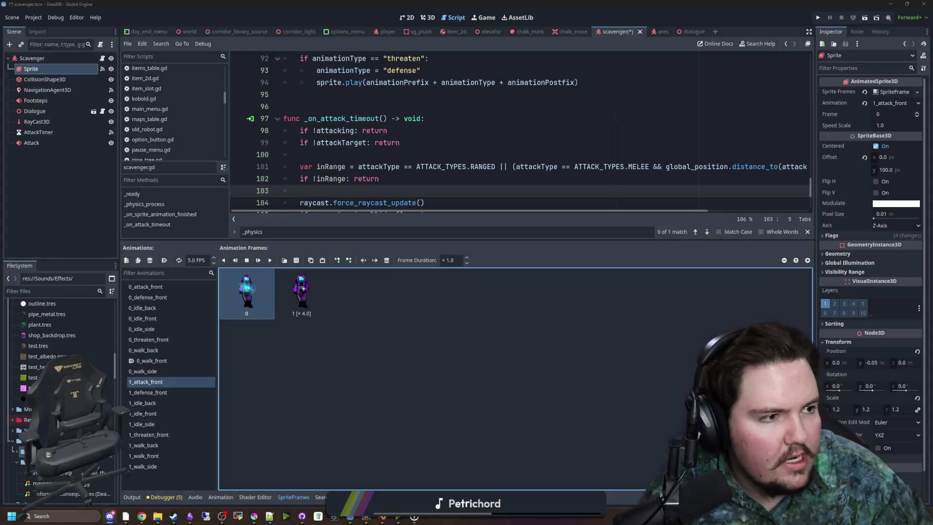
- Save the attack sheet over the existing scavenger_izzy_attack file
key("ctrl+shift+s")
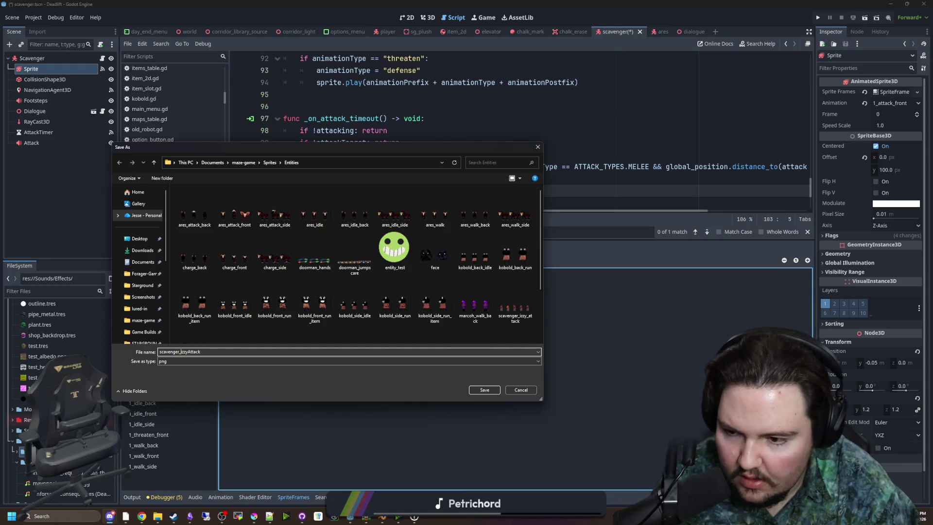
type("a")
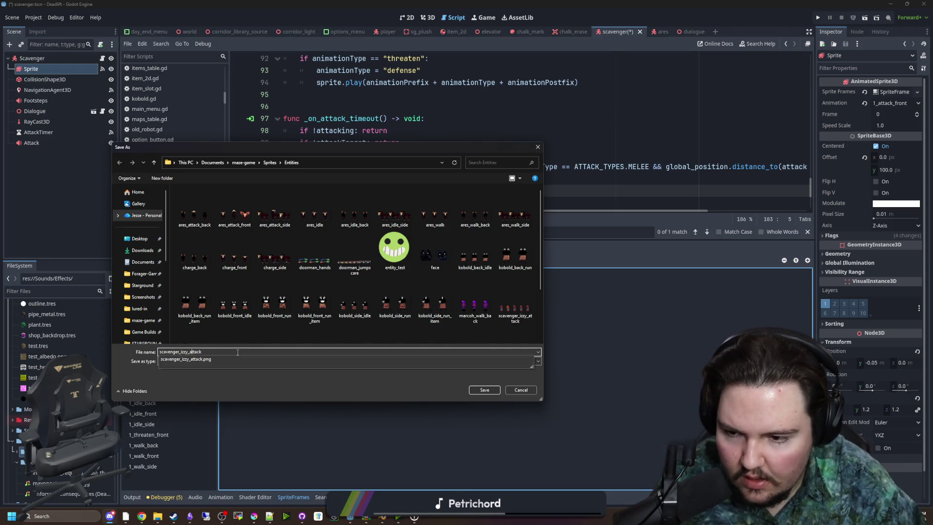
scroll(281, 321, "down", 1)
left_click(281, 335)
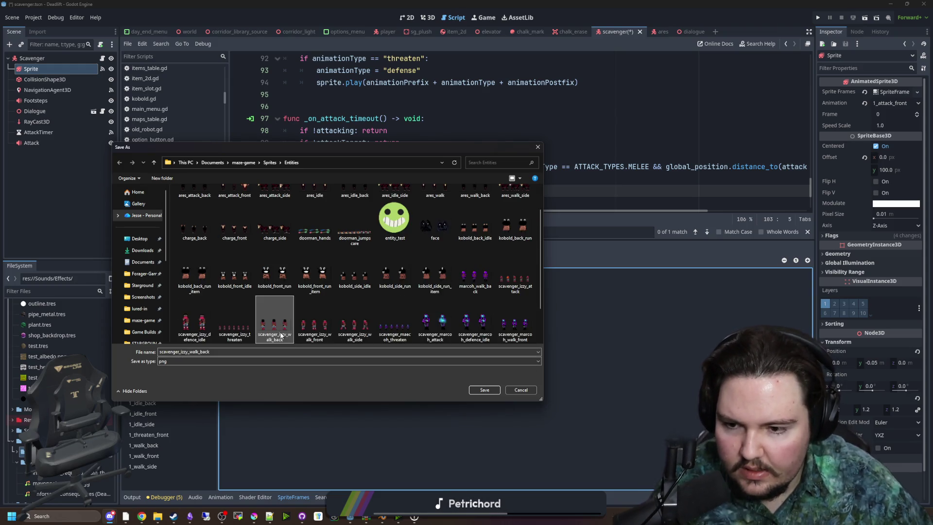
left_click(515, 275)
left_click(487, 388)
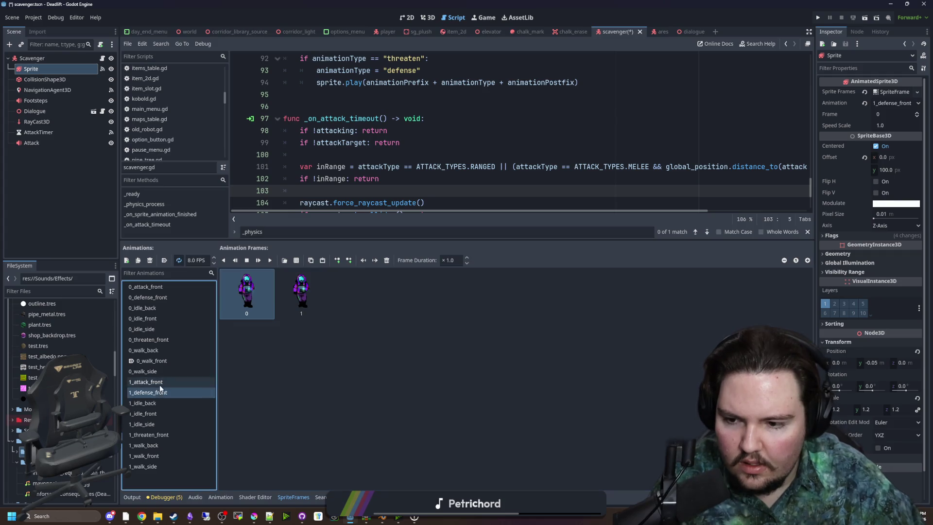
- Add frames to 1_attack_front from the scavenger_izzy_attack sheet sliced into one row
left_click(295, 260)
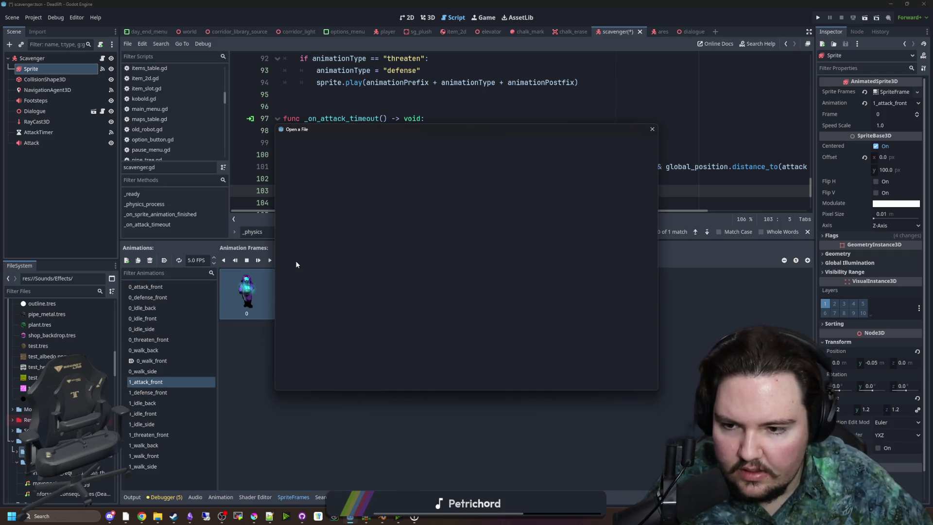
scroll(479, 307, "down", 1)
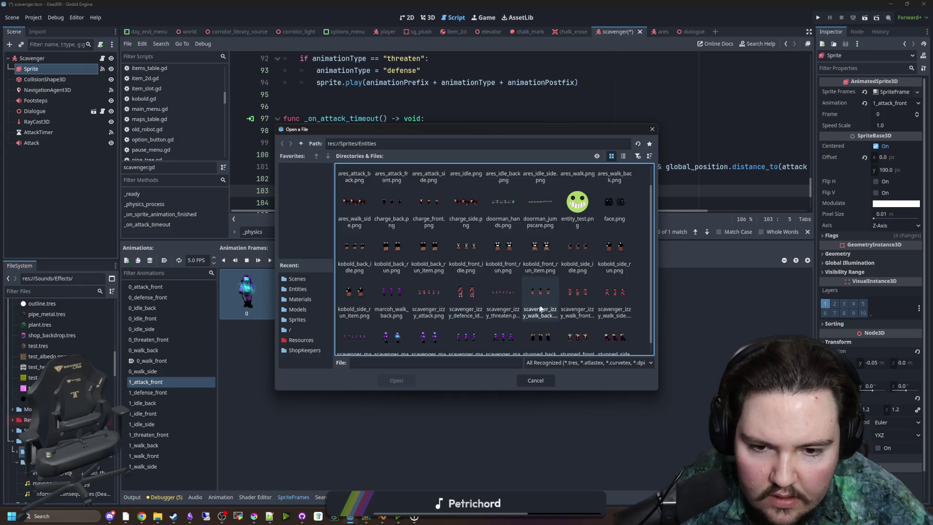
scroll(466, 296, "down", 1)
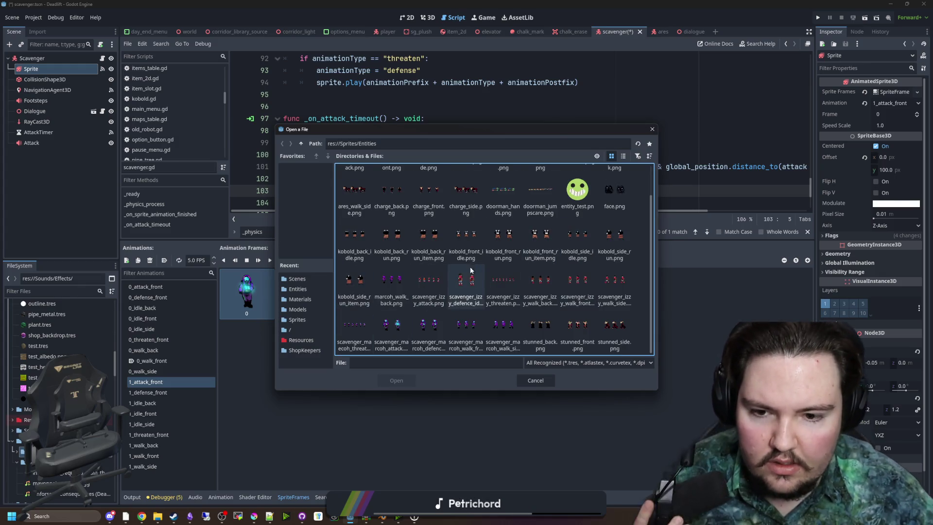
double_click(442, 288)
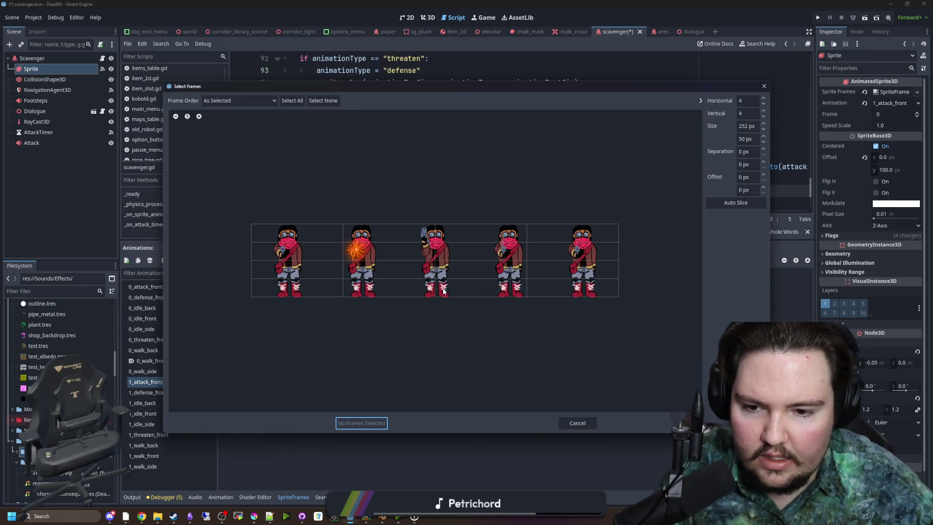
double_click(749, 112)
type("1")
left_click(742, 105)
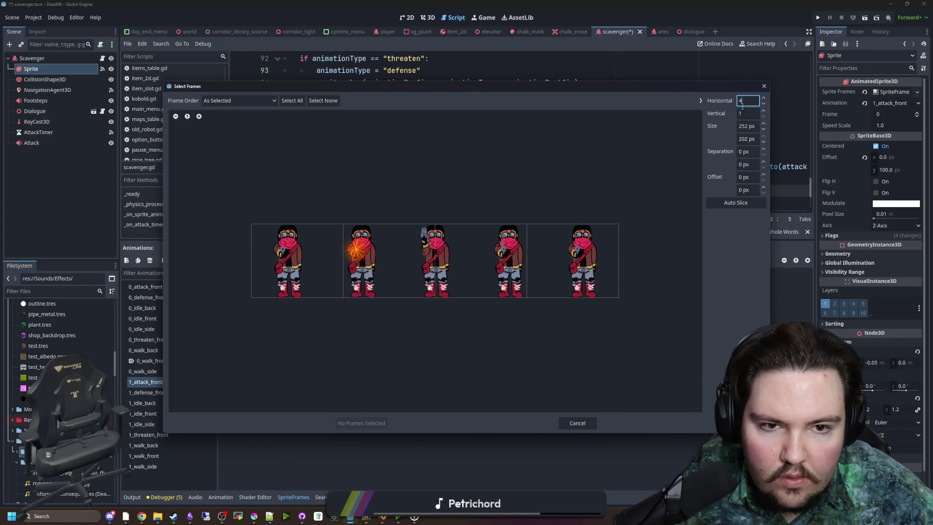
left_click(336, 265)
left_click_drag(528, 262, 389, 363)
left_click(351, 421)
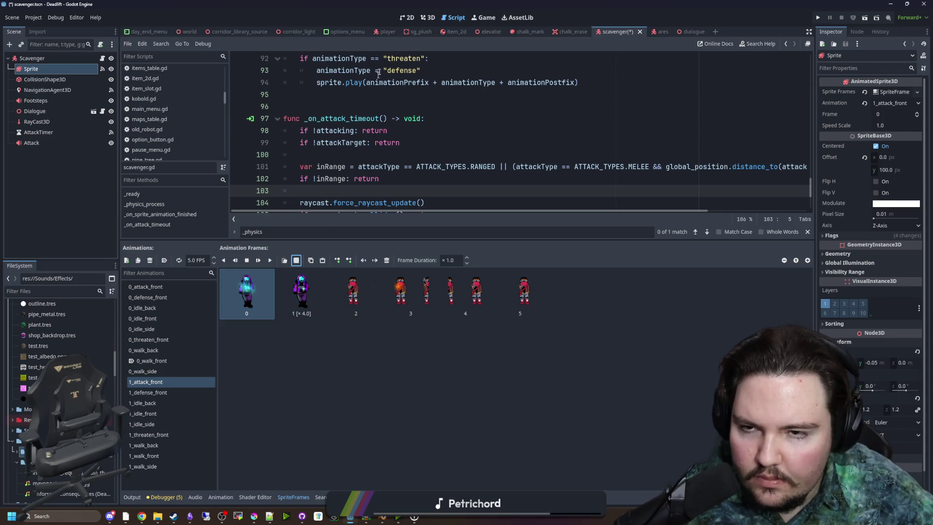
- Play 1_attack_front, then remove the old blue and purple frames, clearing all frames
left_click(427, 17)
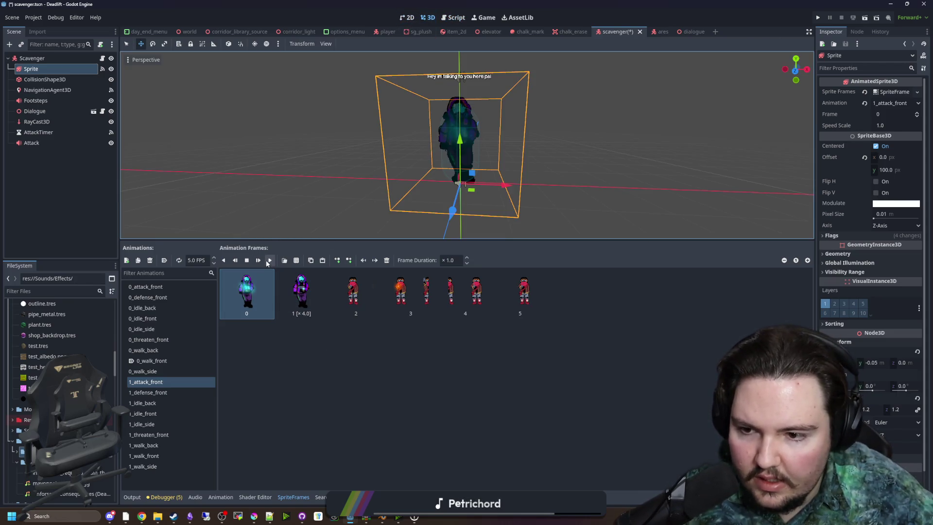
left_click(268, 262)
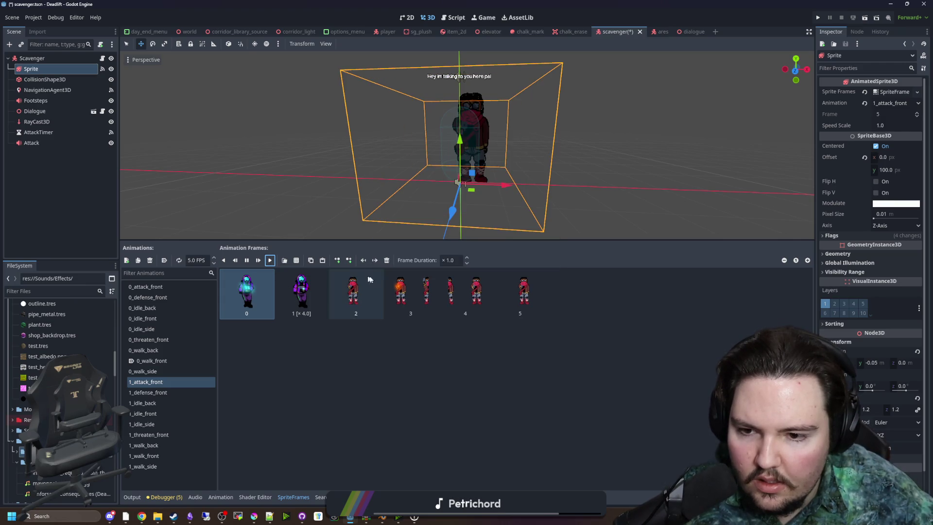
left_click(387, 260)
left_click(387, 260)
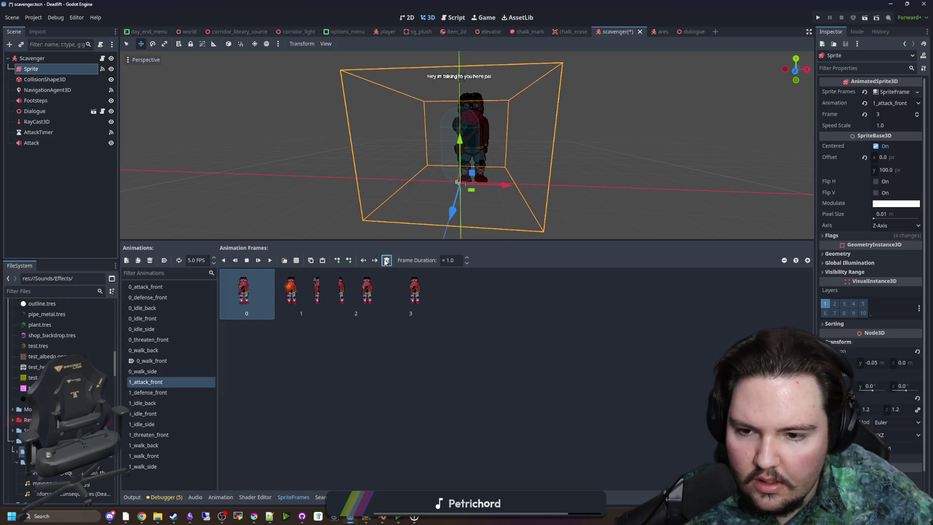
key("Delete")
key("Delete")
key("Delete")
- Re-add the attack sheet as five frames to 1_attack_front, then select 1_defense_front
left_click(296, 260)
scroll(389, 299, "down", 2)
double_click(430, 288)
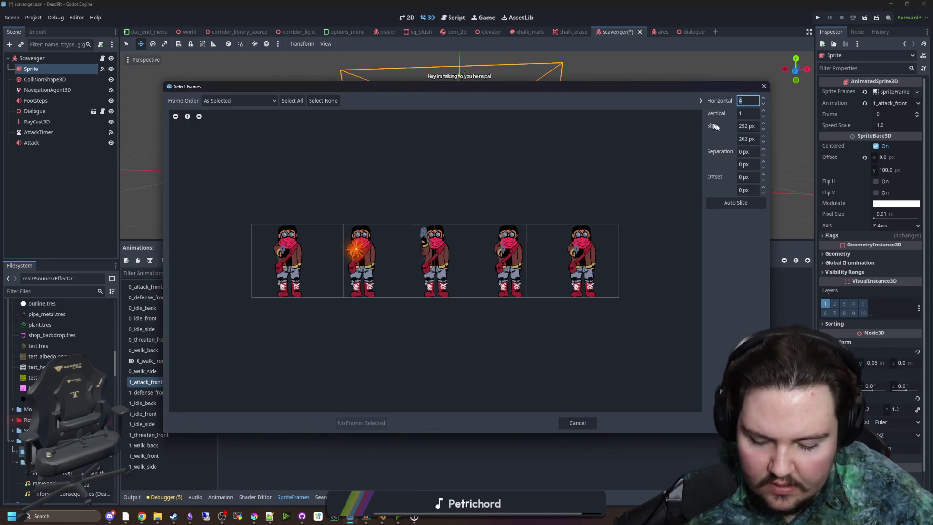
left_click(743, 114)
left_click_drag(286, 263, 592, 264)
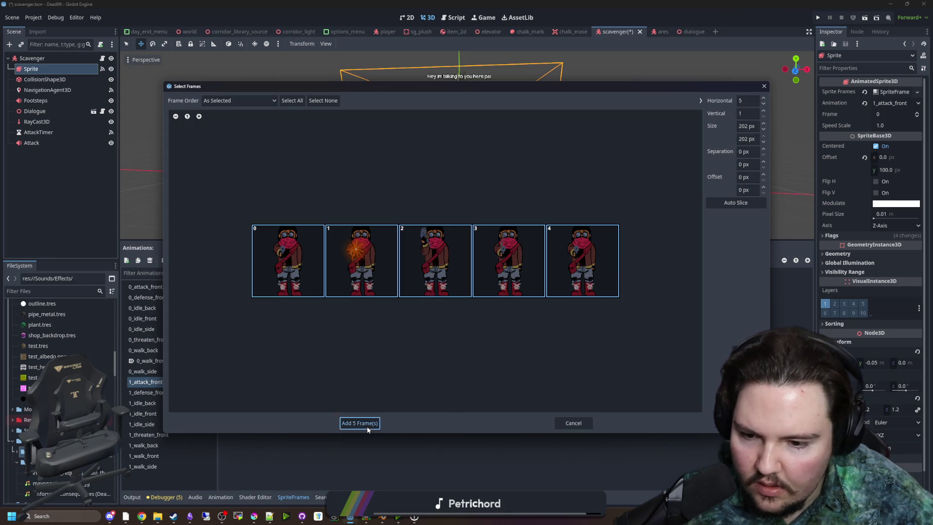
left_click(360, 423)
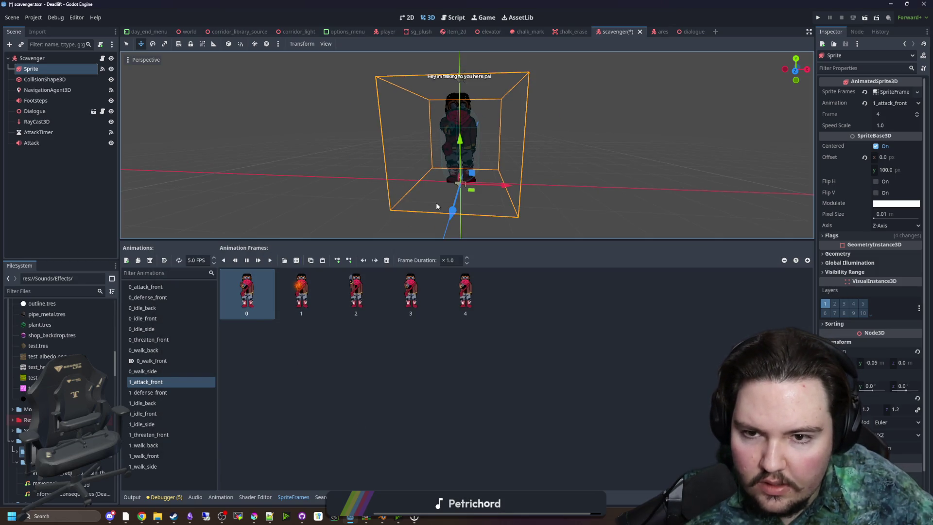
scroll(444, 181, "up", 3)
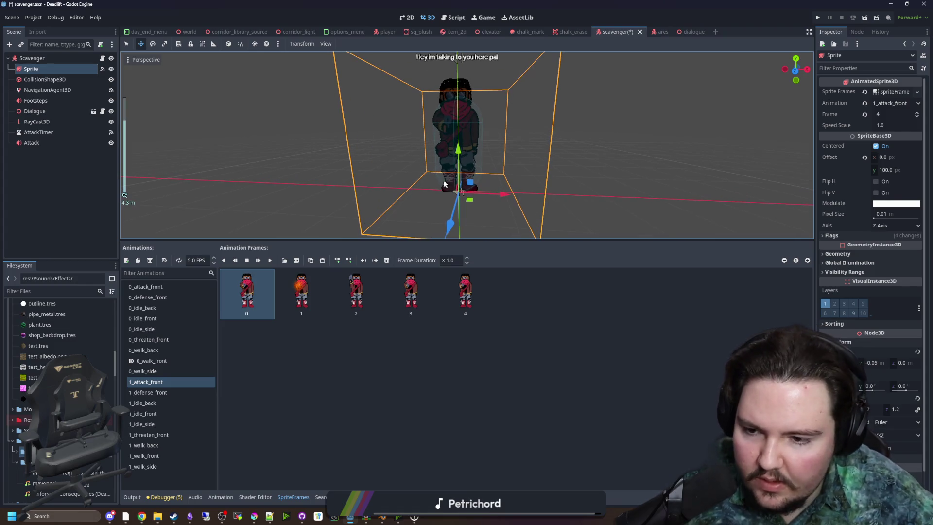
left_click(166, 392)
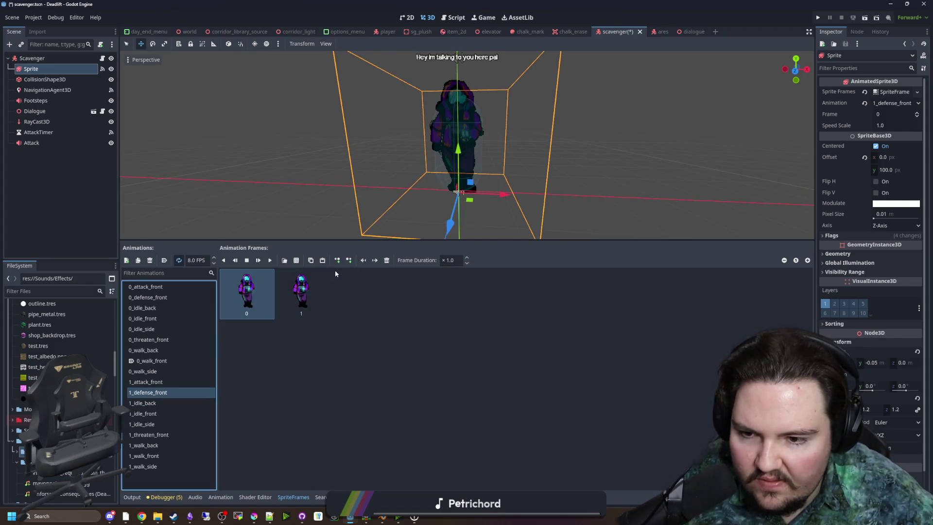
- Replace the 1_defense_front placeholder with two frames from scavenger_izzy_defence_idle.png (2×1 grid) and preview it
left_click(386, 261)
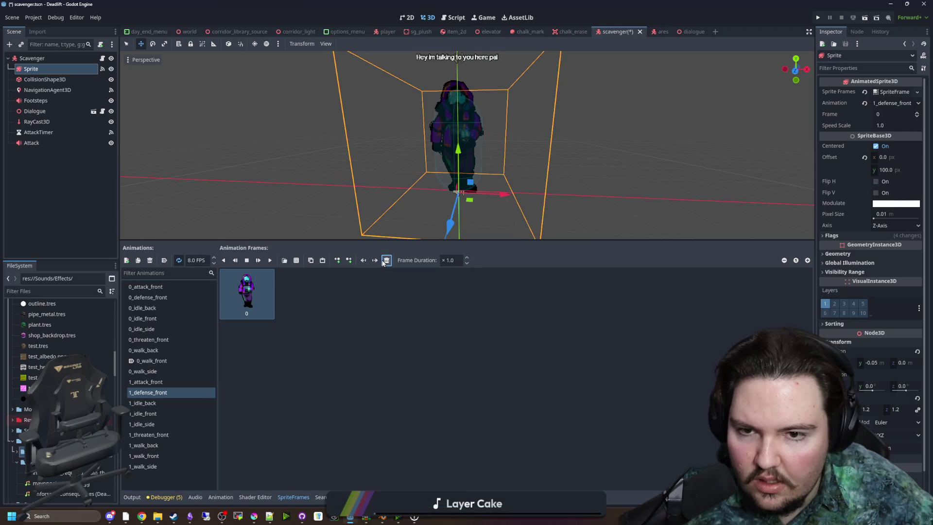
left_click(284, 261)
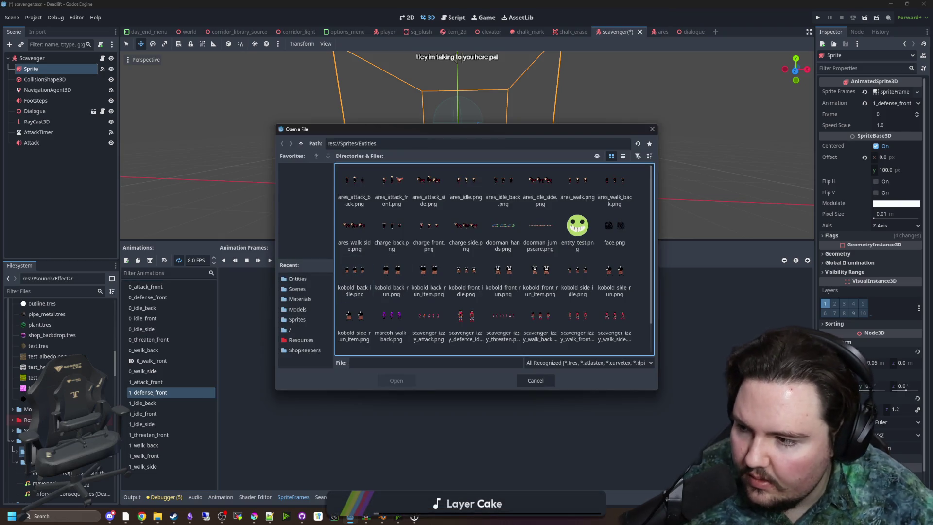
scroll(518, 267, "down", 1)
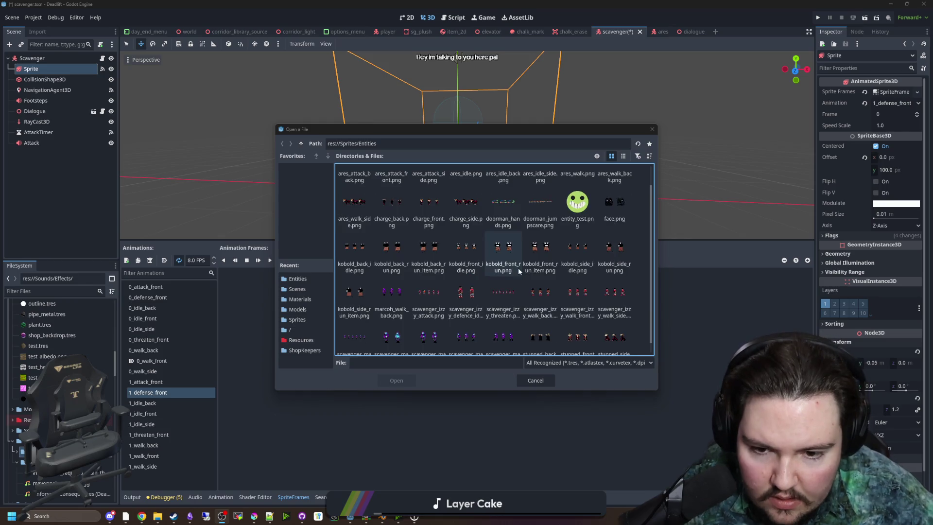
left_click(465, 298)
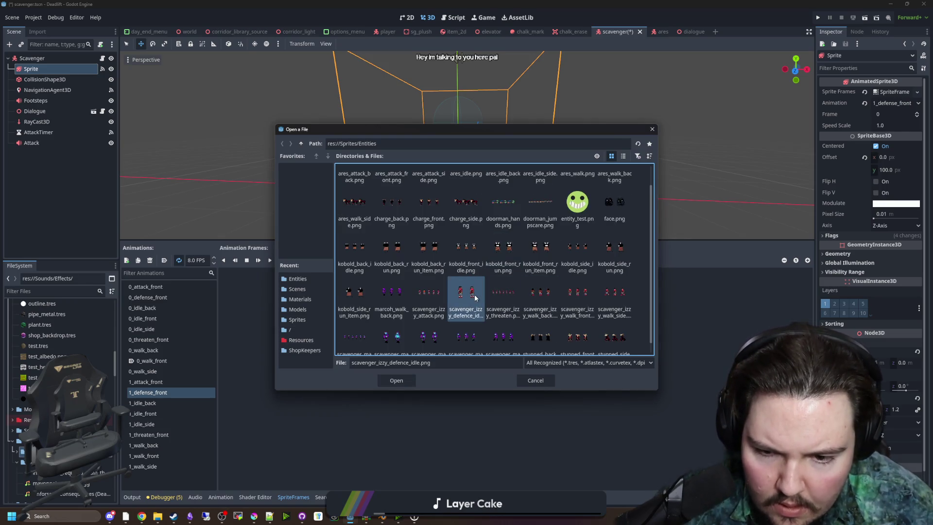
double_click(465, 297)
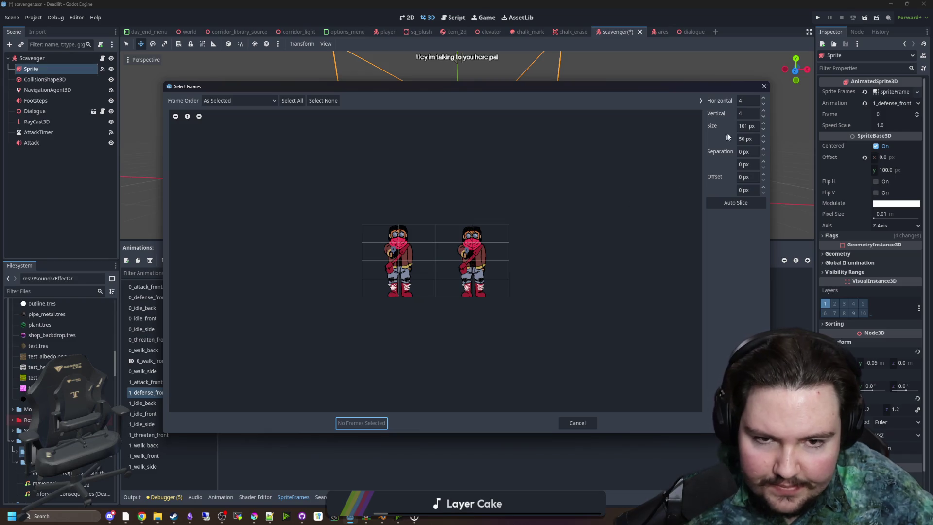
key("Tab")
type("1")
key("Return")
left_click(369, 292)
left_click(442, 294)
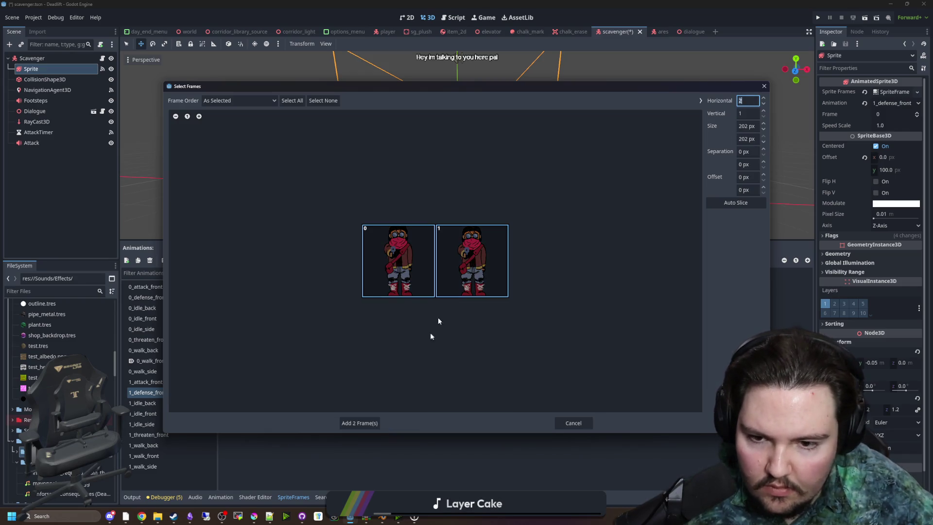
left_click(359, 422)
left_click(269, 260)
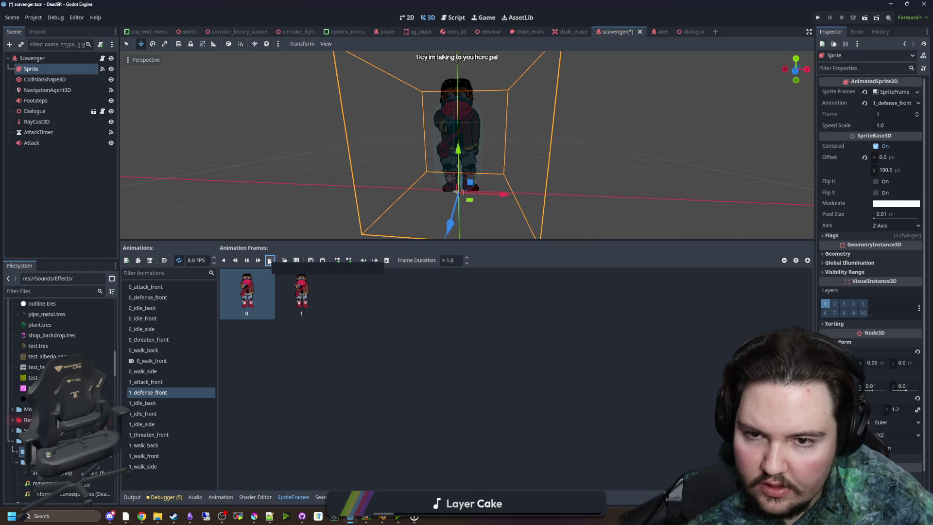
left_click(269, 369)
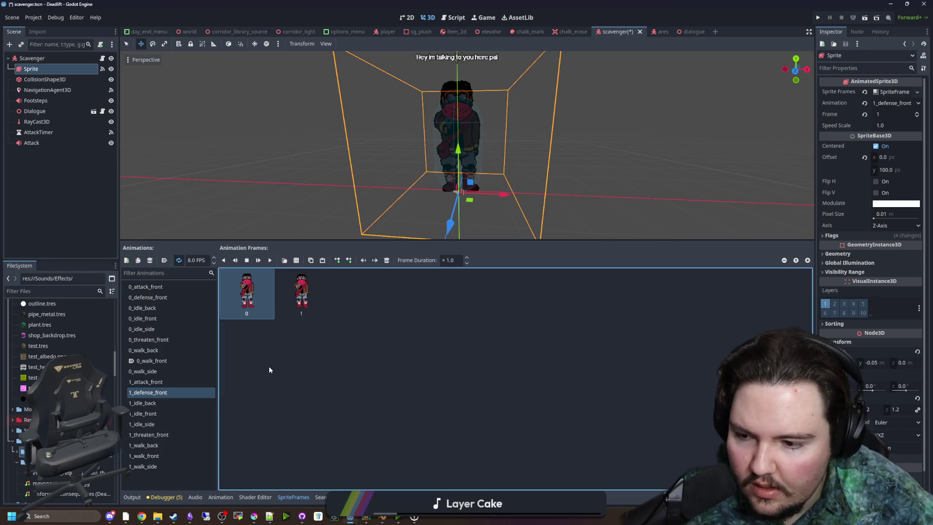
- Replace the 1_idle_back placeholder with the middle standing frame from scavenger_izzy_walk_back.png
left_click(163, 401)
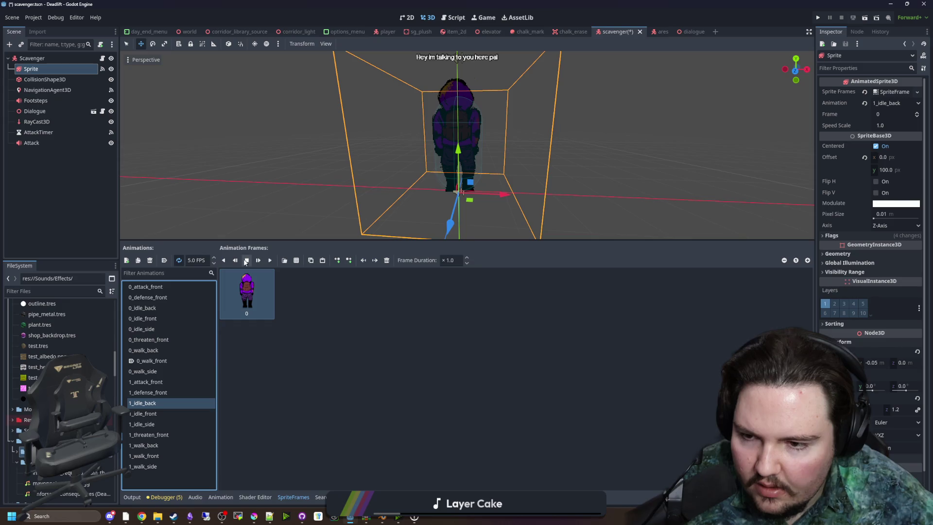
left_click(387, 260)
left_click(284, 260)
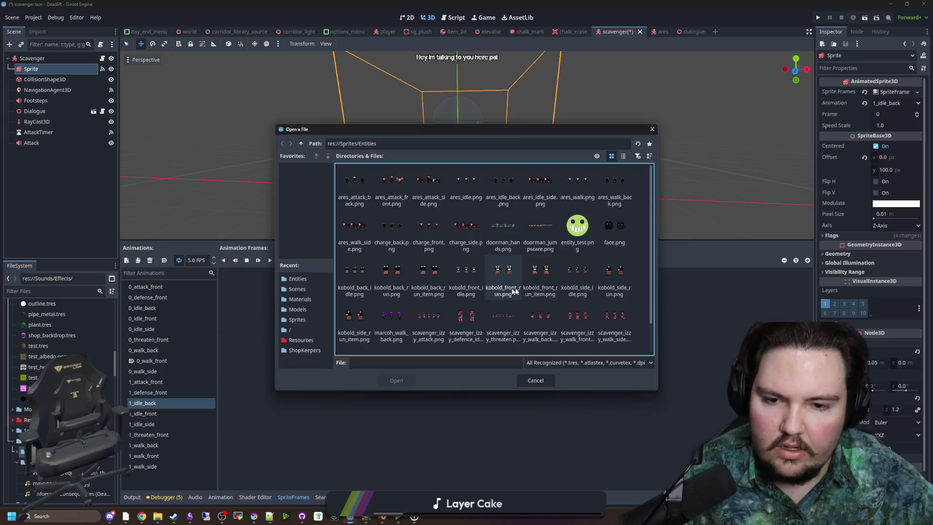
scroll(466, 316, "down", 1)
left_click(548, 291)
double_click(547, 291)
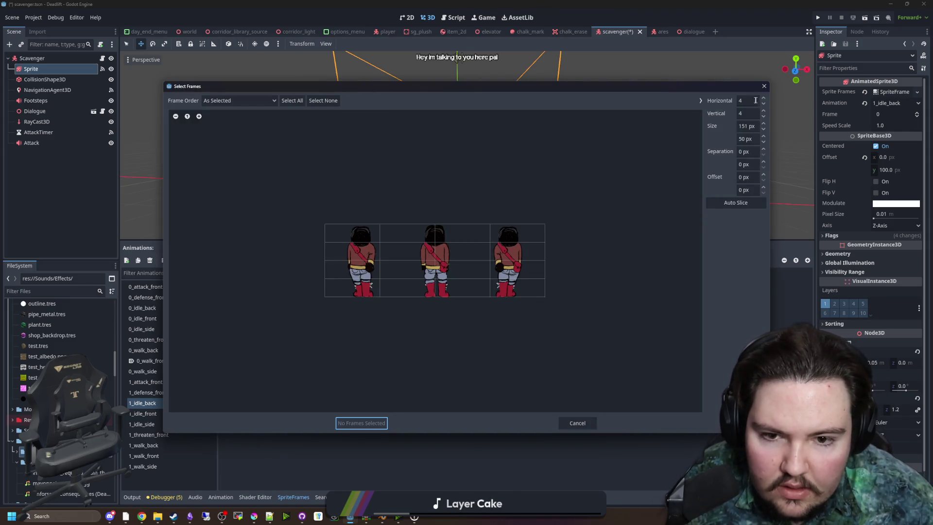
key("Return")
left_click(456, 289)
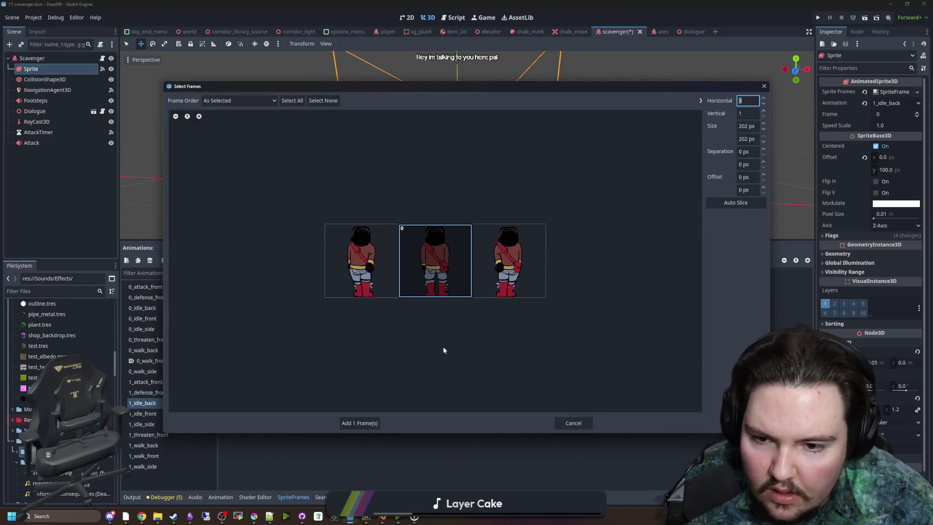
left_click(359, 423)
- Replace the 1_idle_front placeholder with the middle standing frame from the walk front sheet
left_click(169, 414)
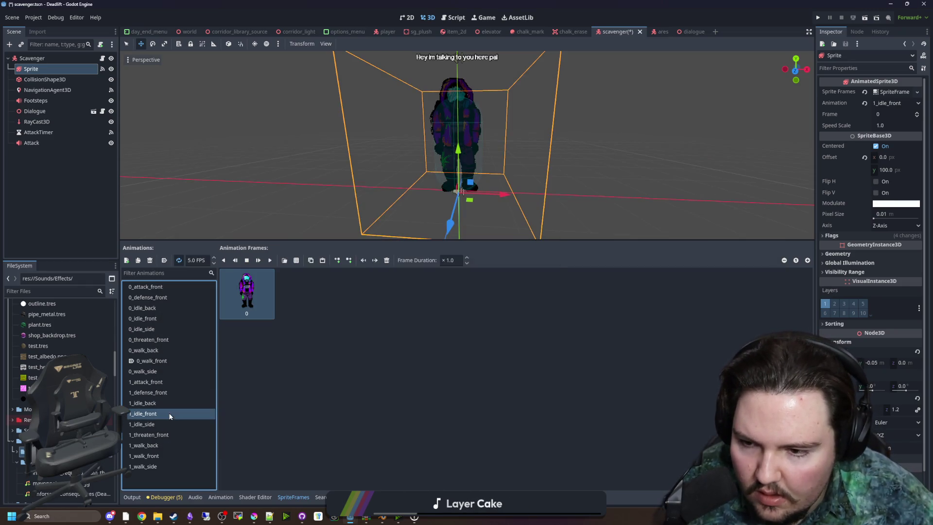
left_click(386, 260)
left_click(294, 260)
scroll(450, 290, "down", 2)
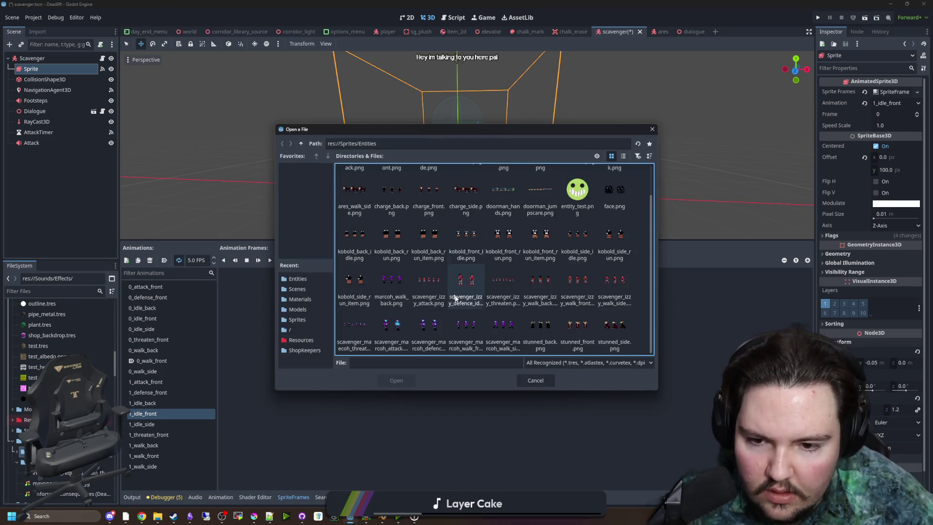
double_click(574, 281)
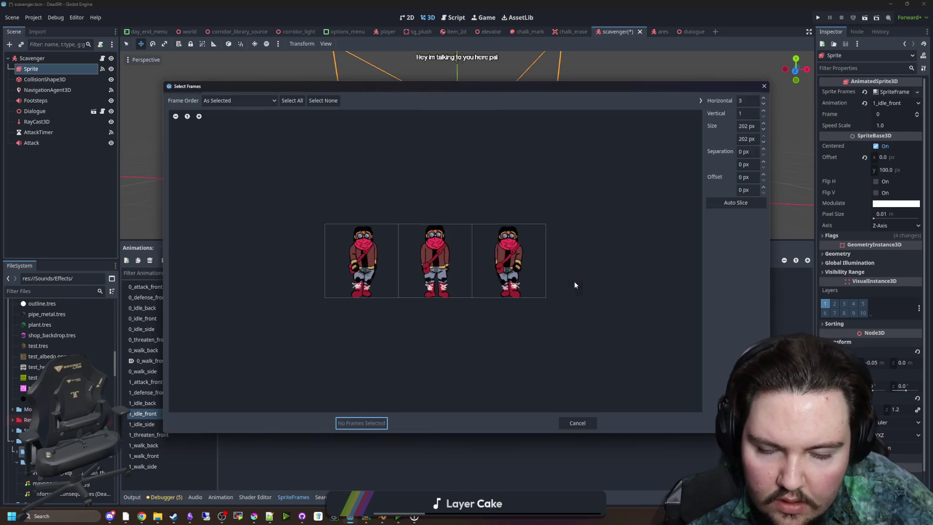
left_click(471, 272)
left_click(359, 423)
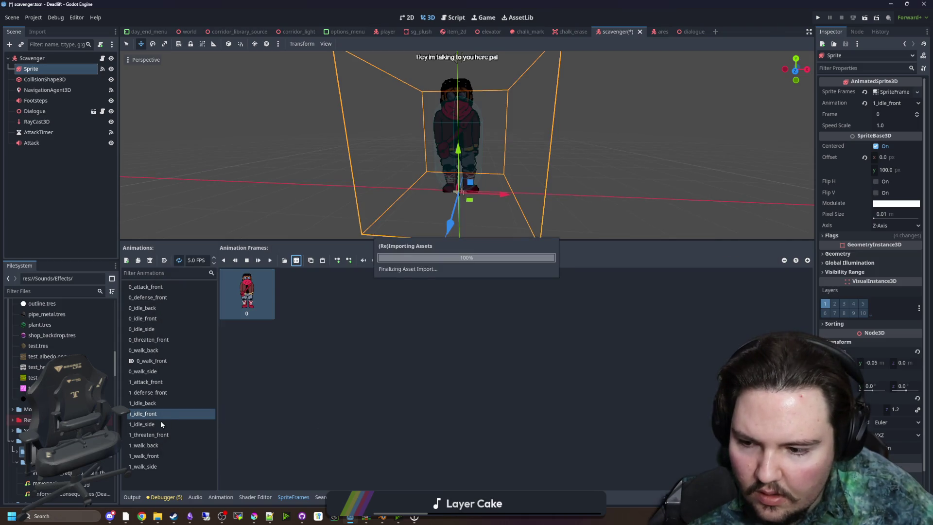
- Give 1_idle_side the middle side-facing frame from the walk side sheet
left_click(160, 424)
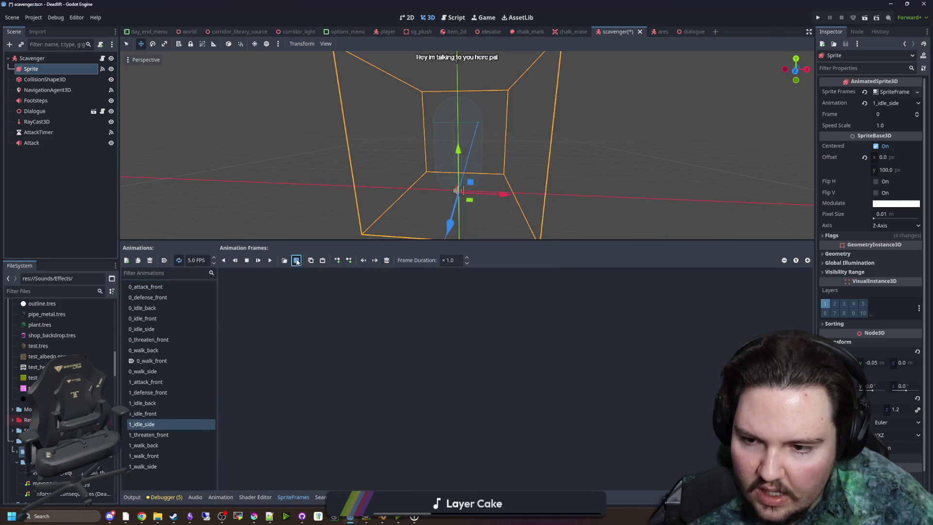
left_click(296, 260)
scroll(490, 286, "down", 1)
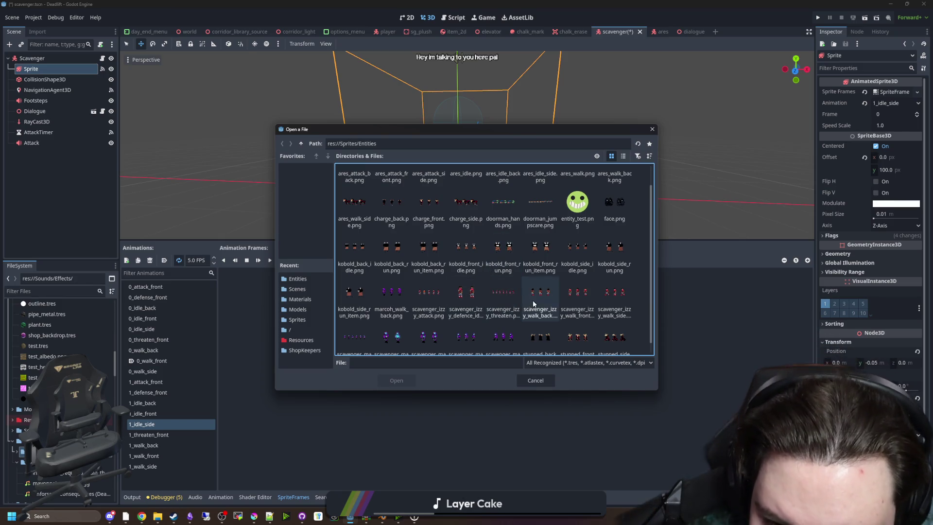
double_click(615, 294)
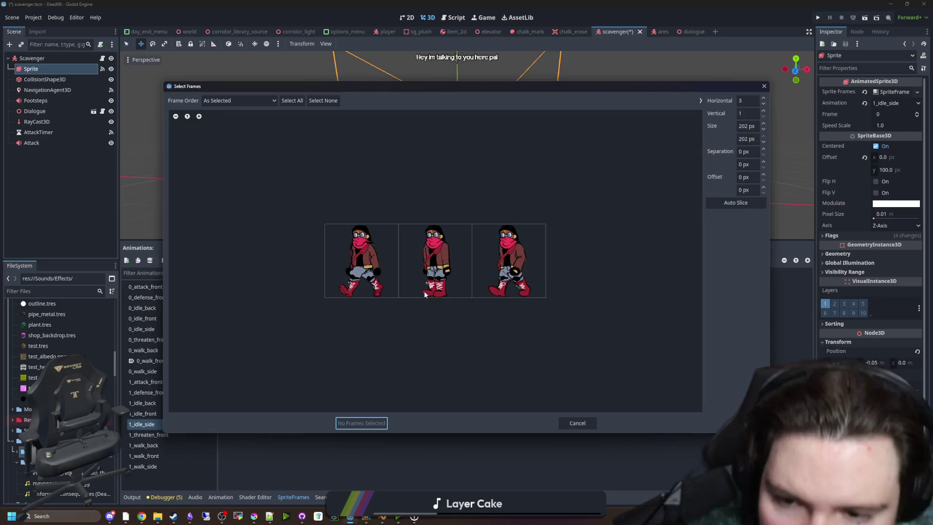
left_click(423, 294)
left_click(369, 423)
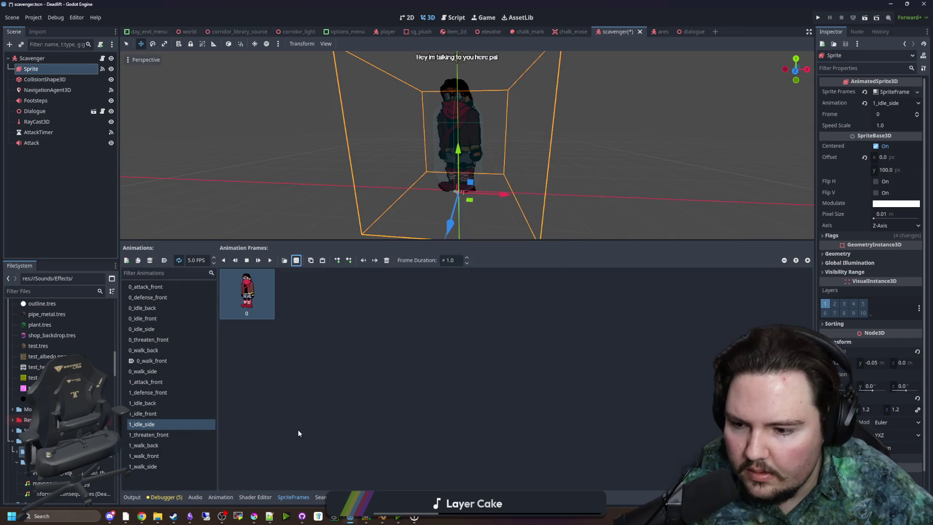
left_click(169, 435)
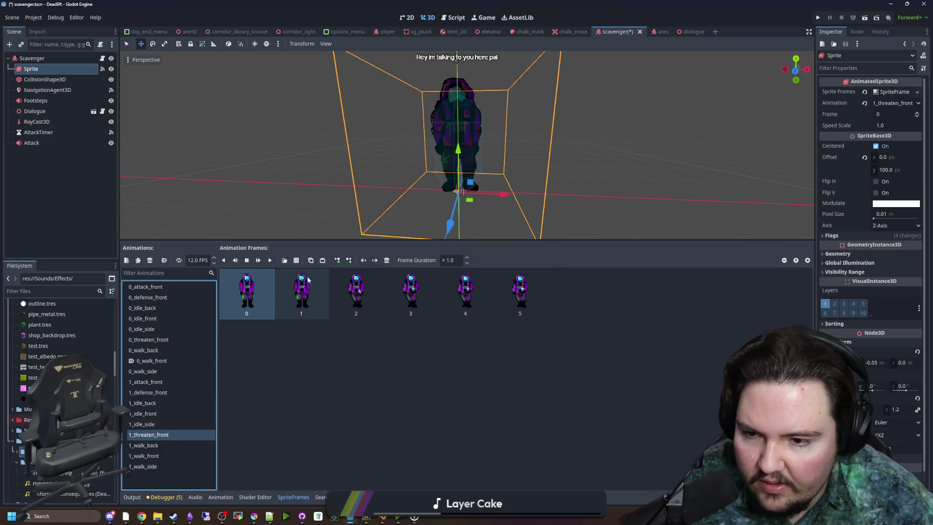
- Replace the 1_threaten_front placeholders with all seven frames from the threaten sprite sheet
left_click(386, 261)
left_click(386, 260)
left_click(386, 261)
left_click(386, 261)
left_click(386, 261)
left_click(386, 261)
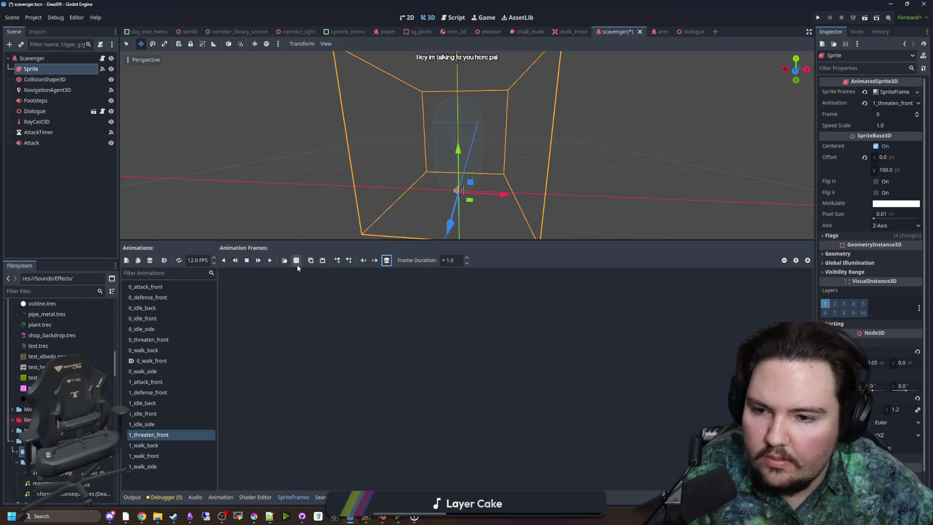
left_click(298, 265)
scroll(480, 272, "down", 1)
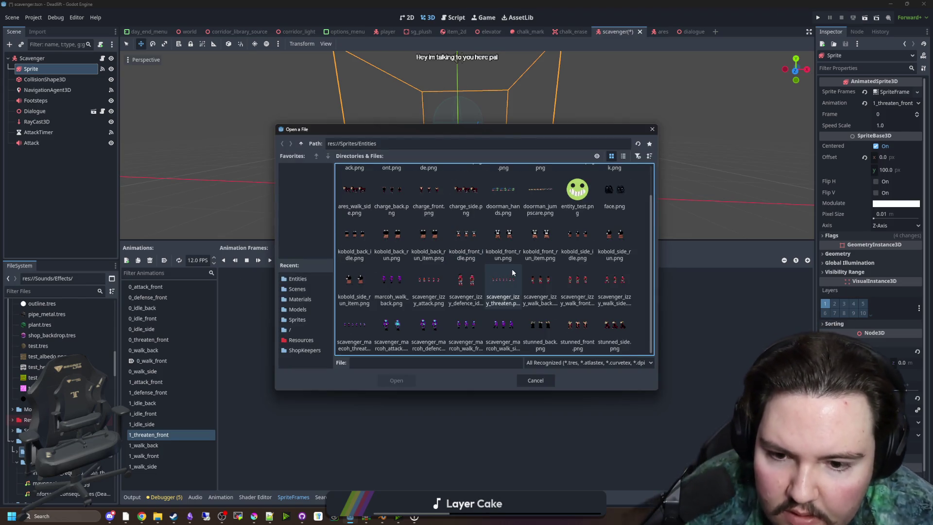
double_click(509, 274)
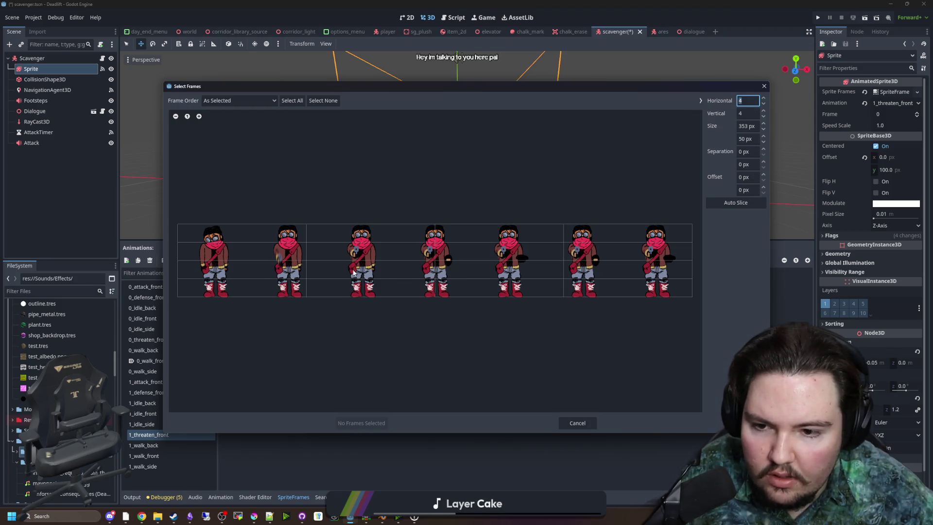
scroll(752, 114, "down", 3)
mouse_move(214, 260)
left_mouse_down()
mouse_move(656, 262)
mouse_move(286, 272)
left_mouse_up()
left_click(227, 265)
left_click_drag(214, 265, 623, 281)
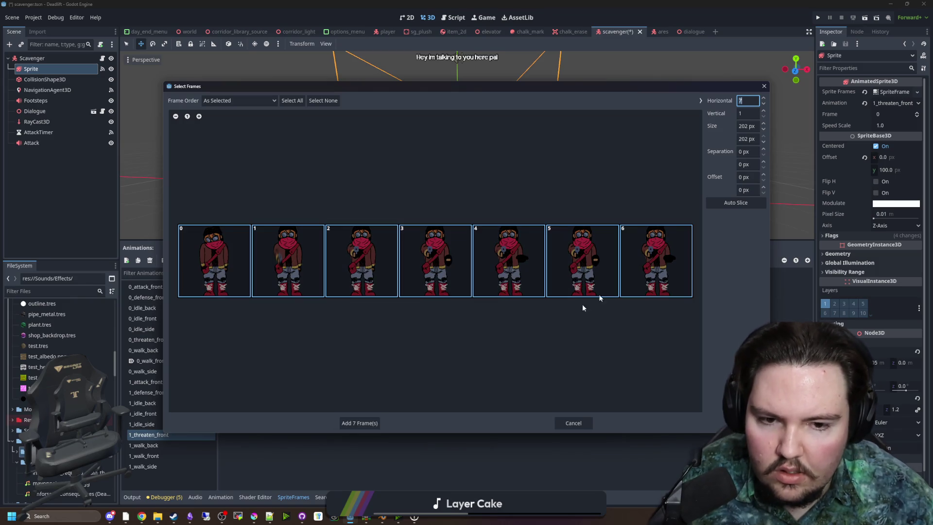
left_click(357, 418)
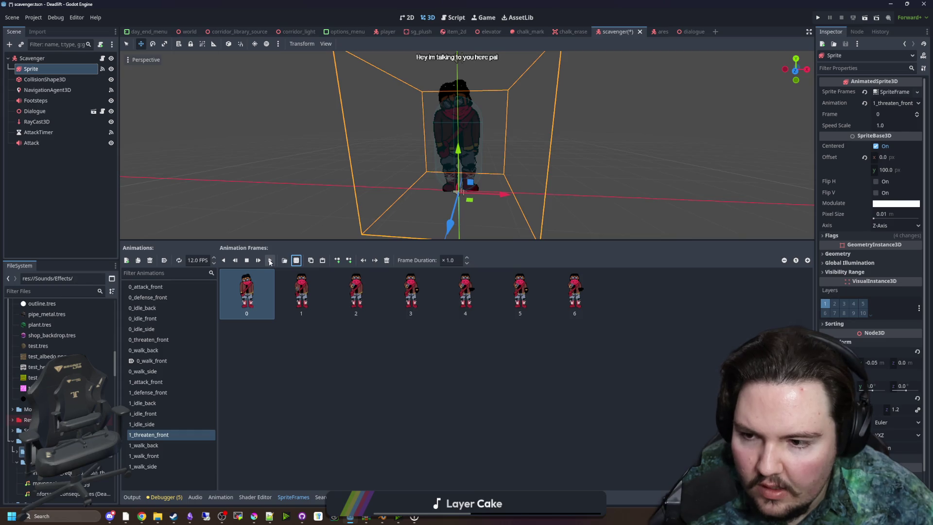
- Lower the 1_threaten_front speed to 8 FPS and preview the animation
left_click(319, 354)
left_click(270, 261)
left_click(268, 261)
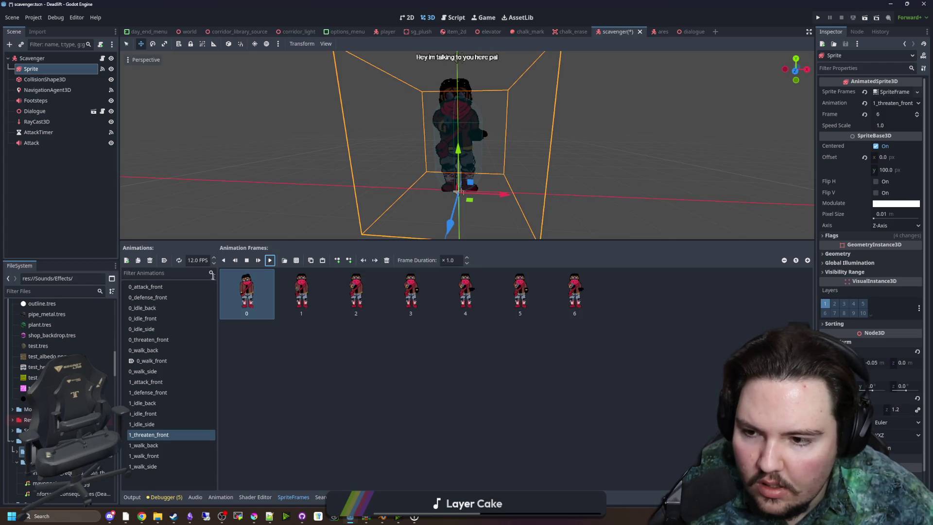
type("8")
left_click(298, 347)
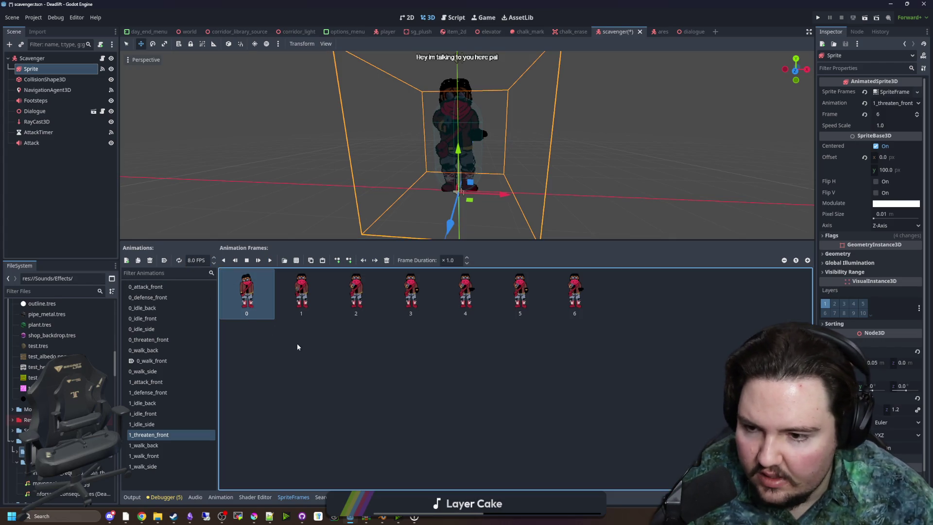
left_click(270, 261)
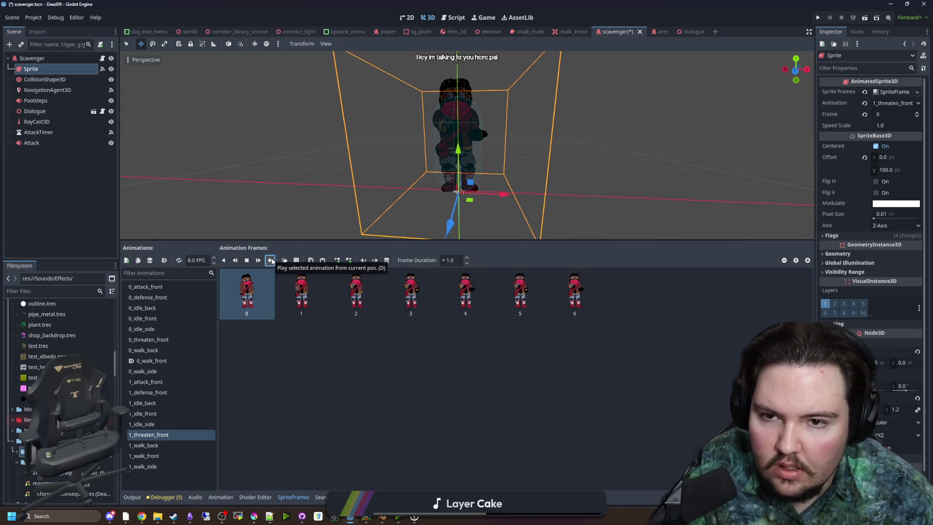
left_click(272, 261)
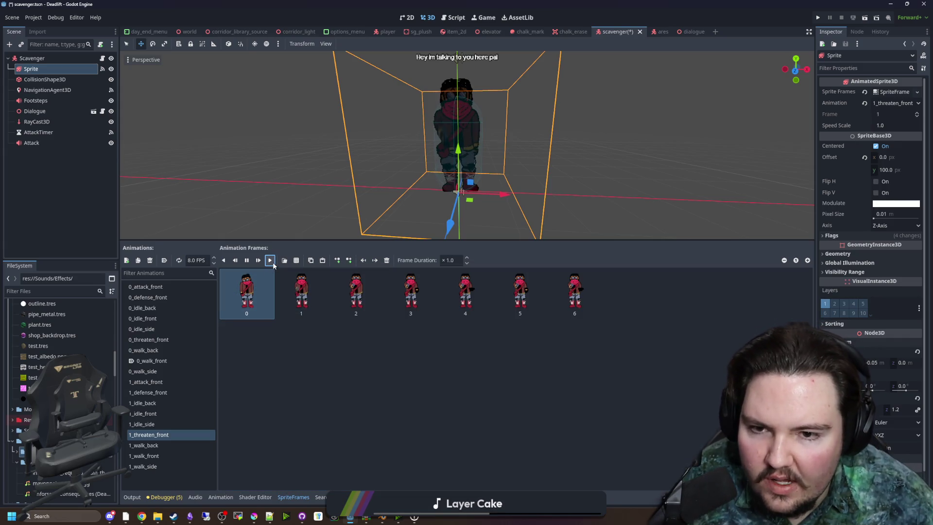
scroll(427, 187, "down", 2)
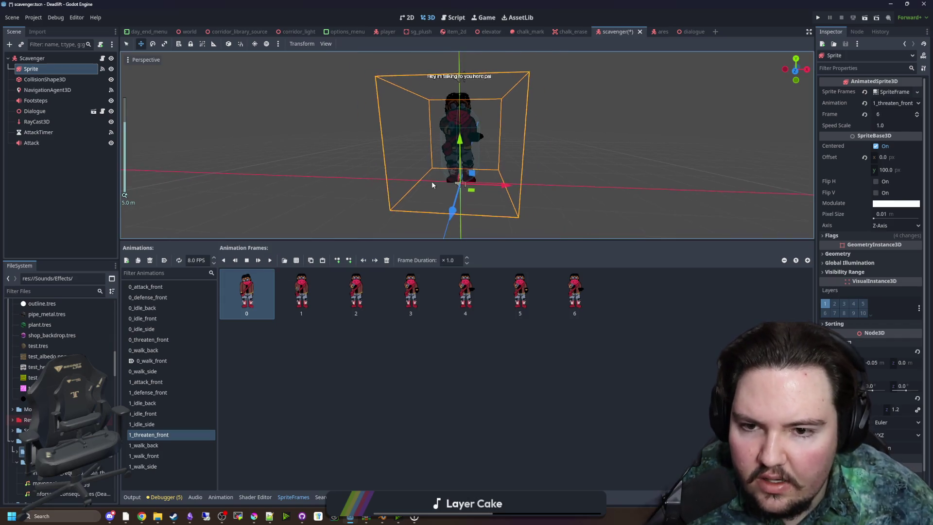
scroll(432, 181, "up", 2)
left_click(155, 444)
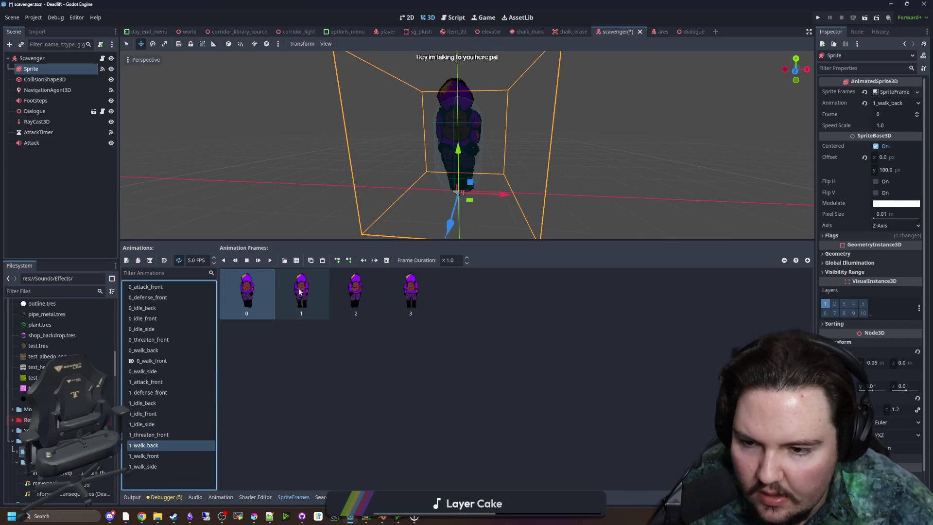
- Replace the 1_walk_back frames with the three frames of scavenger_izzy_walk_back sliced as a single row
left_click(387, 260)
left_click(387, 260)
left_click(387, 260)
left_click(387, 260)
left_click(284, 260)
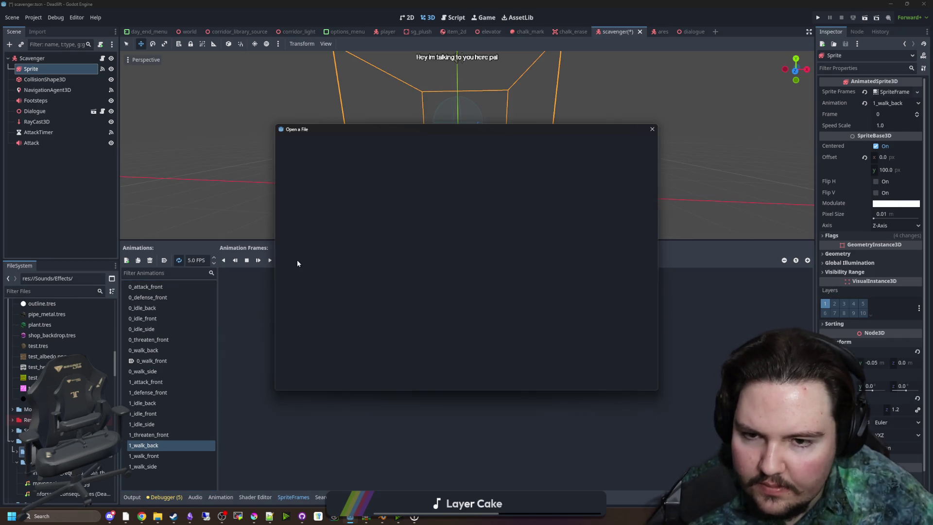
scroll(418, 323, "down", 1)
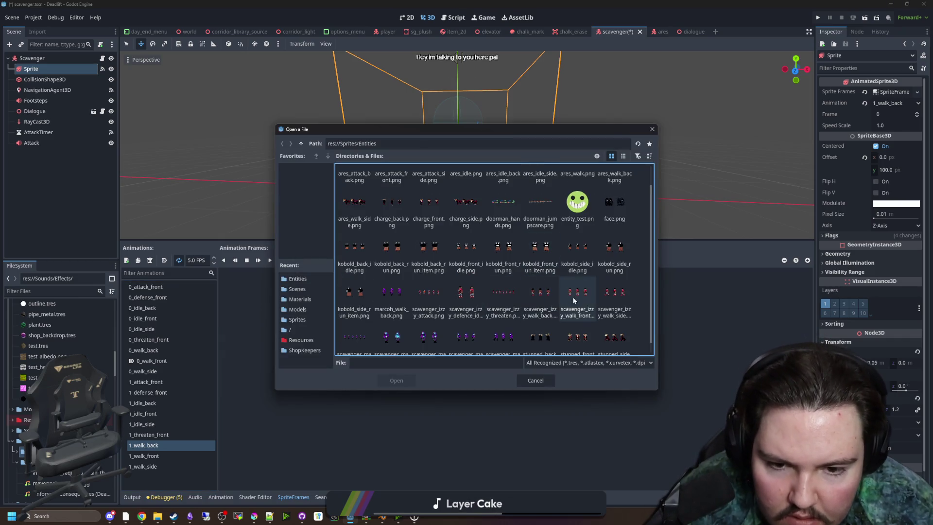
double_click(540, 297)
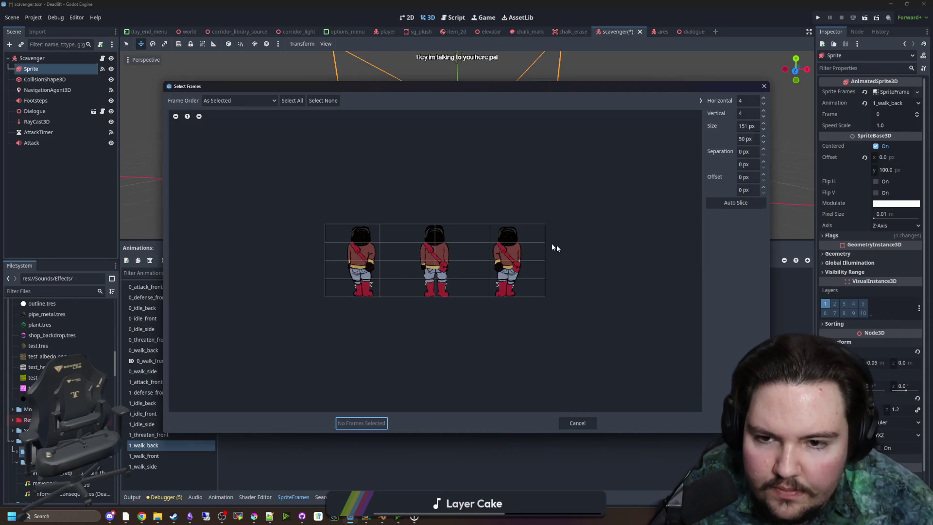
key("Tab")
type("1")
left_click(352, 262)
left_click(435, 262)
left_click(517, 262)
left_click(362, 423)
left_click(301, 299)
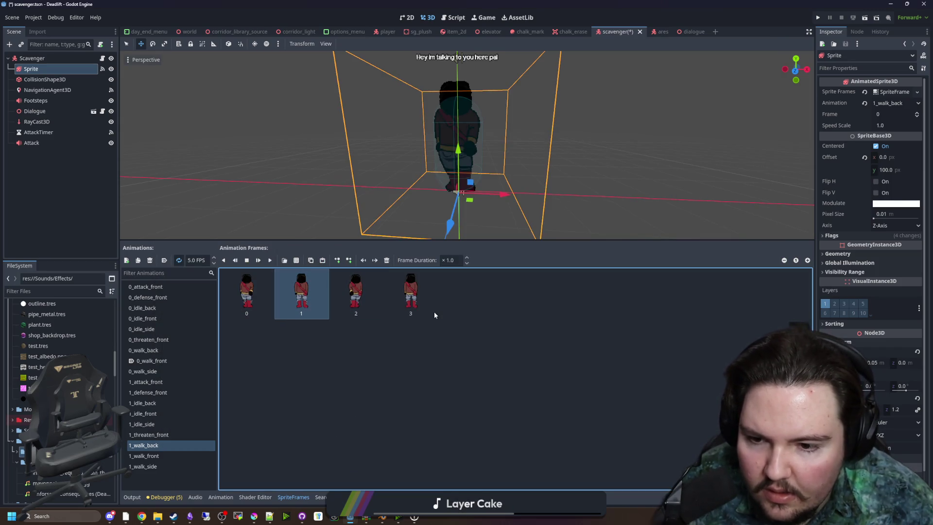
- Replace 1_walk_front with three front walk frames plus a copy of frame 1 as the fourth
left_click(146, 456)
left_click(387, 260)
left_click(386, 260)
left_click(387, 260)
left_click(387, 260)
left_click(284, 260)
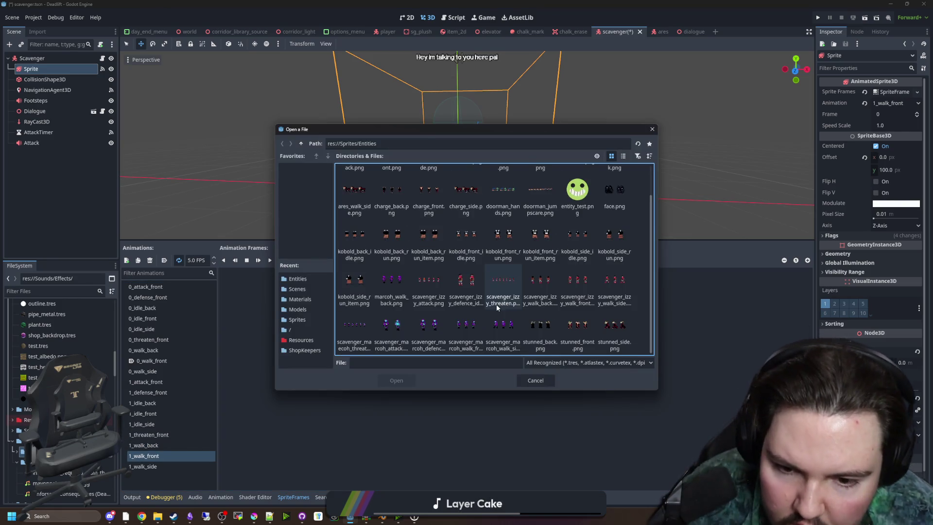
double_click(575, 285)
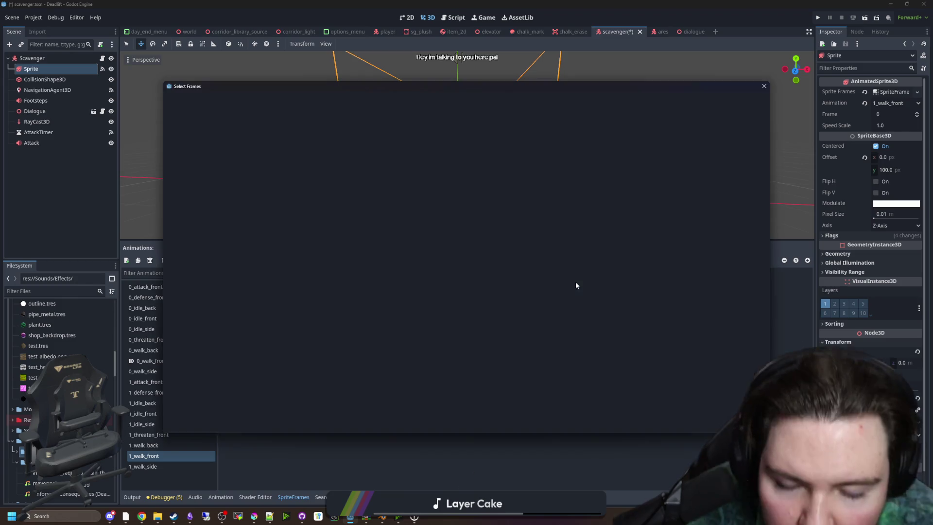
left_click(361, 260)
left_click(435, 261)
left_click(508, 261)
left_click(370, 424)
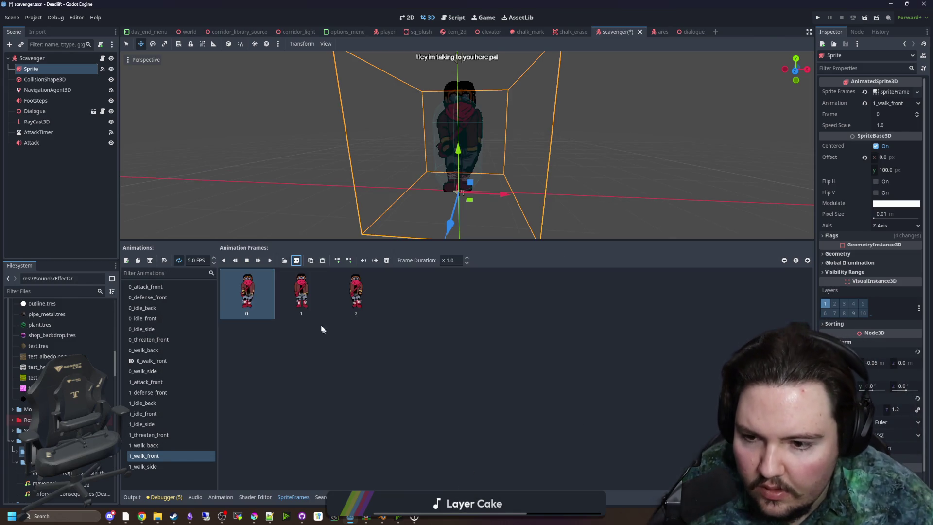
left_click(302, 292)
key("ctrl+c")
key("ctrl+v")
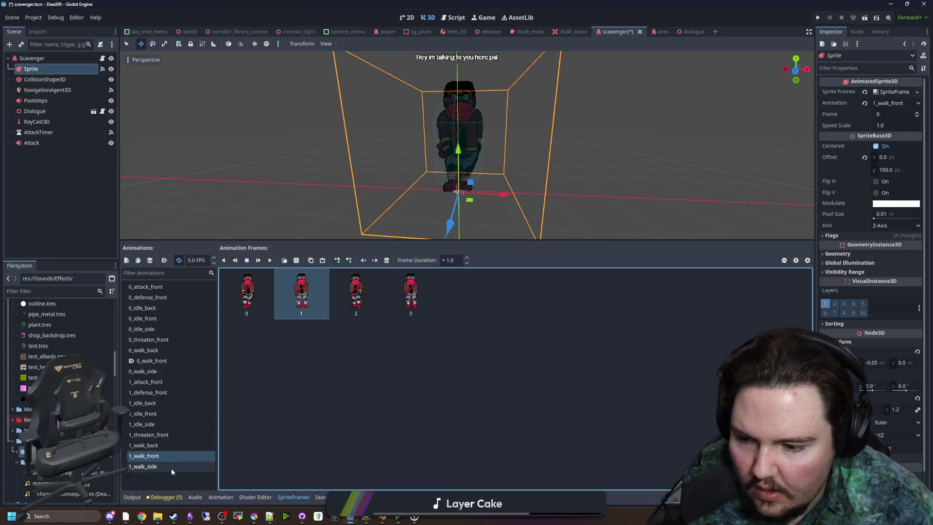
- Fill 1_walk_side with three side walk frames plus a pasted copy of frame 1
left_click(145, 466)
left_click(387, 260)
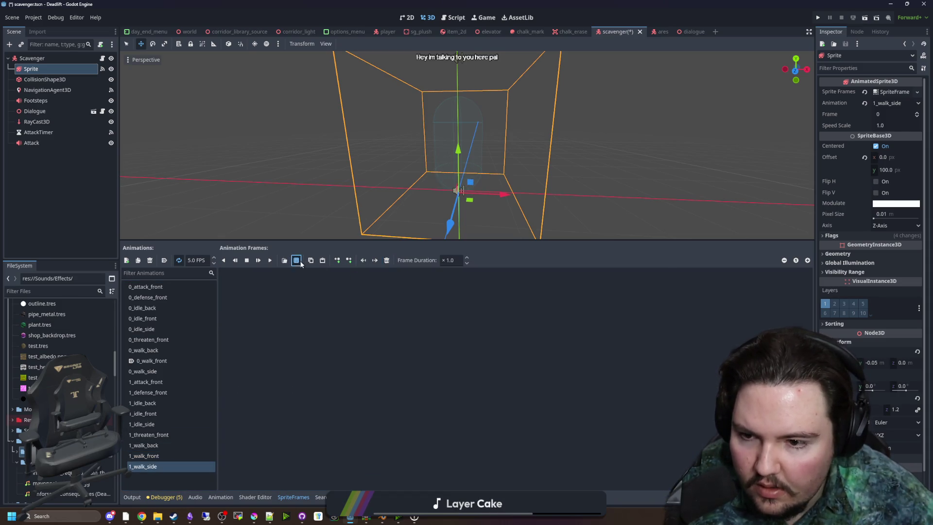
left_click(300, 261)
key("Escape")
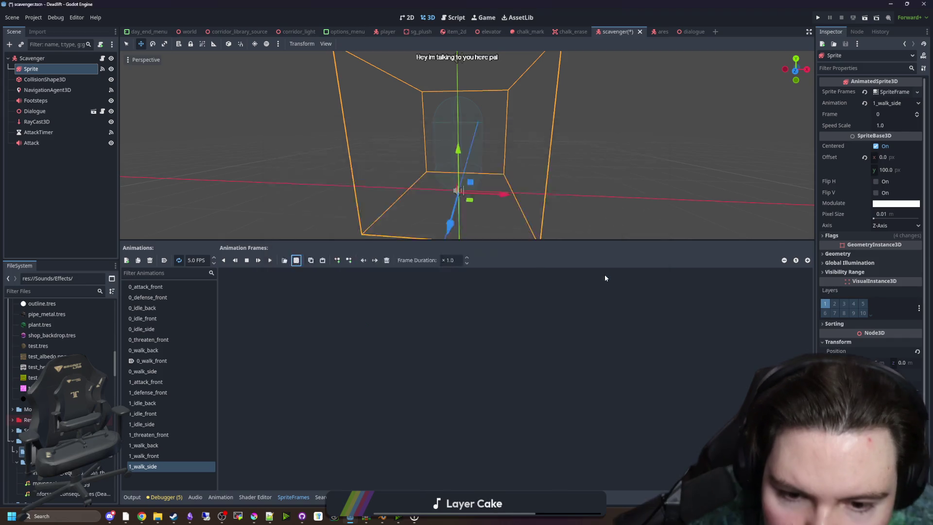
key("Return")
left_click(358, 260)
left_click(431, 261)
left_click(508, 260)
left_click(360, 422)
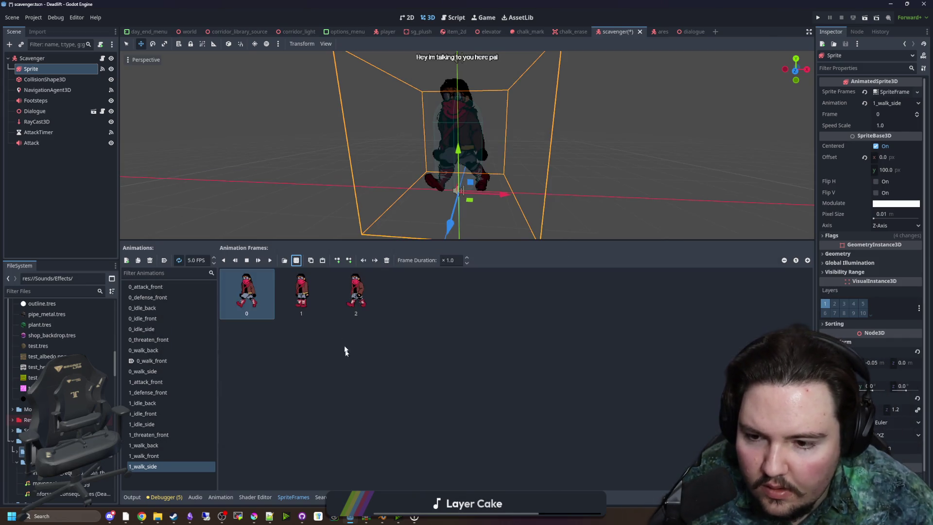
left_click(301, 291)
key("ctrl+c")
key("ctrl+v")
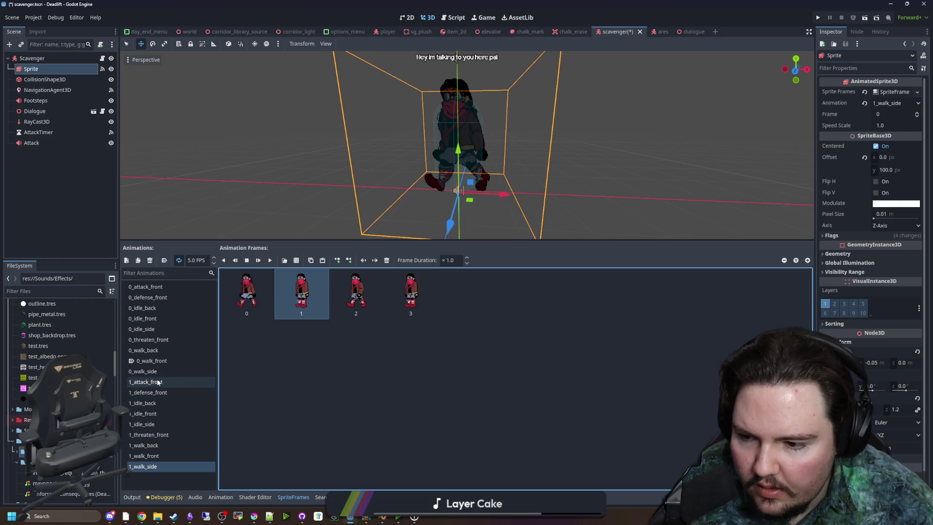
- Set the 1_attack_front animation speed to 8 FPS
left_click(158, 382)
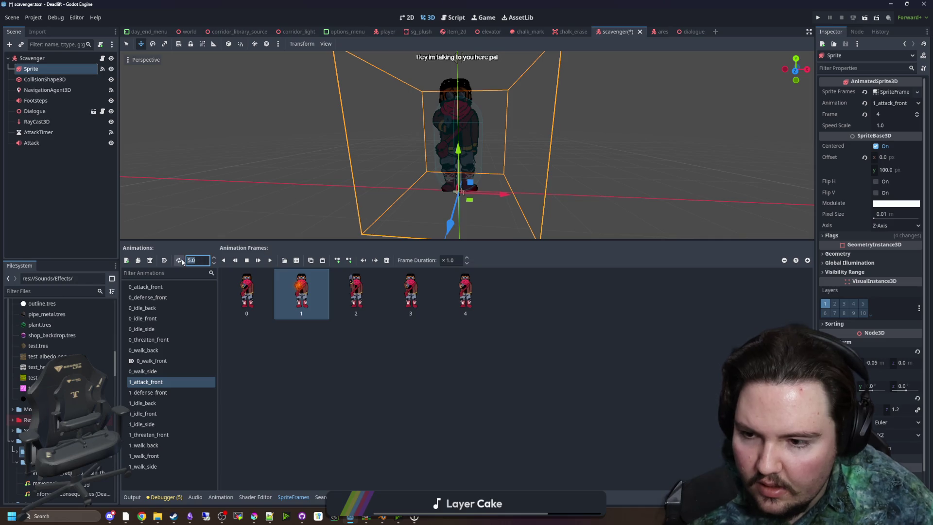
type("8")
left_click(284, 310)
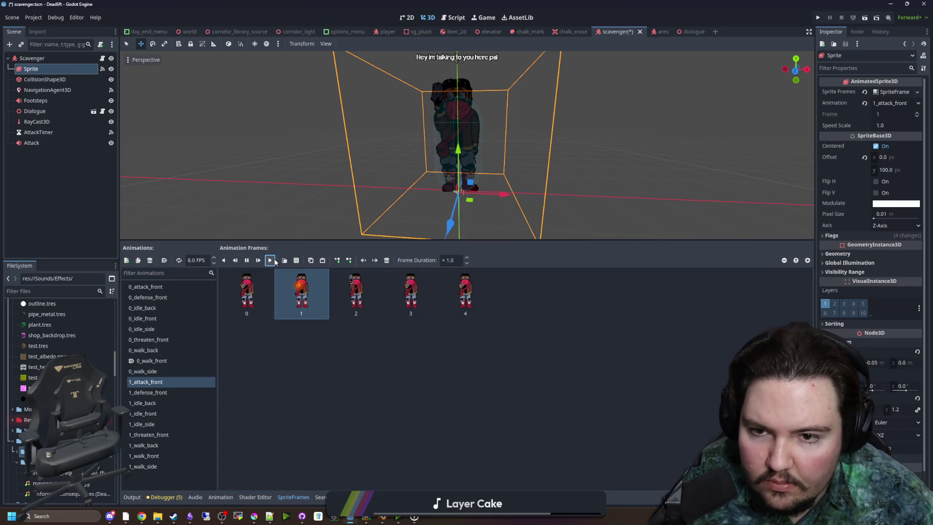
- Preview the defense, idle, threaten and walk animations, then save the scavenger scene
left_click(162, 392)
left_click(270, 261)
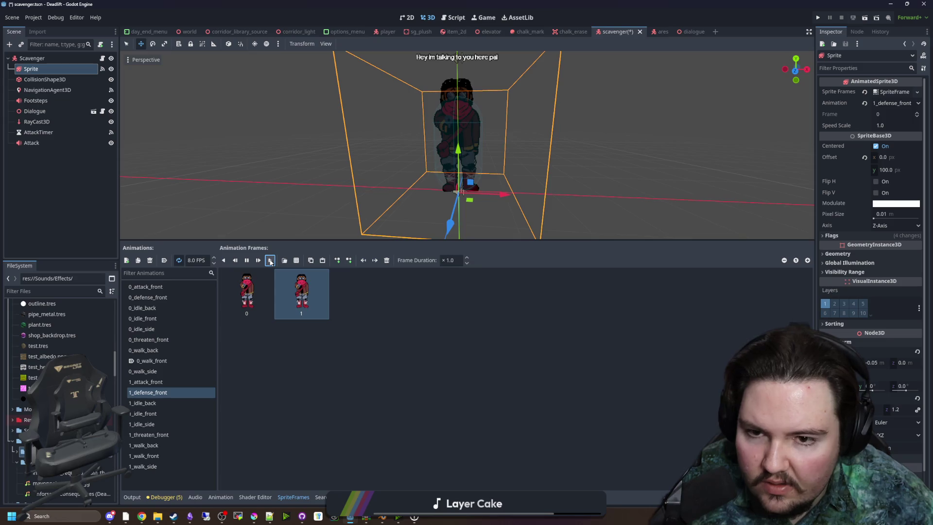
left_click(163, 403)
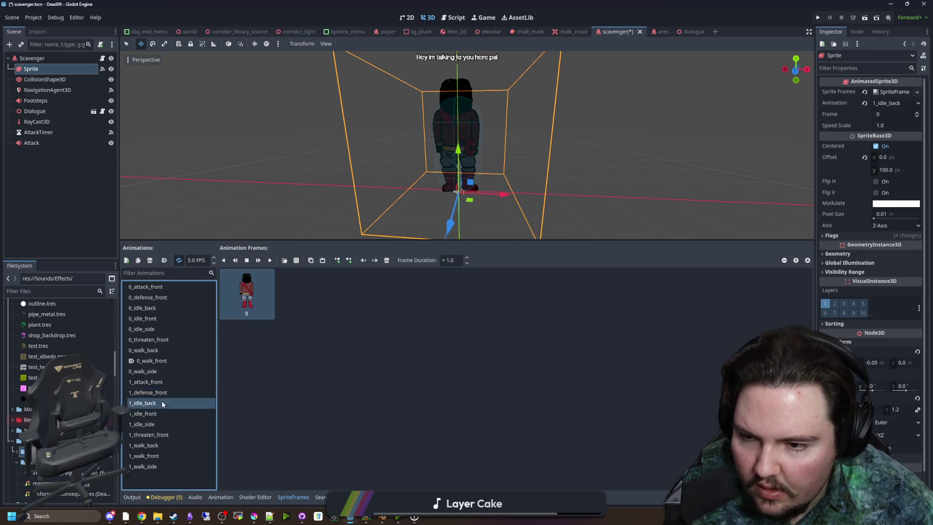
left_click(270, 261)
left_click(155, 434)
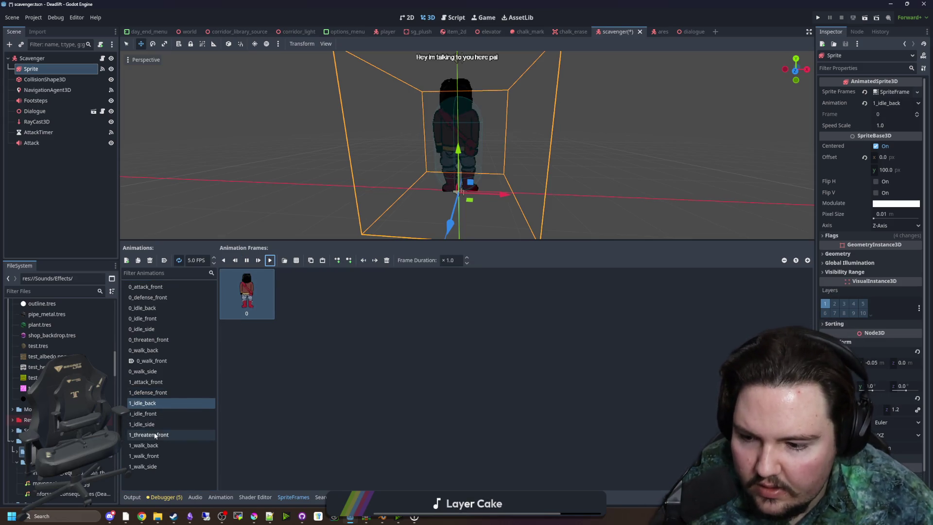
left_click(270, 261)
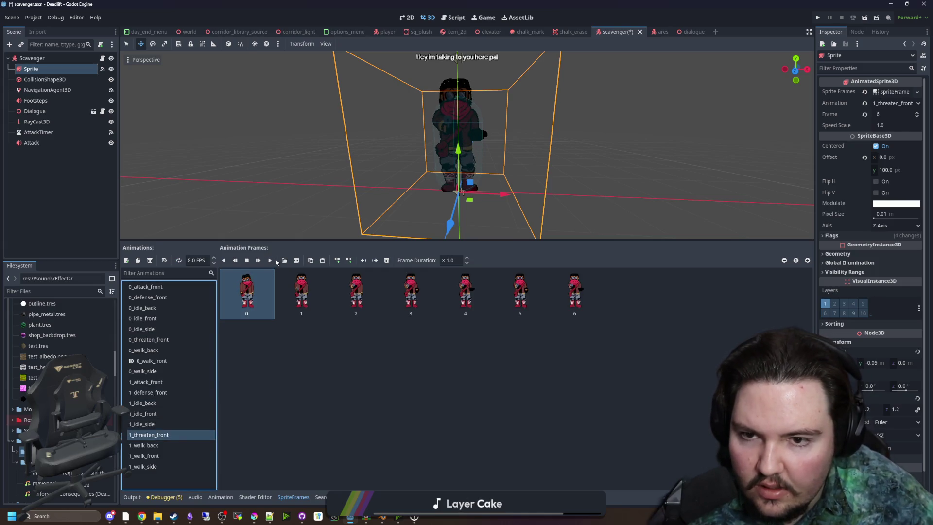
left_click(163, 445)
left_click(269, 260)
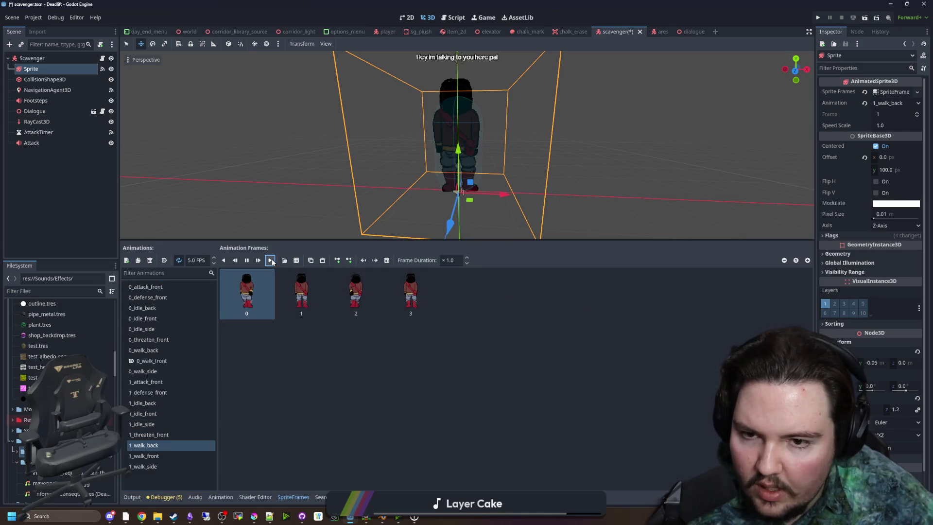
left_click(149, 456)
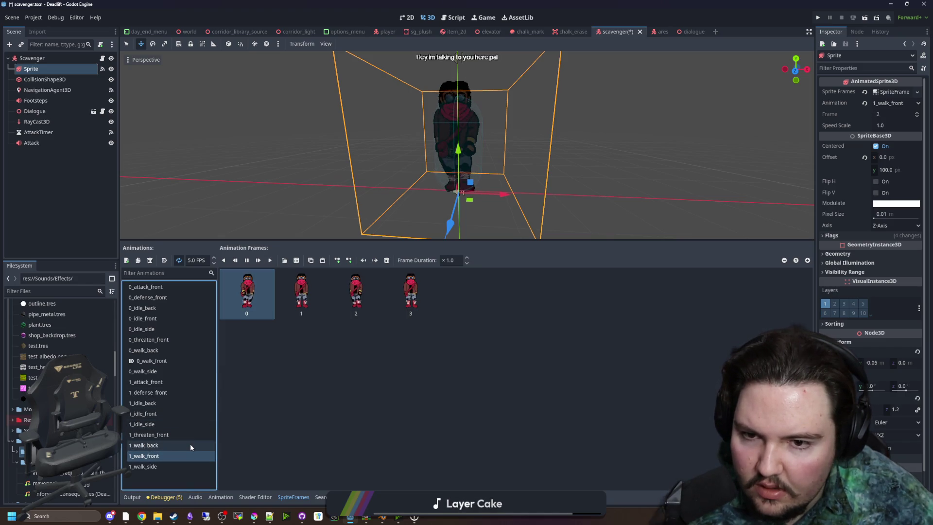
left_click(145, 467)
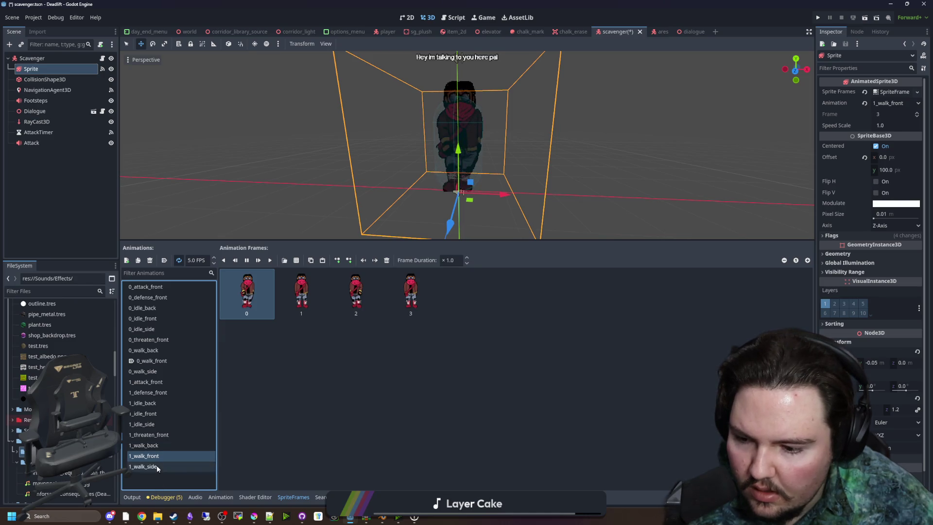
left_click(502, 334)
key("ctrl+s")
- Check the Sprite's 0_attack_front animation, select the Attack sound node, and save the scene
double_click(65, 81)
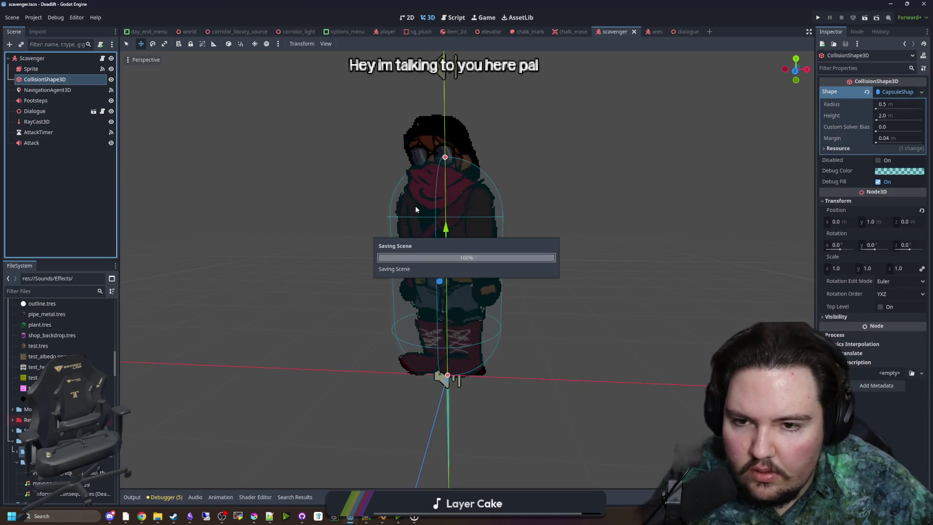
double_click(30, 69)
left_click(144, 287)
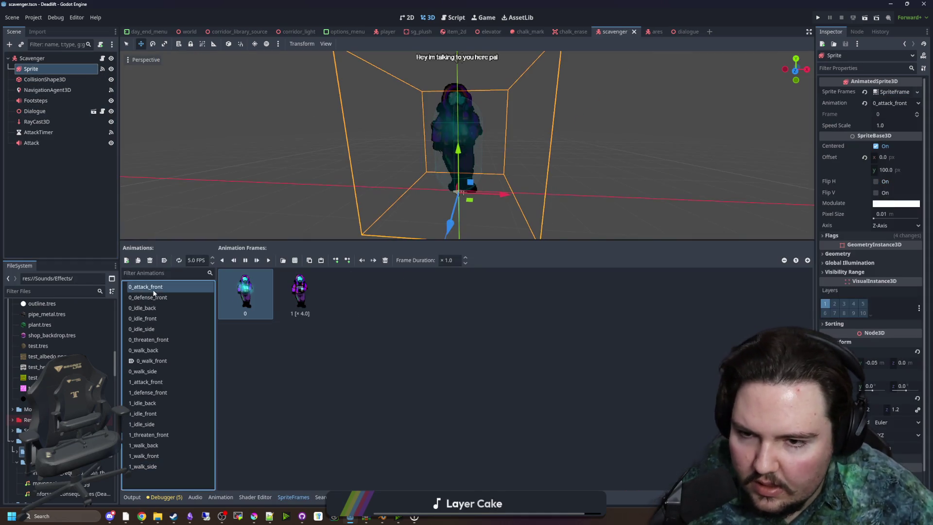
double_click(40, 142)
key("ctrl+s")
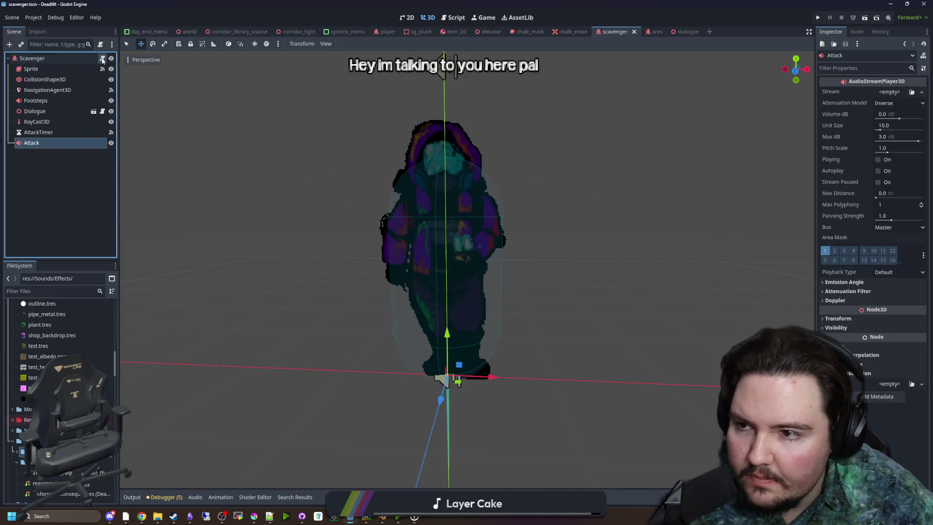
- Review the type match block and default branch in the scavenger script, saving the scene
left_click(102, 58)
scroll(452, 256, "up", 10)
scroll(453, 255, "up", 15)
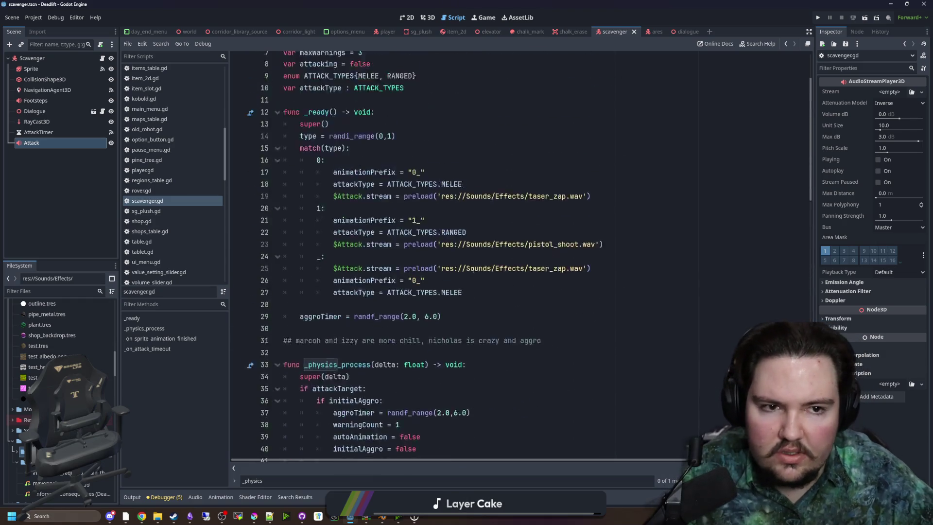
left_click(554, 227)
scroll(553, 330, "down", 1)
left_click(554, 312)
key("ctrl+s")
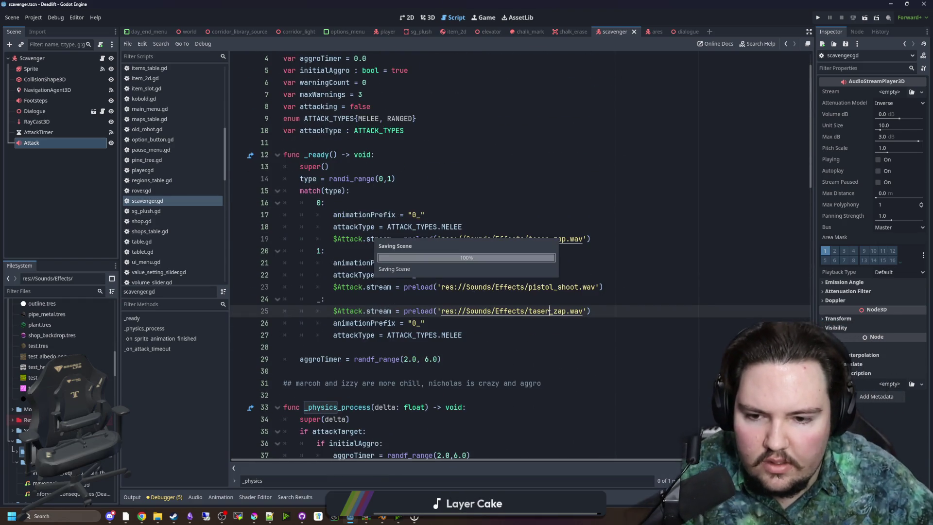
left_click(565, 300)
key("ctrl+s")
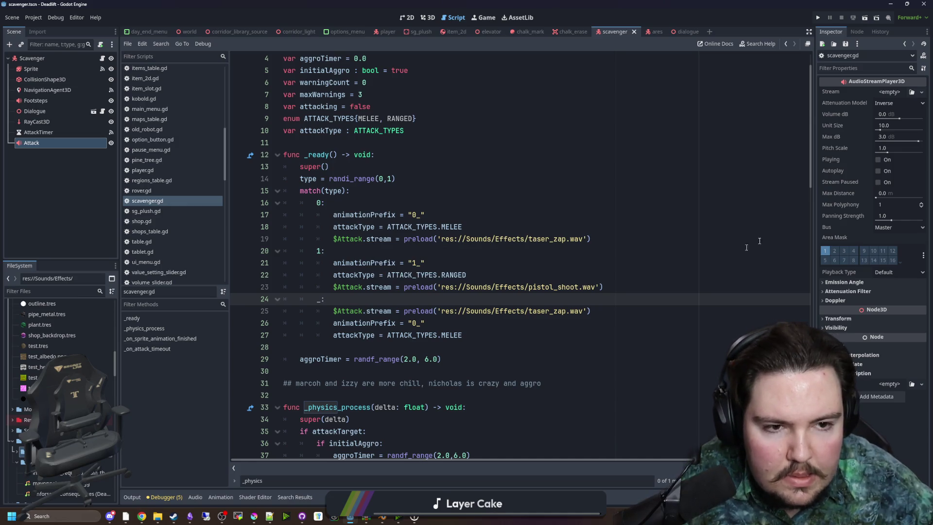
- Set the Attack sound's Max dB to 0 and route it to the WorldSFX bus
left_click(902, 137)
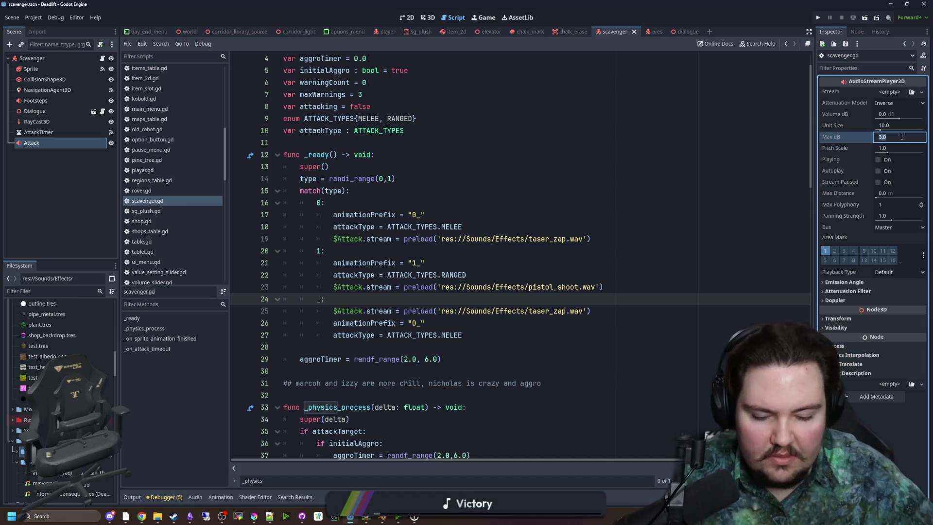
type("0")
key("Return")
key("ctrl+s")
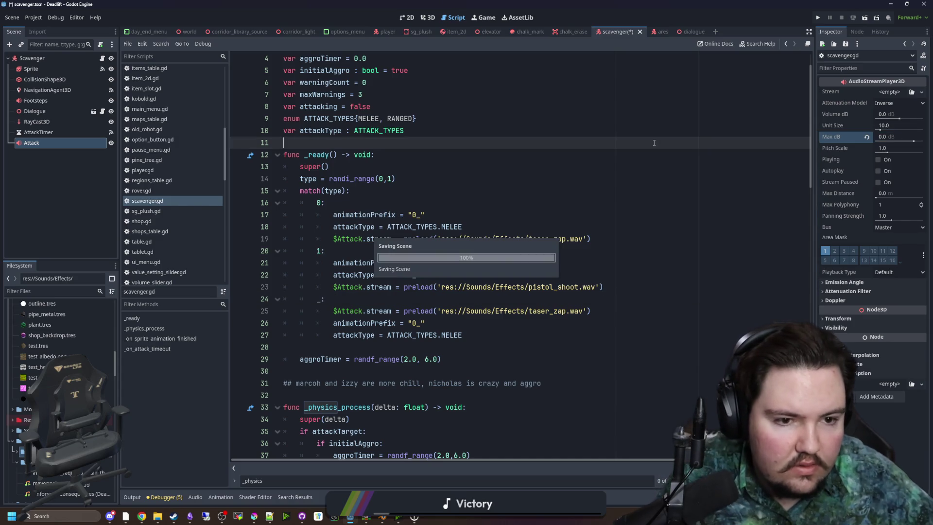
left_click(898, 226)
left_click(340, 167)
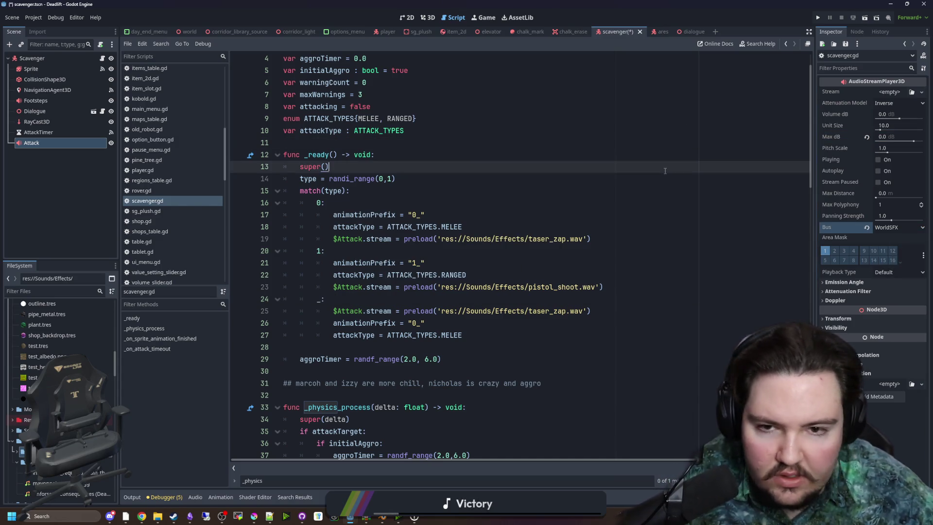
- Inspect the NavigationAgent3D and Footsteps settings, save the scene, and run the game with F5
left_click(33, 92)
left_click(34, 101)
left_click(360, 142)
key("ctrl+s")
scroll(360, 148, "down", 18)
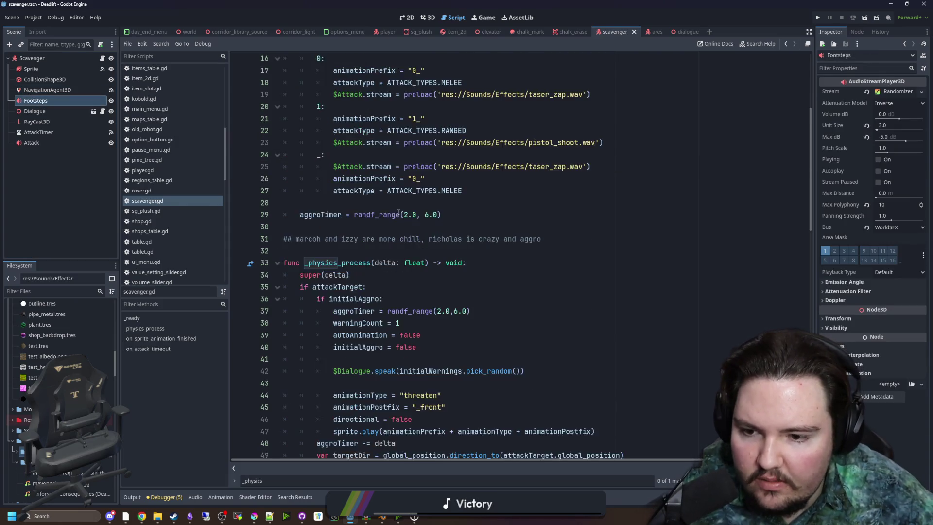
left_click(347, 203)
key("ctrl+s")
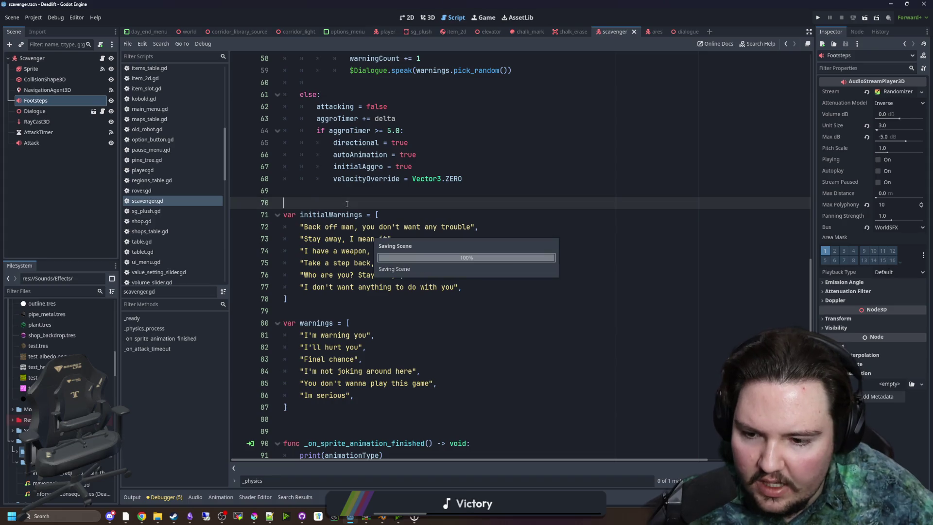
scroll(347, 203, "down", 7)
left_click(338, 248)
key("ctrl+s")
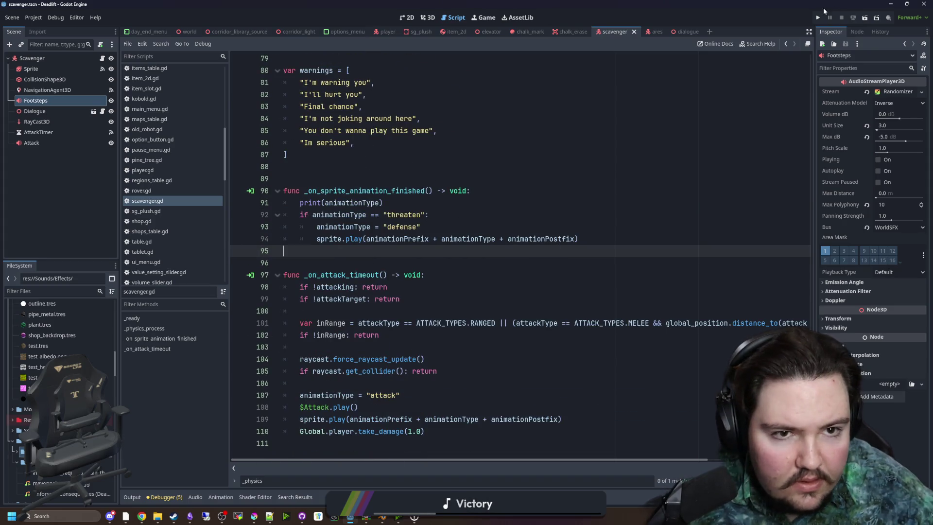
key("F5")
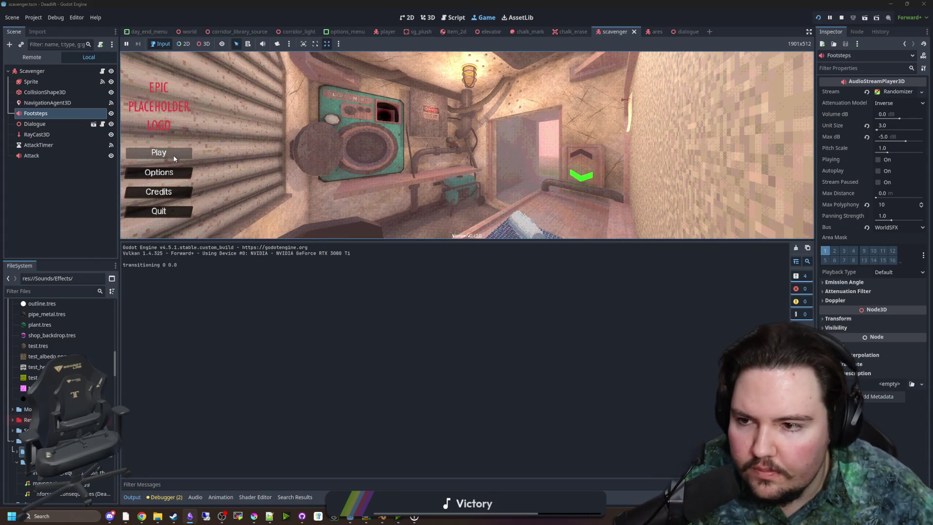
- Start a new game, enlarge the game view, and briefly run the Profiler
left_click(158, 152)
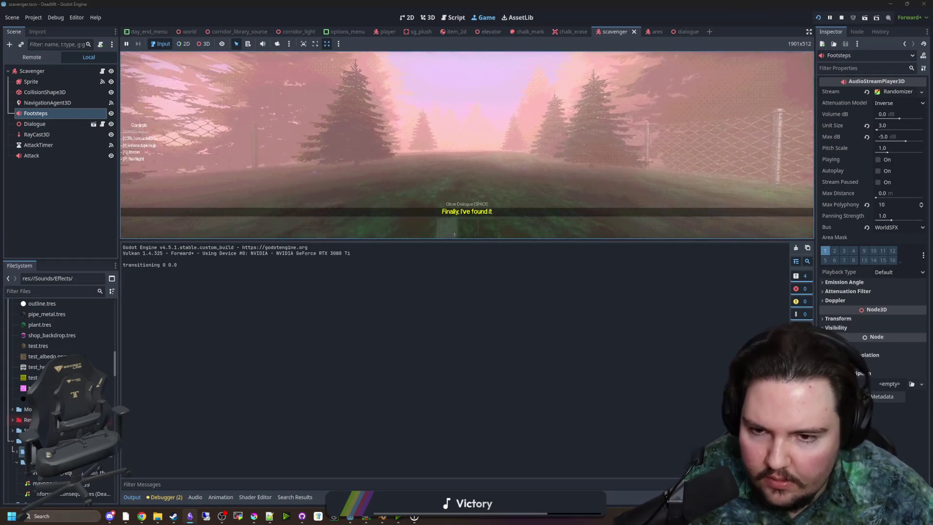
left_click_drag(457, 241, 457, 406)
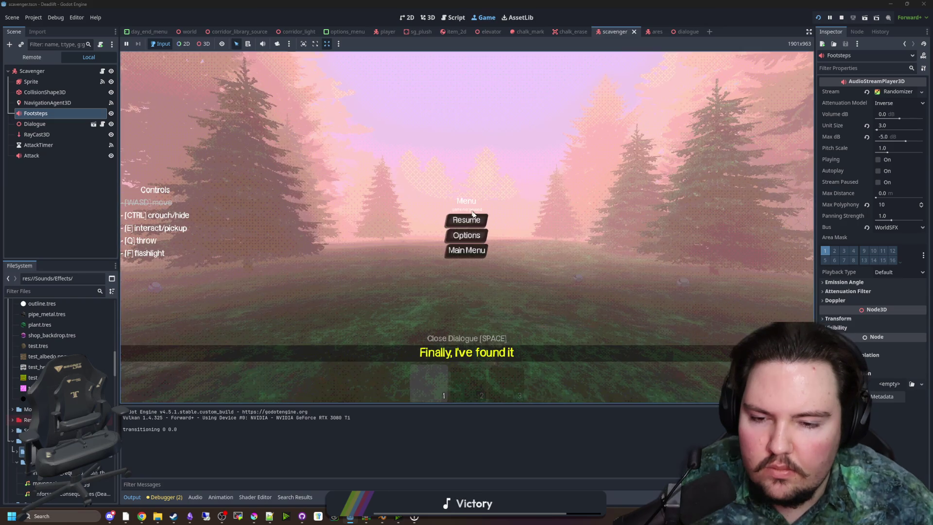
left_click(471, 219)
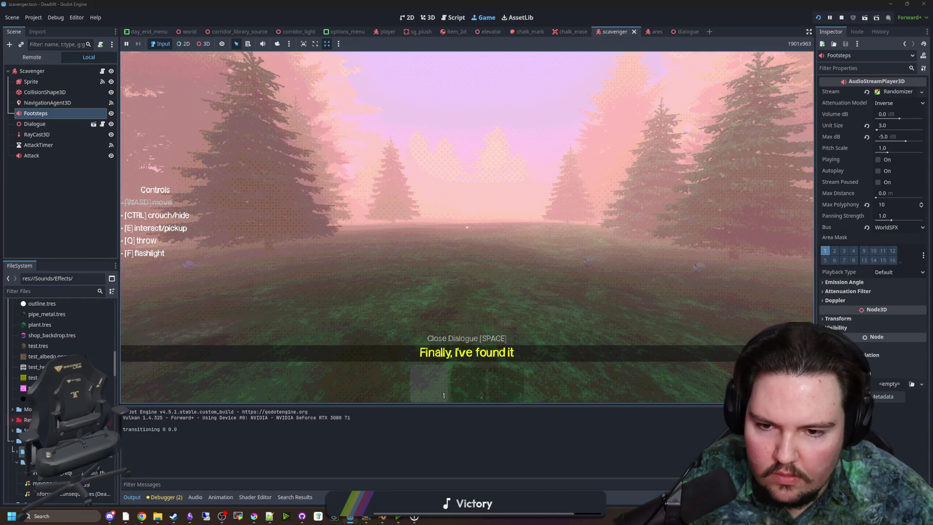
key("super")
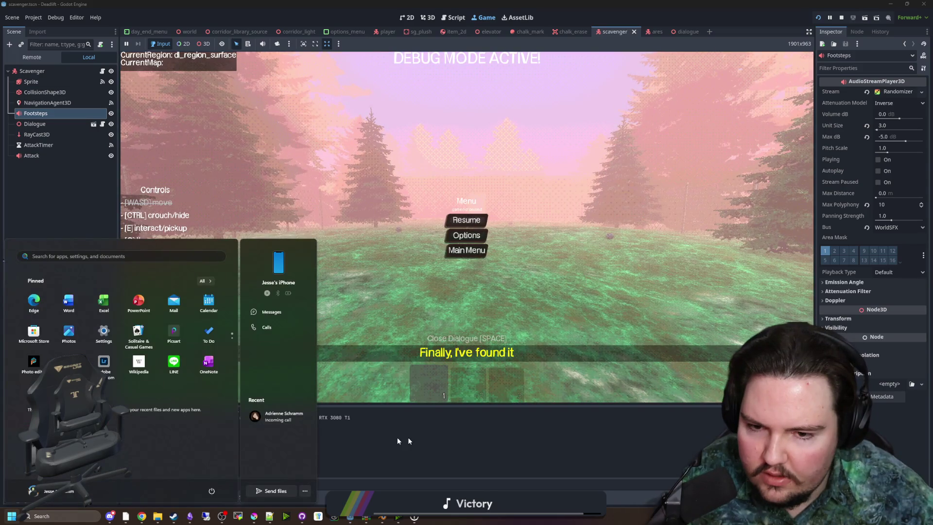
left_click(397, 436)
left_click(164, 497)
left_click(233, 406)
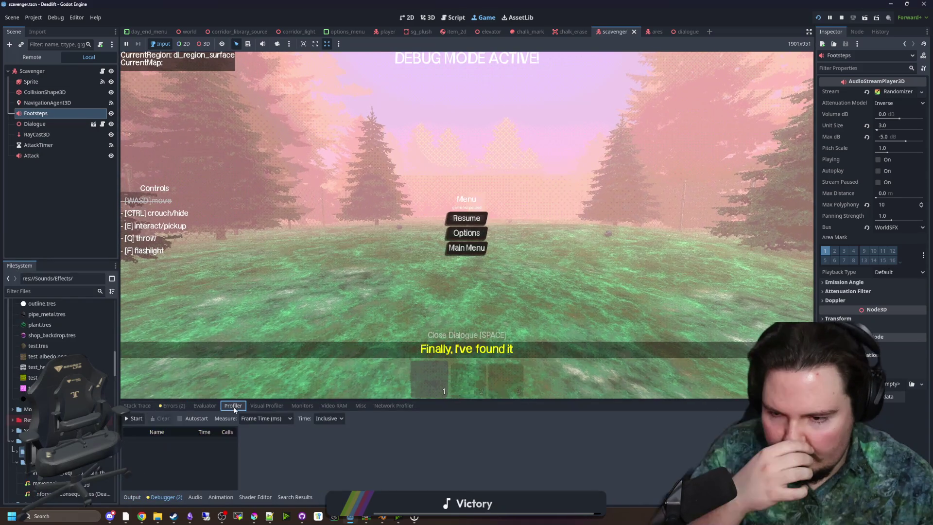
left_click(133, 418)
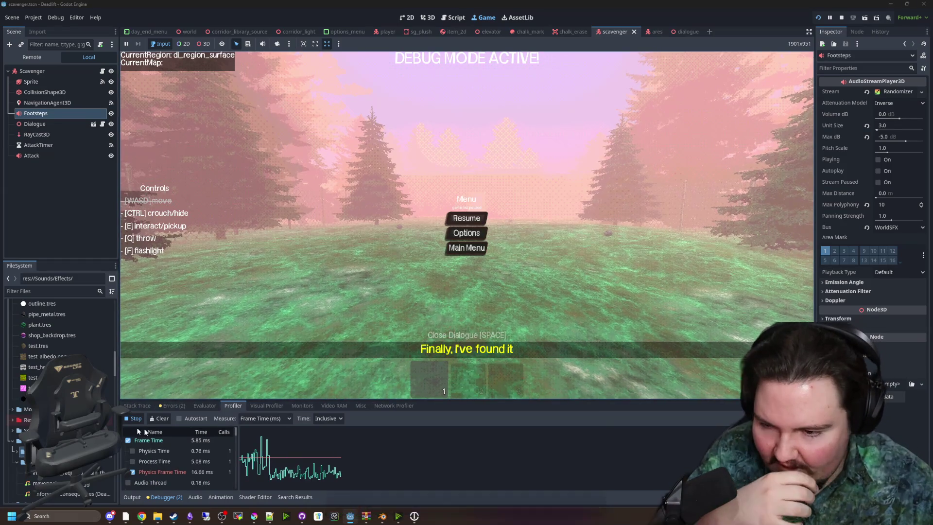
left_click(135, 418)
- Walk through the building into the elevator and descend to the overgrown level
key("Escape")
key("w")
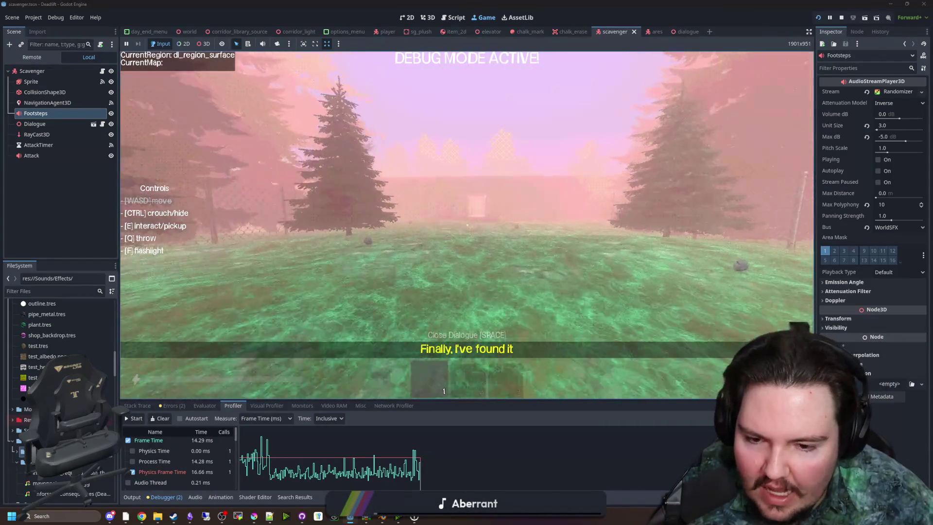
key("w")
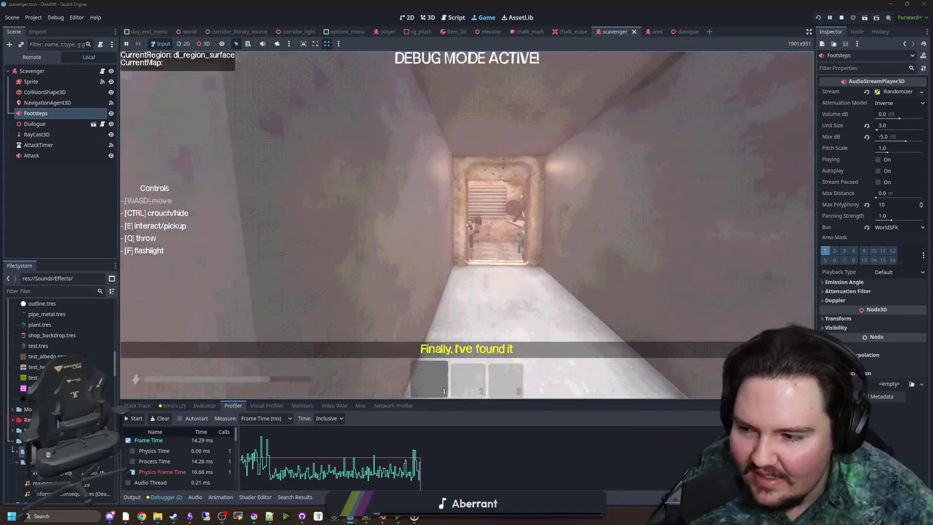
key("w")
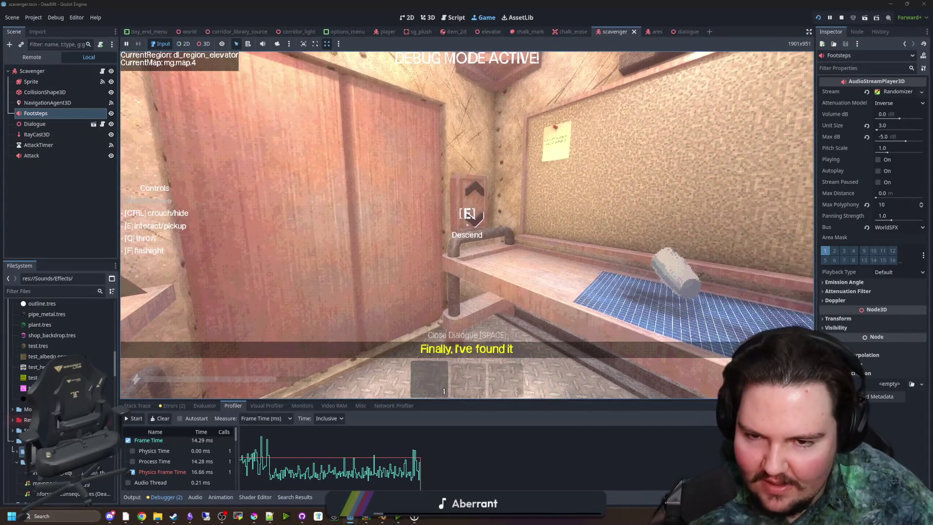
key("e")
- Approach the red-scarfed scavengers until they warn, retreat behind the wall, then stop the game
key("w")
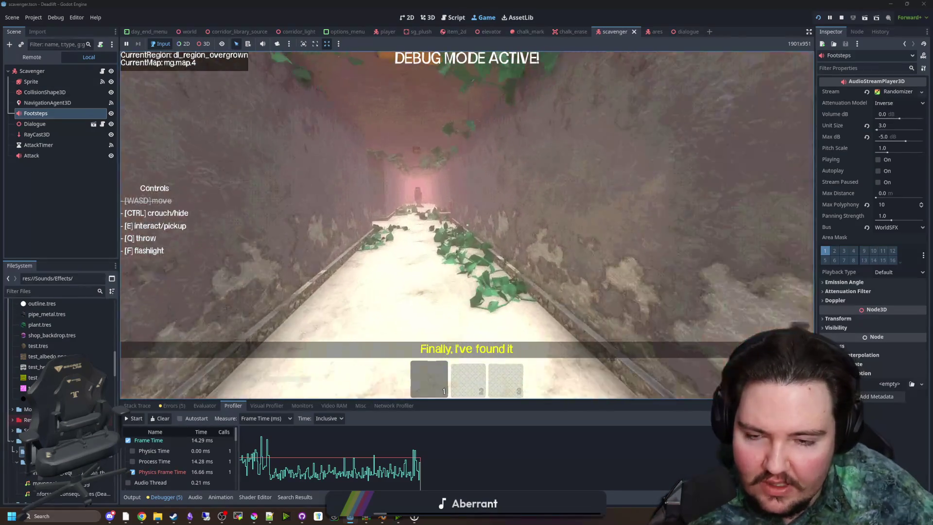
key("w")
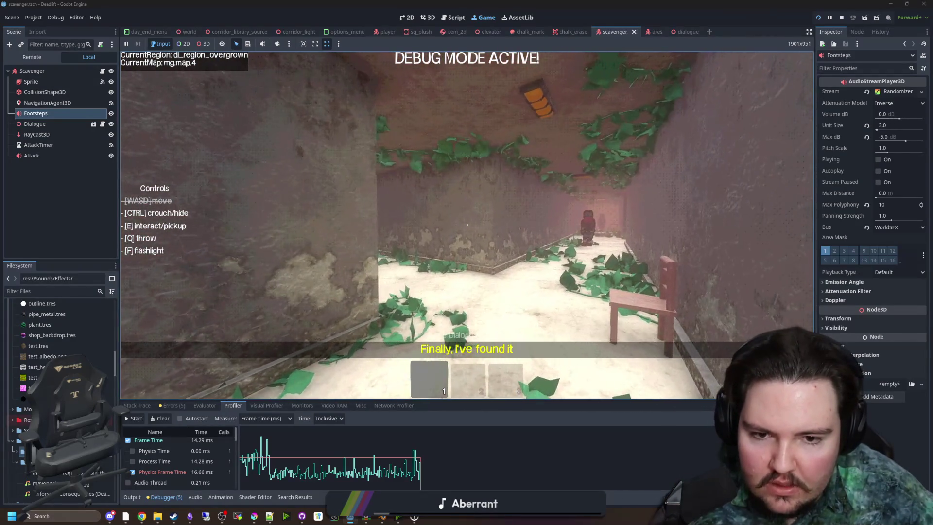
key("w")
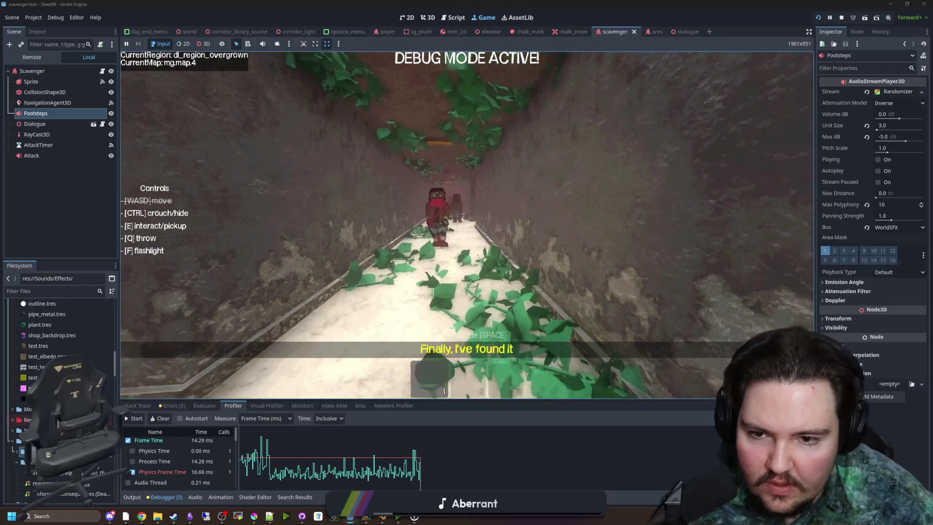
key("w")
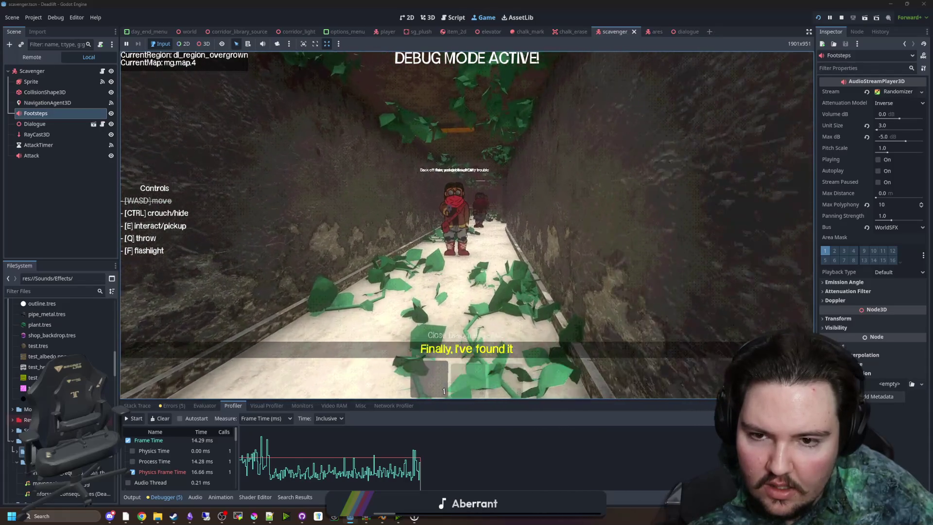
key("w")
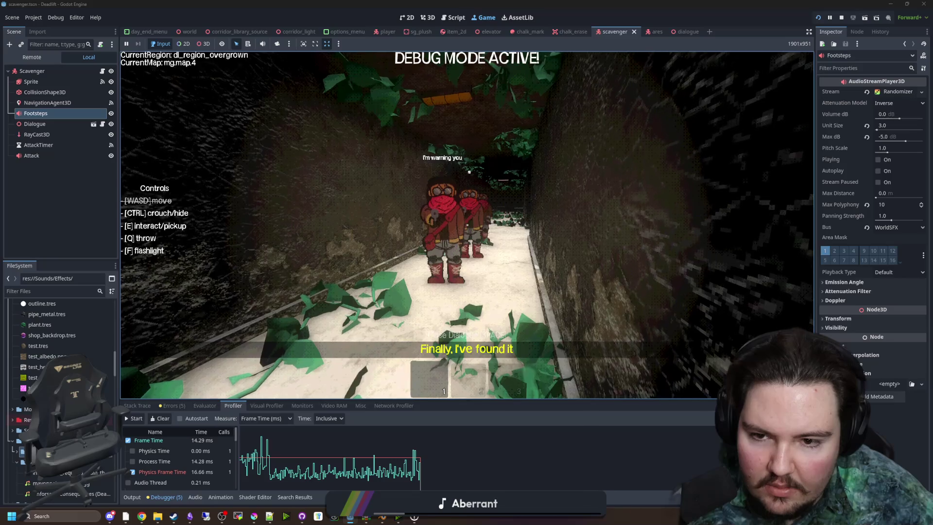
key("s")
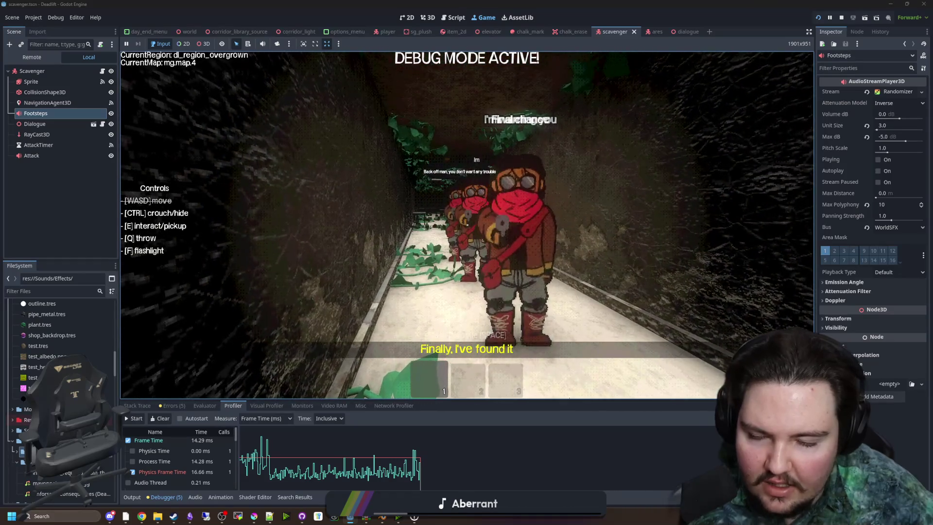
key("w")
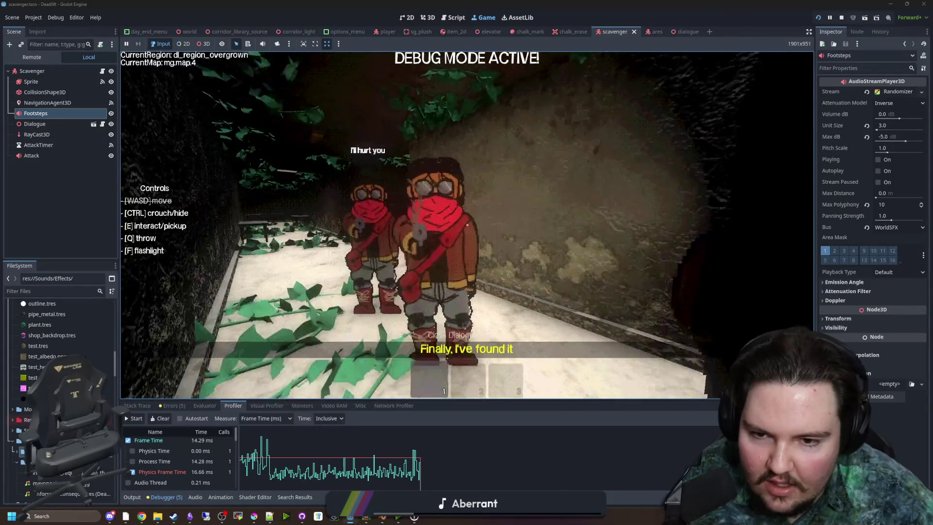
key("s")
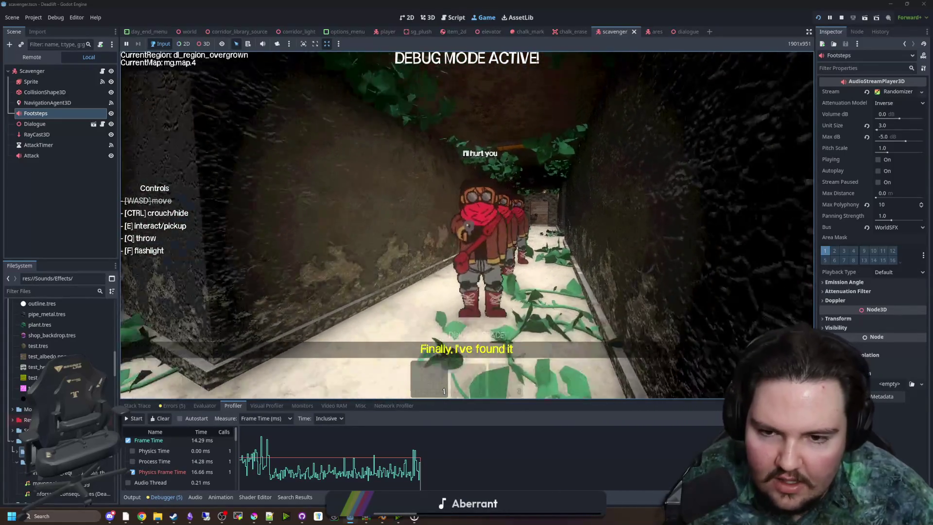
key("a")
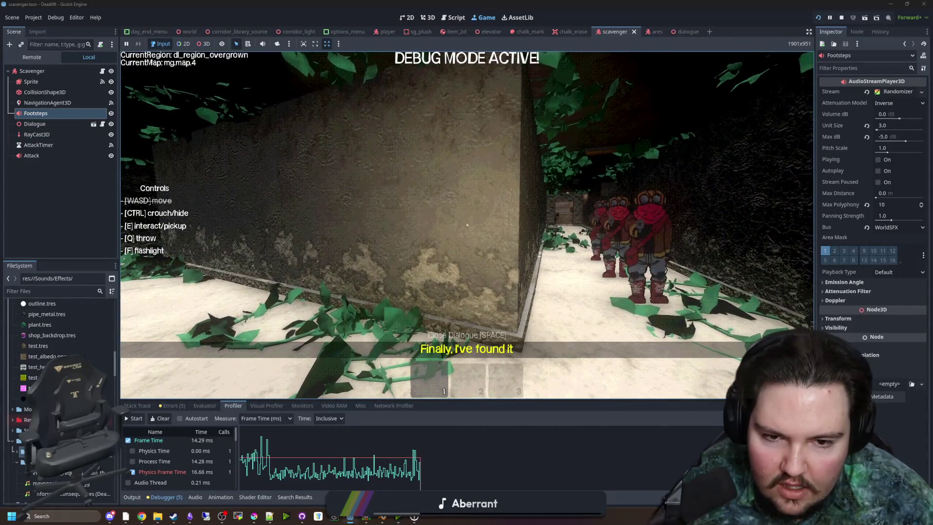
mouse_move(466, 224)
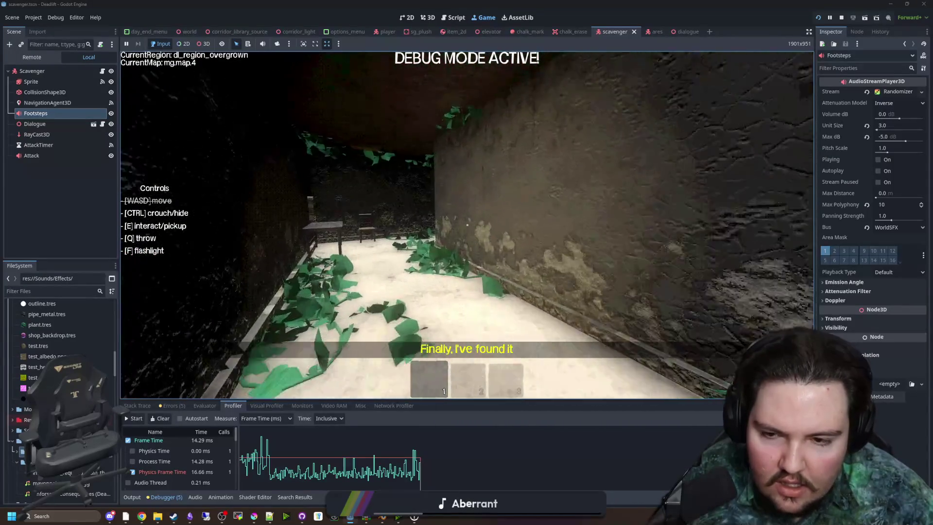
key("Escape")
key("F8")
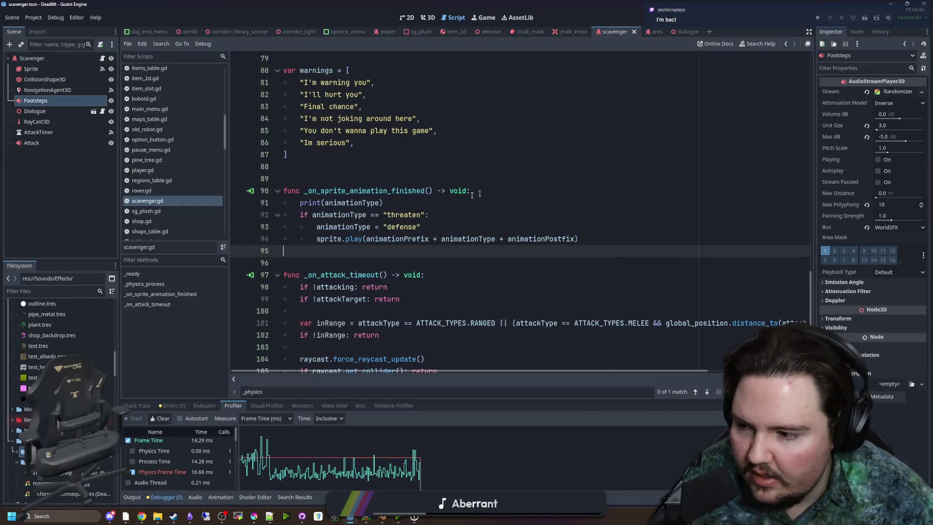
- Inspect the AttackTimer settings and undo a misplaced AttackTimer reference in _ready
scroll(361, 175, "up", 15)
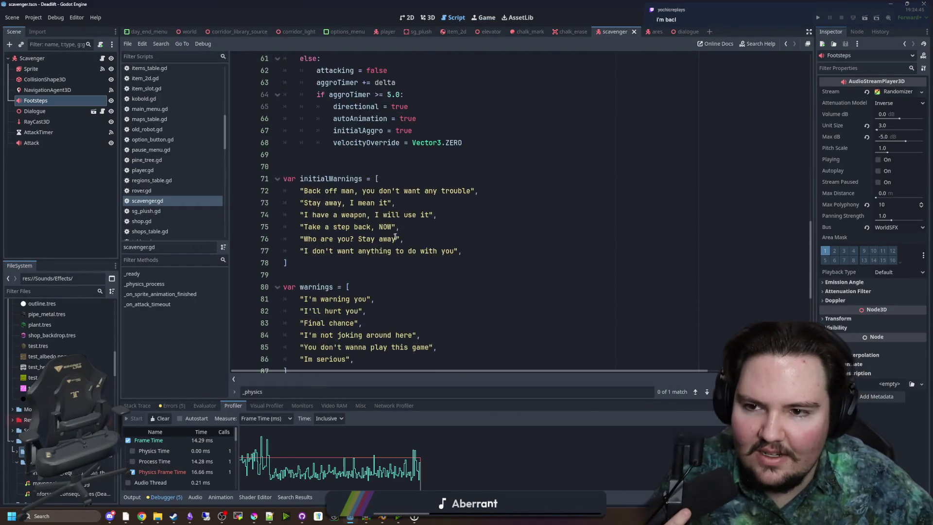
left_click(85, 133)
scroll(326, 213, "up", 9)
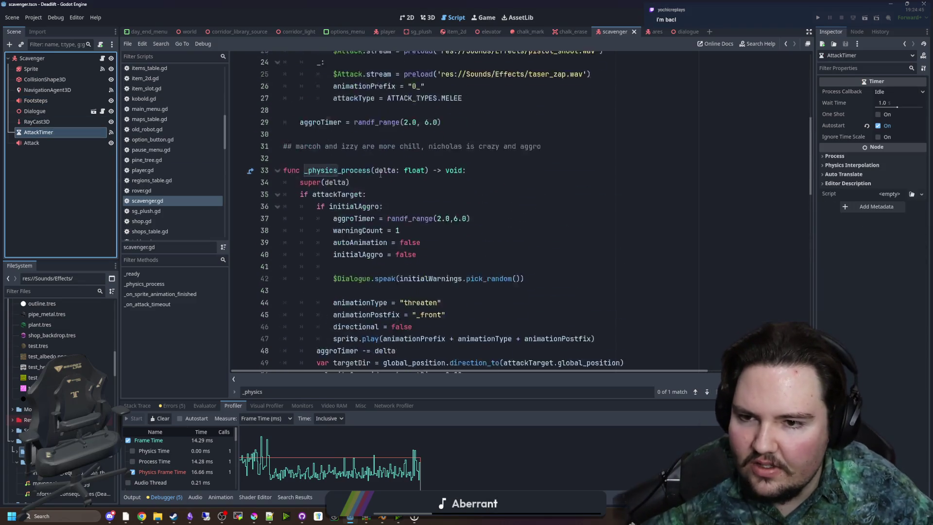
scroll(327, 213, "down", 1)
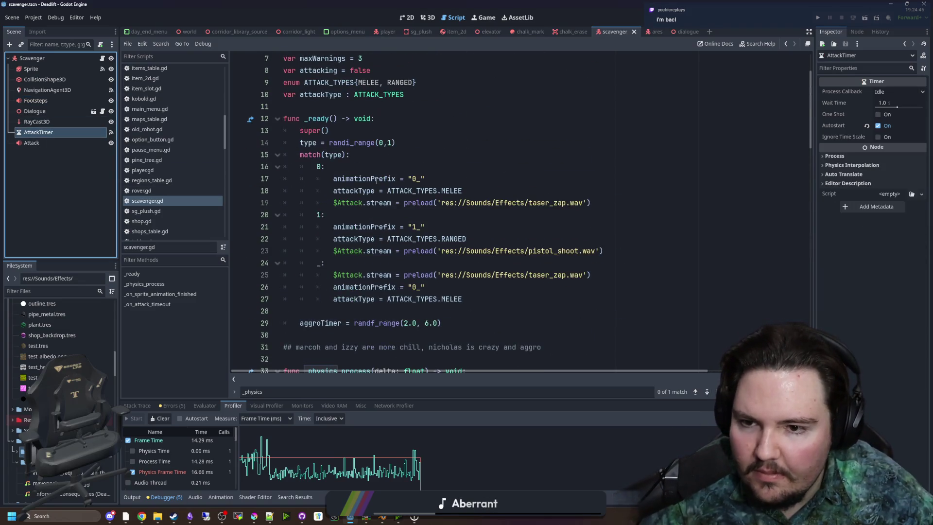
left_click(324, 166)
mouse_move(39, 134)
left_mouse_down()
mouse_move(234, 165)
mouse_move(436, 182)
left_mouse_up()
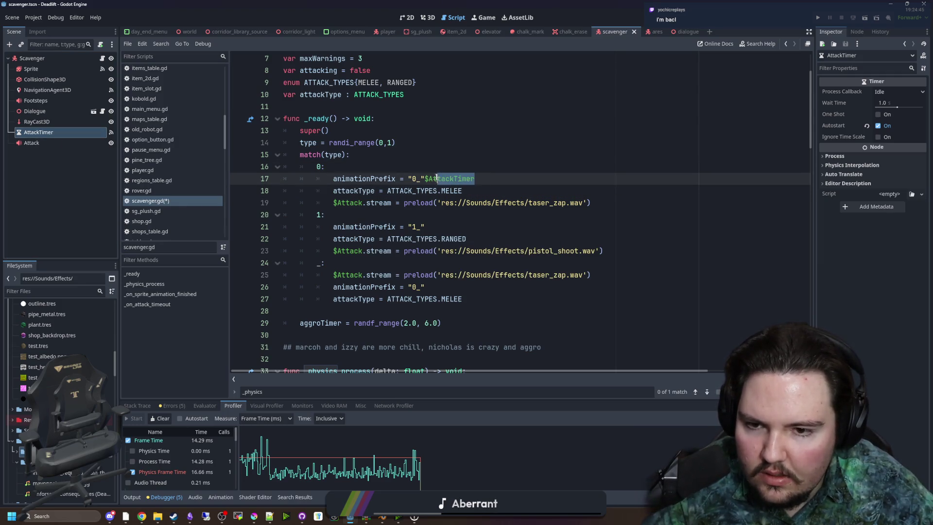
key("ctrl+z")
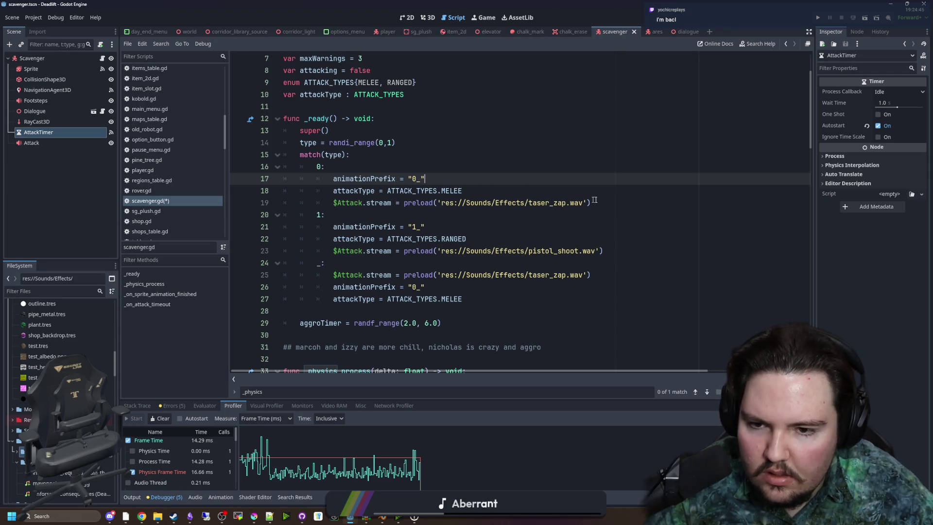
- Add '$AttackTimer.wait_time = 2.0' after the pistol_shoot line in case 1 and save
left_click(610, 202)
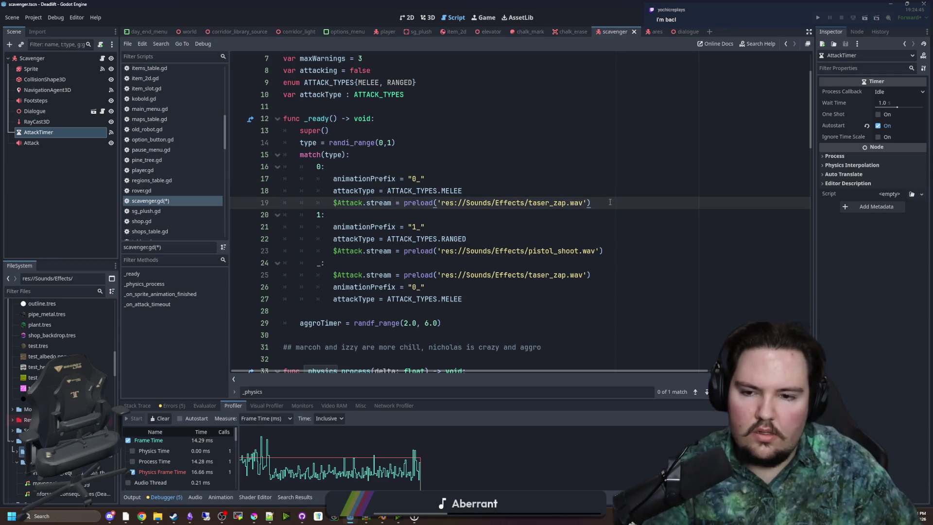
left_click(624, 249)
key("Return")
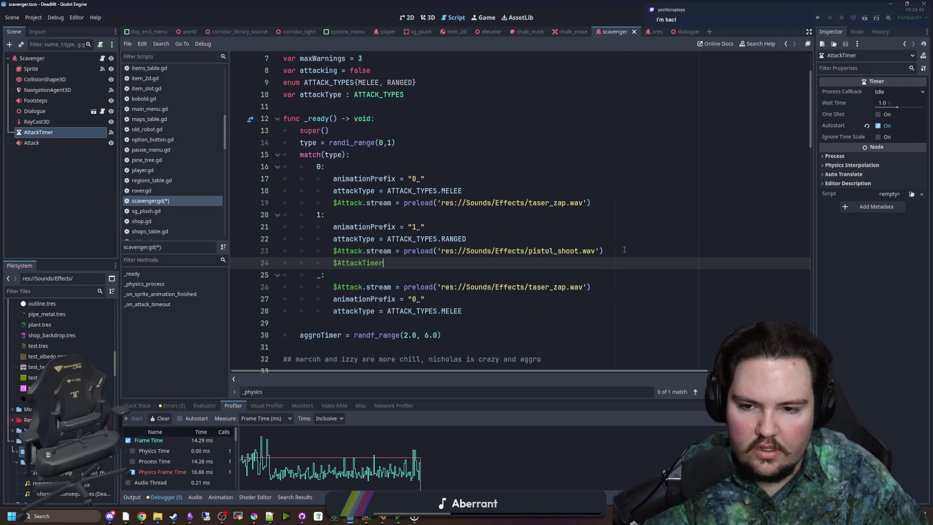
type(".wait_time =")
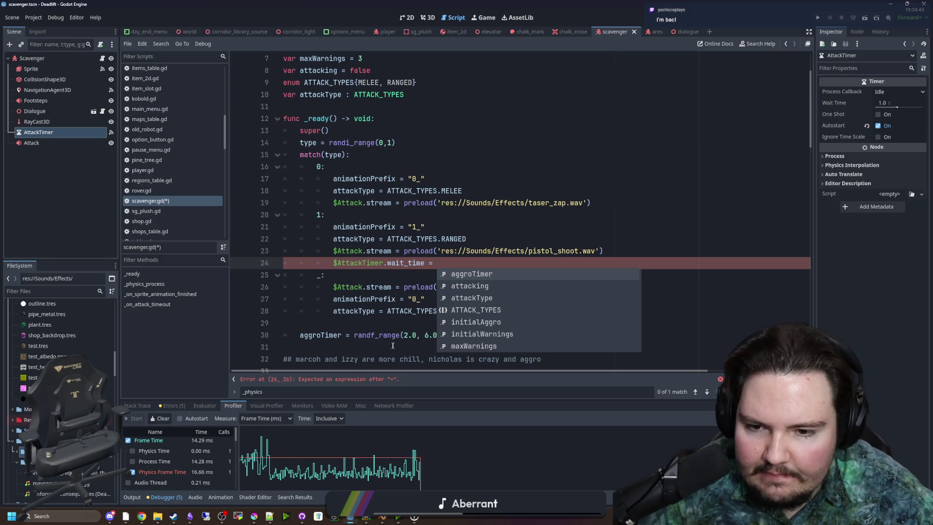
type("2.0")
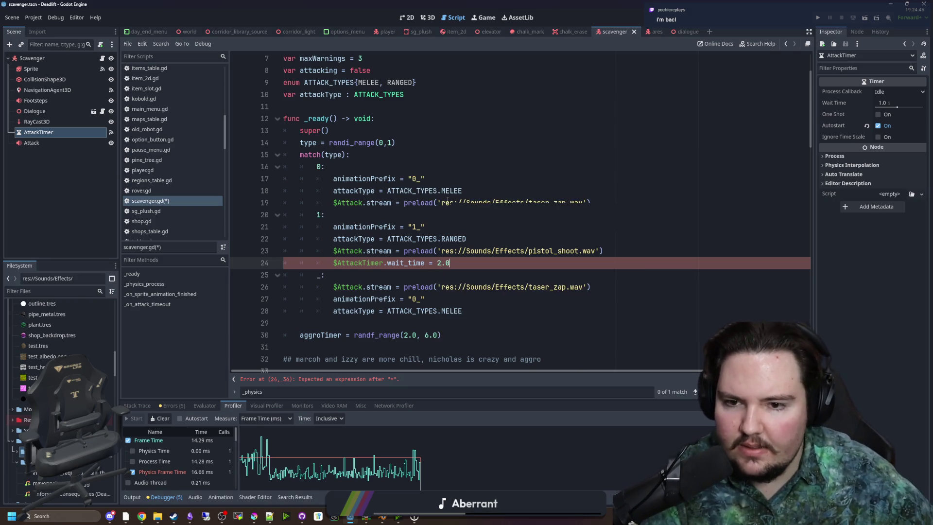
key("ctrl+s")
- Save the script again and relaunch the game with F5
left_click(383, 216)
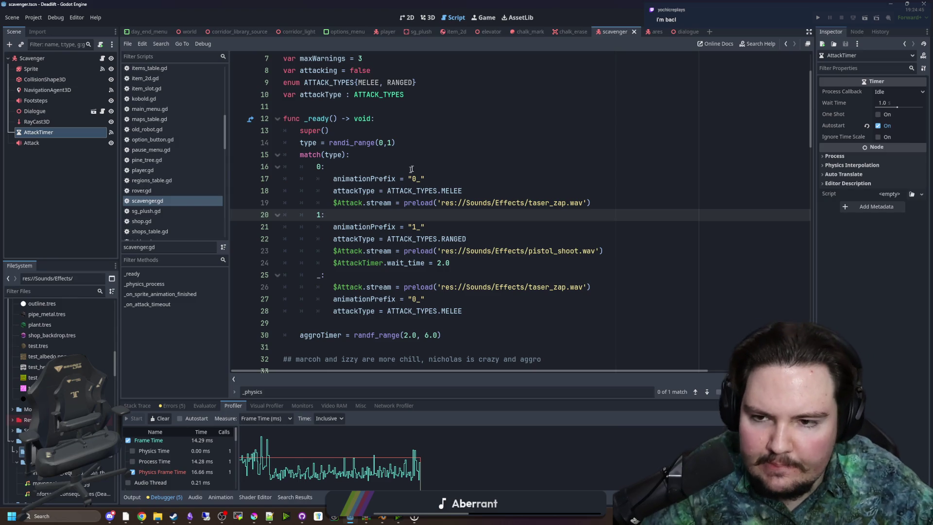
left_click(408, 170)
key("ctrl+s")
left_click(374, 214)
key("ctrl+s")
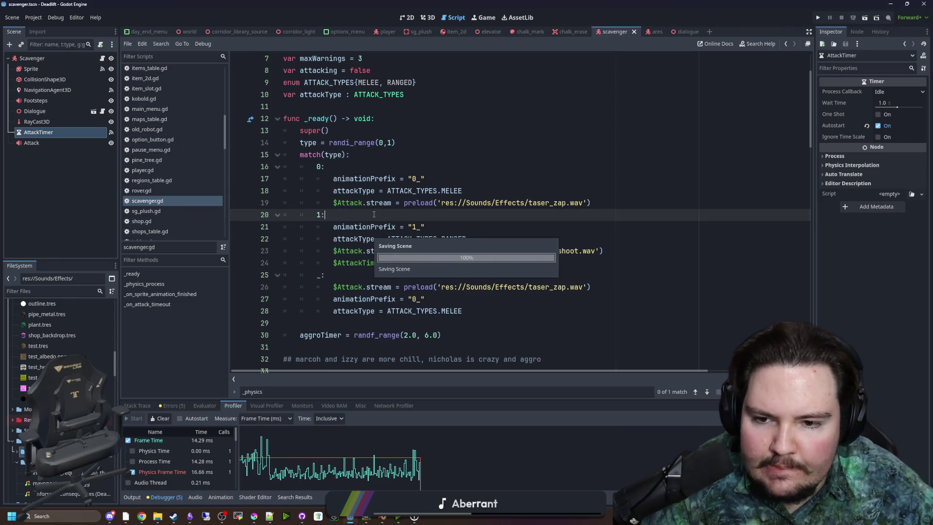
key("F5")
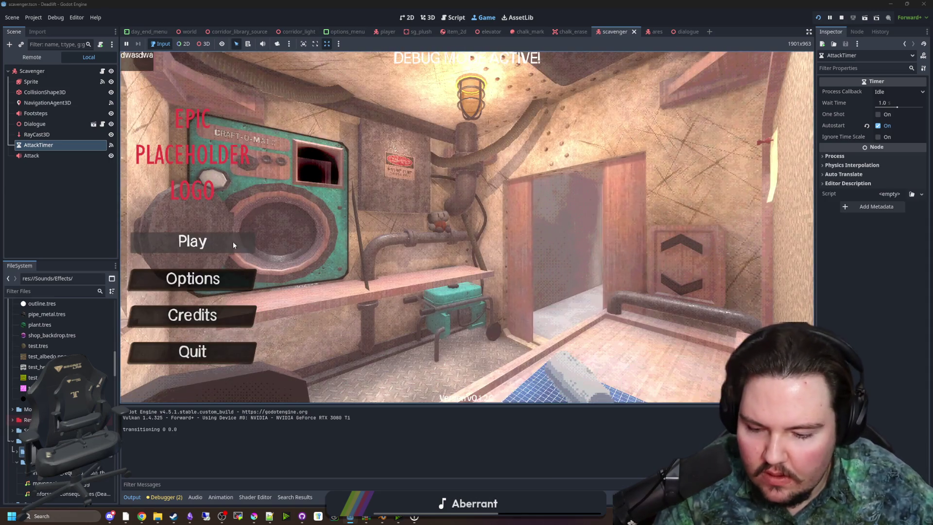
- Start a new game, descend the elevator, and walk up to provoke the scavenger
left_click(233, 243)
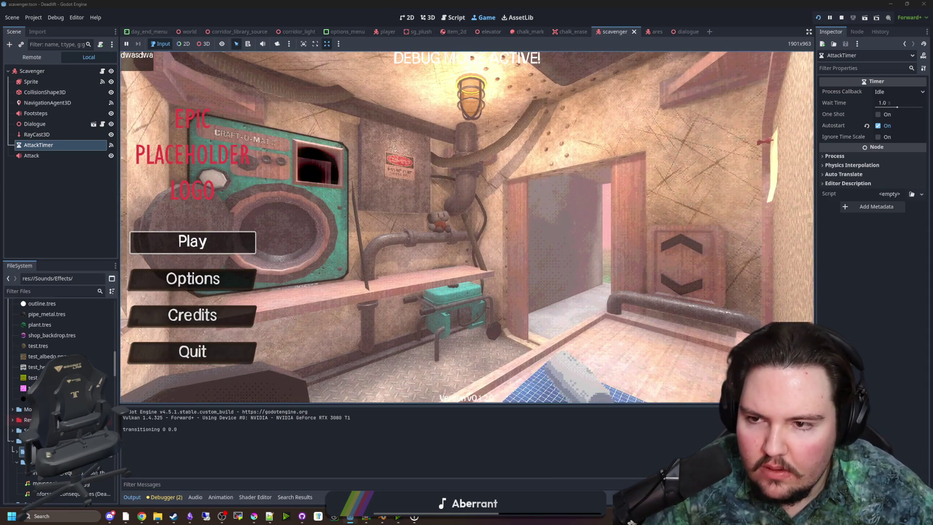
key("e")
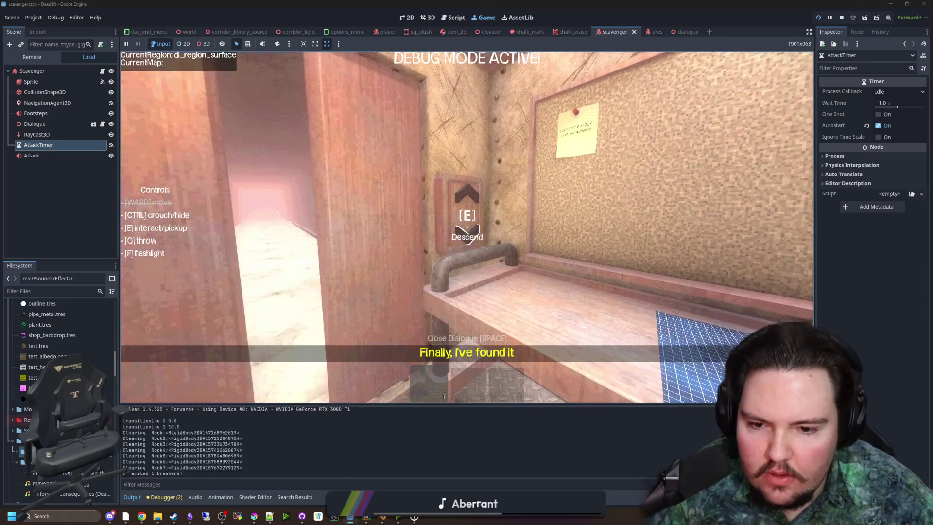
key("w")
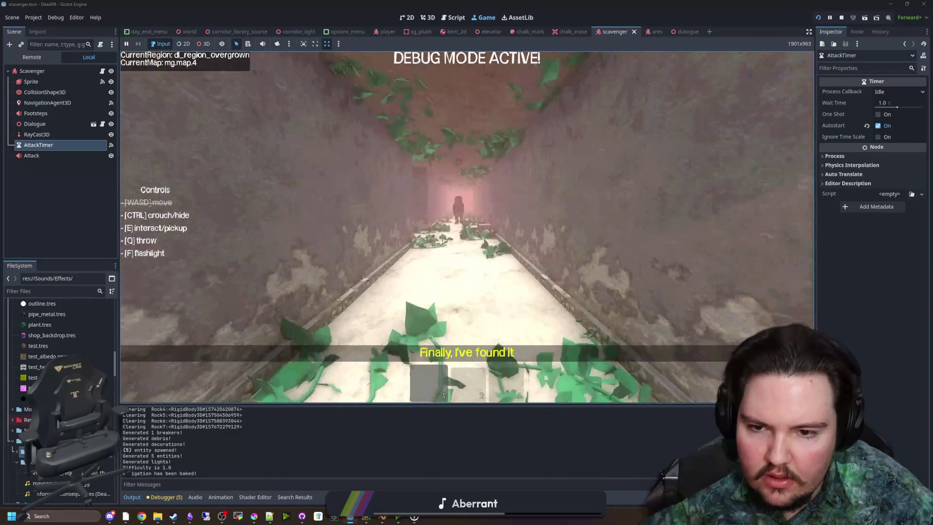
key("w")
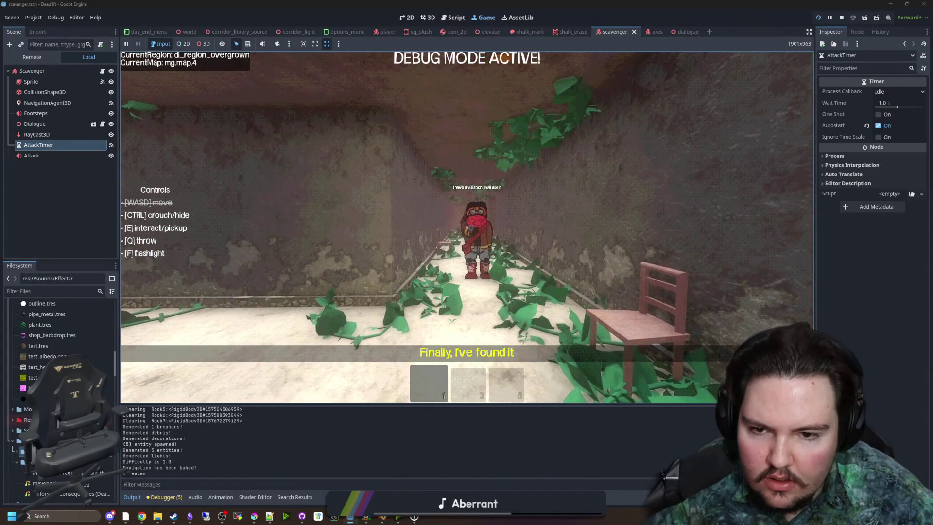
key("w")
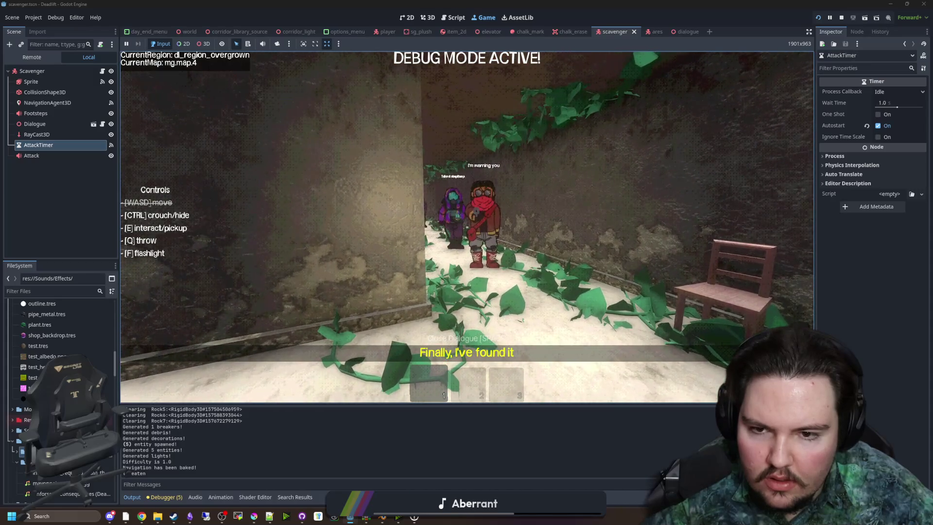
key("w")
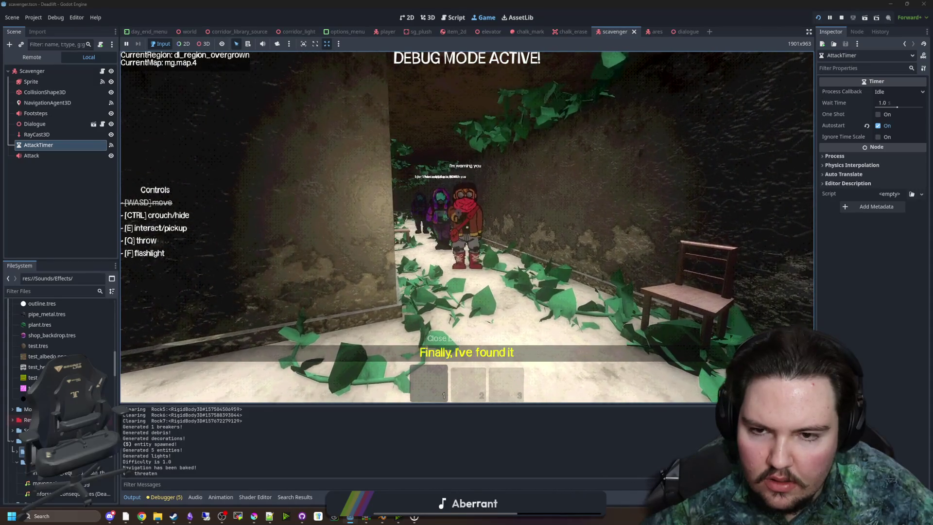
key("w")
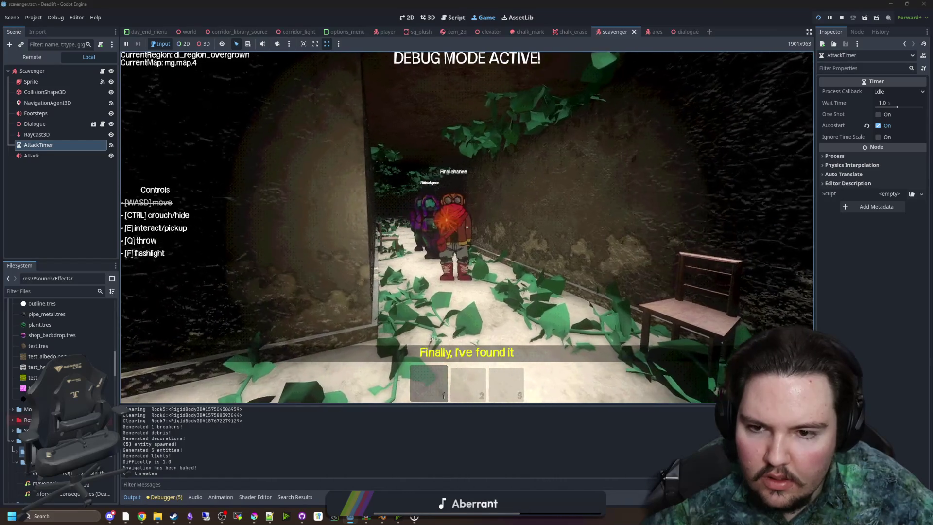
- Back away, look around the corridor, pause, and return to scavenger.gd's _physics_process
key("s")
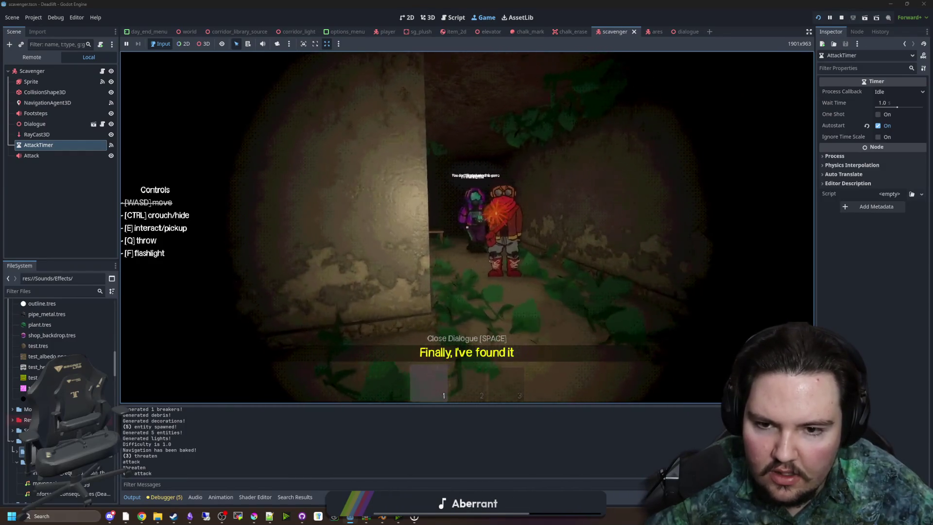
key("F3")
key("F3")
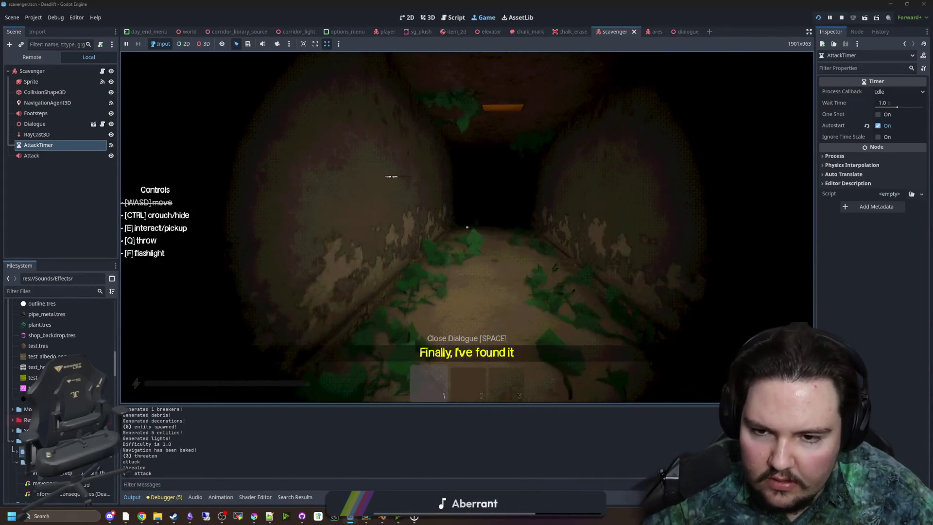
key("w")
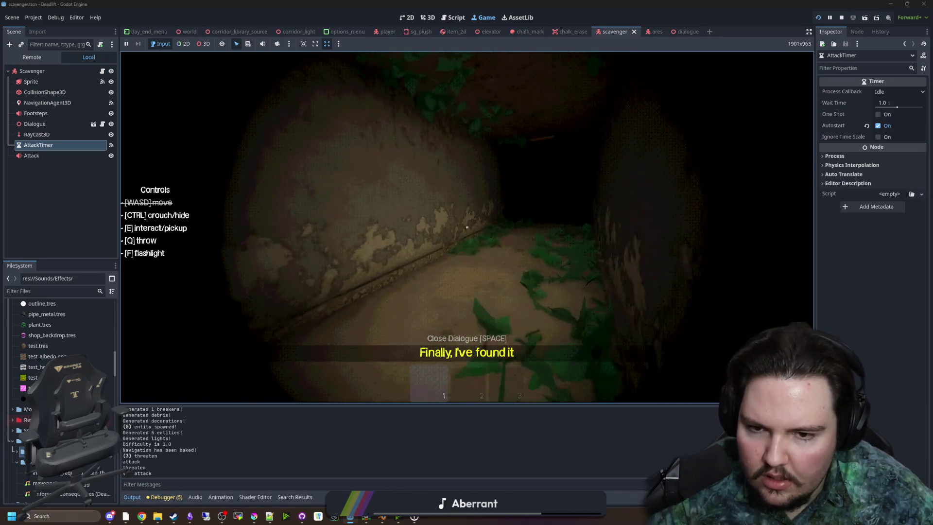
key("Escape")
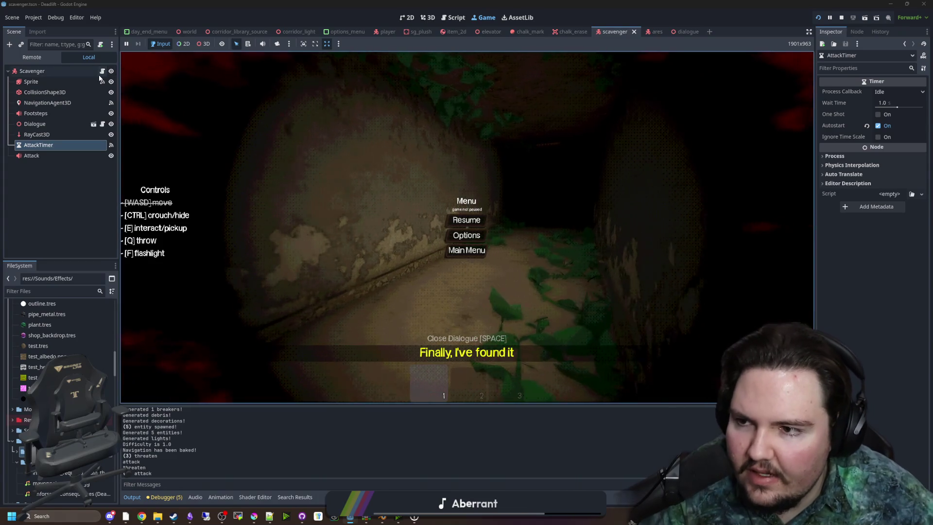
key("ctrl+F3")
scroll(395, 176, "down", 10)
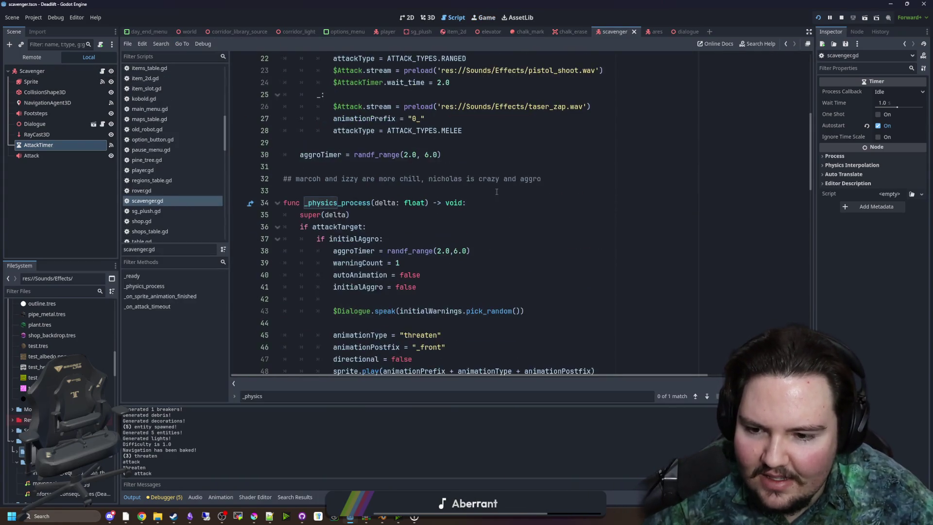
scroll(483, 192, "down", 17)
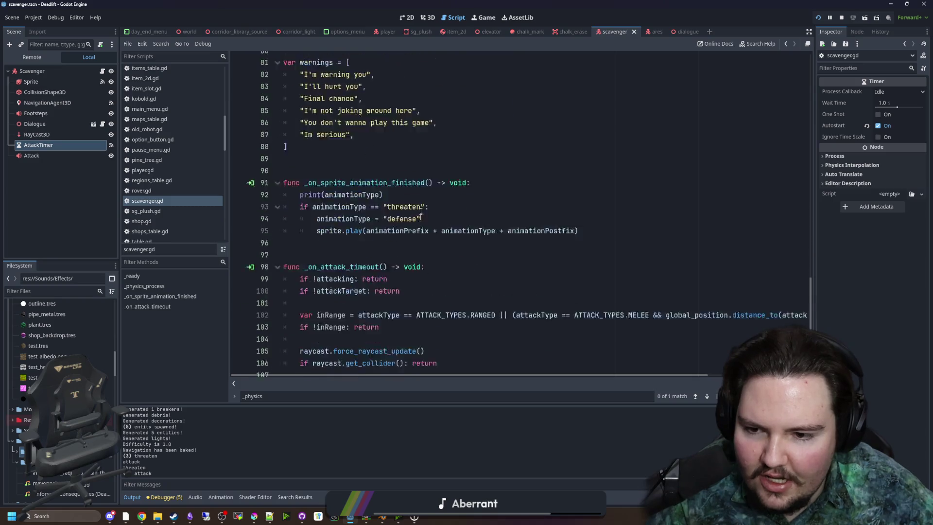
left_click(380, 227)
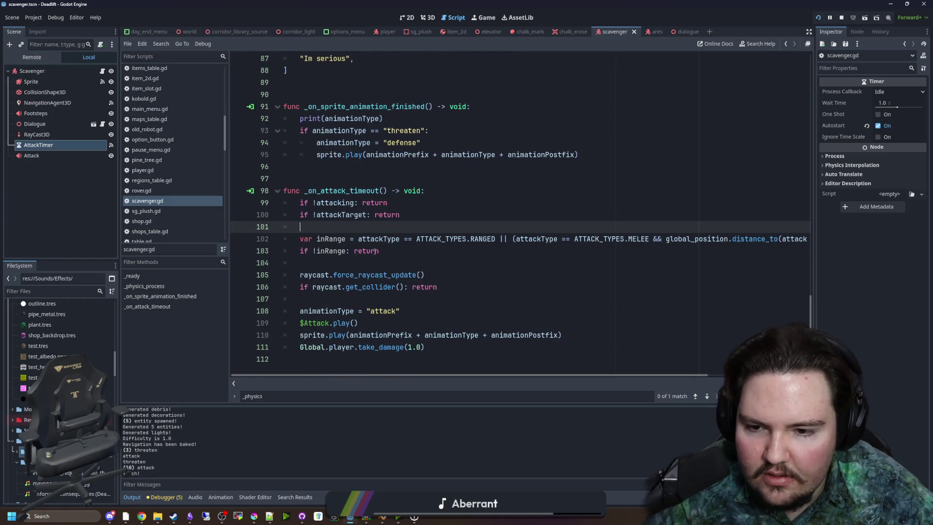
left_click(355, 265)
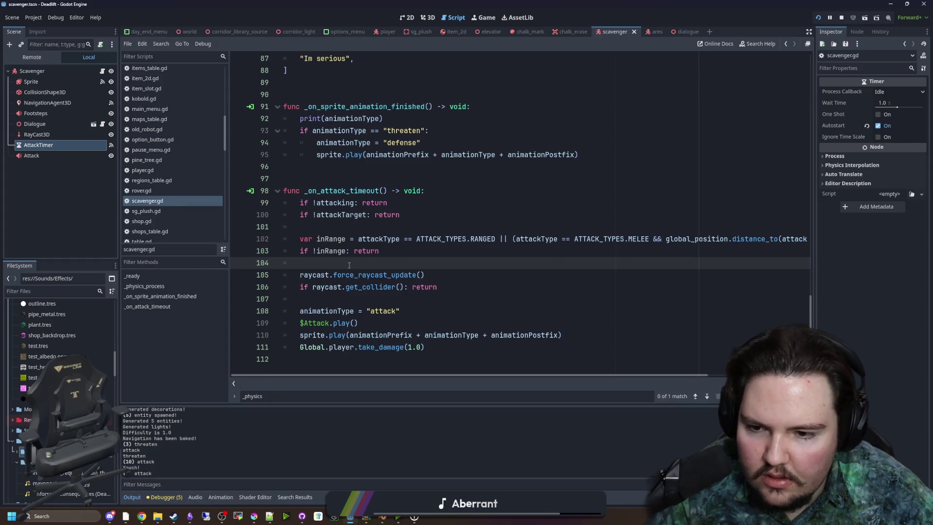
left_click(484, 17)
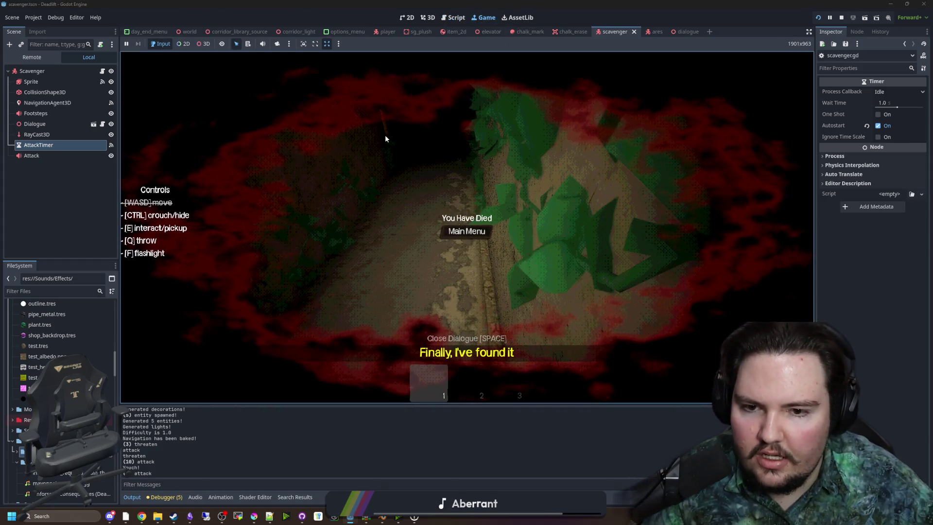
key("ctrl+F3")
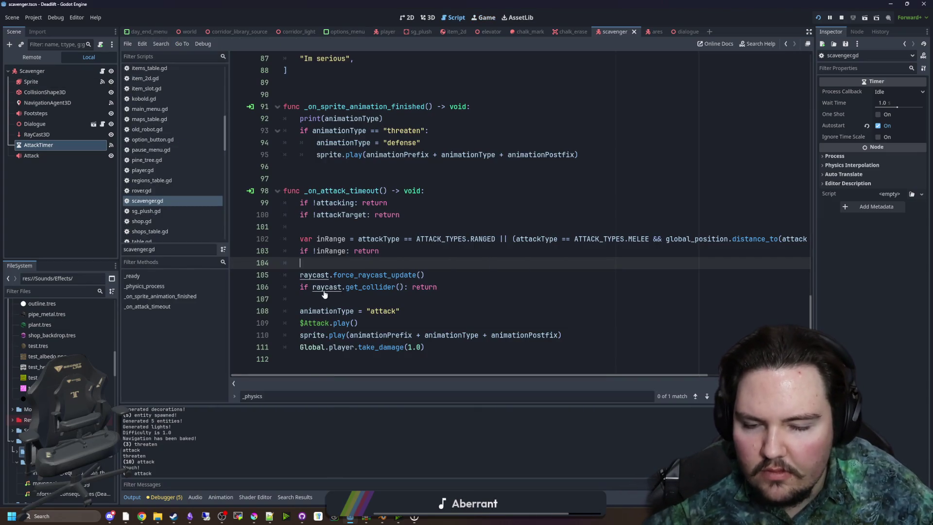
scroll(324, 294, "up", 15)
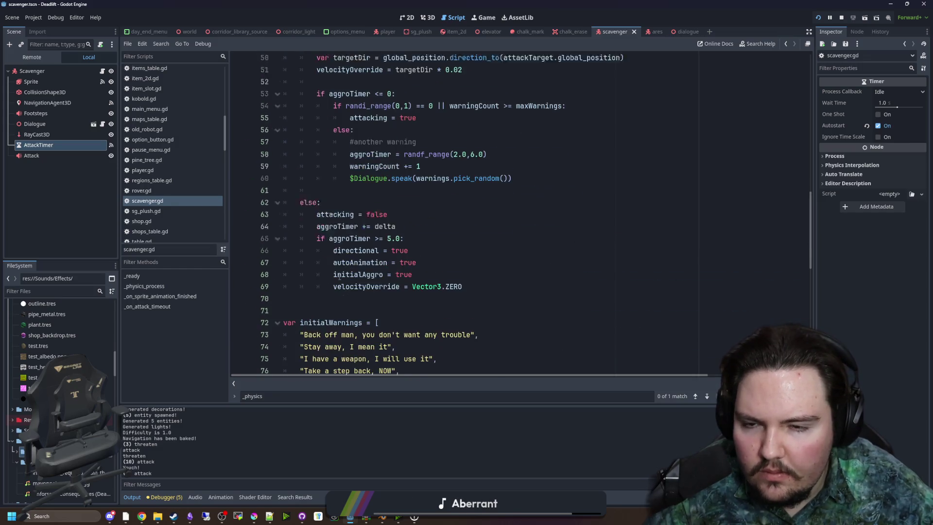
scroll(340, 276, "up", 5)
scroll(350, 259, "down", 5)
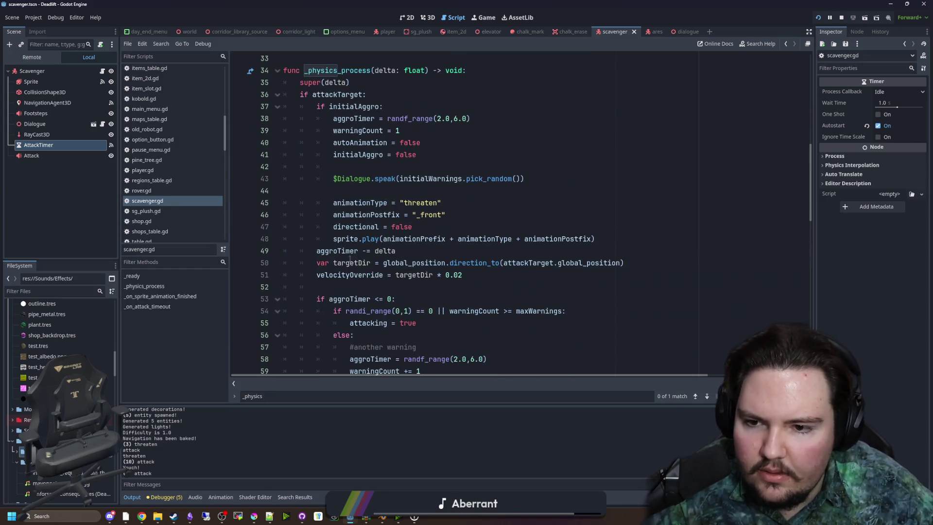
left_click(401, 190)
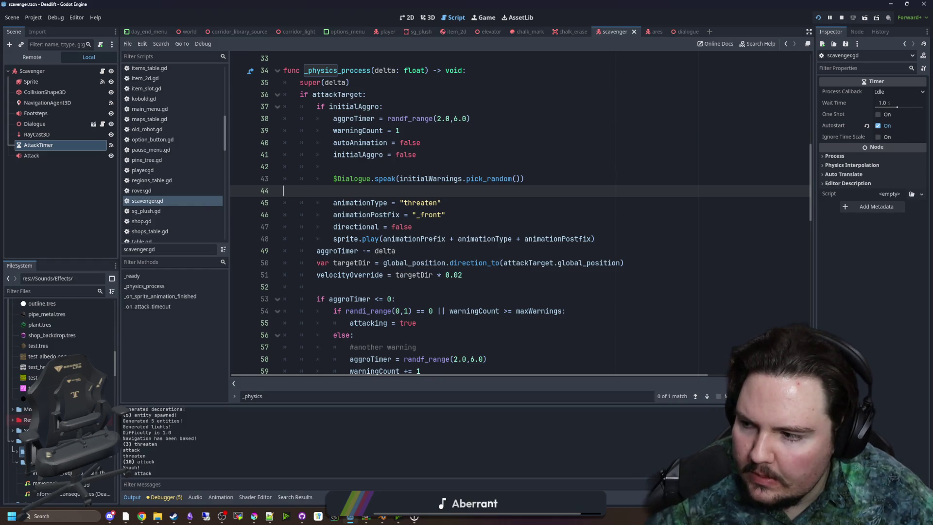
key("alt+Tab")
key("alt+Tab")
scroll(399, 187, "down", 15)
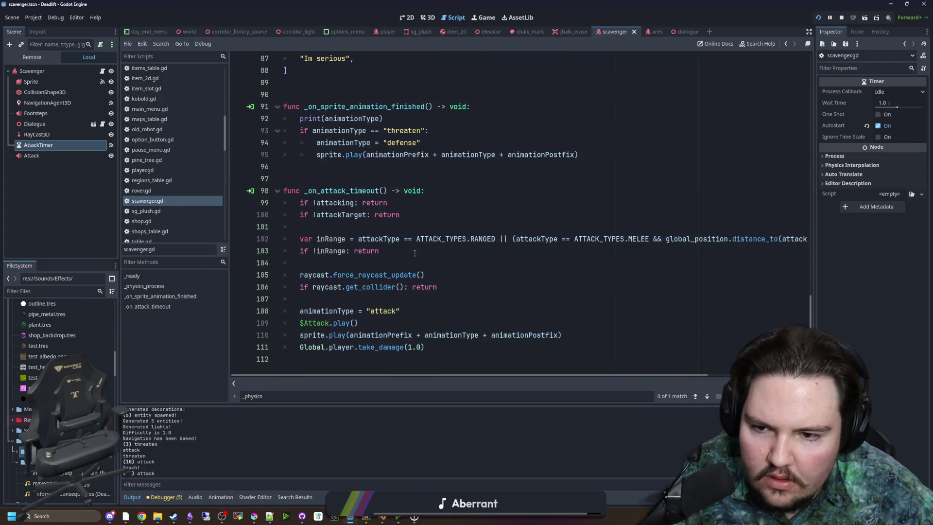
left_click(414, 253)
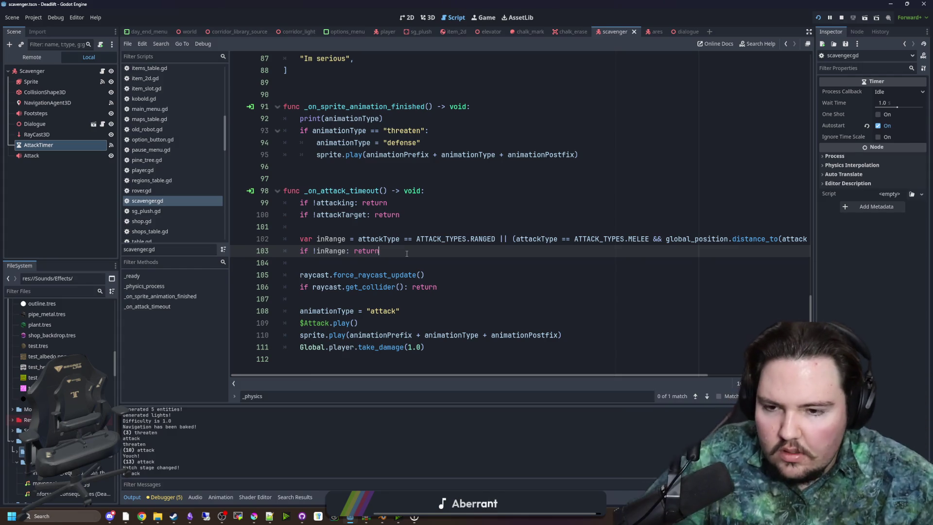
left_click(395, 274)
left_click(428, 263)
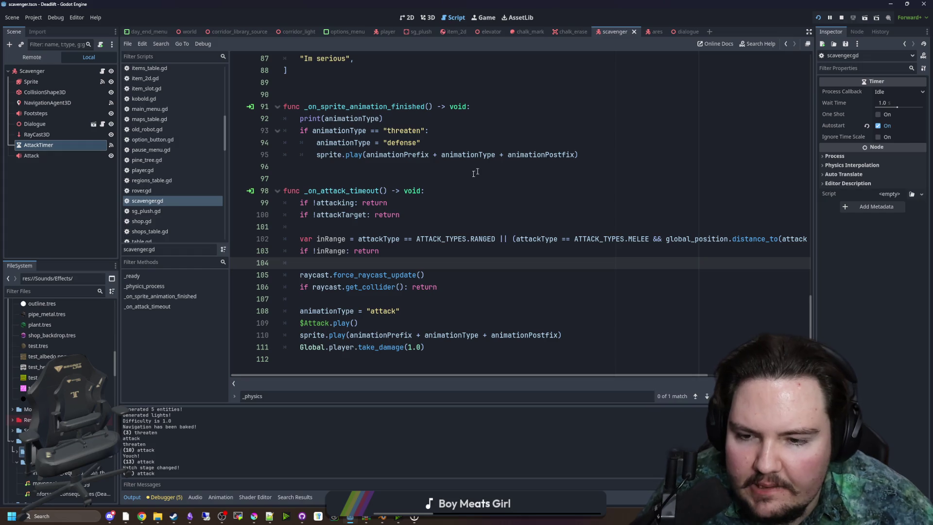
scroll(481, 169, "up", 5)
scroll(451, 191, "down", 4)
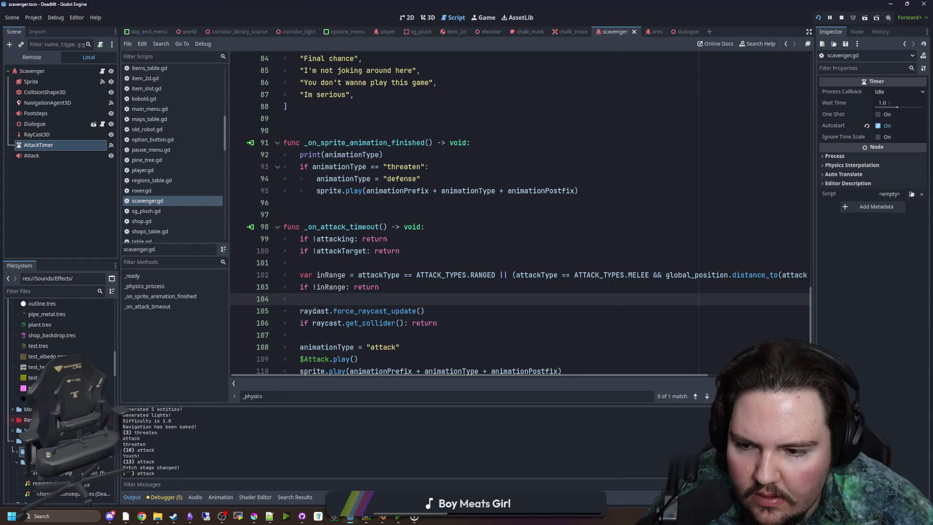
- Add debug prints of raycast target_position and global_position below line 103 and save
type("print(raycast)")
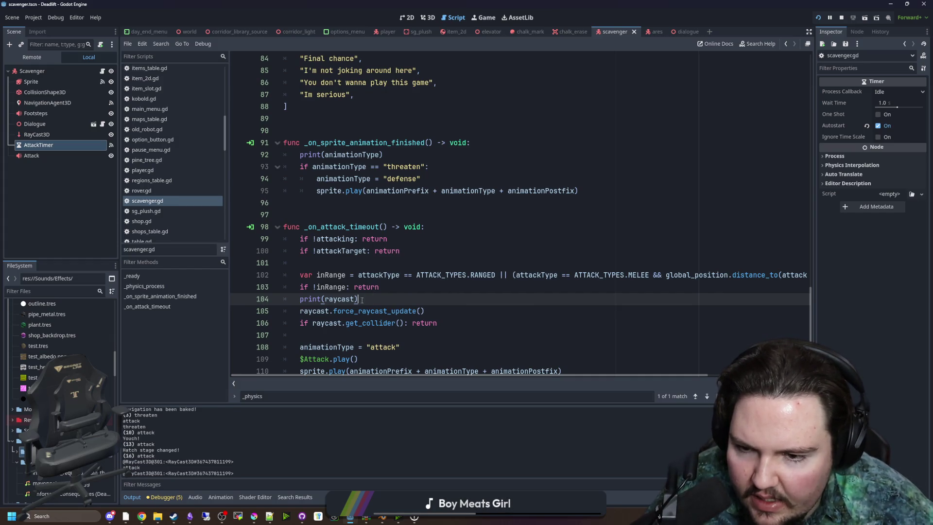
type("./")
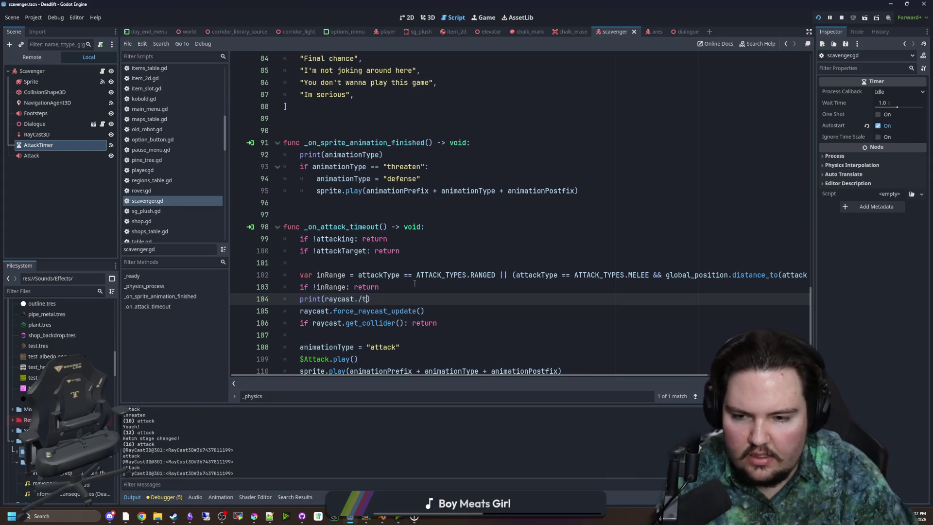
type("targ")
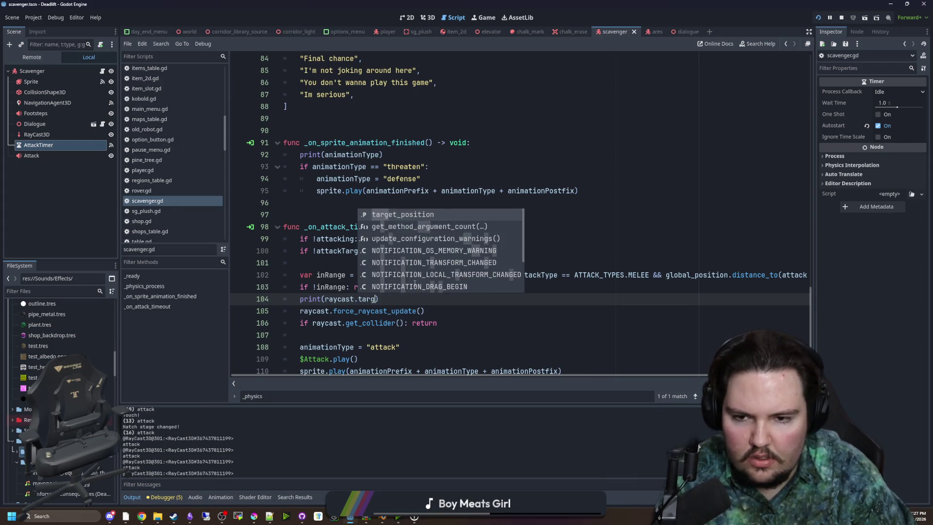
key("Return")
left_click(414, 283)
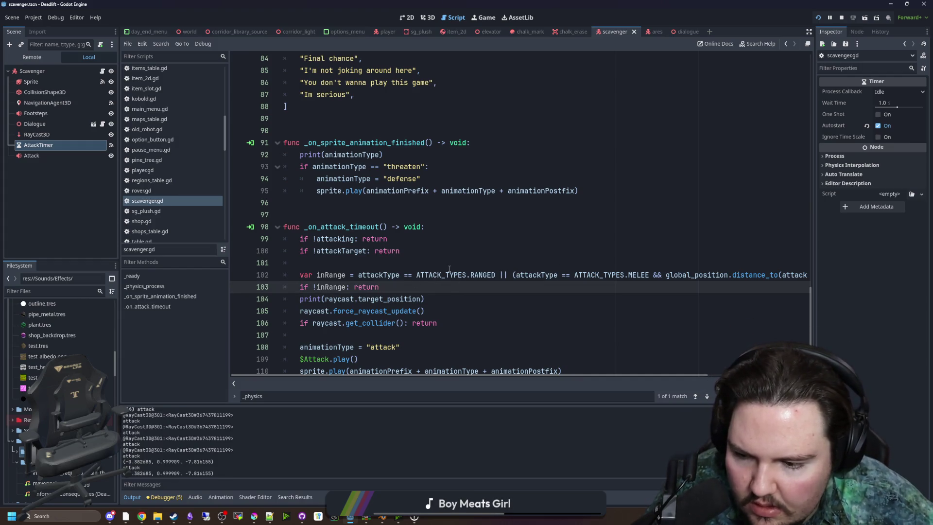
left_click(433, 297)
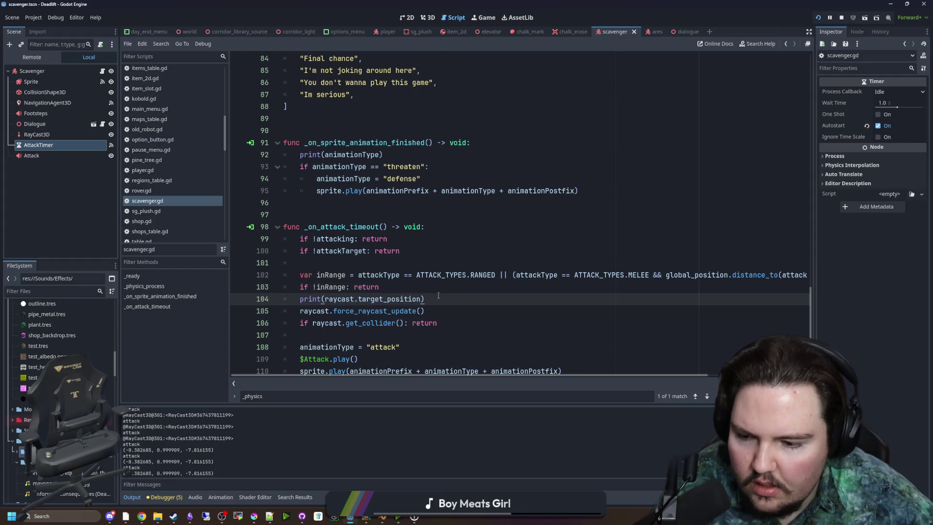
key("Return")
type("print(global_")
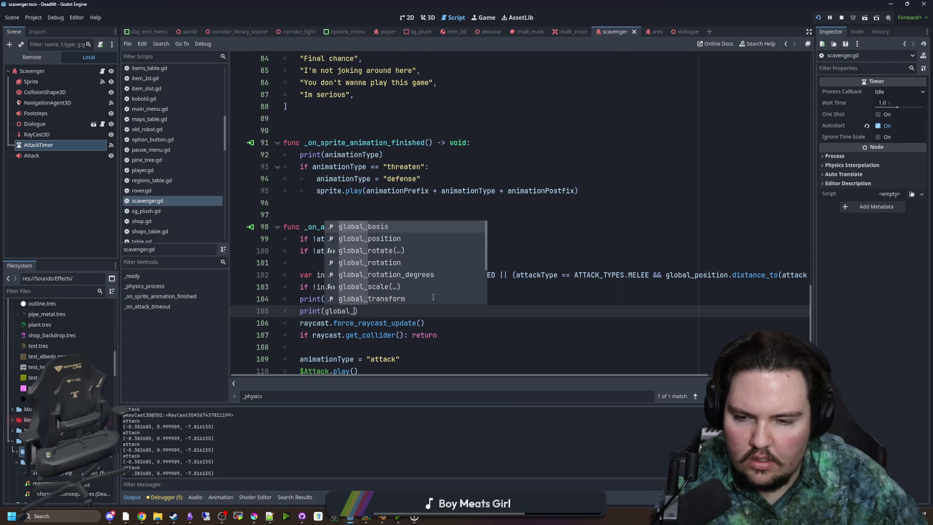
key("Down")
key("Return")
left_click(432, 298)
key("ctrl+s")
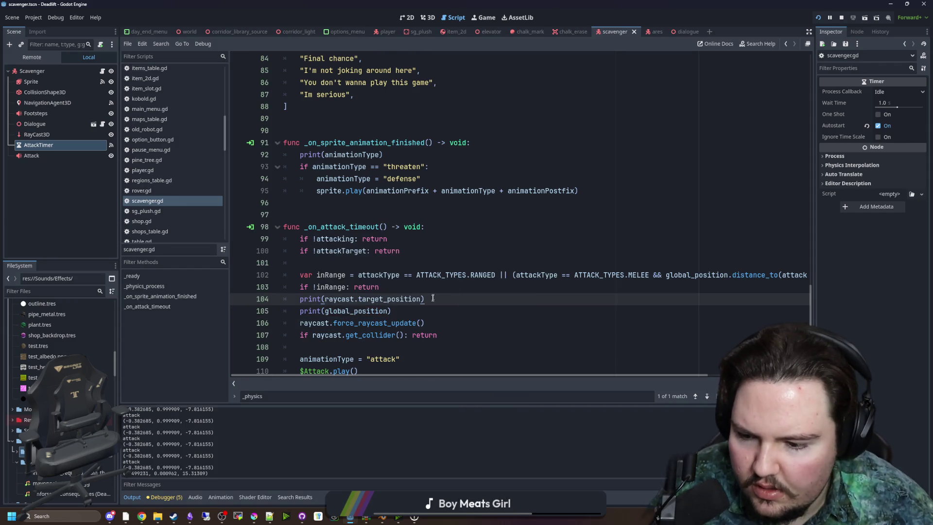
- Delete the two debug print lines 104–105 and save the script
left_click_drag(391, 310, 246, 302)
key("BackSpace")
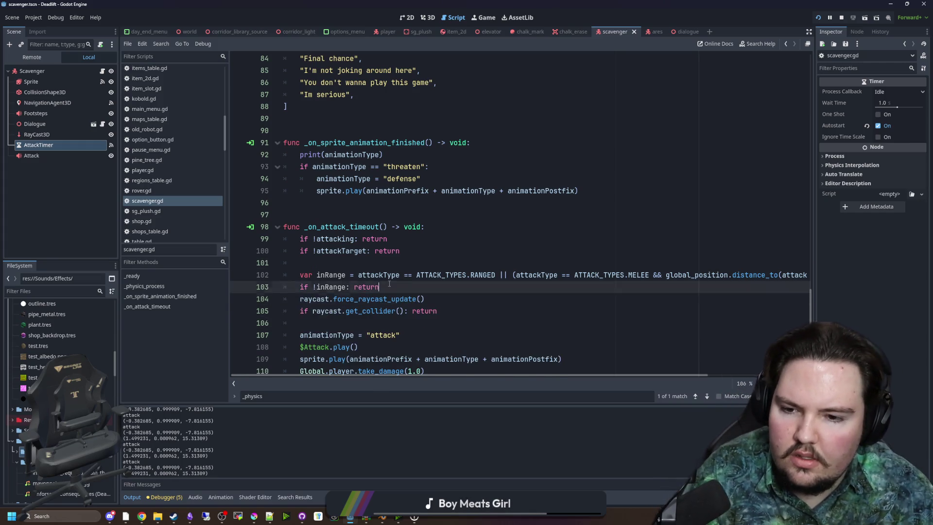
left_click(391, 272)
left_click(397, 266)
key("ctrl+s")
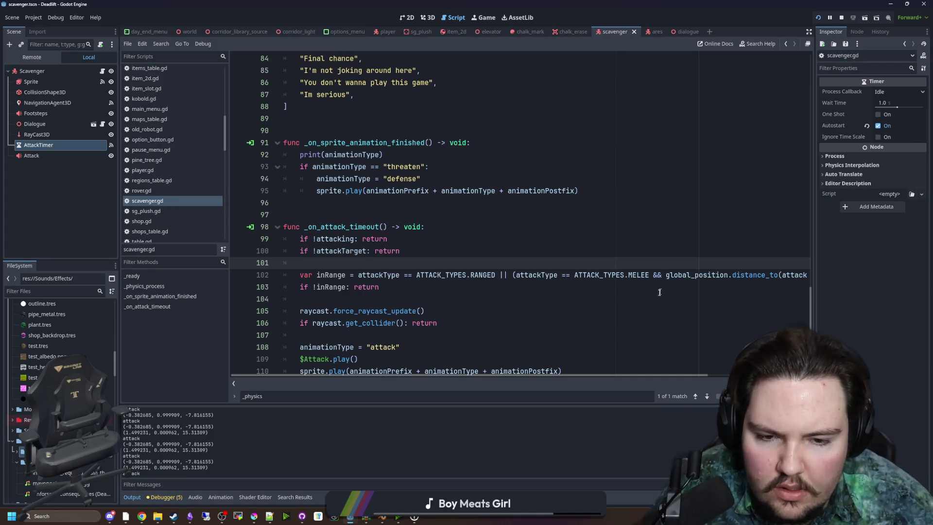
scroll(451, 277, "down", 1)
left_click(452, 258)
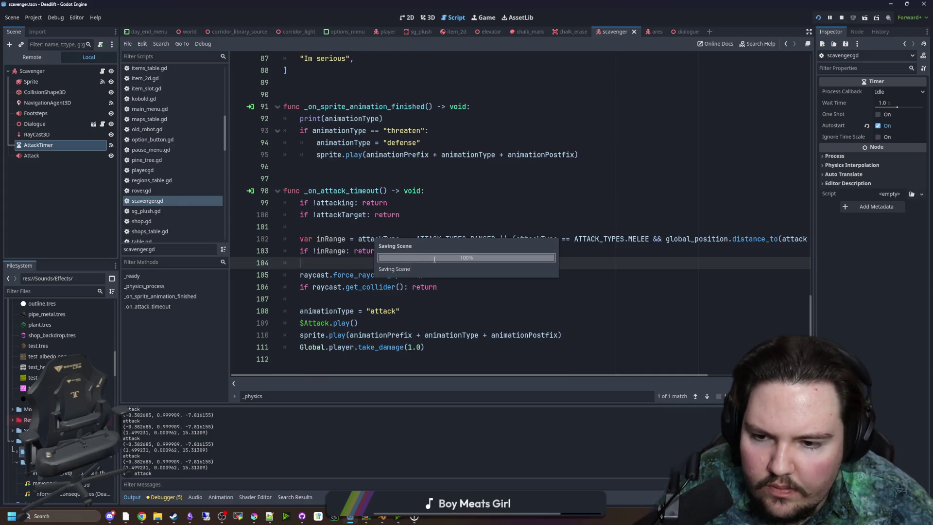
- Check the RayCast3D docs, then replace get_collider() with is_colliding() on line 106 and save
left_click(351, 289, "ctrl")
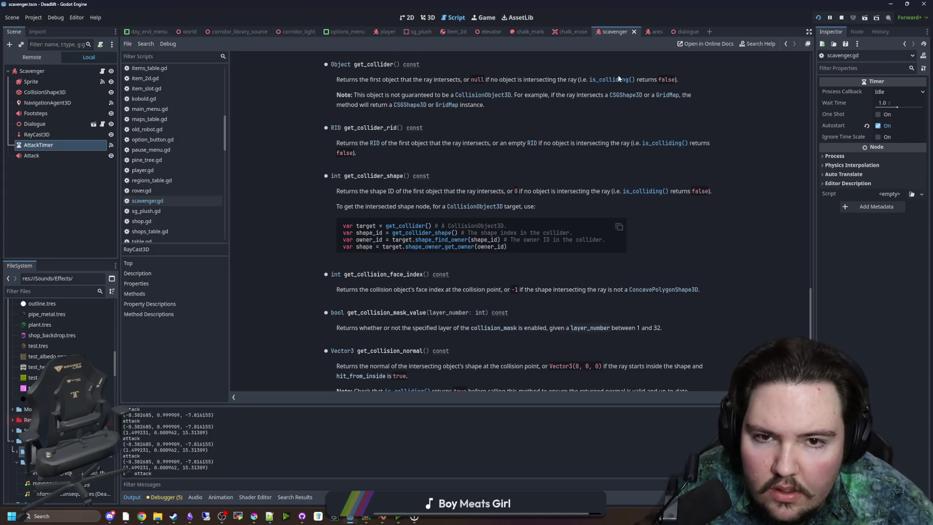
key("alt+Left")
left_click_drag(402, 298, 345, 300)
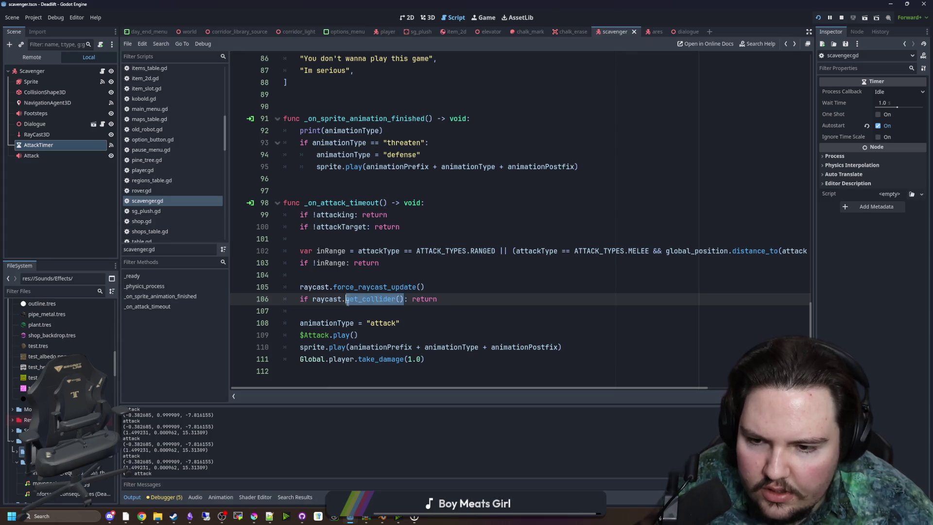
type("is_")
key("Return")
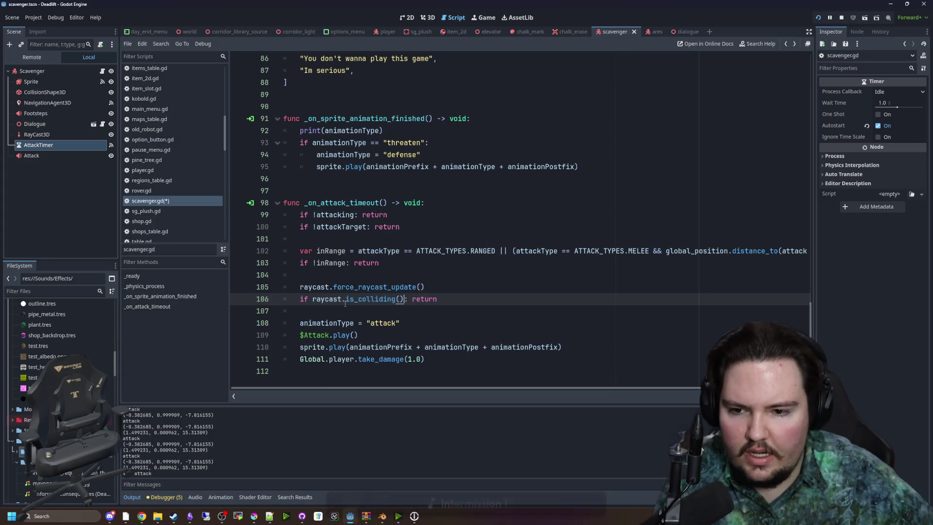
left_click(398, 273)
key("ctrl+s")
left_click(473, 17)
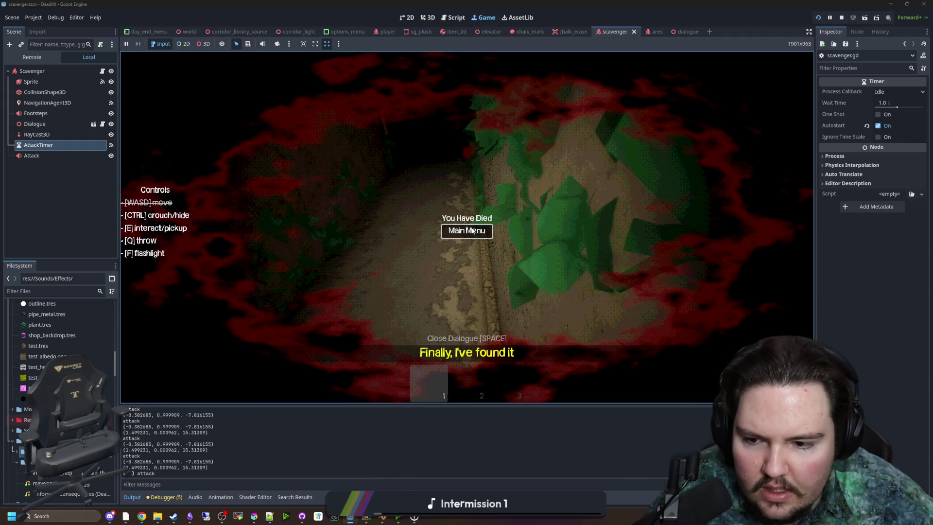
- Exit the death screen, stop the game, enable Debug > Visible Collision Shapes, and rerun the project
left_click(454, 232)
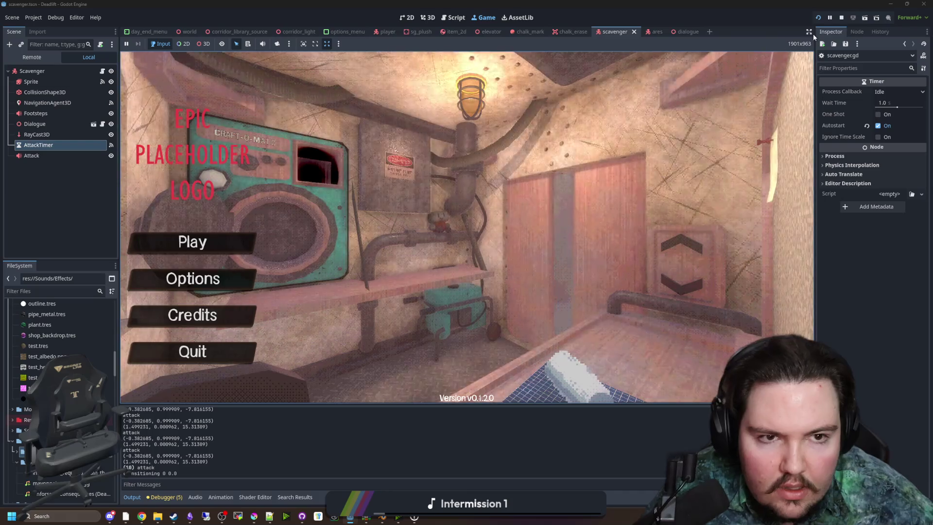
key("F8")
left_click(55, 18)
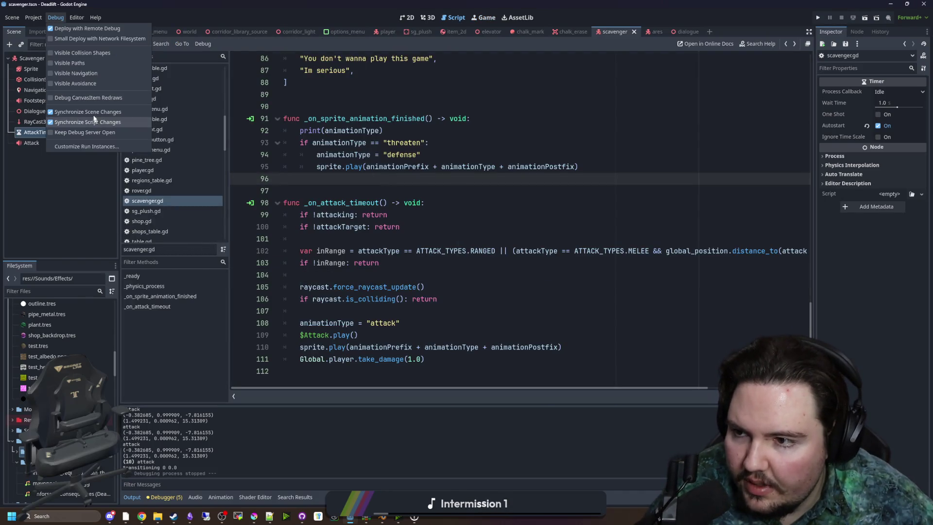
left_click(100, 54)
left_click(388, 106)
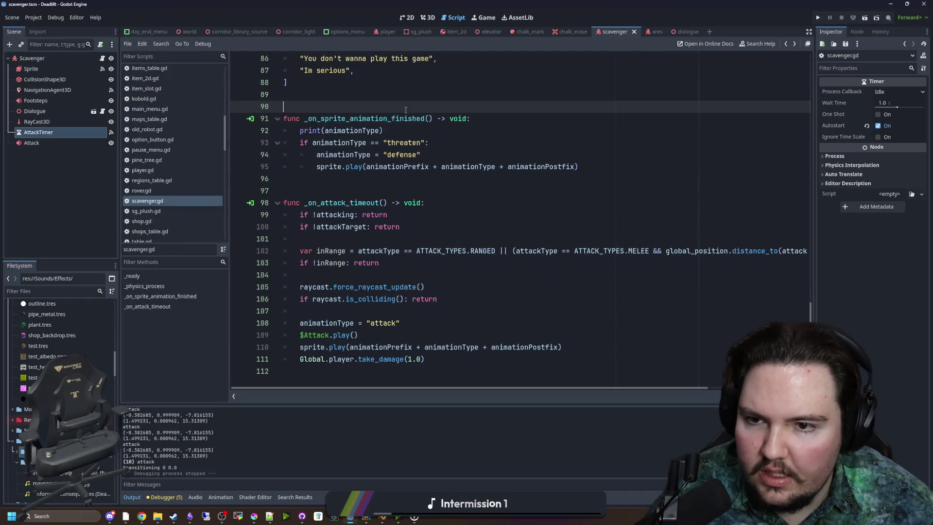
left_click(819, 19)
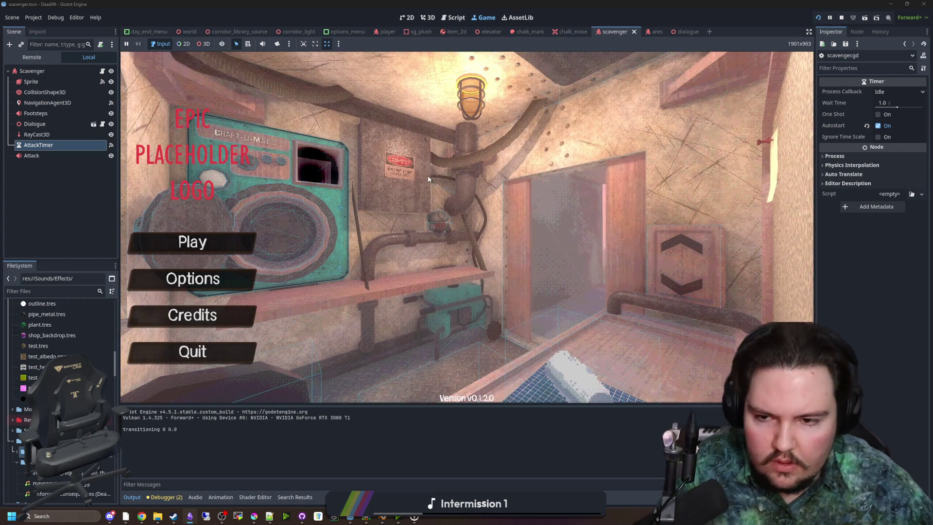
- Start playing, descend the elevator, and approach the scavenger to provoke an attack
type("dwasdwa")
left_click(193, 241)
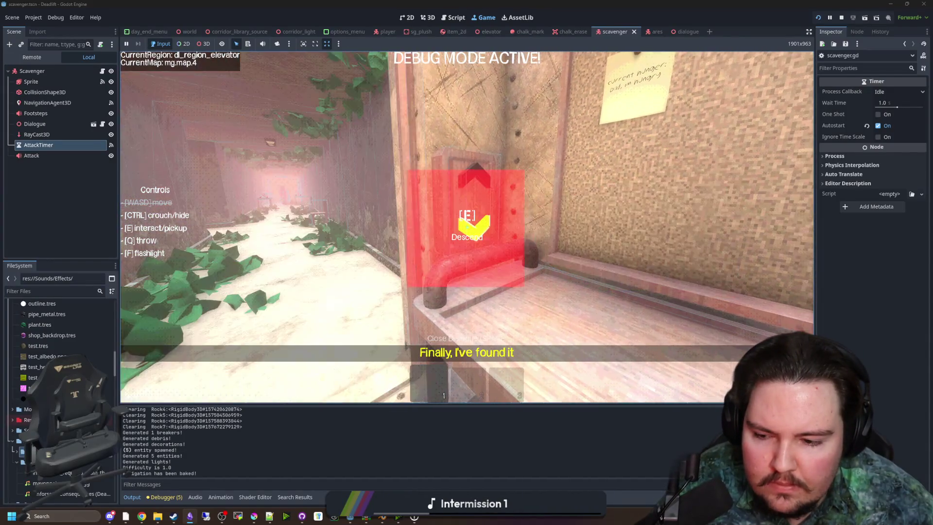
key("e")
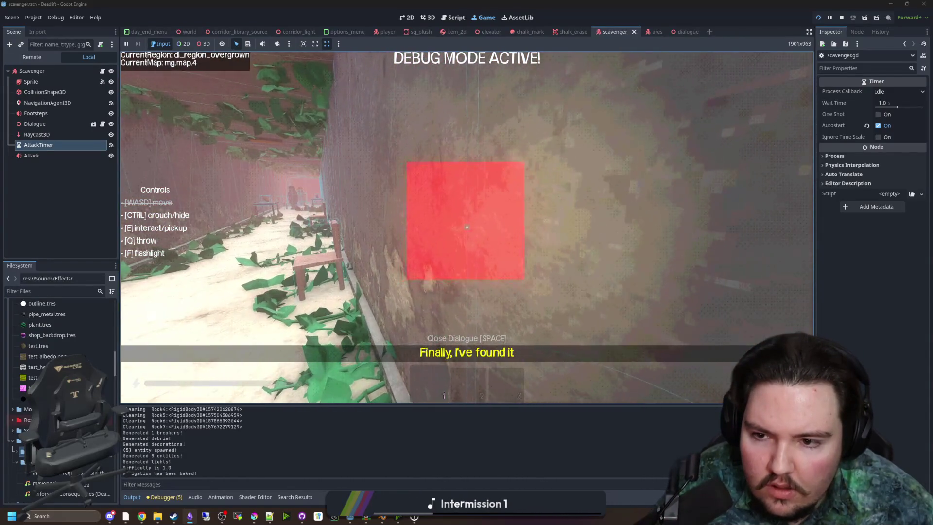
key("s")
key("w")
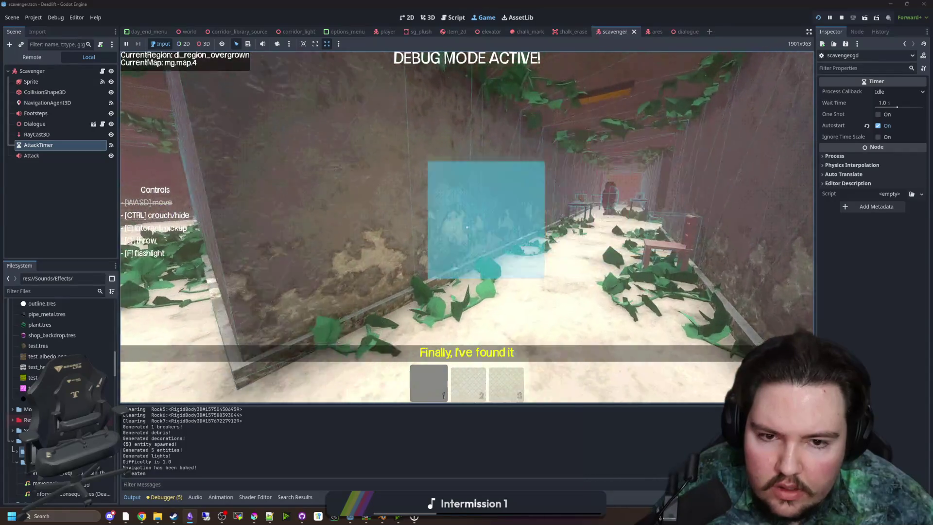
key("w")
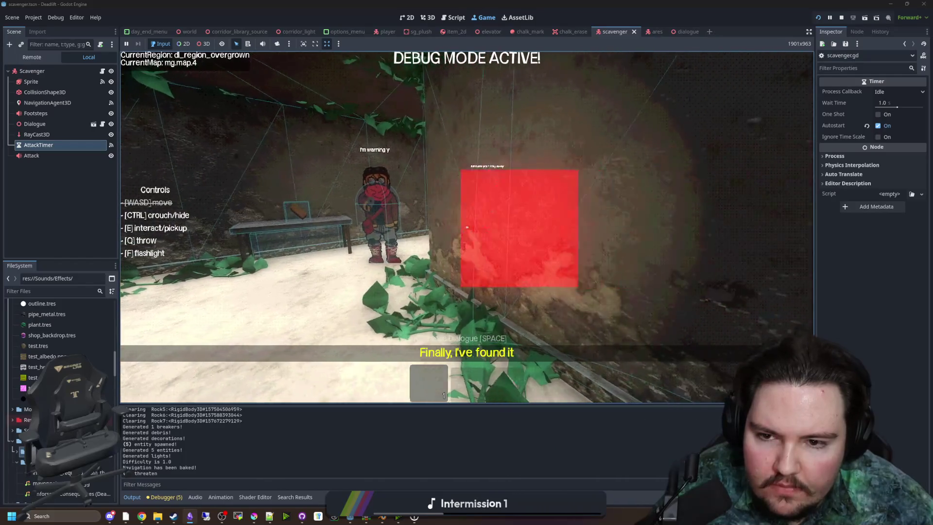
key("w")
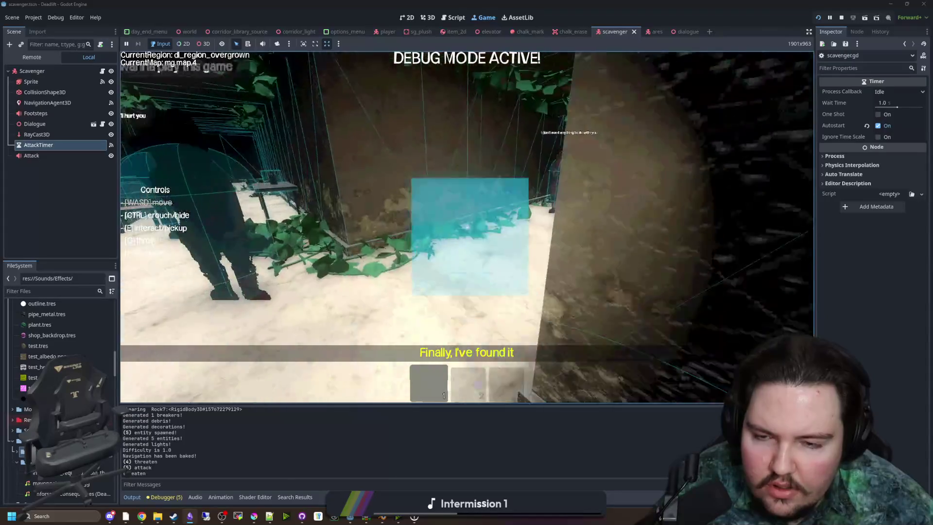
- Pause and stop the game, then scroll back to the warnings list on line 81
key("Escape")
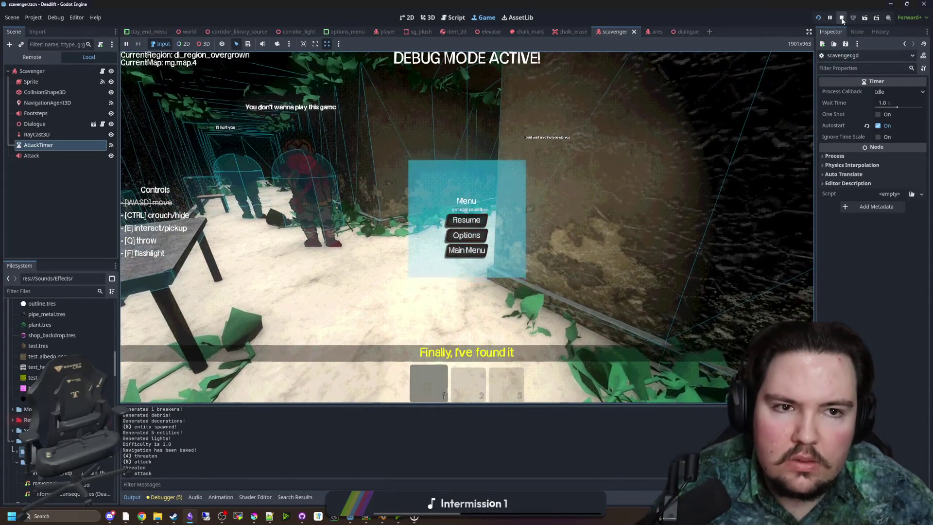
key("F8")
scroll(438, 192, "up", 5)
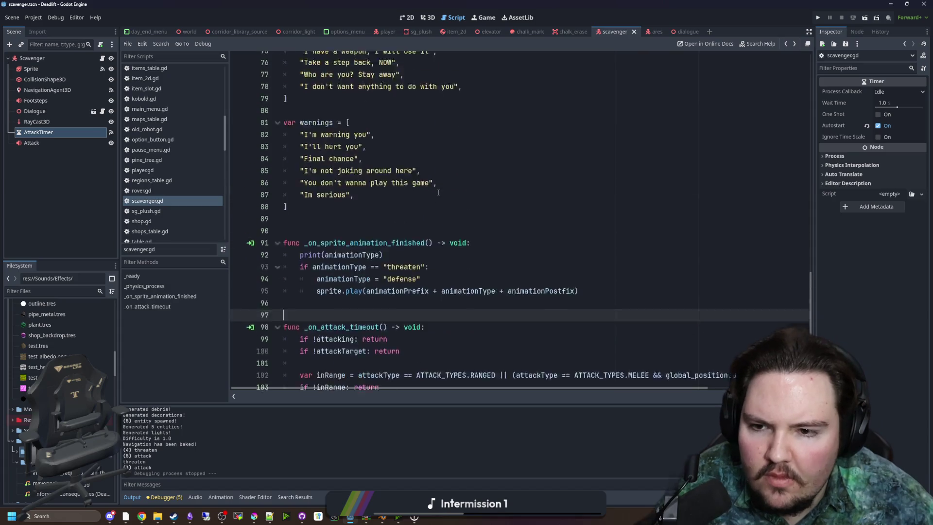
left_click(360, 203)
left_click(342, 179)
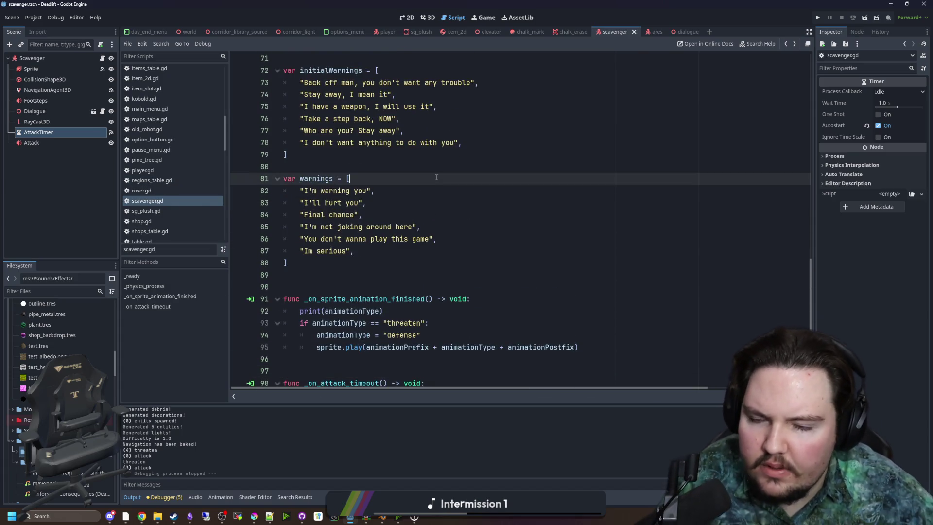